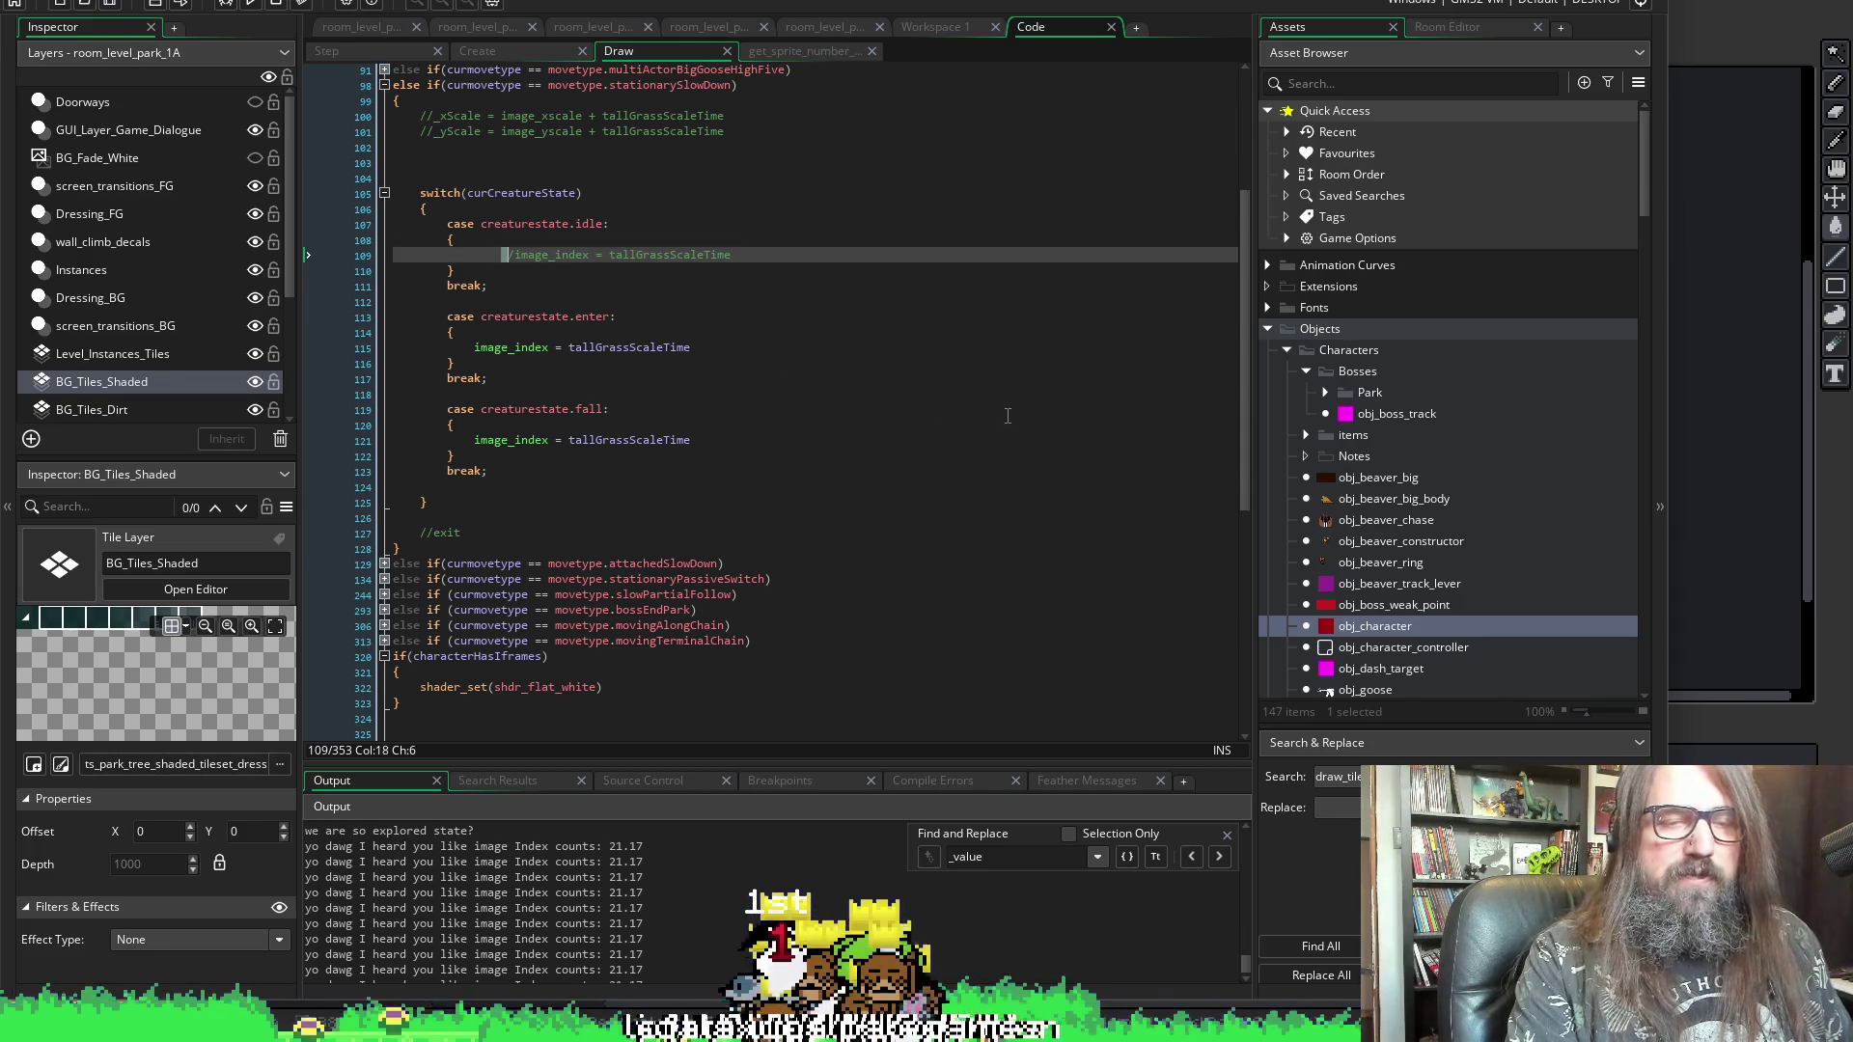
- Comment out the idle case's image_index = tallGrassScaleTime line on line 109 and save the Draw event
{"action": "key", "text": "BackSpace"}
{"action": "key", "text": "BackSpace"}
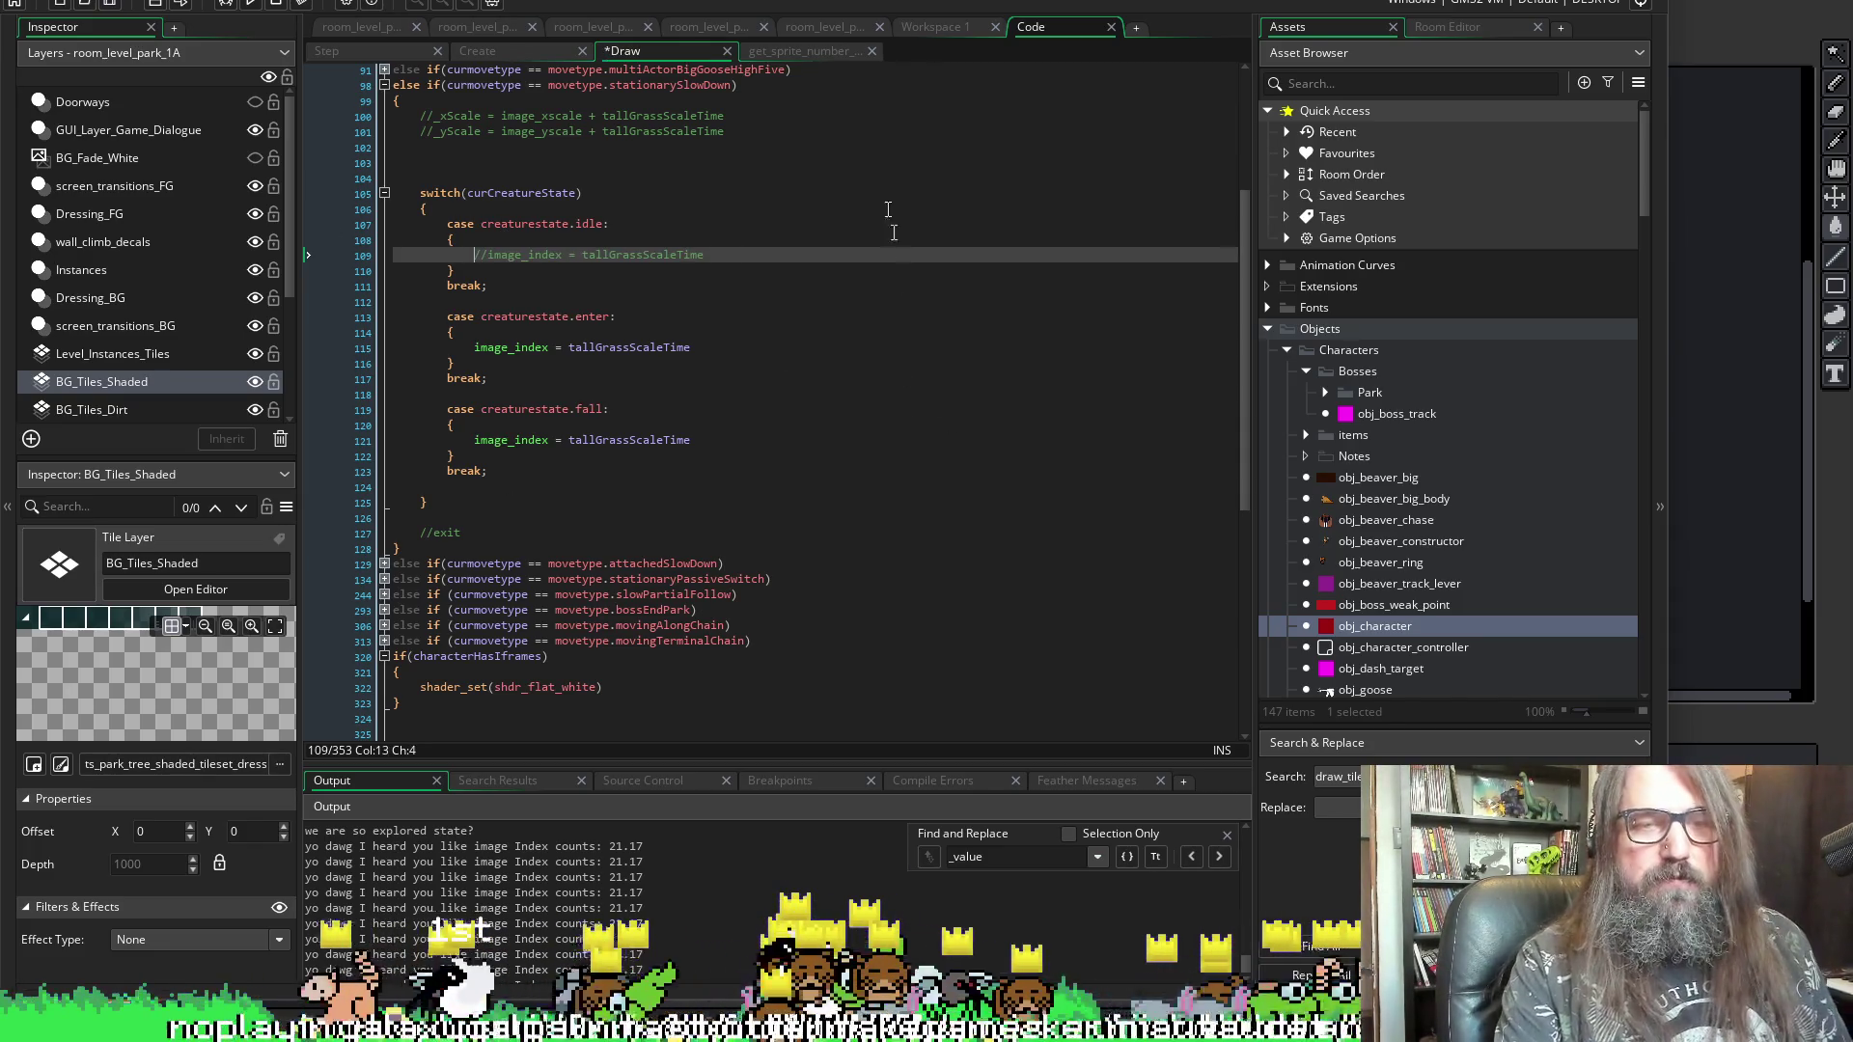
{"action": "key", "text": "ctrl+s"}
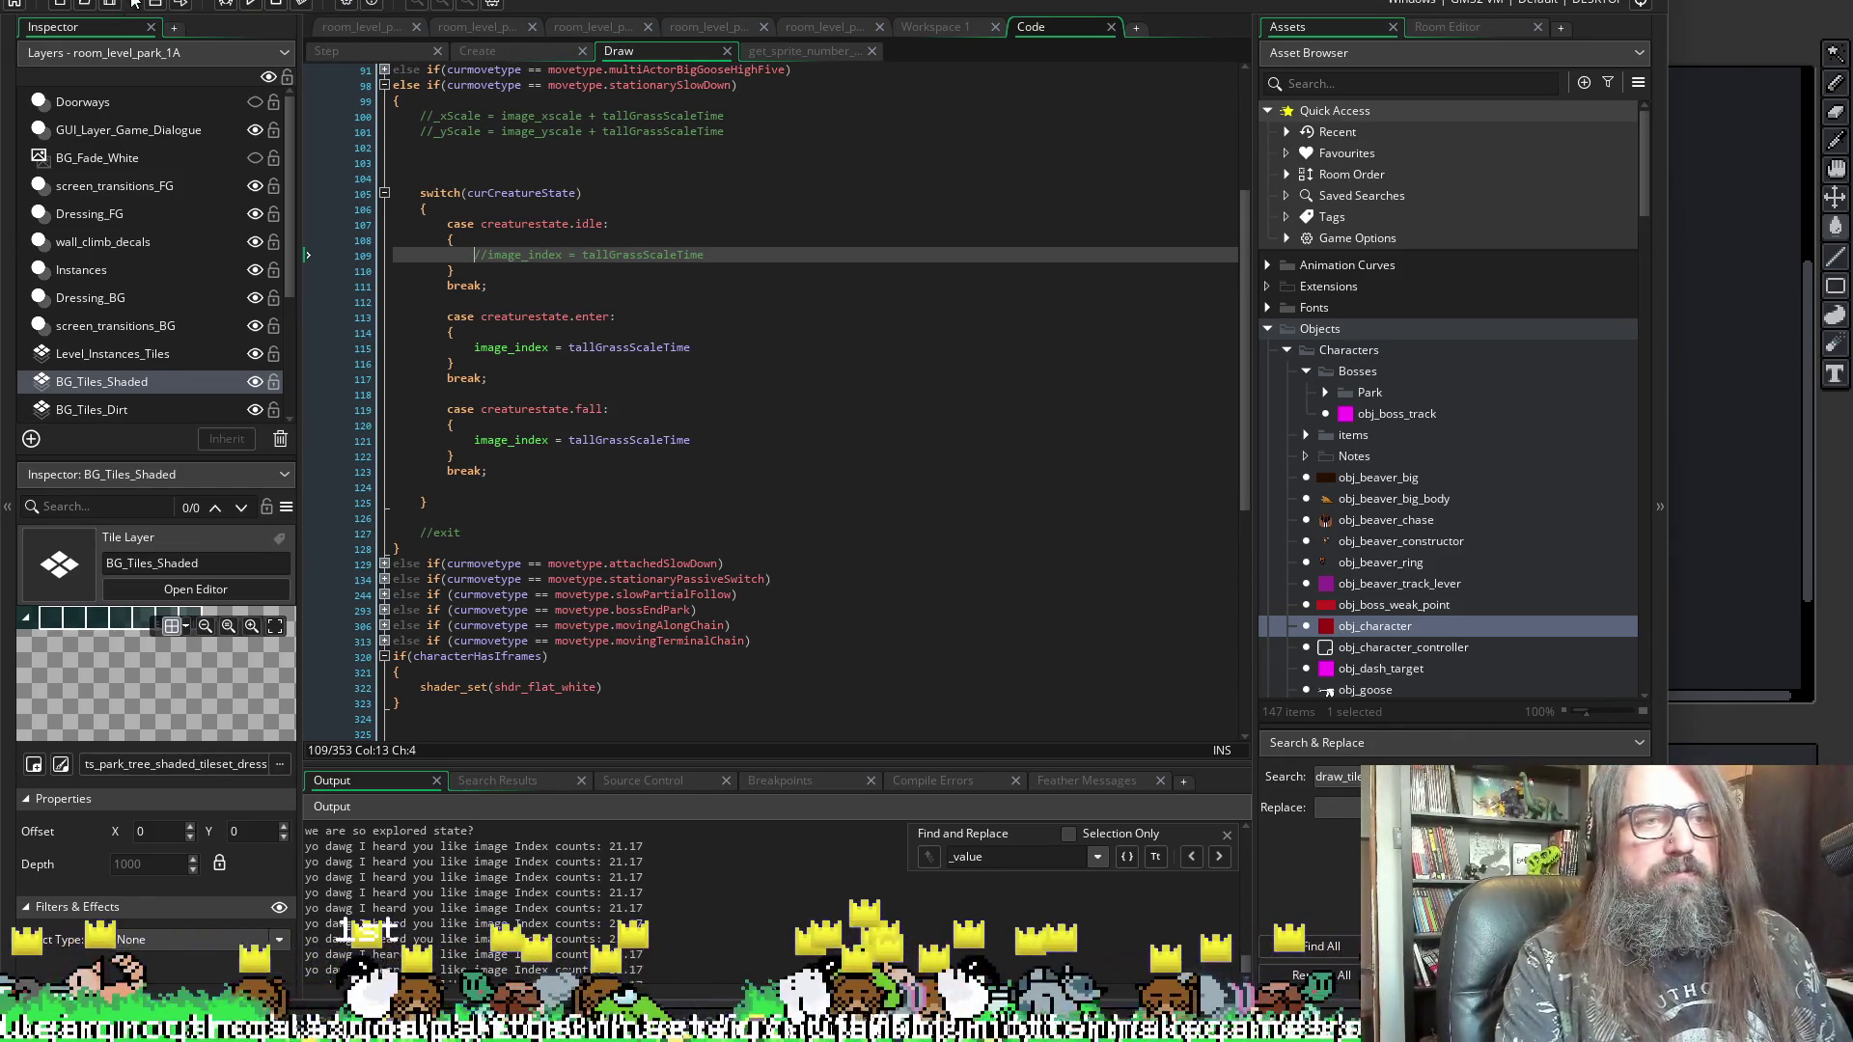
{"action": "left_click", "coordinate": [736, 254]}
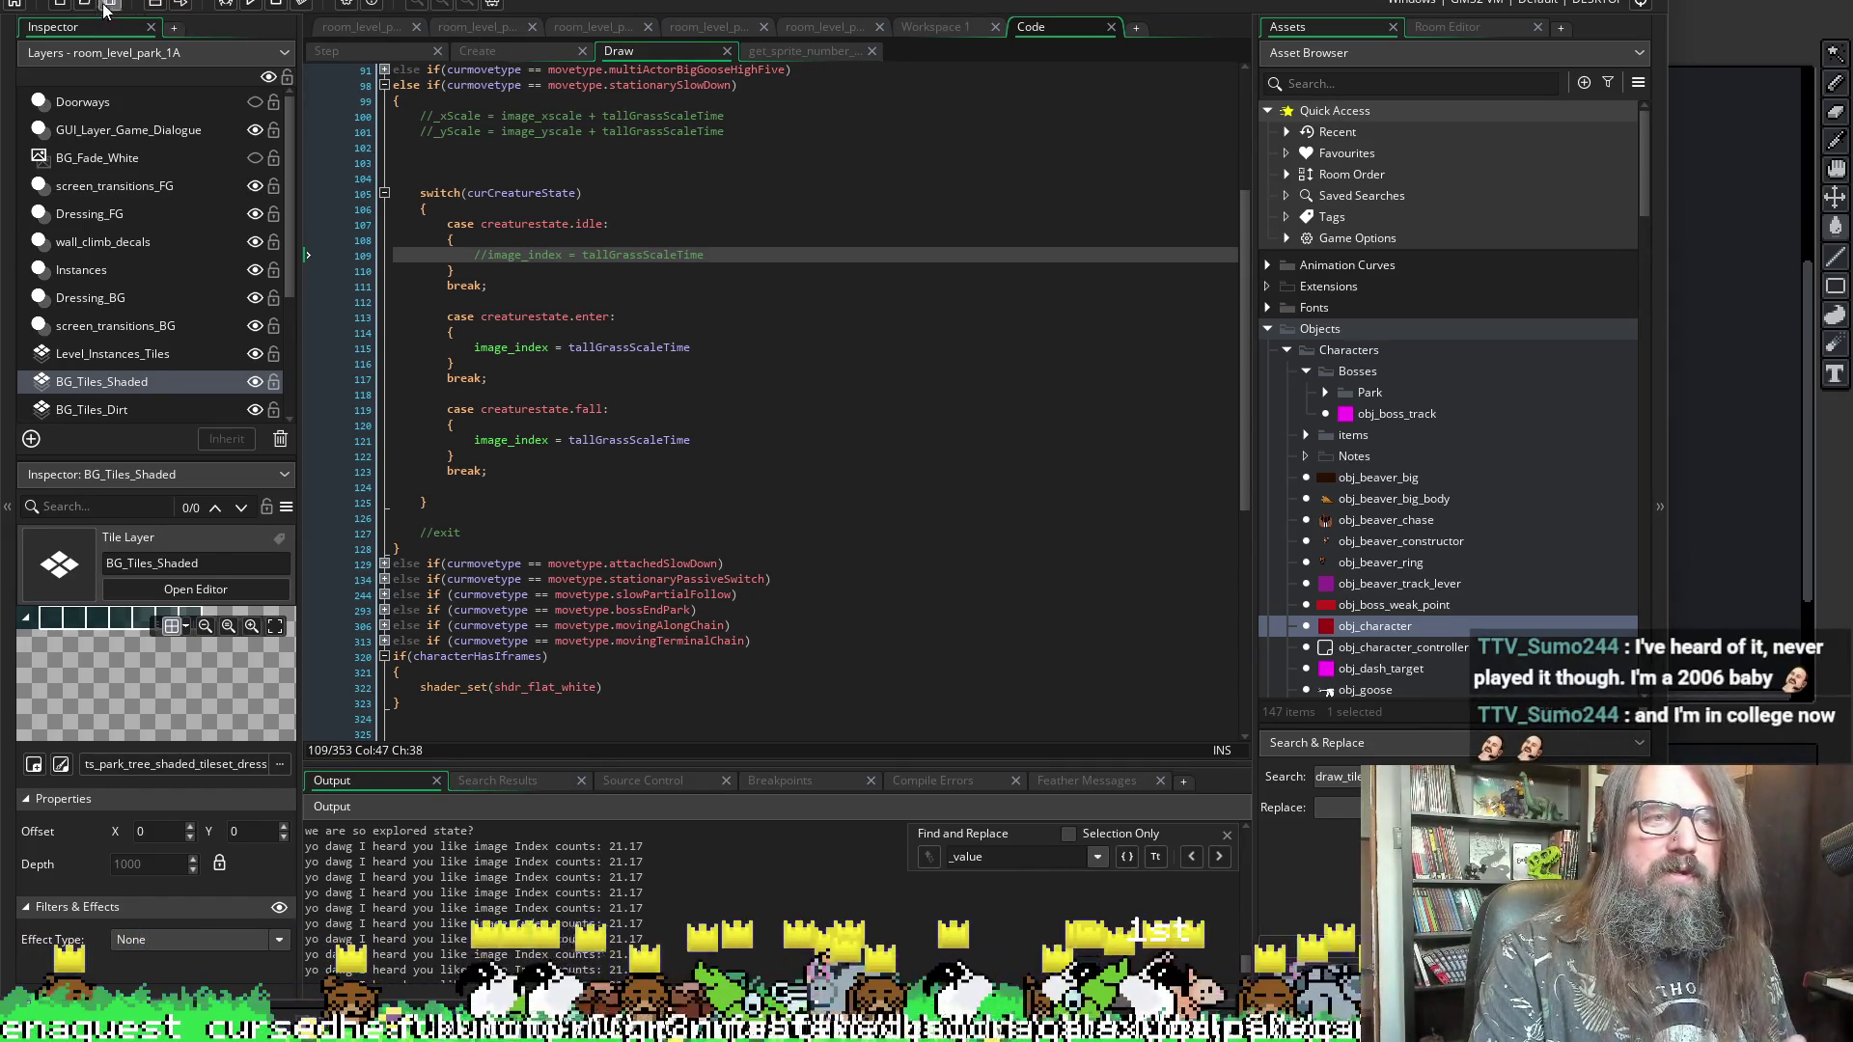
- Run the game with F5 so it builds and shows the Marduk title screen
{"action": "key", "text": "F5"}
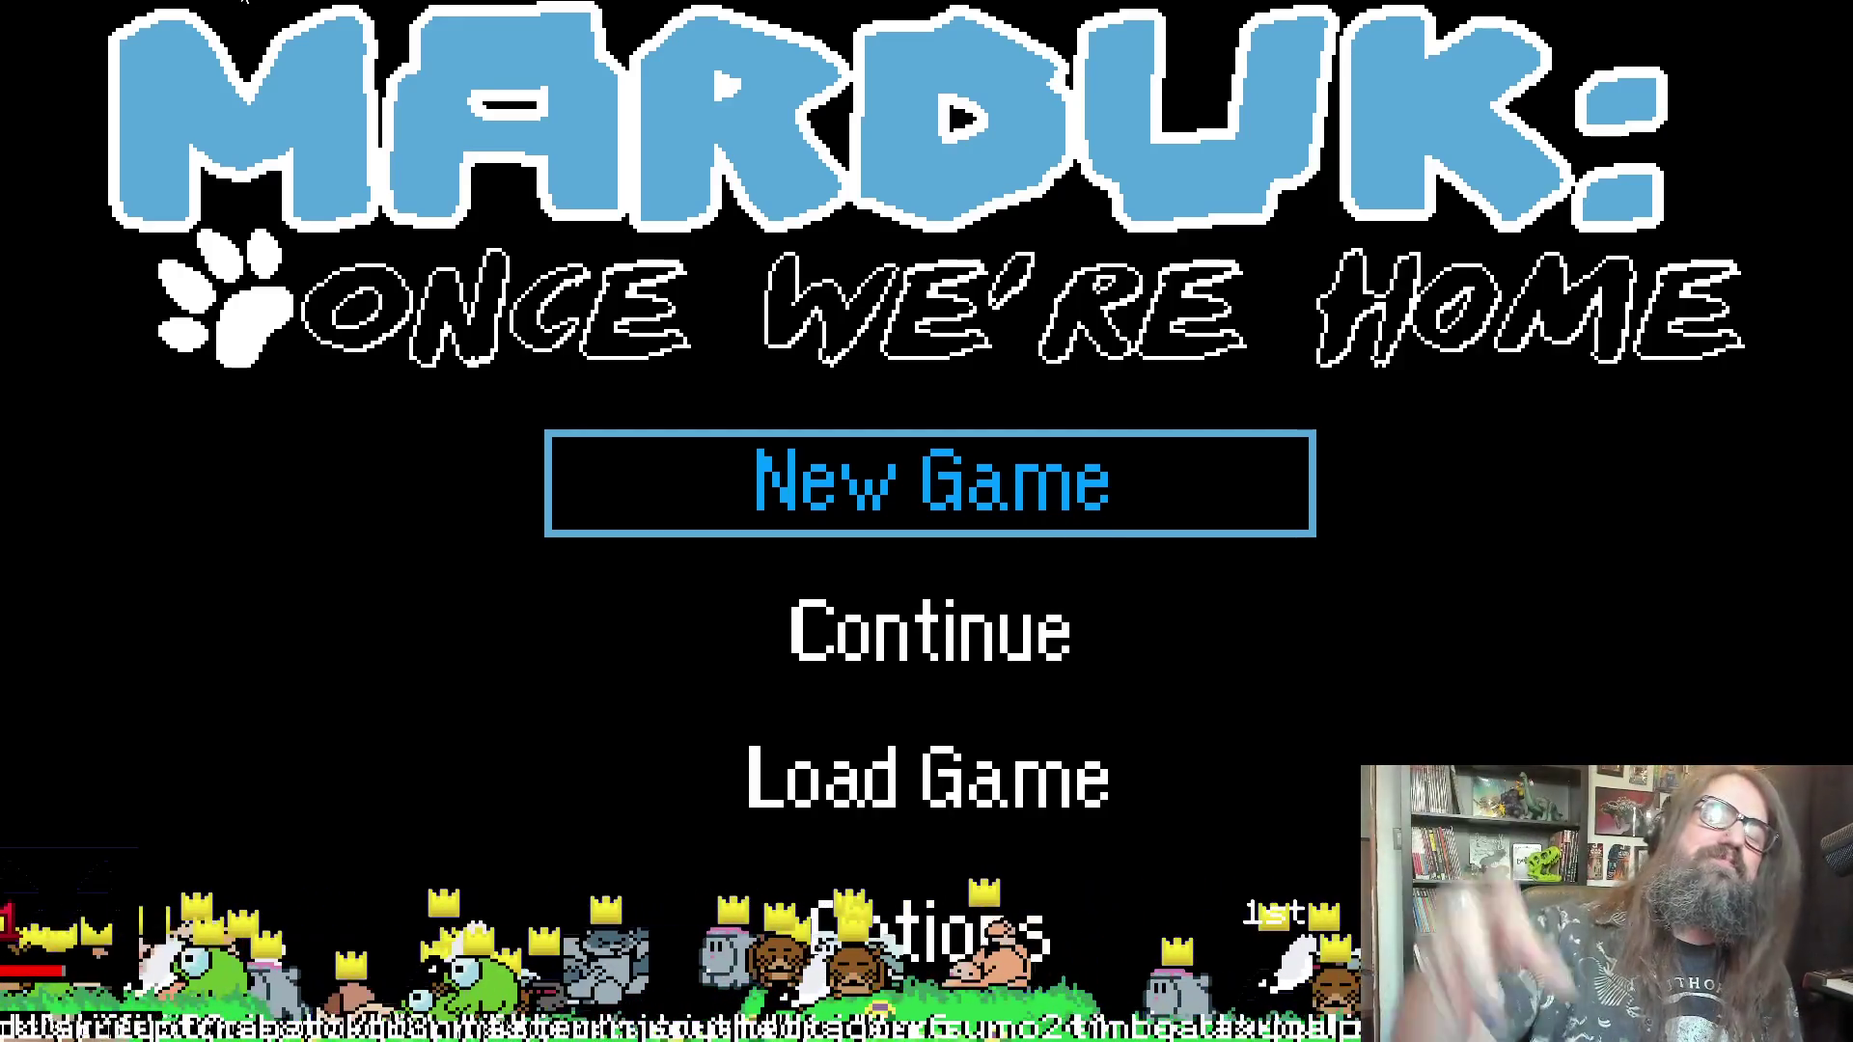
- Continue the saved game, run the dog through the cave into the tall grass, then return to GameMaker
{"action": "key", "text": "Down"}
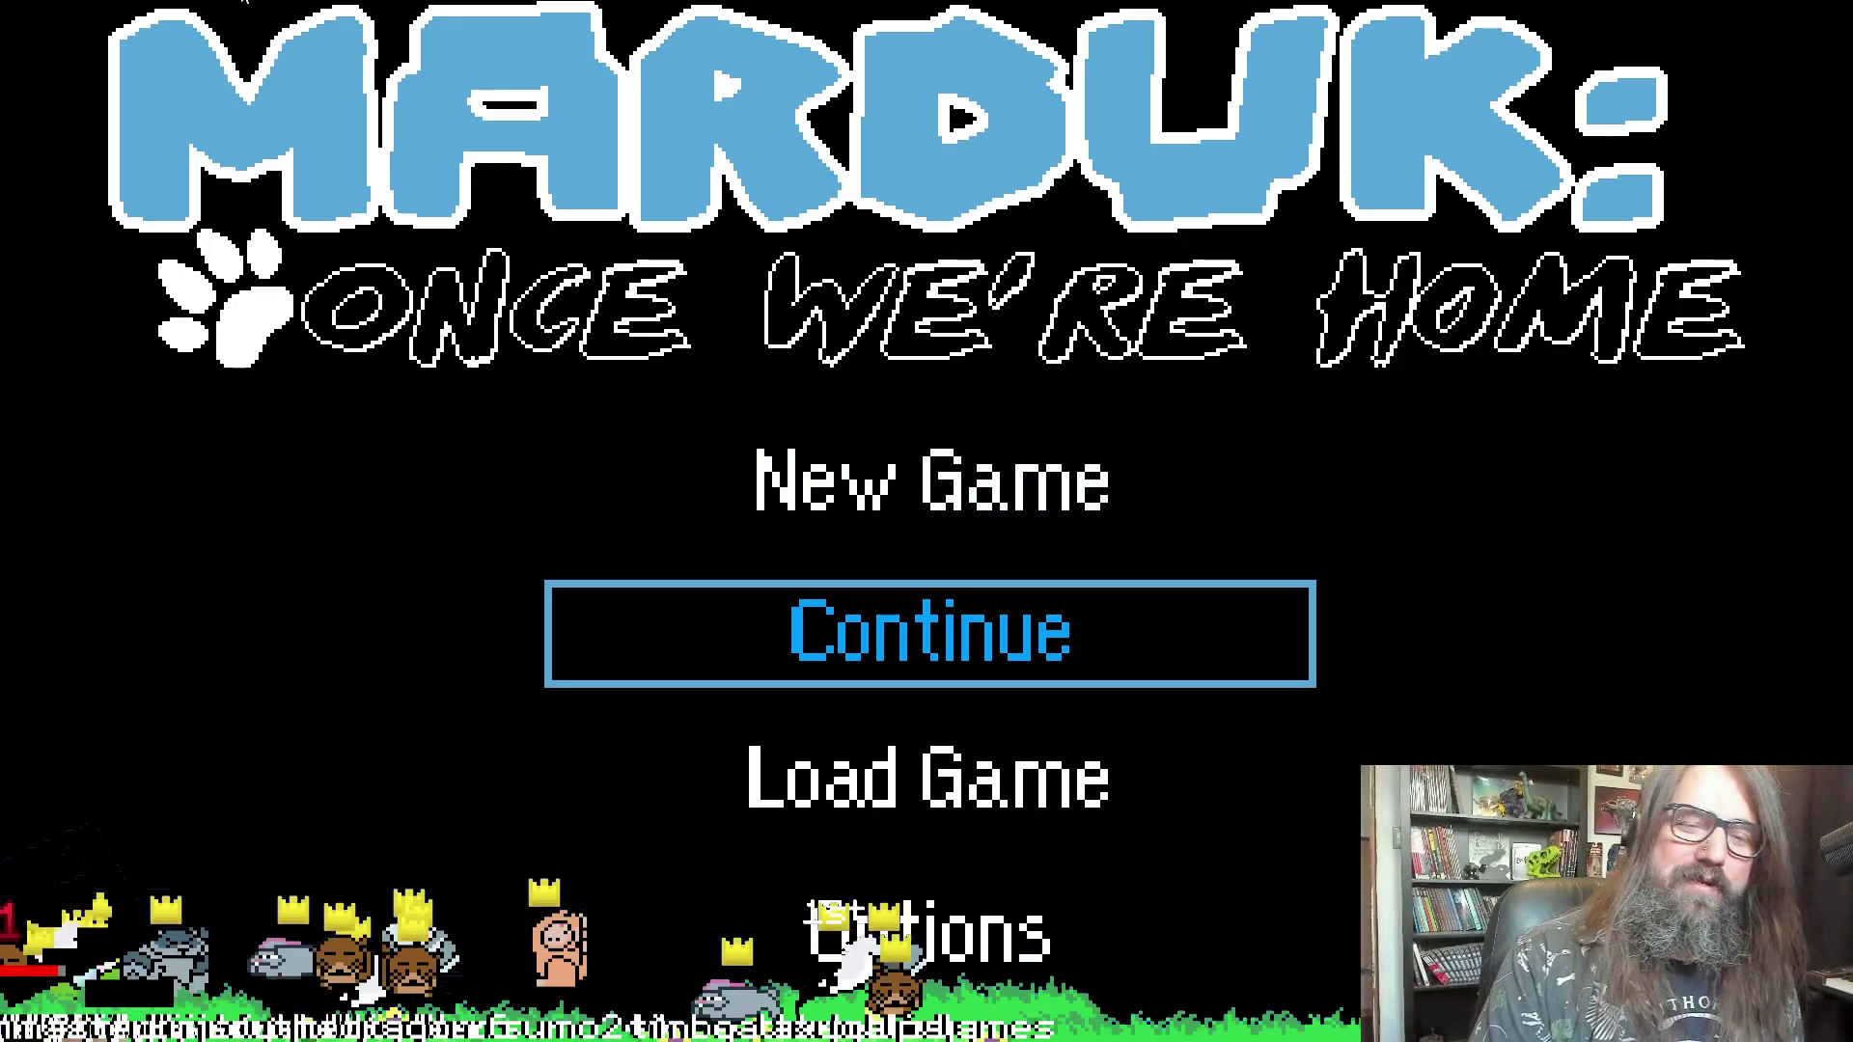
{"action": "key", "text": "Return"}
{"action": "key", "text": "Right"}
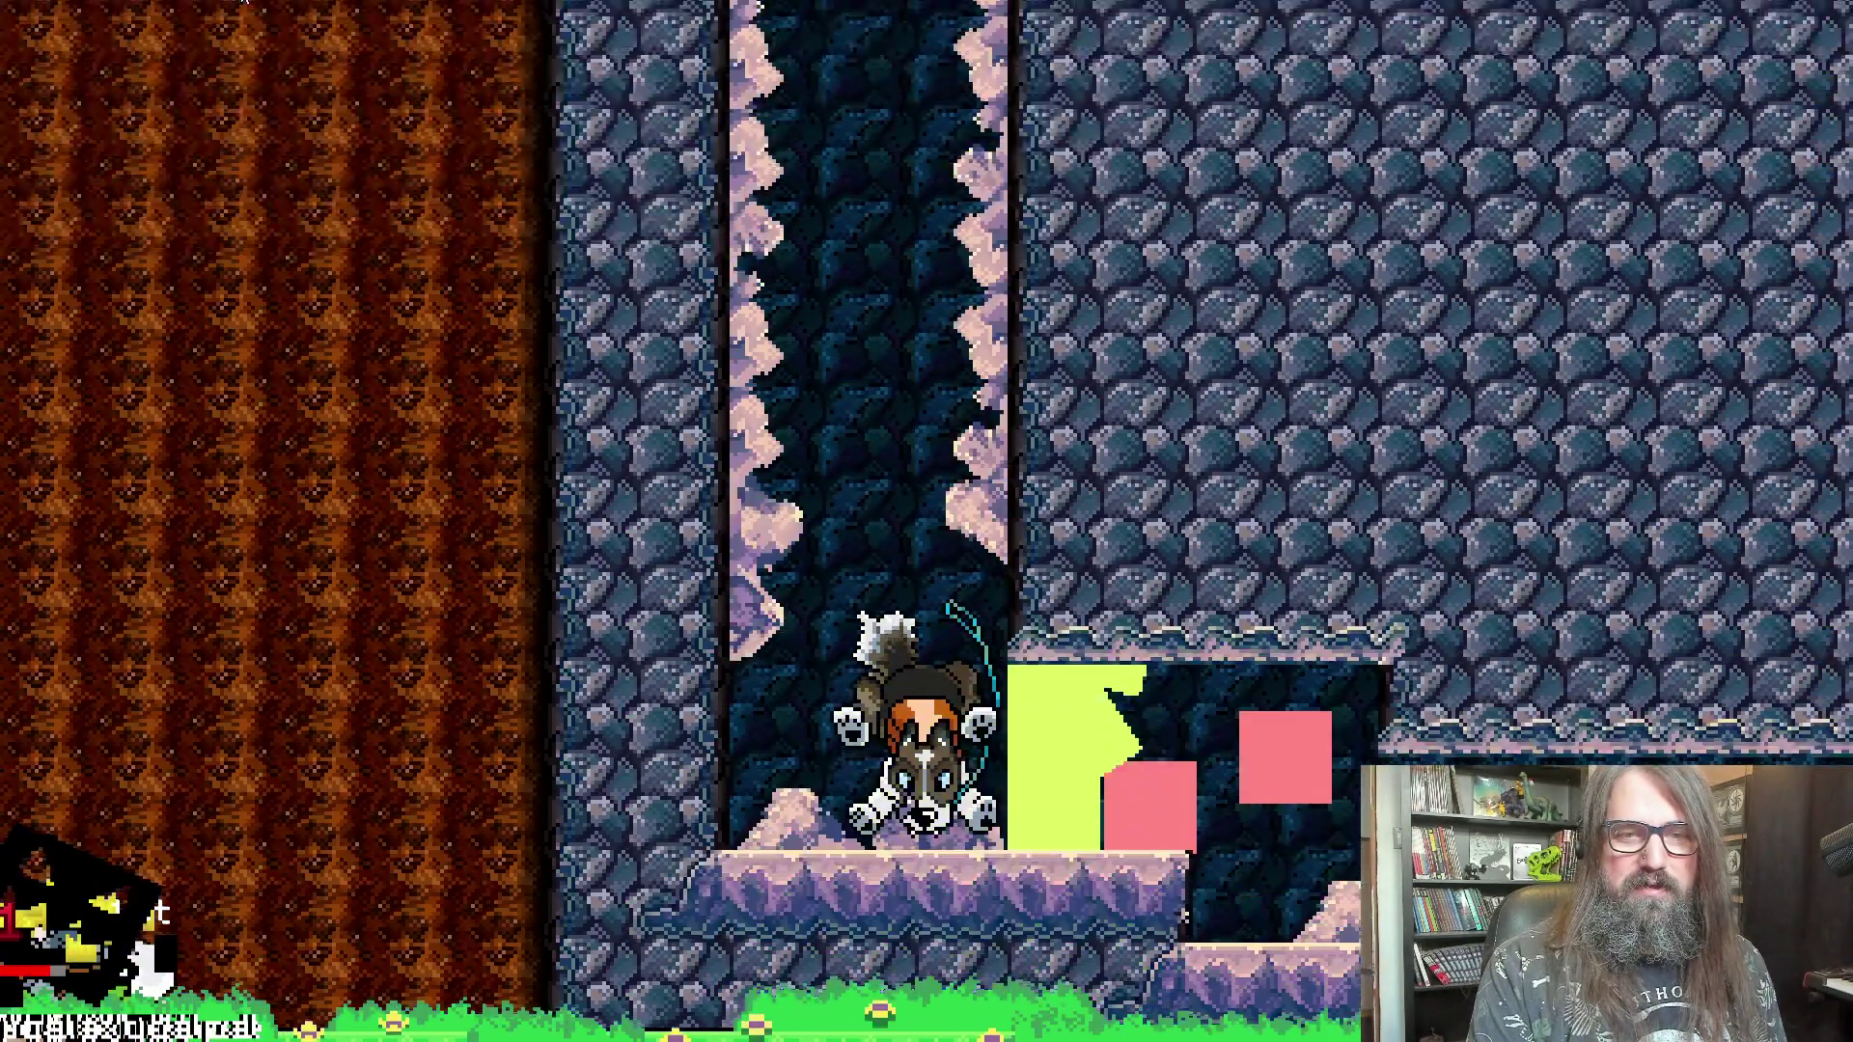
{"action": "key", "text": "Right"}
{"action": "key", "text": "Right"}
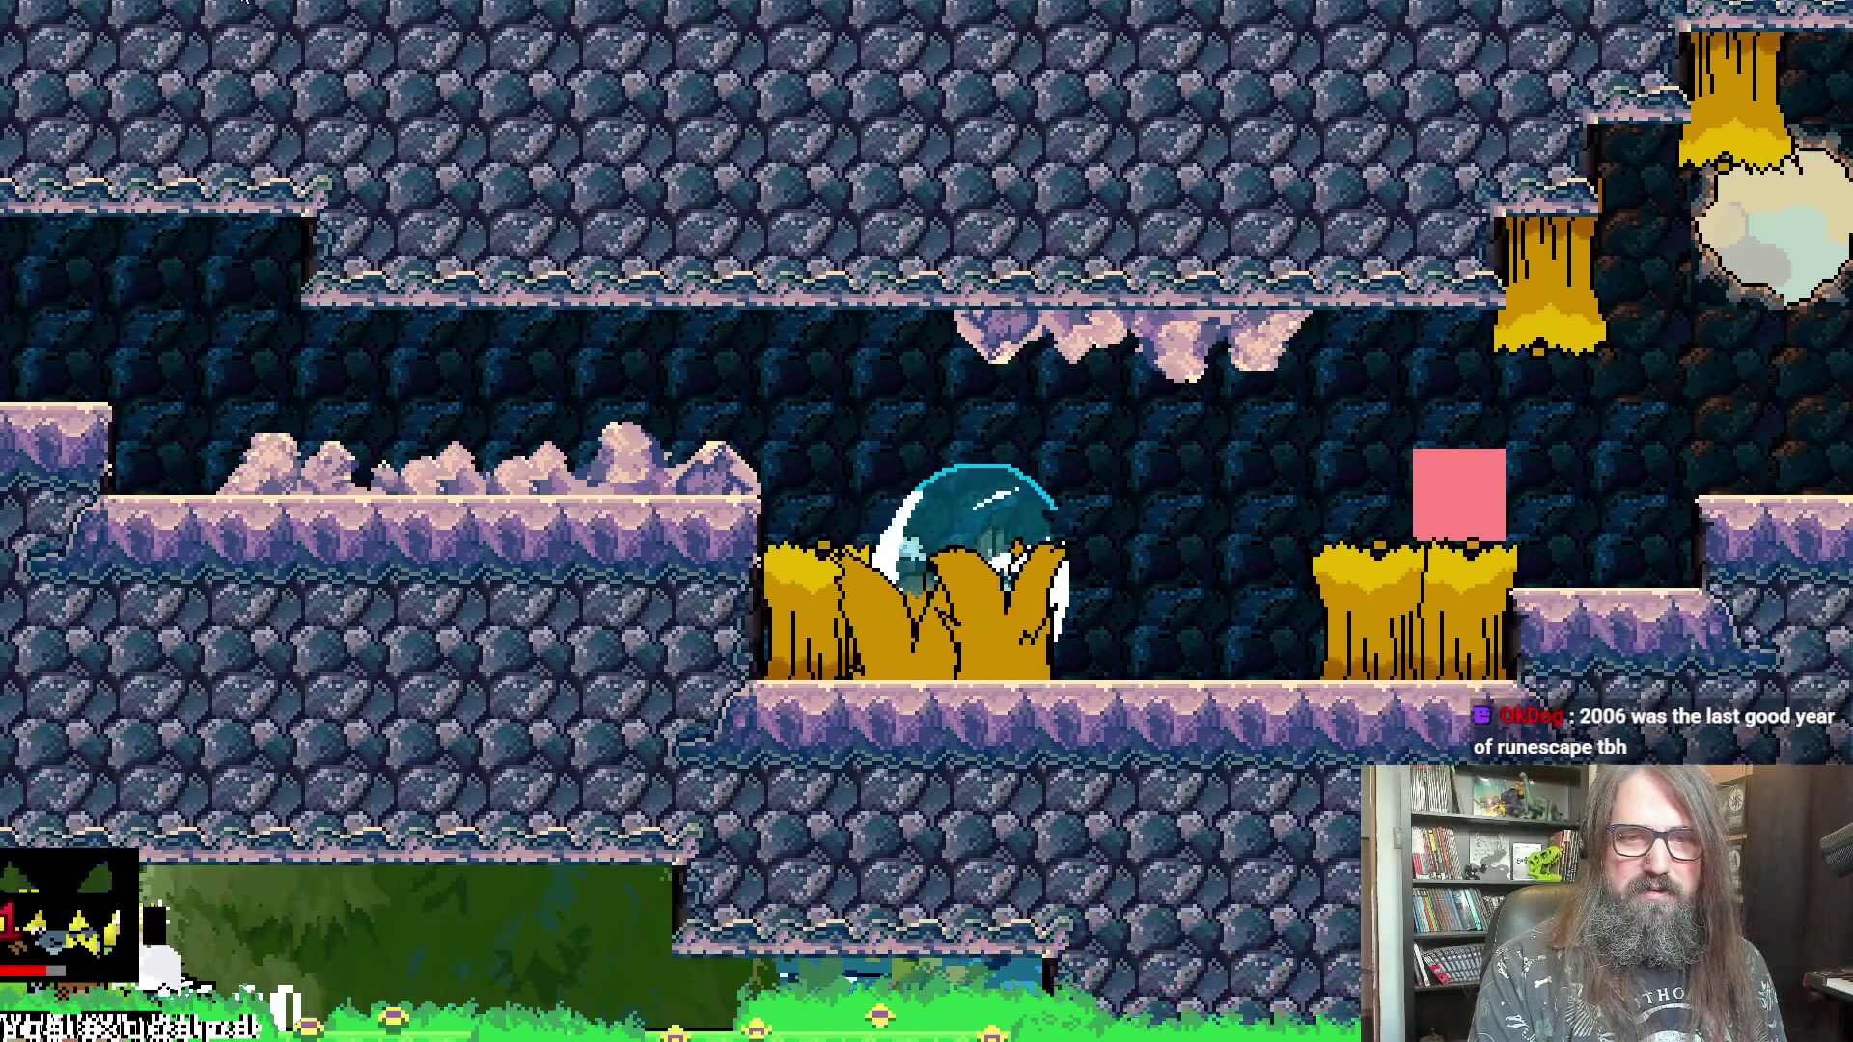
{"action": "key", "text": "Right"}
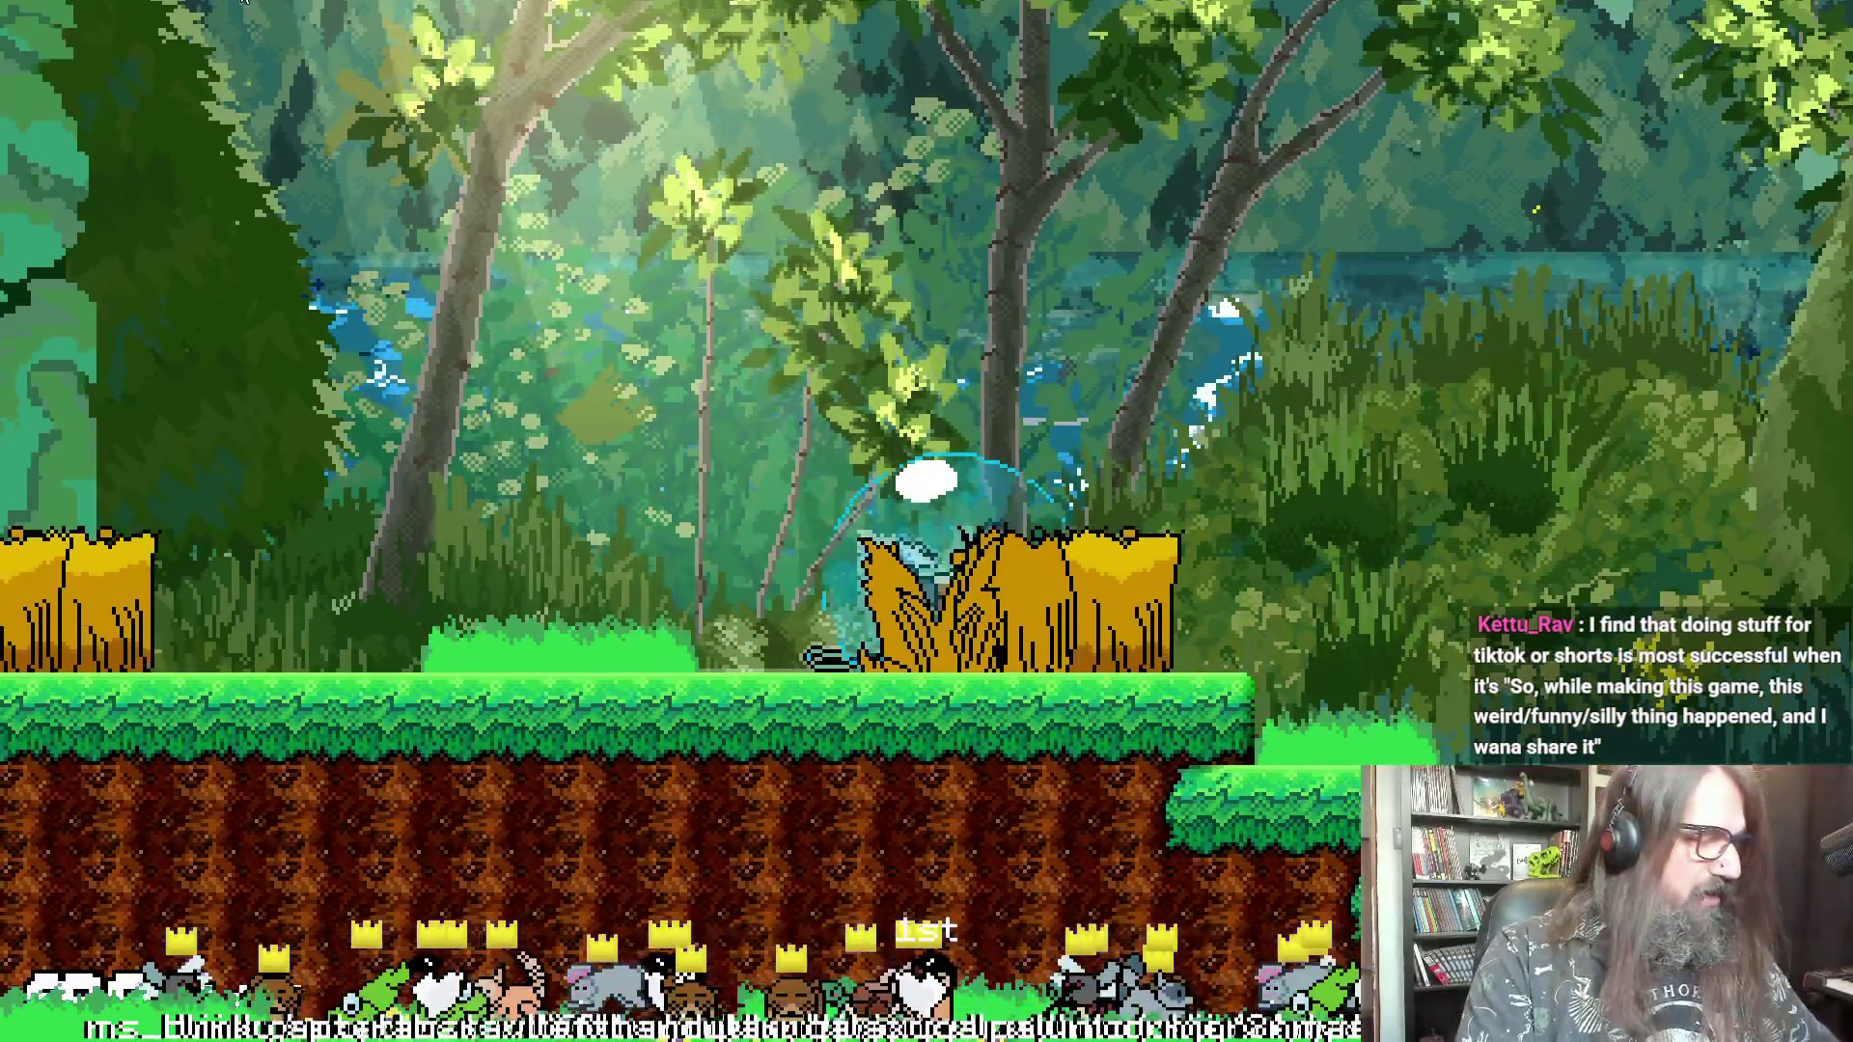
{"action": "key", "text": "alt+Tab"}
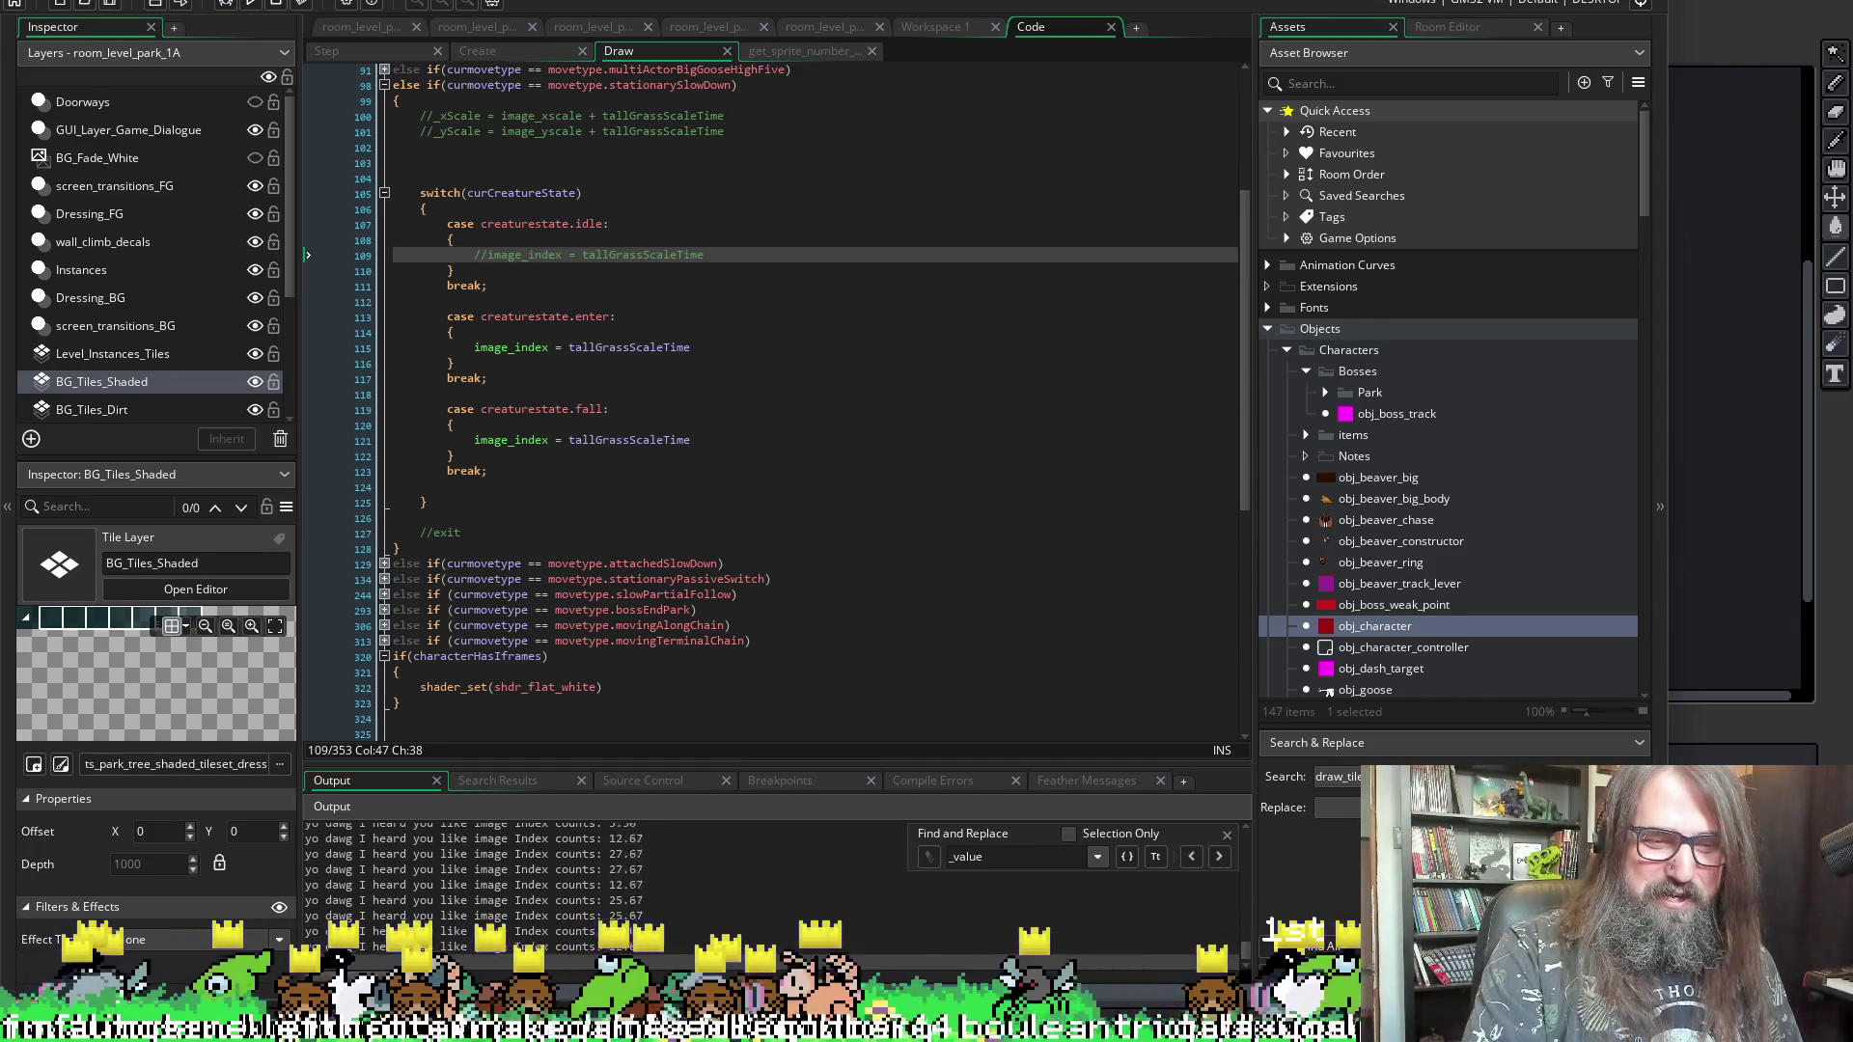
- Stop the test run, confirm with OK, and review the output log's image index counts
{"action": "left_click", "coordinate": [270, 5]}
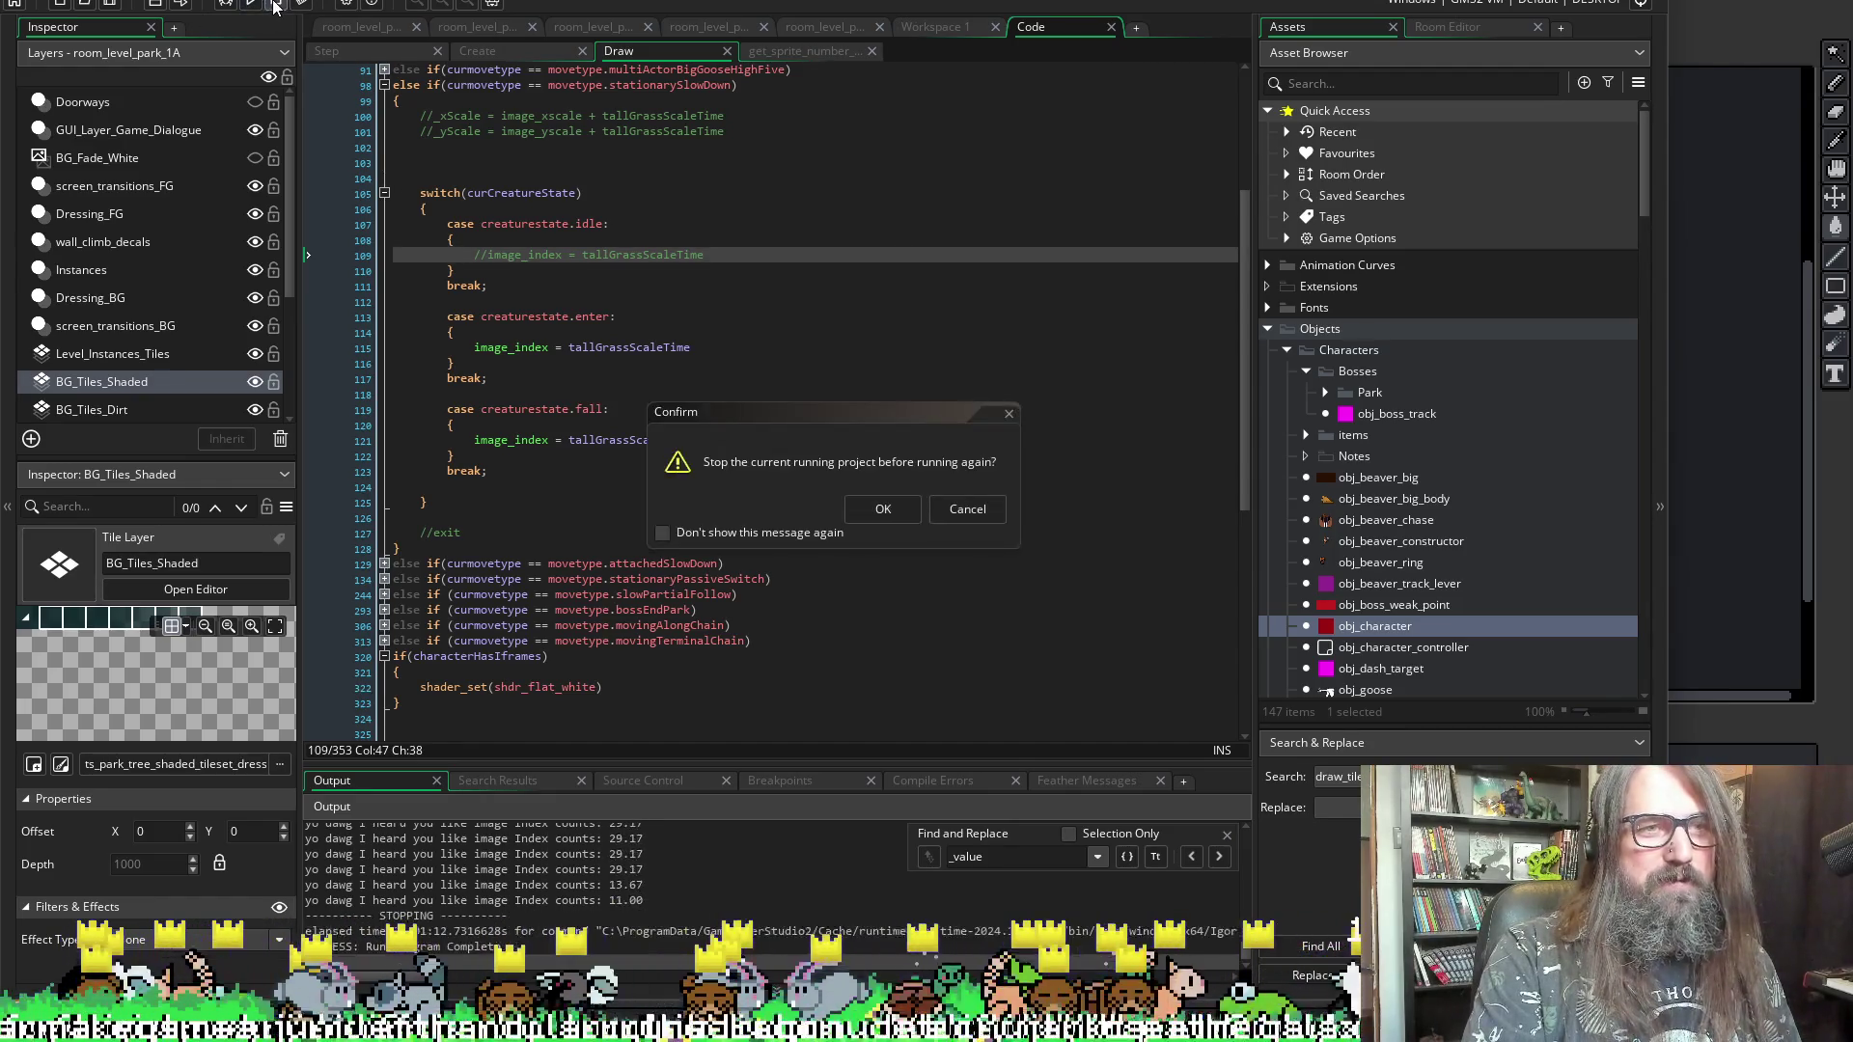
{"action": "key", "text": "Return"}
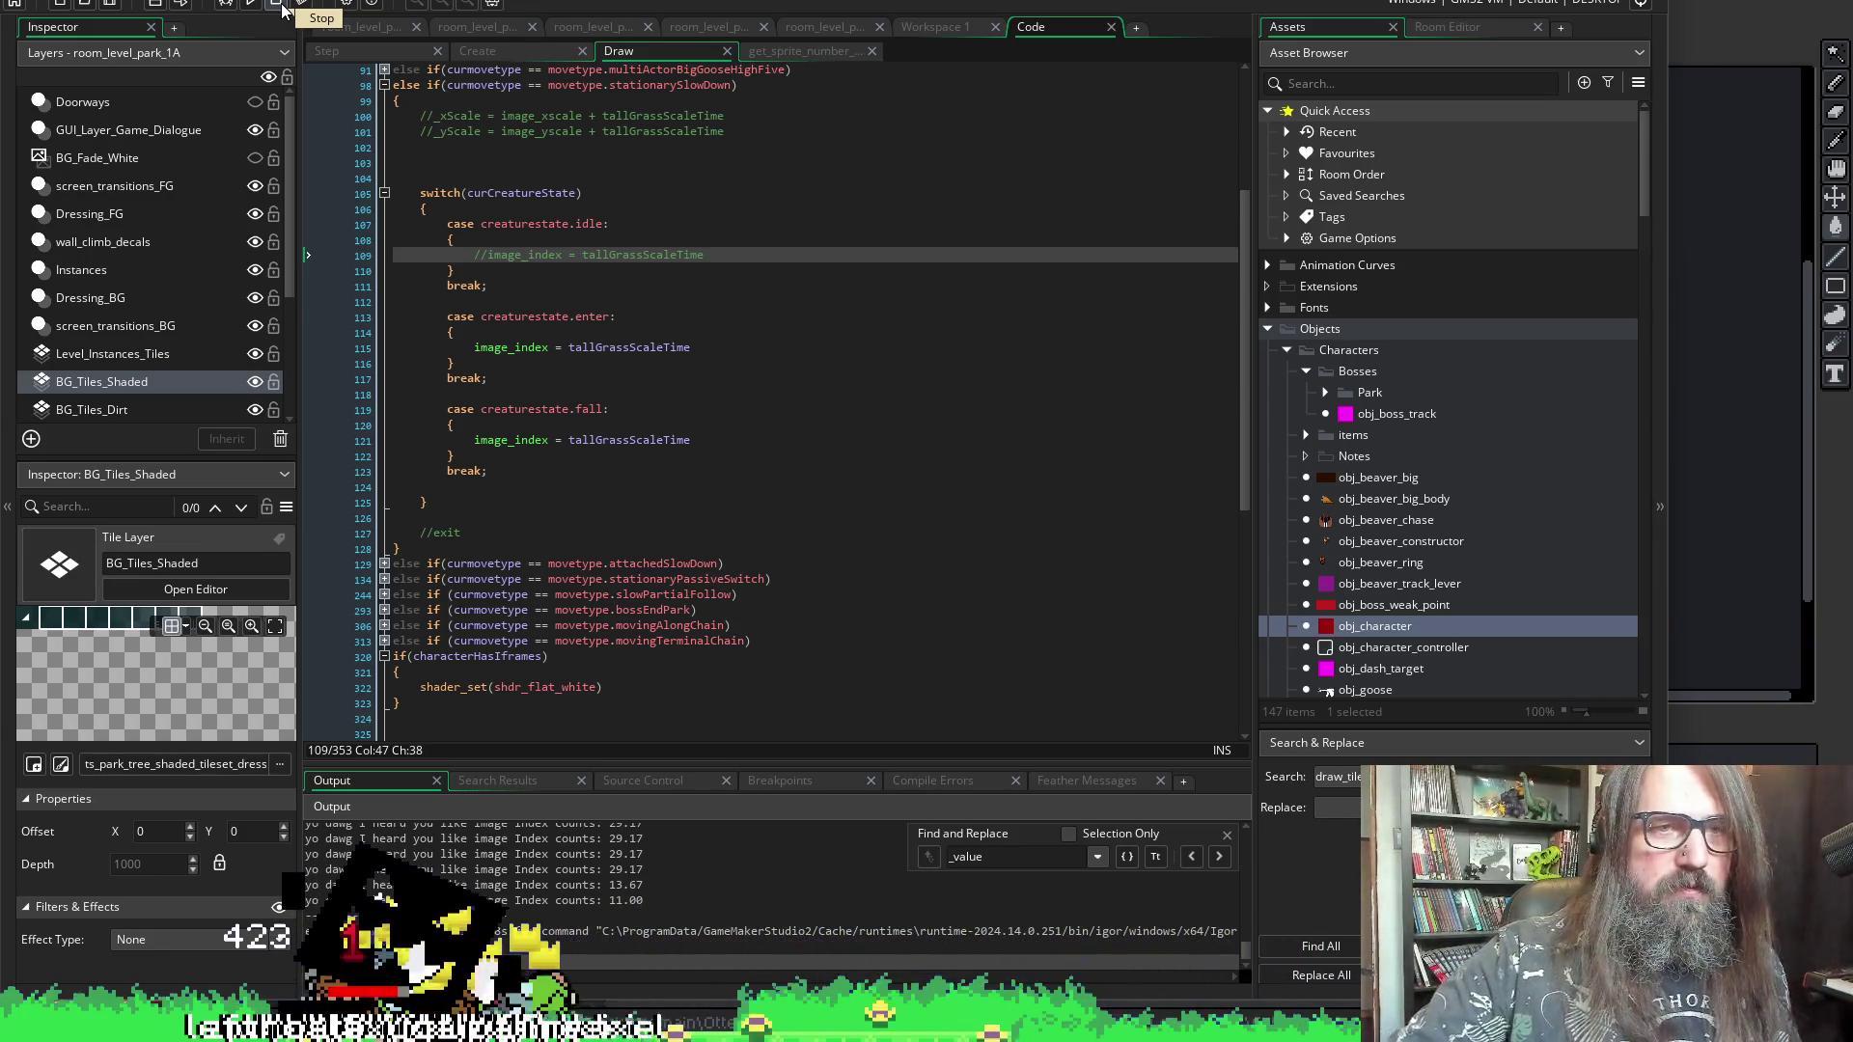
{"action": "scroll", "coordinate": [858, 415], "scroll_direction": "up", "scroll_amount": 5}
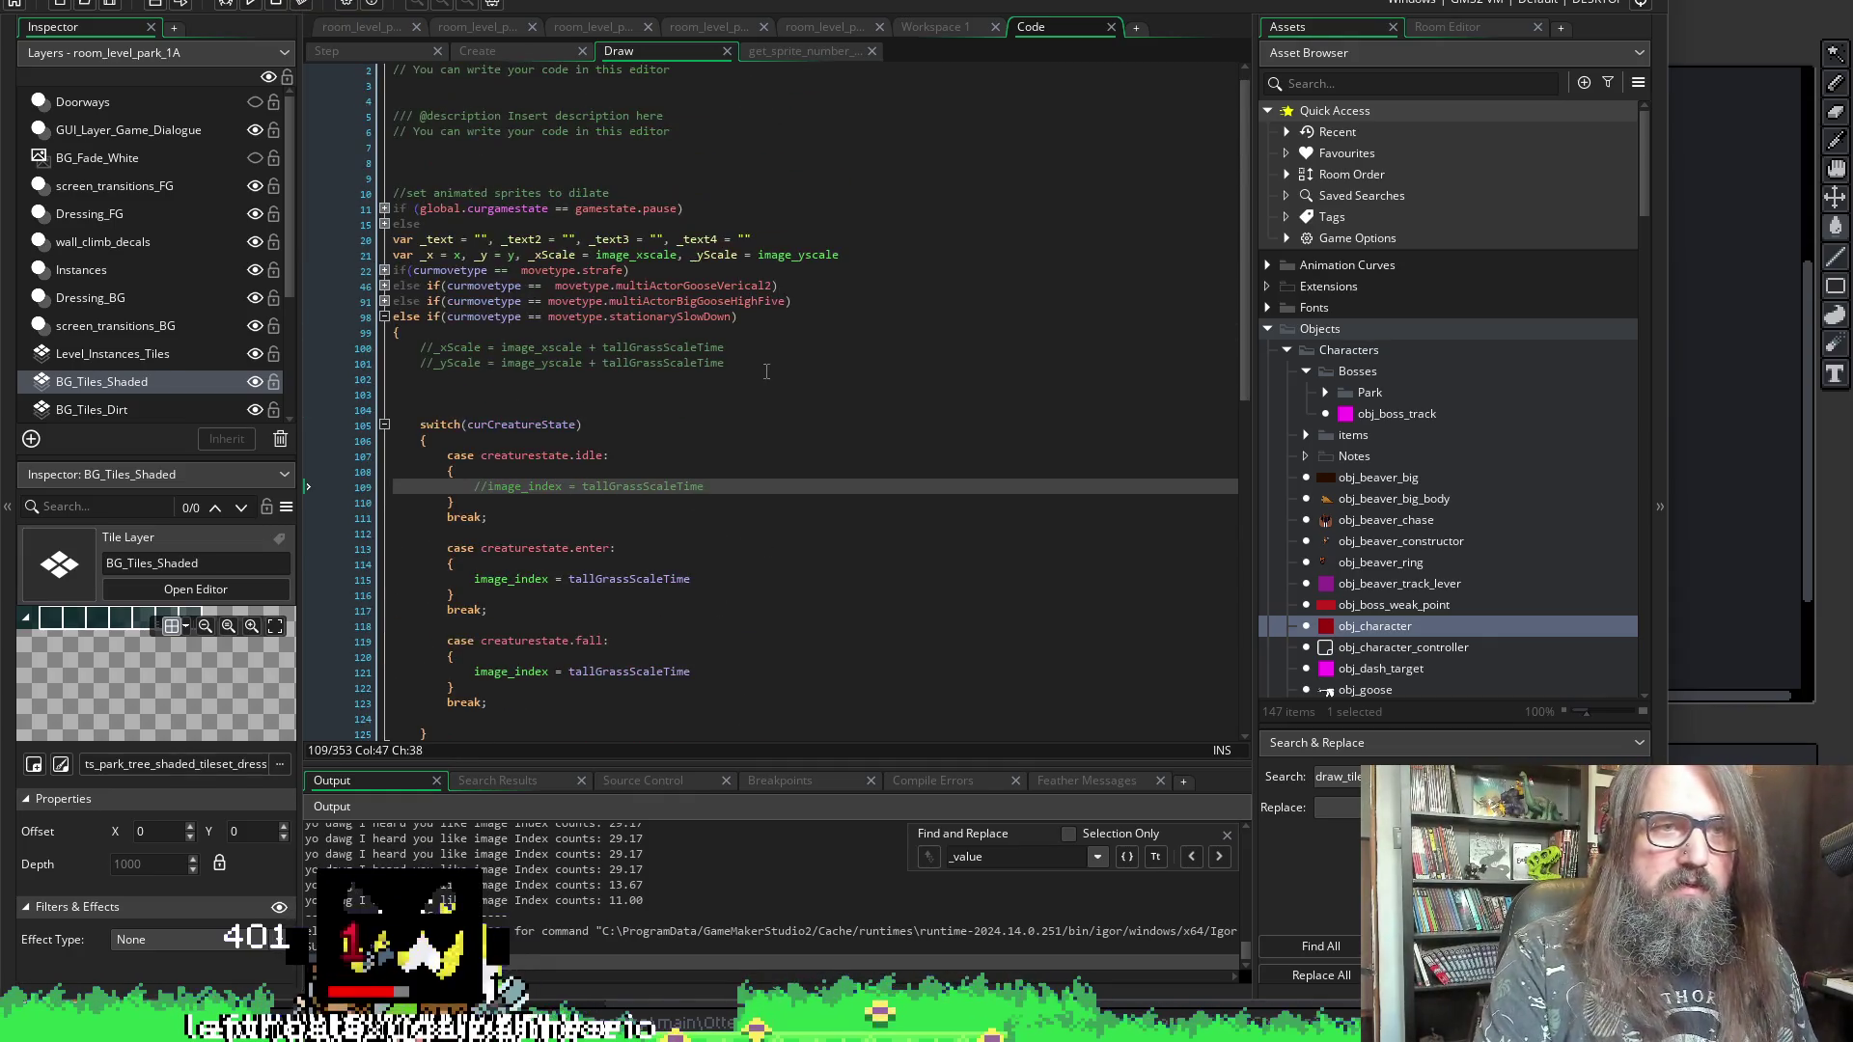
- Open the Step event and go to the creature-state debug prints on lines 910 and 899
{"action": "scroll", "coordinate": [766, 371], "scroll_direction": "down", "scroll_amount": 2}
{"action": "scroll", "coordinate": [766, 371], "scroll_direction": "down", "scroll_amount": 1}
{"action": "scroll", "coordinate": [766, 371], "scroll_direction": "down", "scroll_amount": 2}
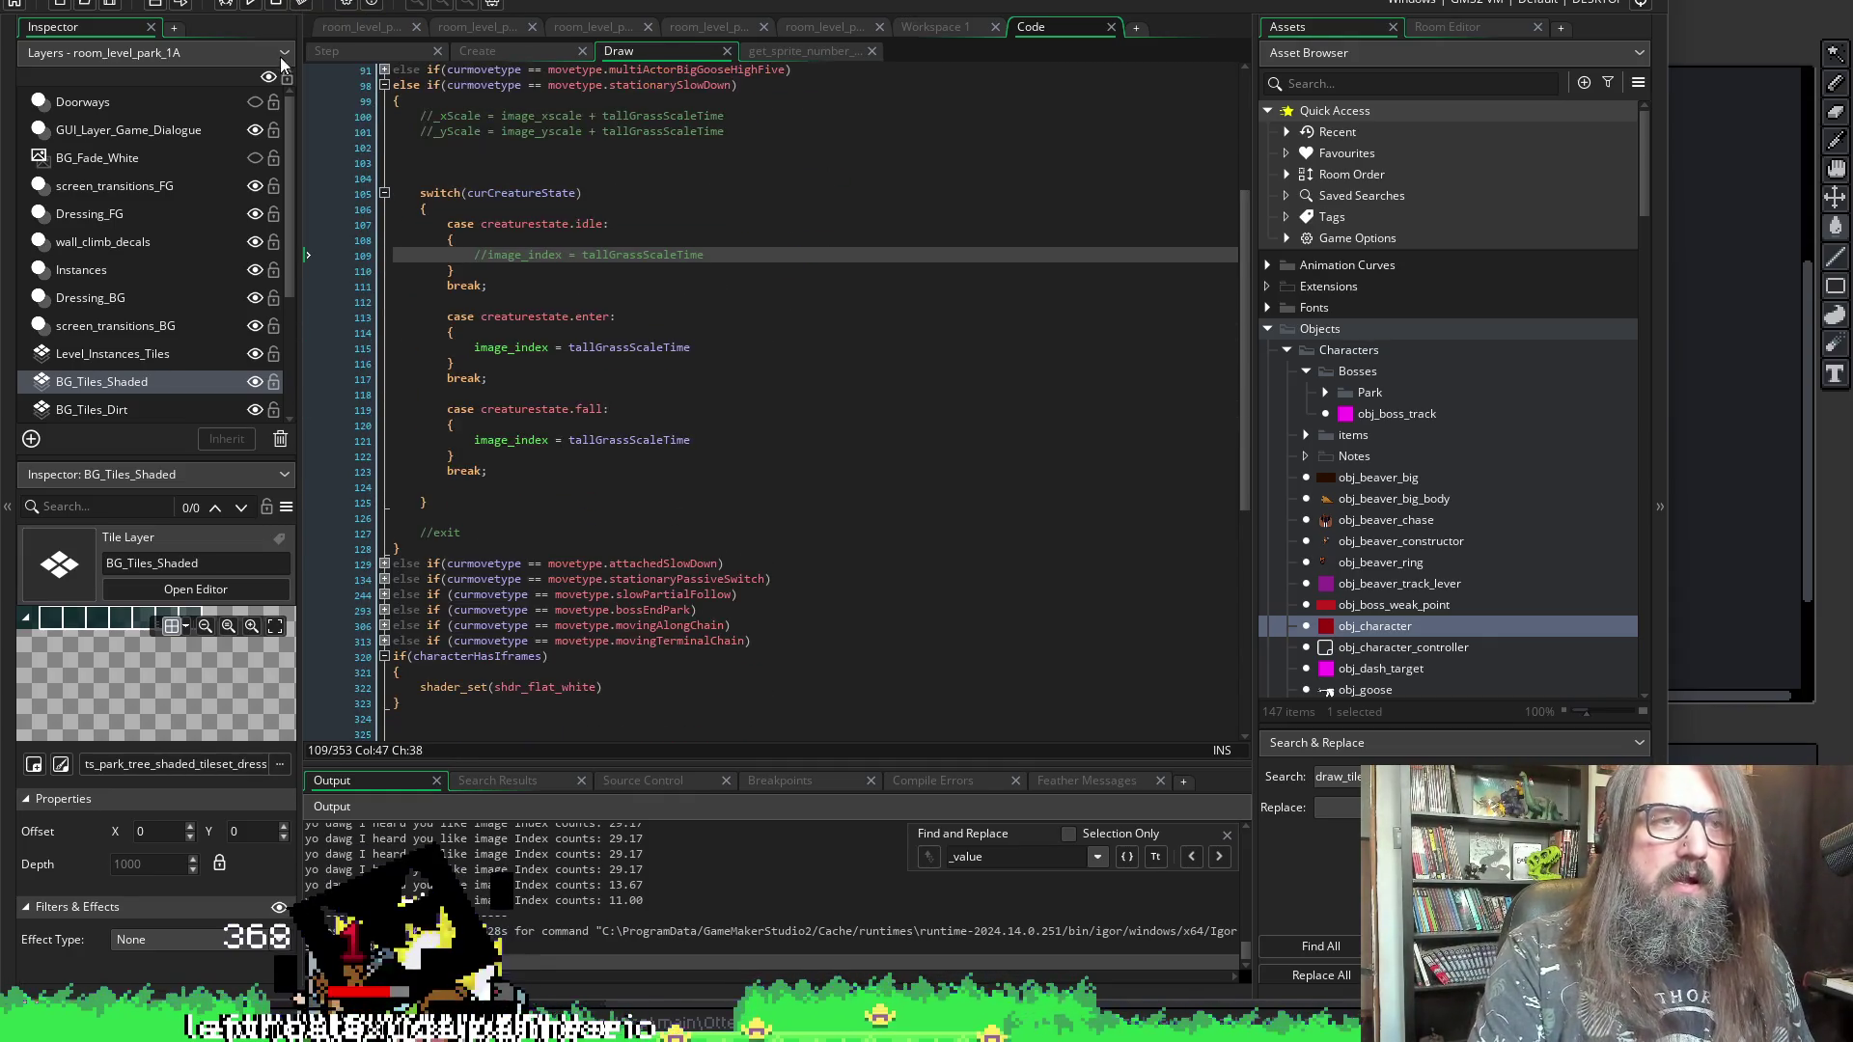
{"action": "left_click", "coordinate": [344, 56]}
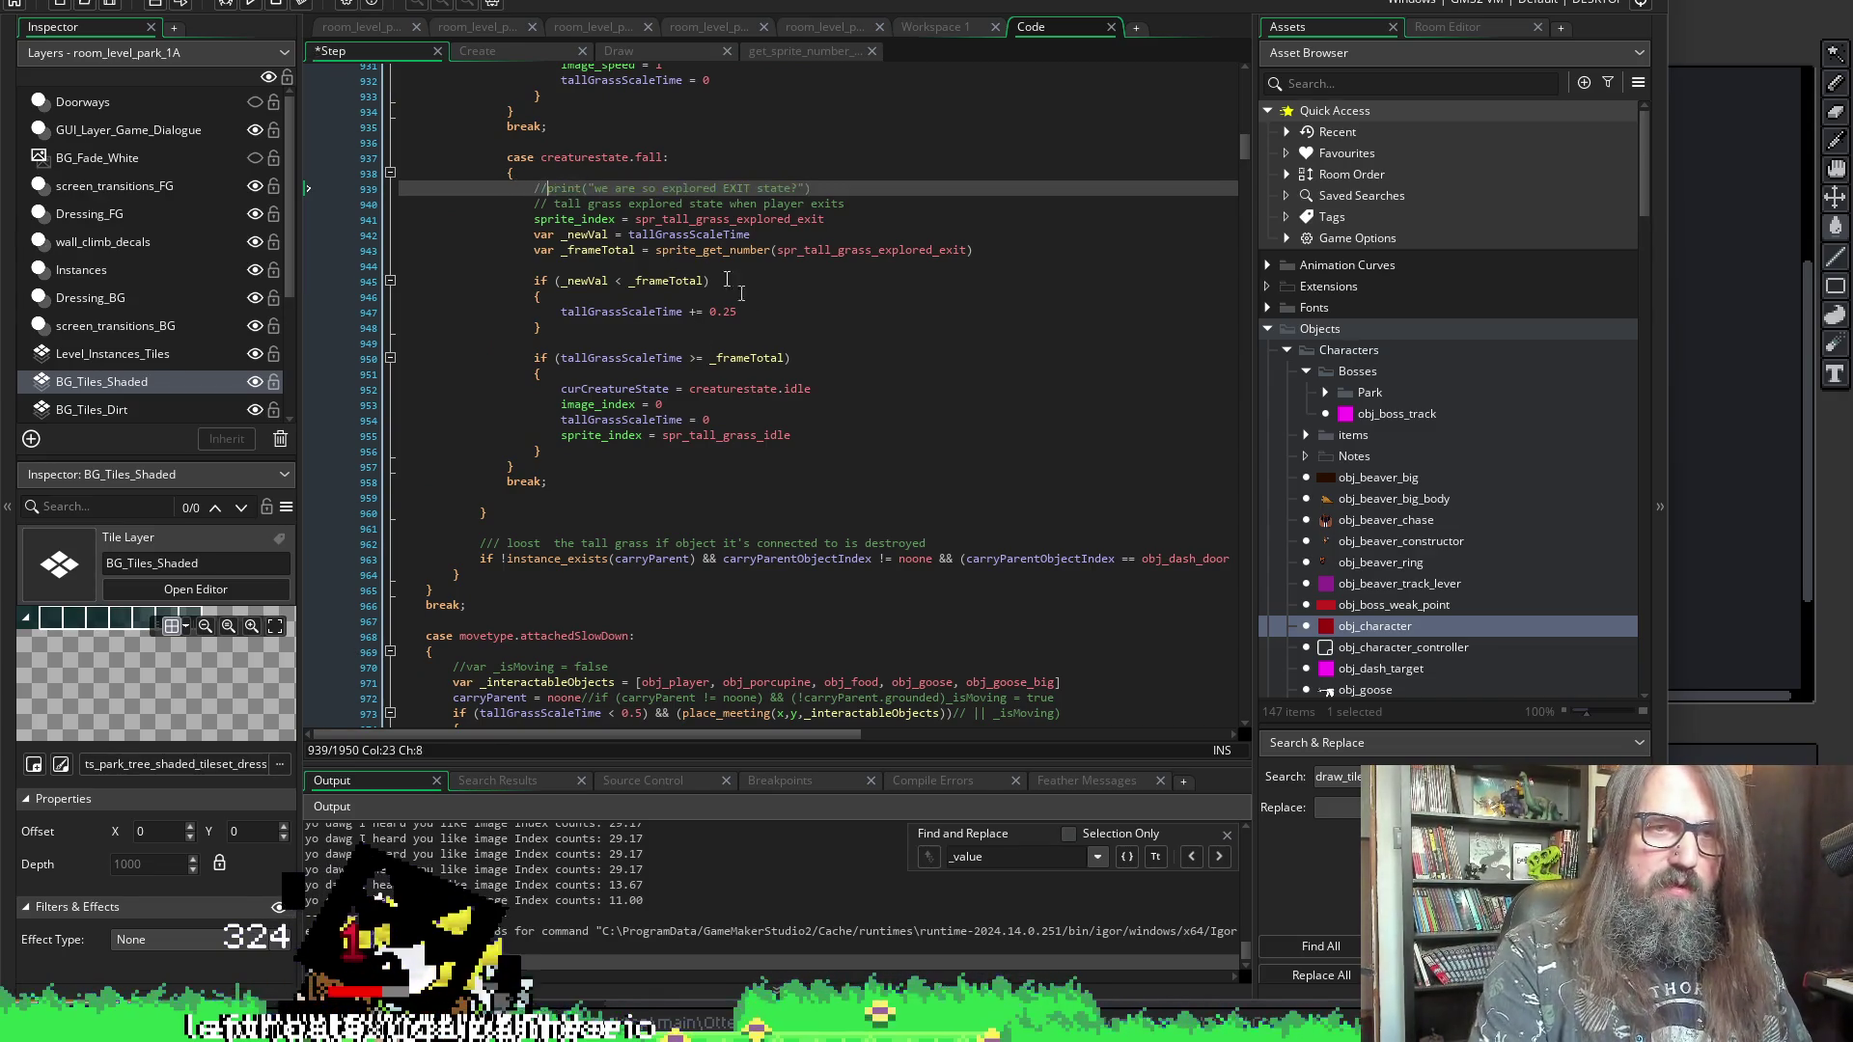
{"action": "scroll", "coordinate": [744, 295], "scroll_direction": "up", "scroll_amount": 6}
{"action": "scroll", "coordinate": [529, 297], "scroll_direction": "up", "scroll_amount": 5}
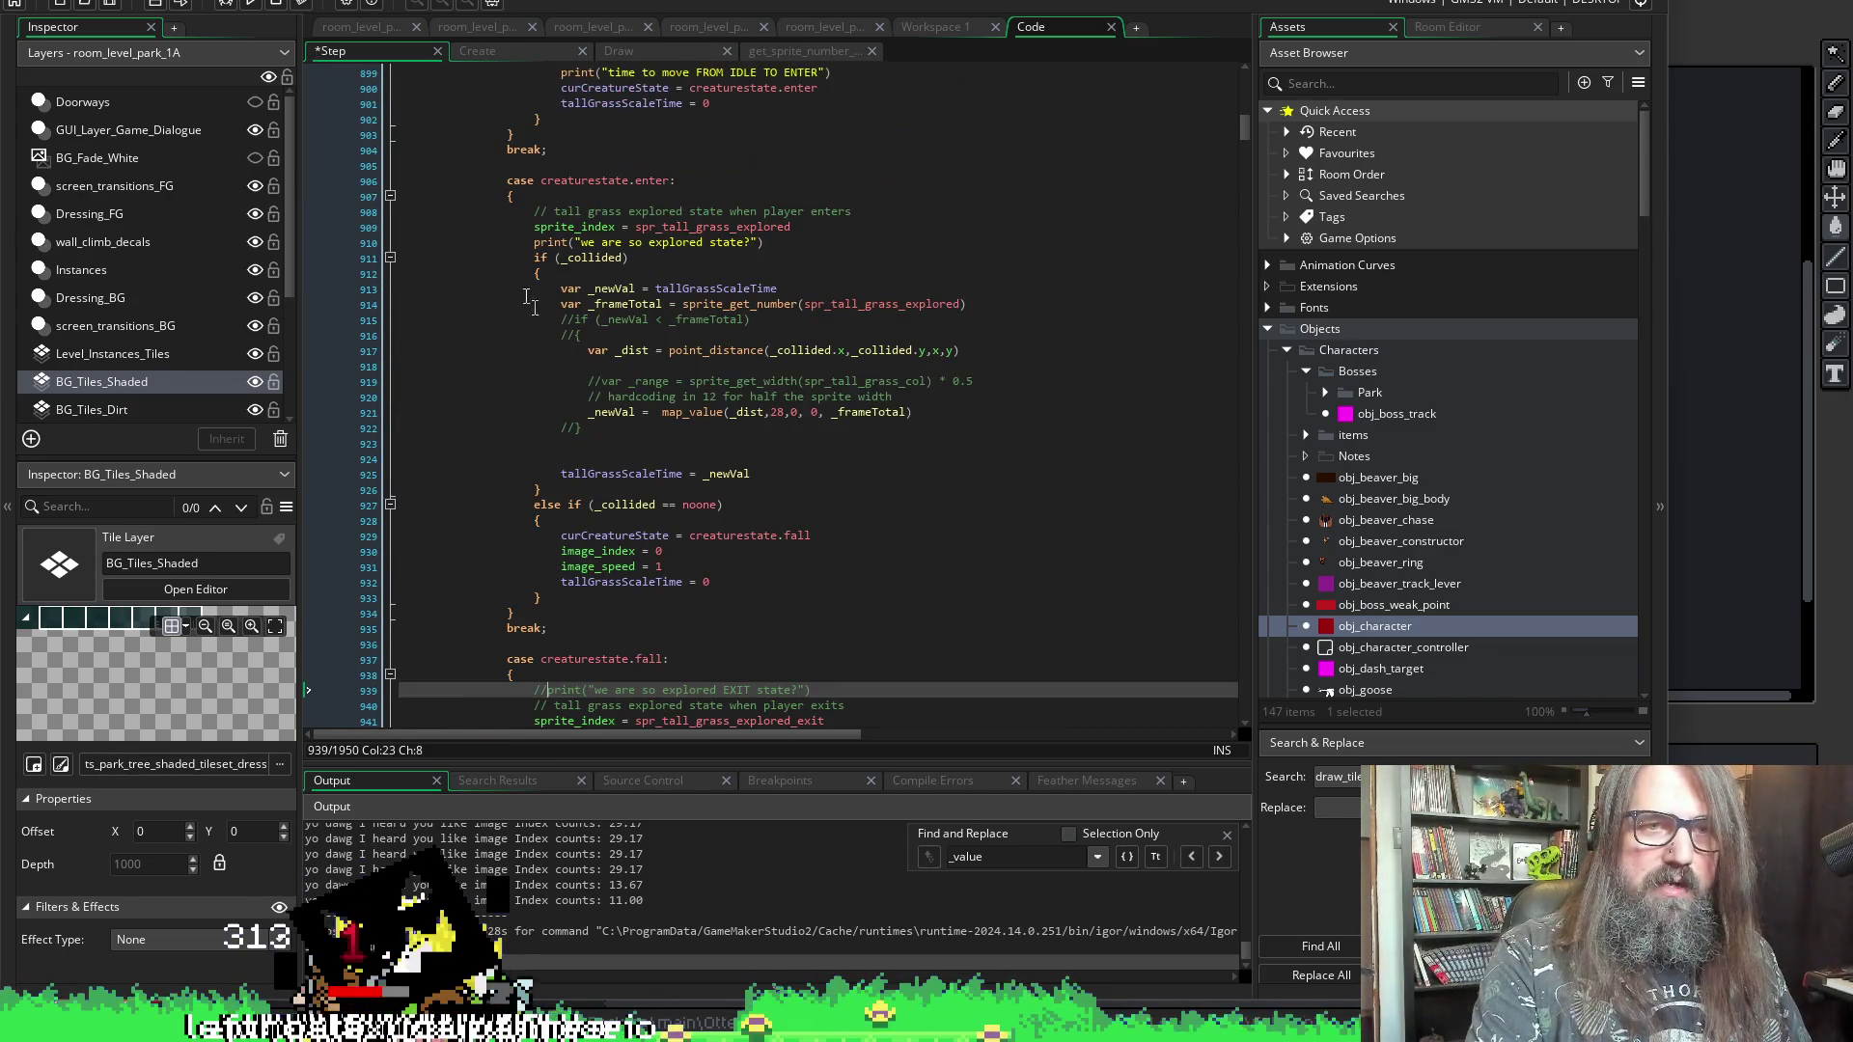
{"action": "left_click", "coordinate": [531, 242]}
{"action": "type", "text": "//"}
{"action": "scroll", "coordinate": [663, 345], "scroll_direction": "up", "scroll_amount": 3}
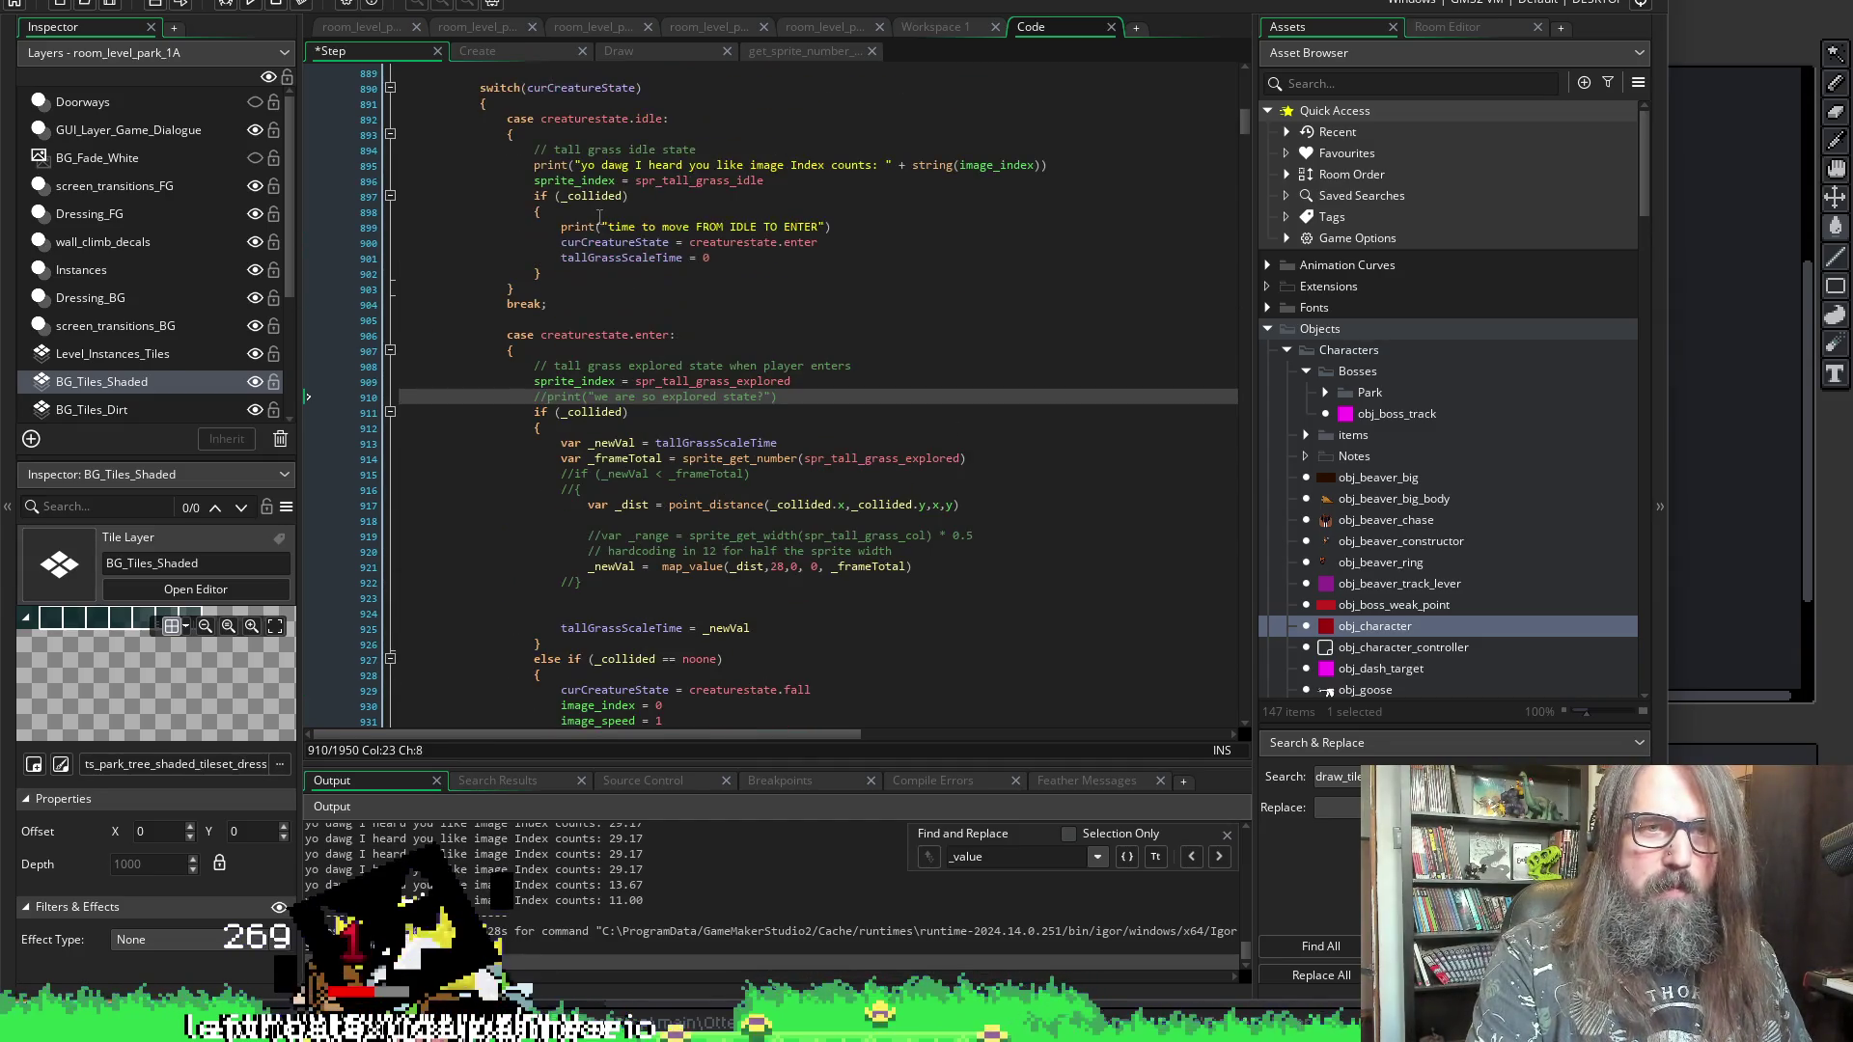
{"action": "left_click", "coordinate": [562, 232]}
{"action": "type", "text": "//"}
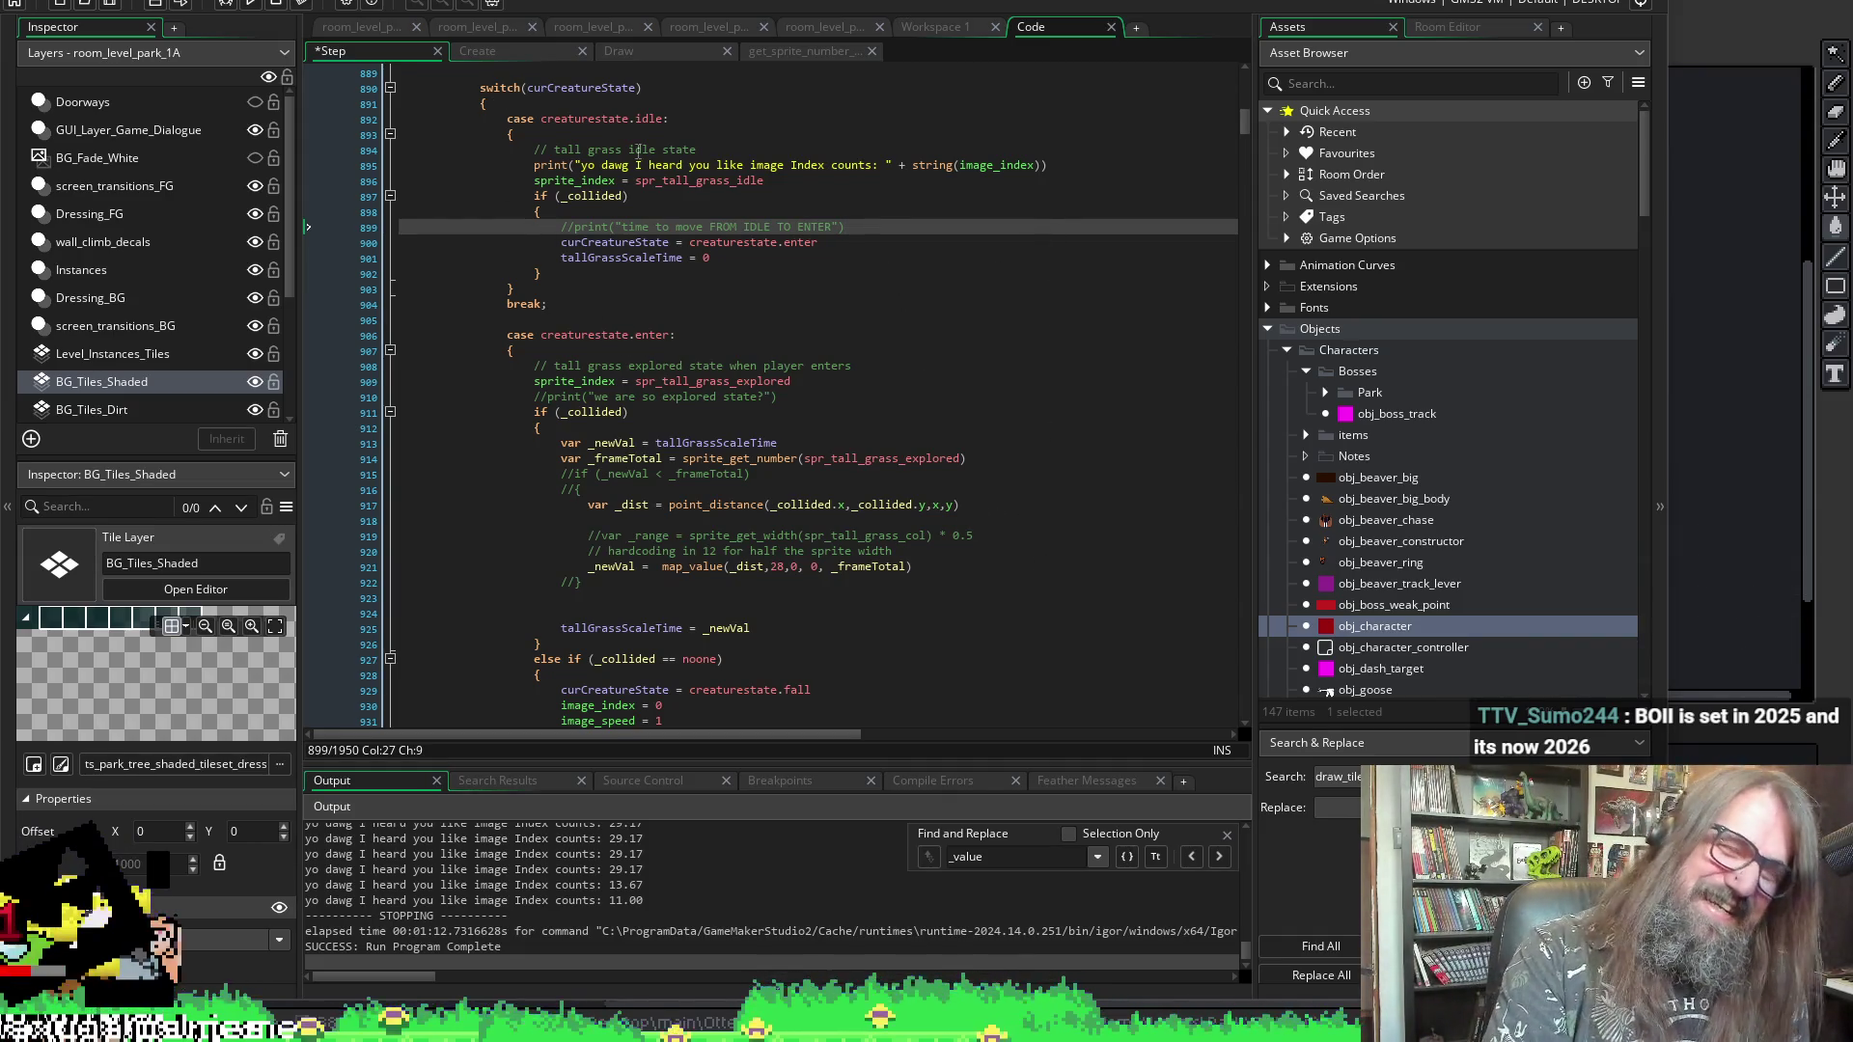
{"action": "scroll", "coordinate": [813, 502], "scroll_direction": "down", "scroll_amount": 3}
{"action": "scroll", "coordinate": [813, 503], "scroll_direction": "up", "scroll_amount": 4}
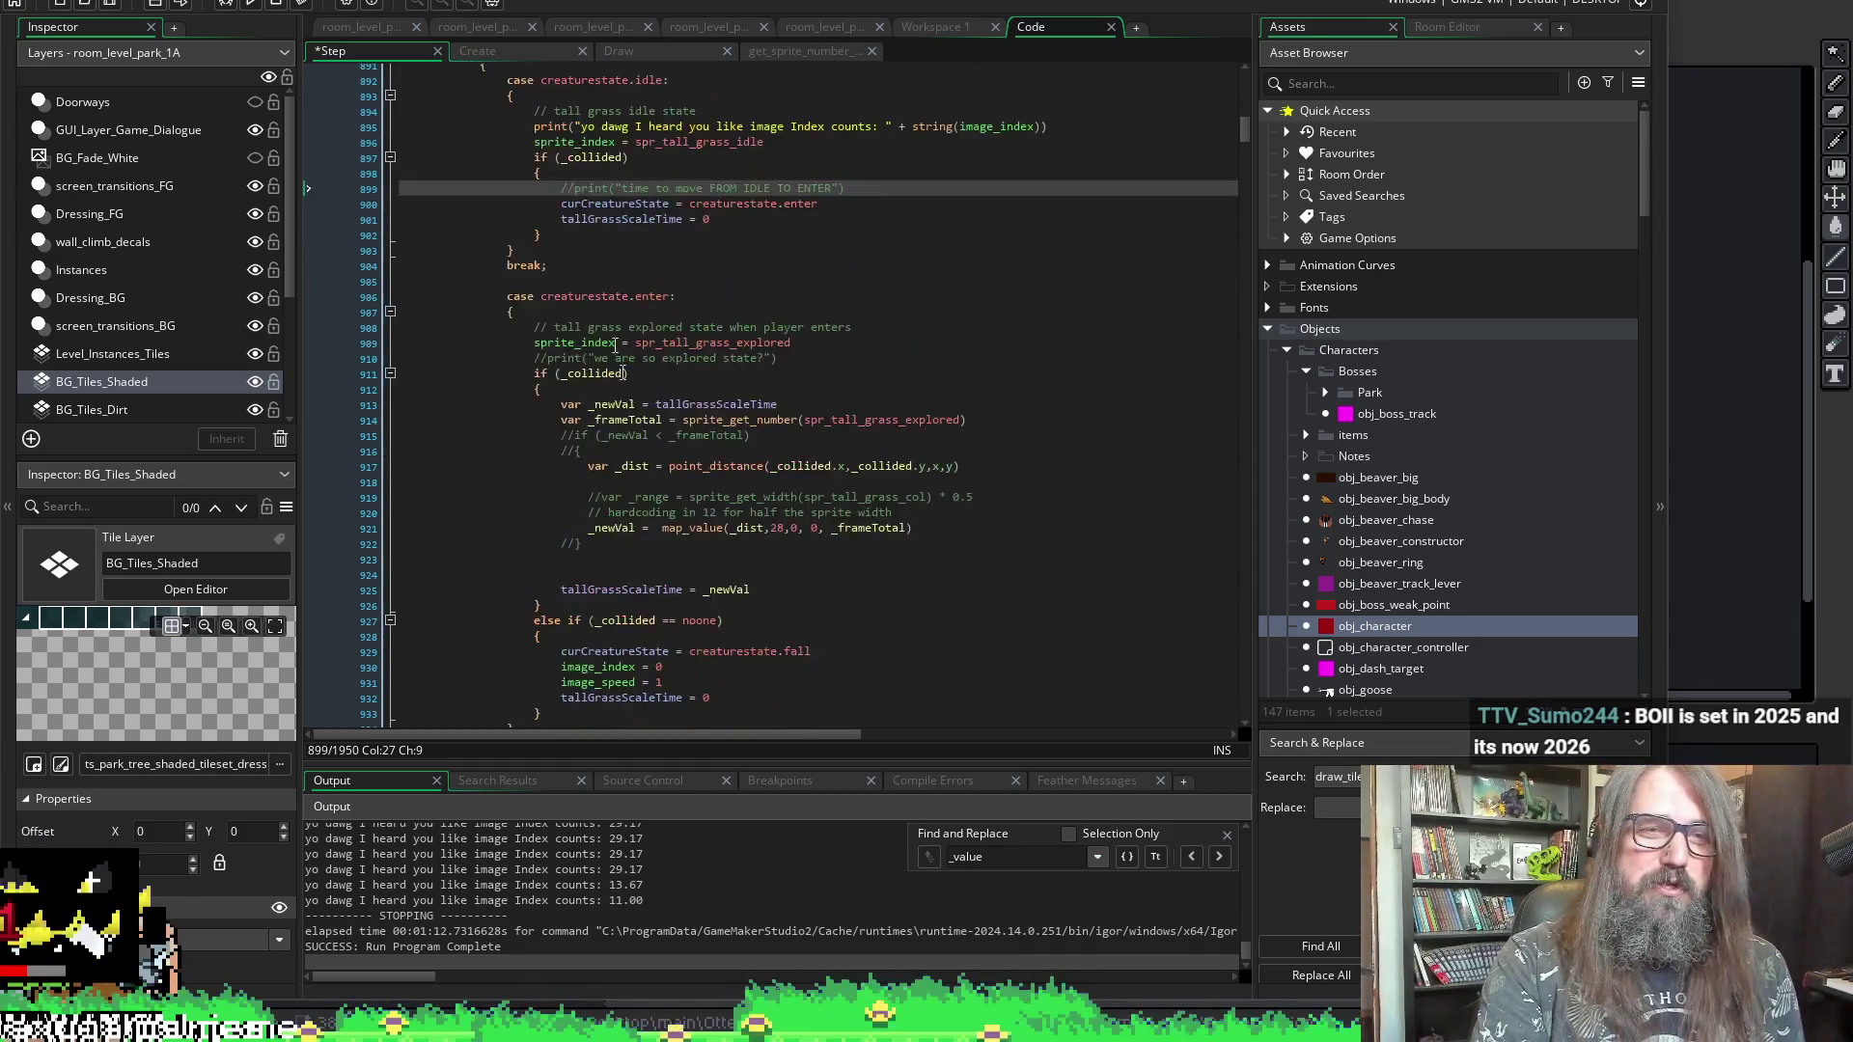
{"action": "left_click", "coordinate": [535, 203]}
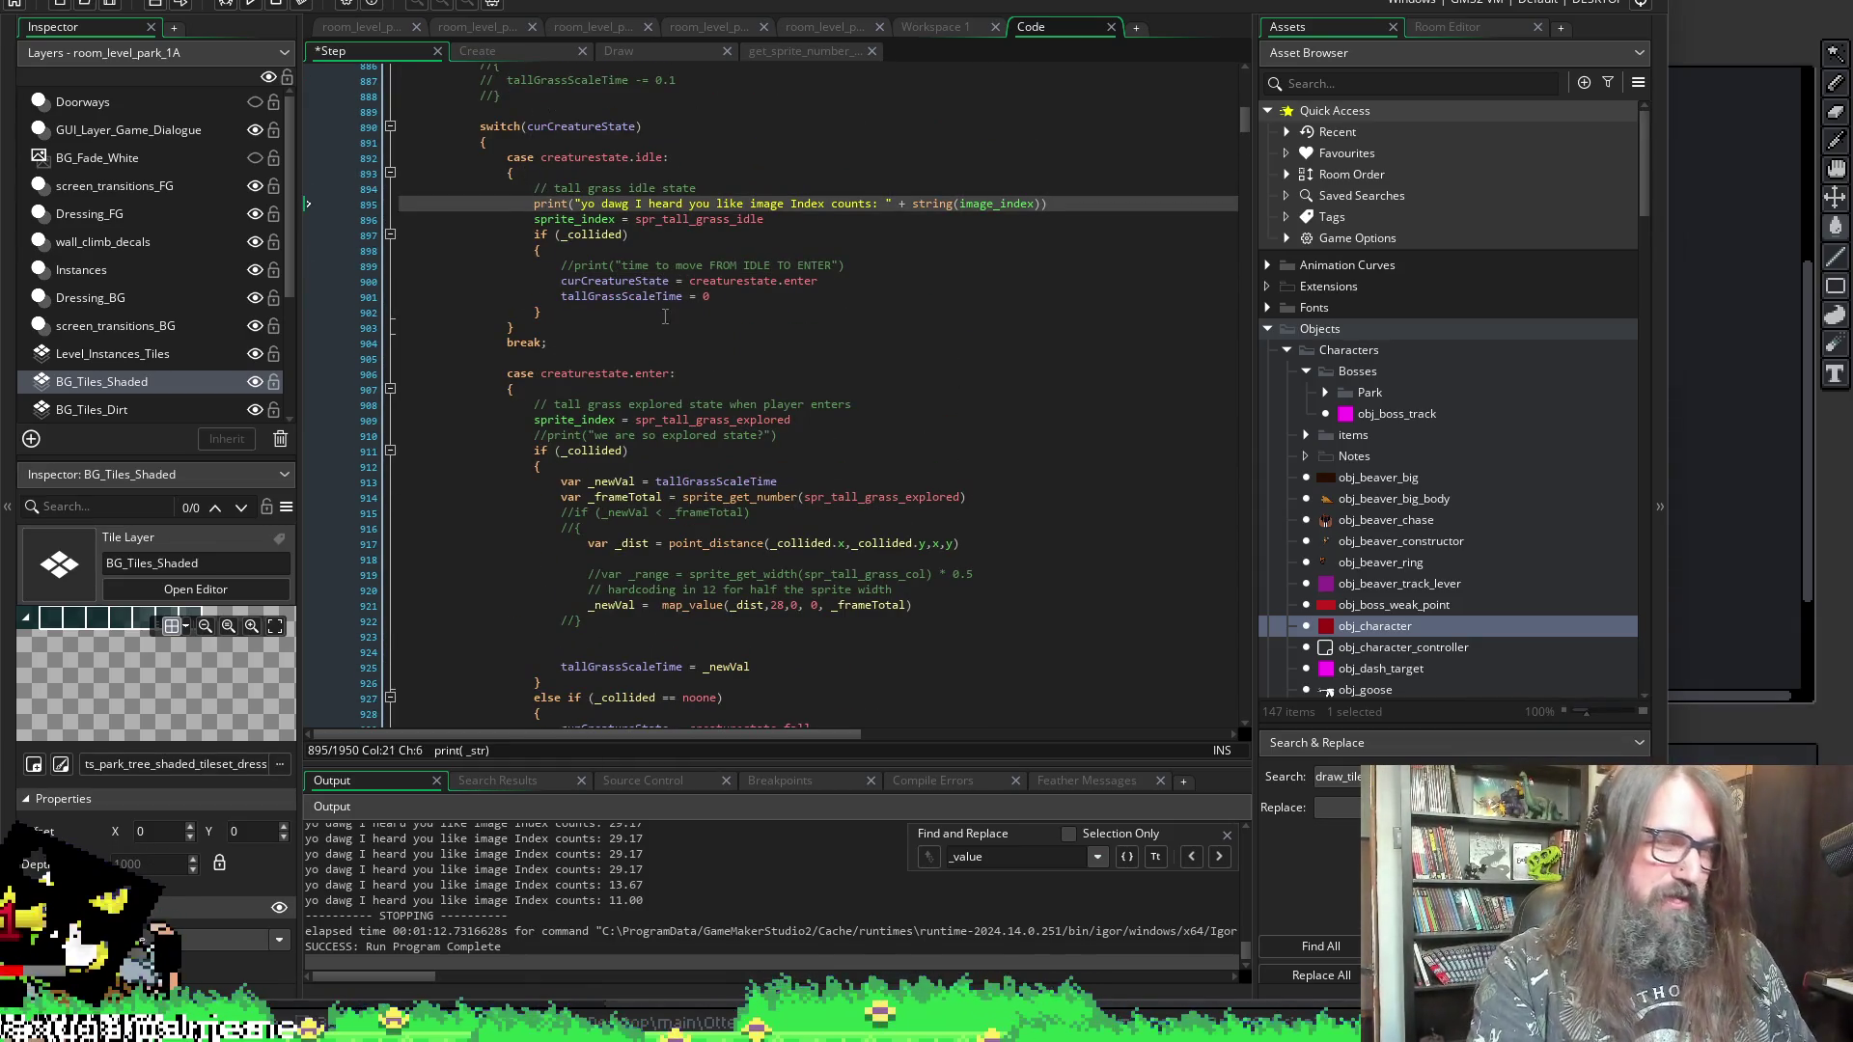
{"action": "type", "text": "//"}
{"action": "scroll", "coordinate": [598, 295], "scroll_direction": "down", "scroll_amount": 7}
{"action": "scroll", "coordinate": [594, 386], "scroll_direction": "down", "scroll_amount": 7}
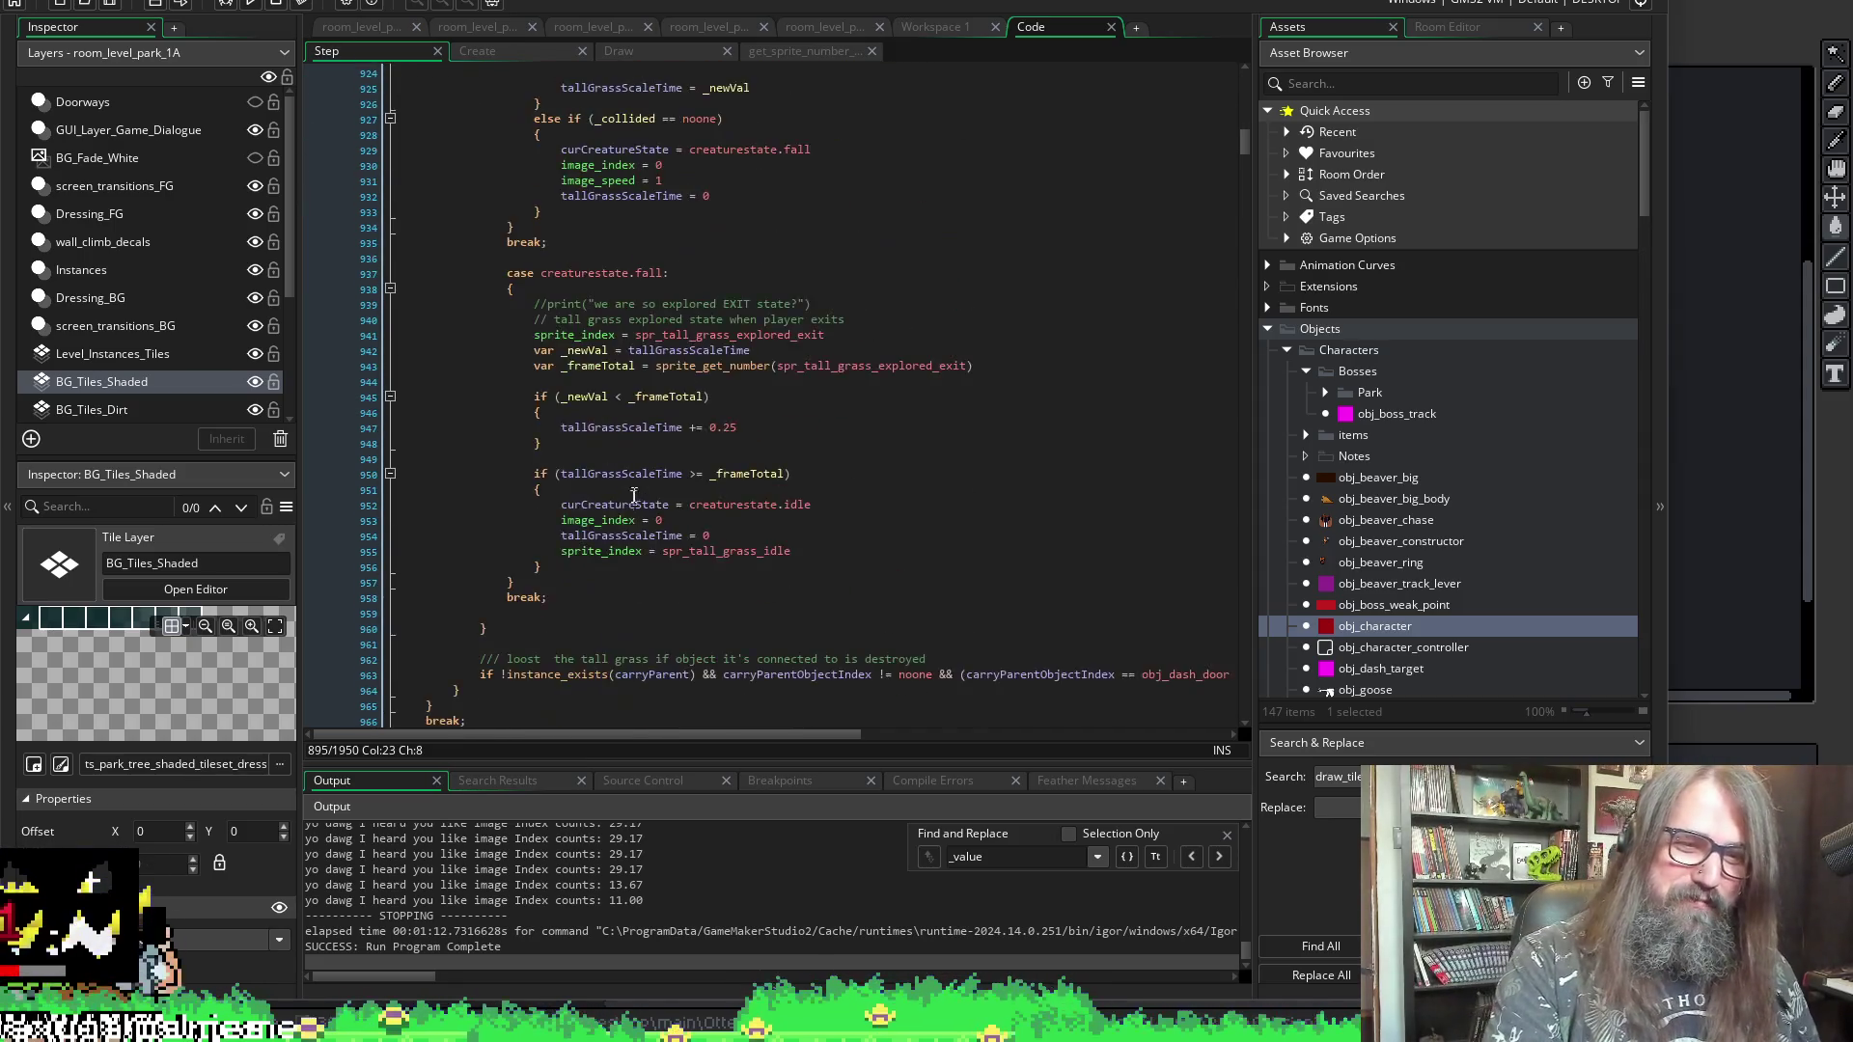
{"action": "scroll", "coordinate": [591, 482], "scroll_direction": "down", "scroll_amount": 7}
{"action": "scroll", "coordinate": [591, 554], "scroll_direction": "down", "scroll_amount": 7}
{"action": "scroll", "coordinate": [592, 555], "scroll_direction": "down", "scroll_amount": 8}
{"action": "scroll", "coordinate": [618, 529], "scroll_direction": "down", "scroll_amount": 8}
{"action": "scroll", "coordinate": [644, 502], "scroll_direction": "down", "scroll_amount": 8}
{"action": "scroll", "coordinate": [675, 472], "scroll_direction": "down", "scroll_amount": 7}
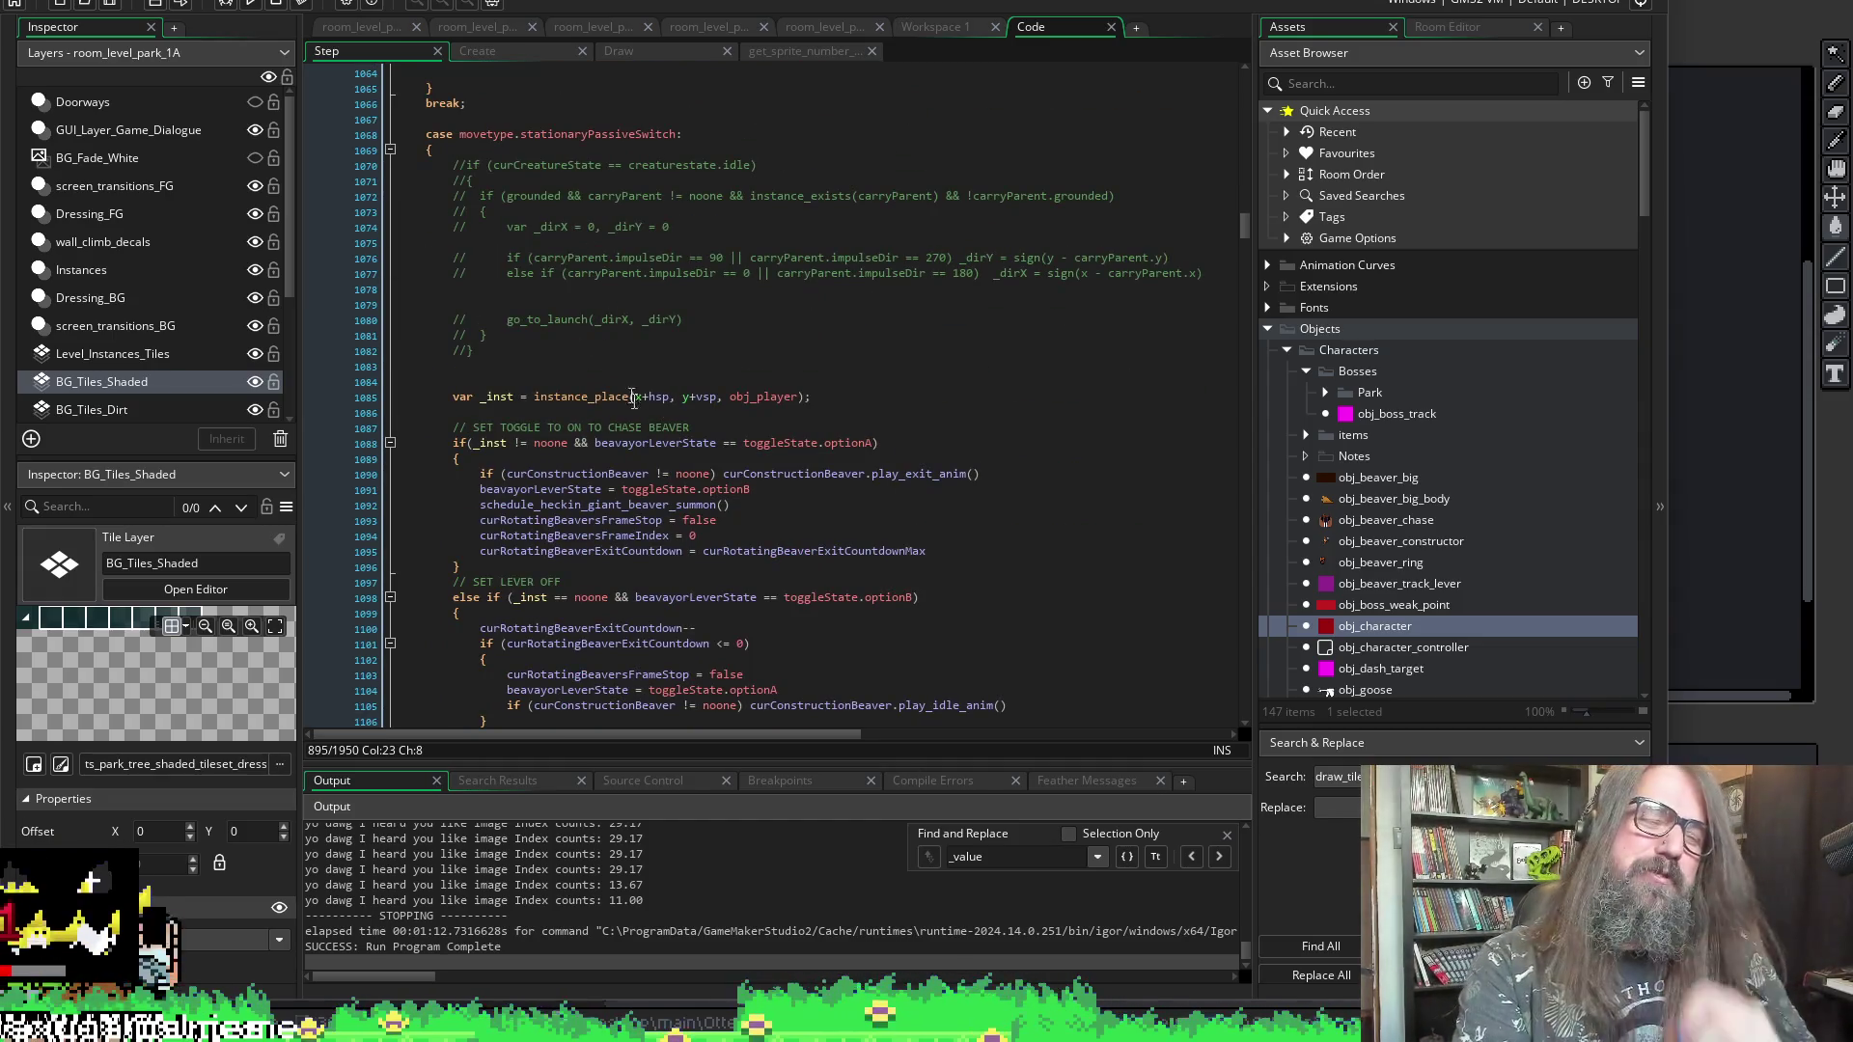
{"action": "scroll", "coordinate": [898, 502], "scroll_direction": "down", "scroll_amount": 4}
{"action": "scroll", "coordinate": [892, 482], "scroll_direction": "down", "scroll_amount": 2}
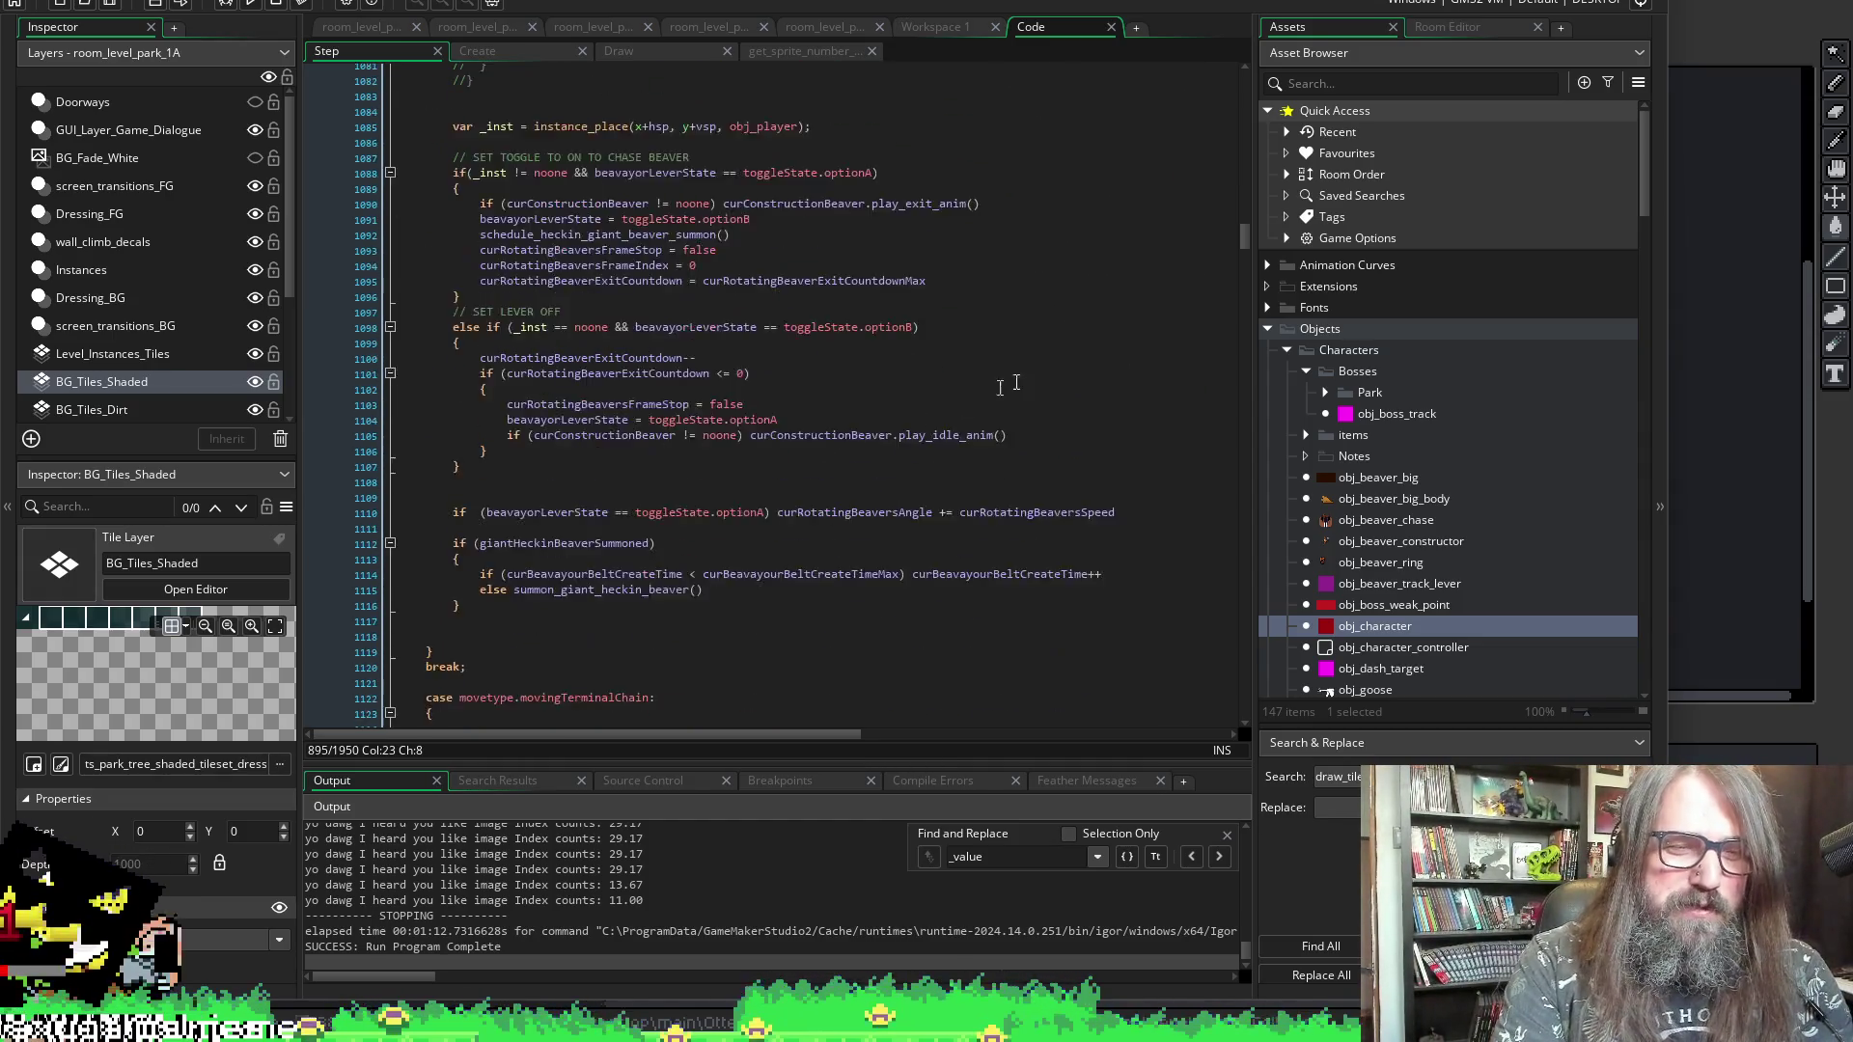
{"action": "scroll", "coordinate": [890, 472], "scroll_direction": "down", "scroll_amount": 3}
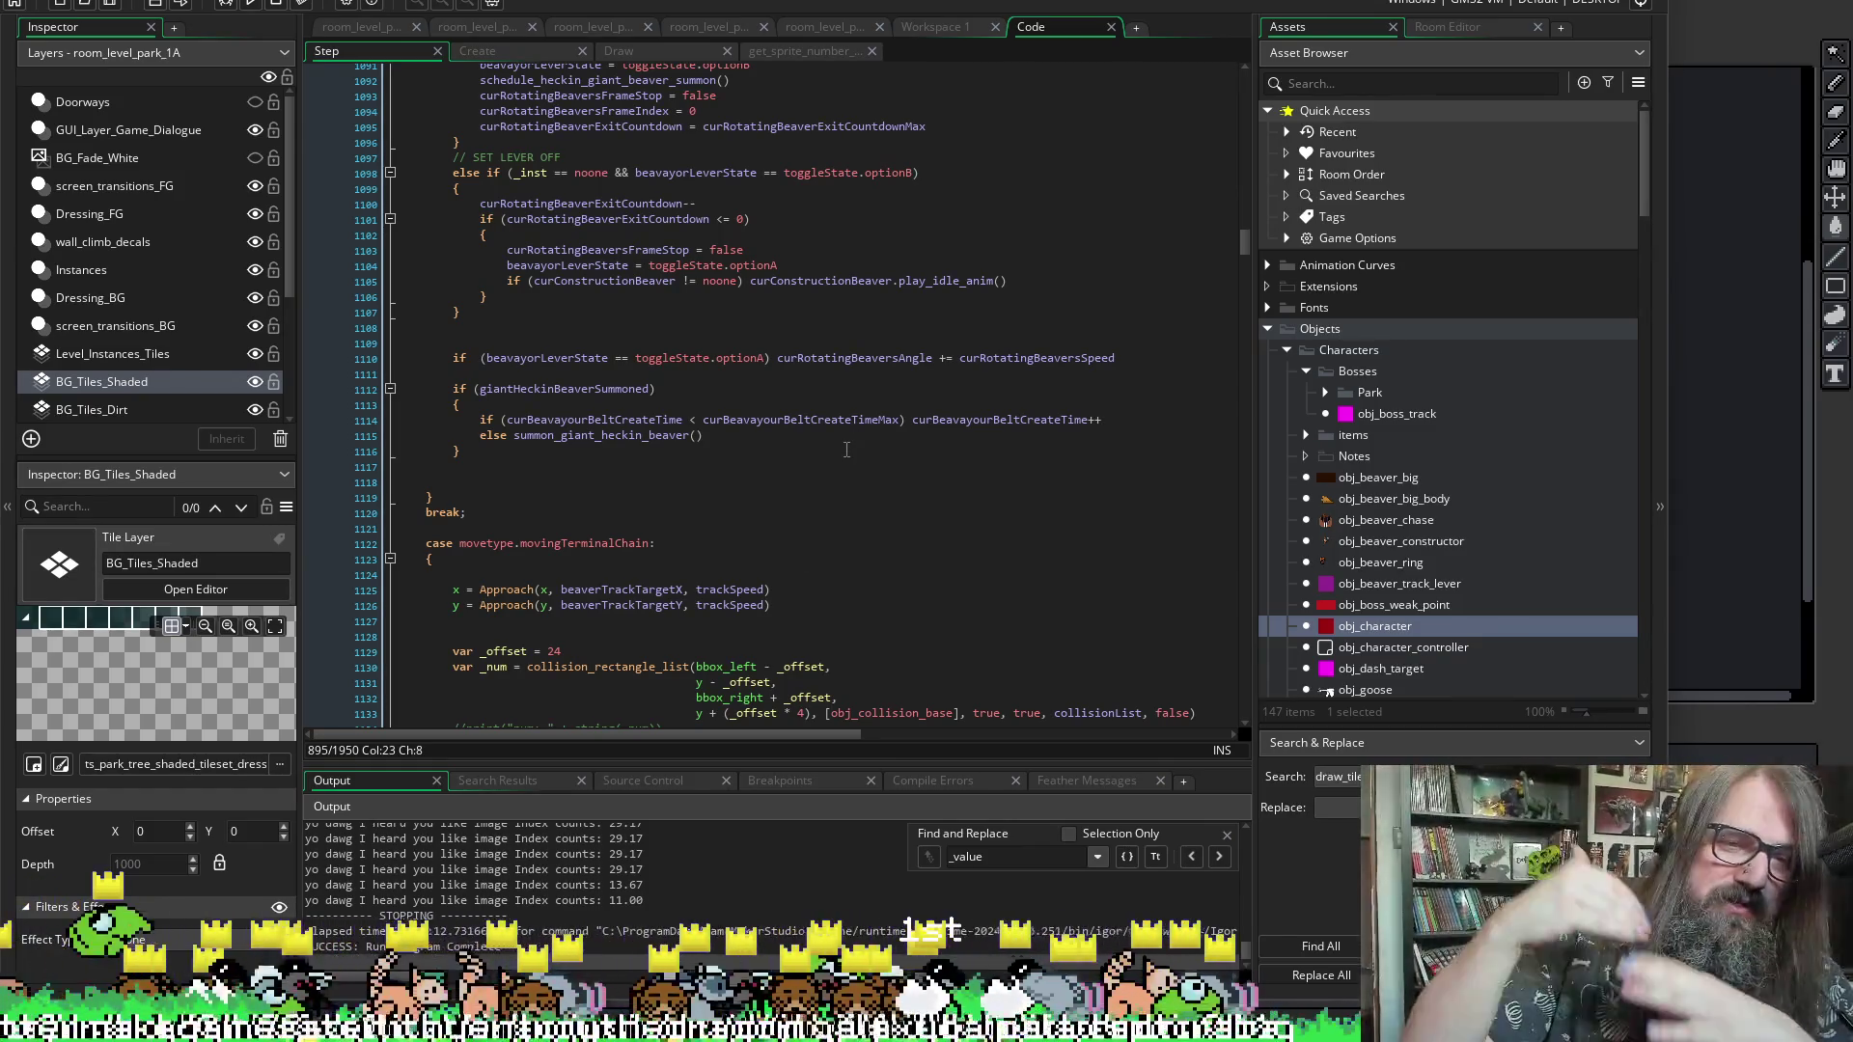
{"action": "scroll", "coordinate": [846, 450], "scroll_direction": "up", "scroll_amount": 3}
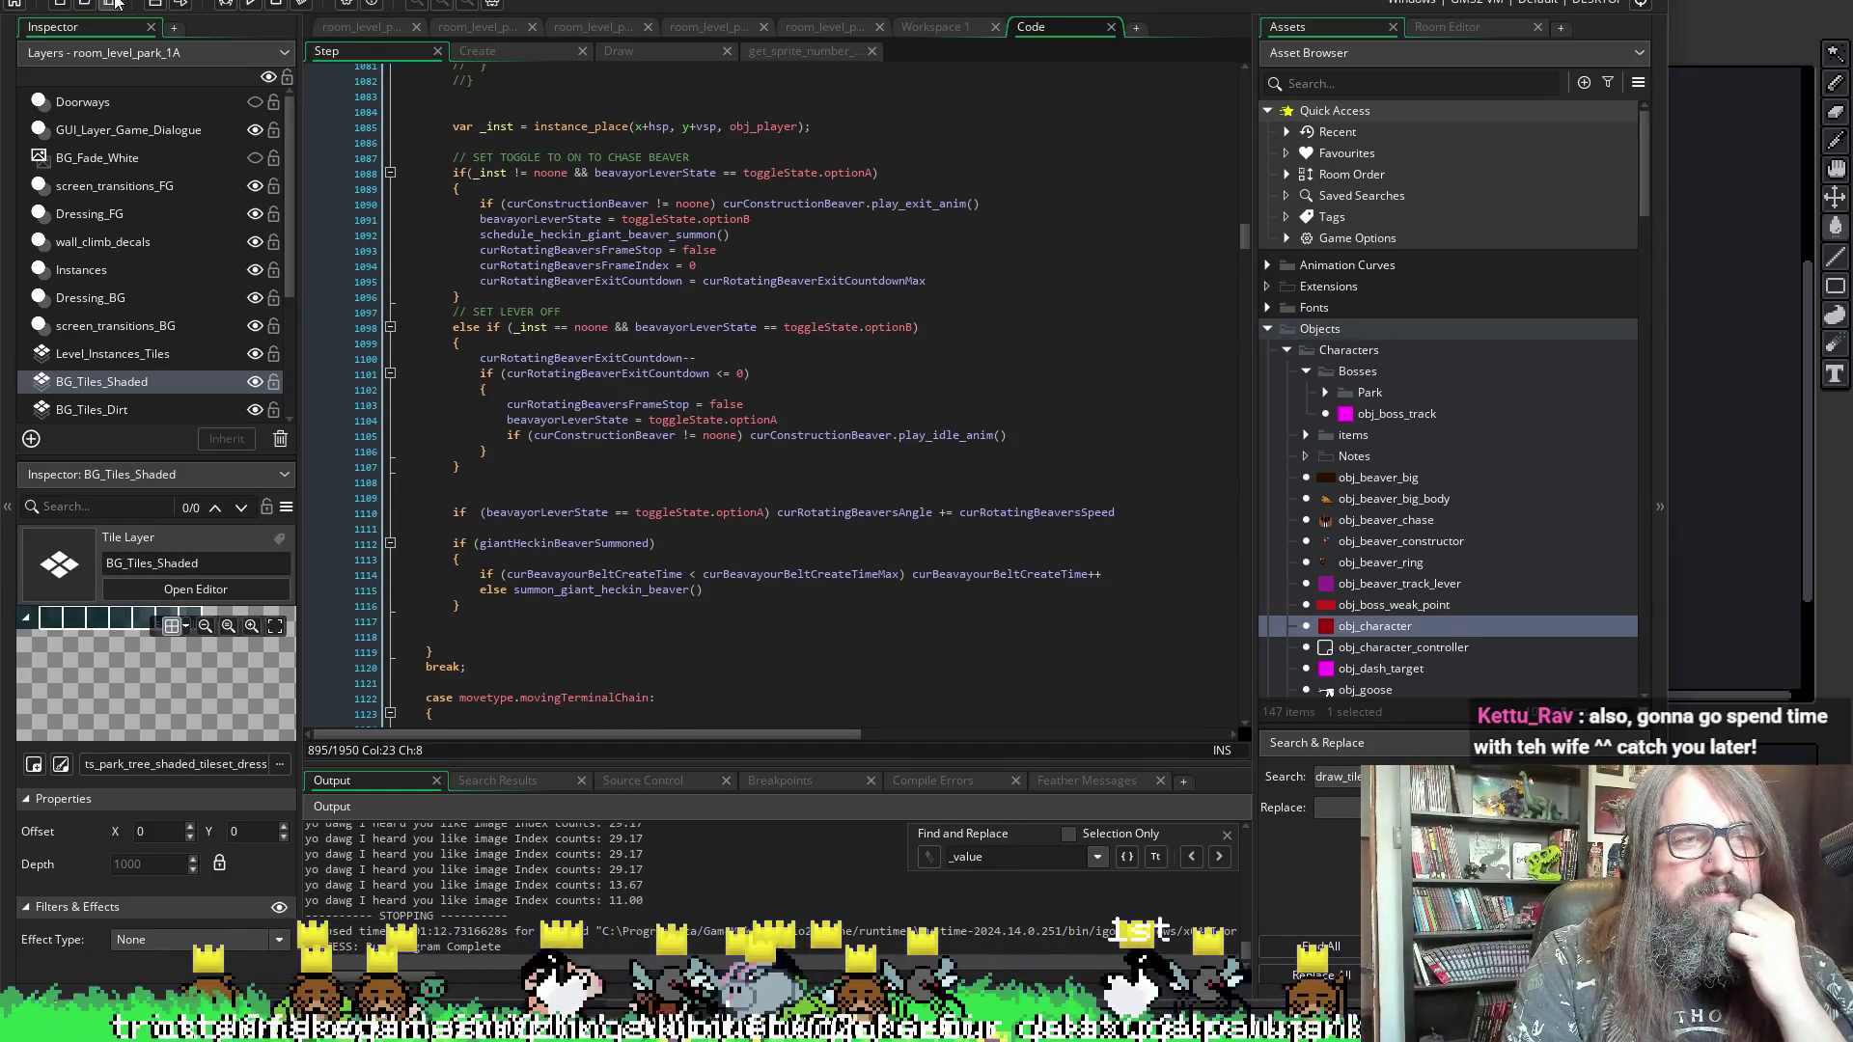
{"action": "left_click", "coordinate": [251, 3]}
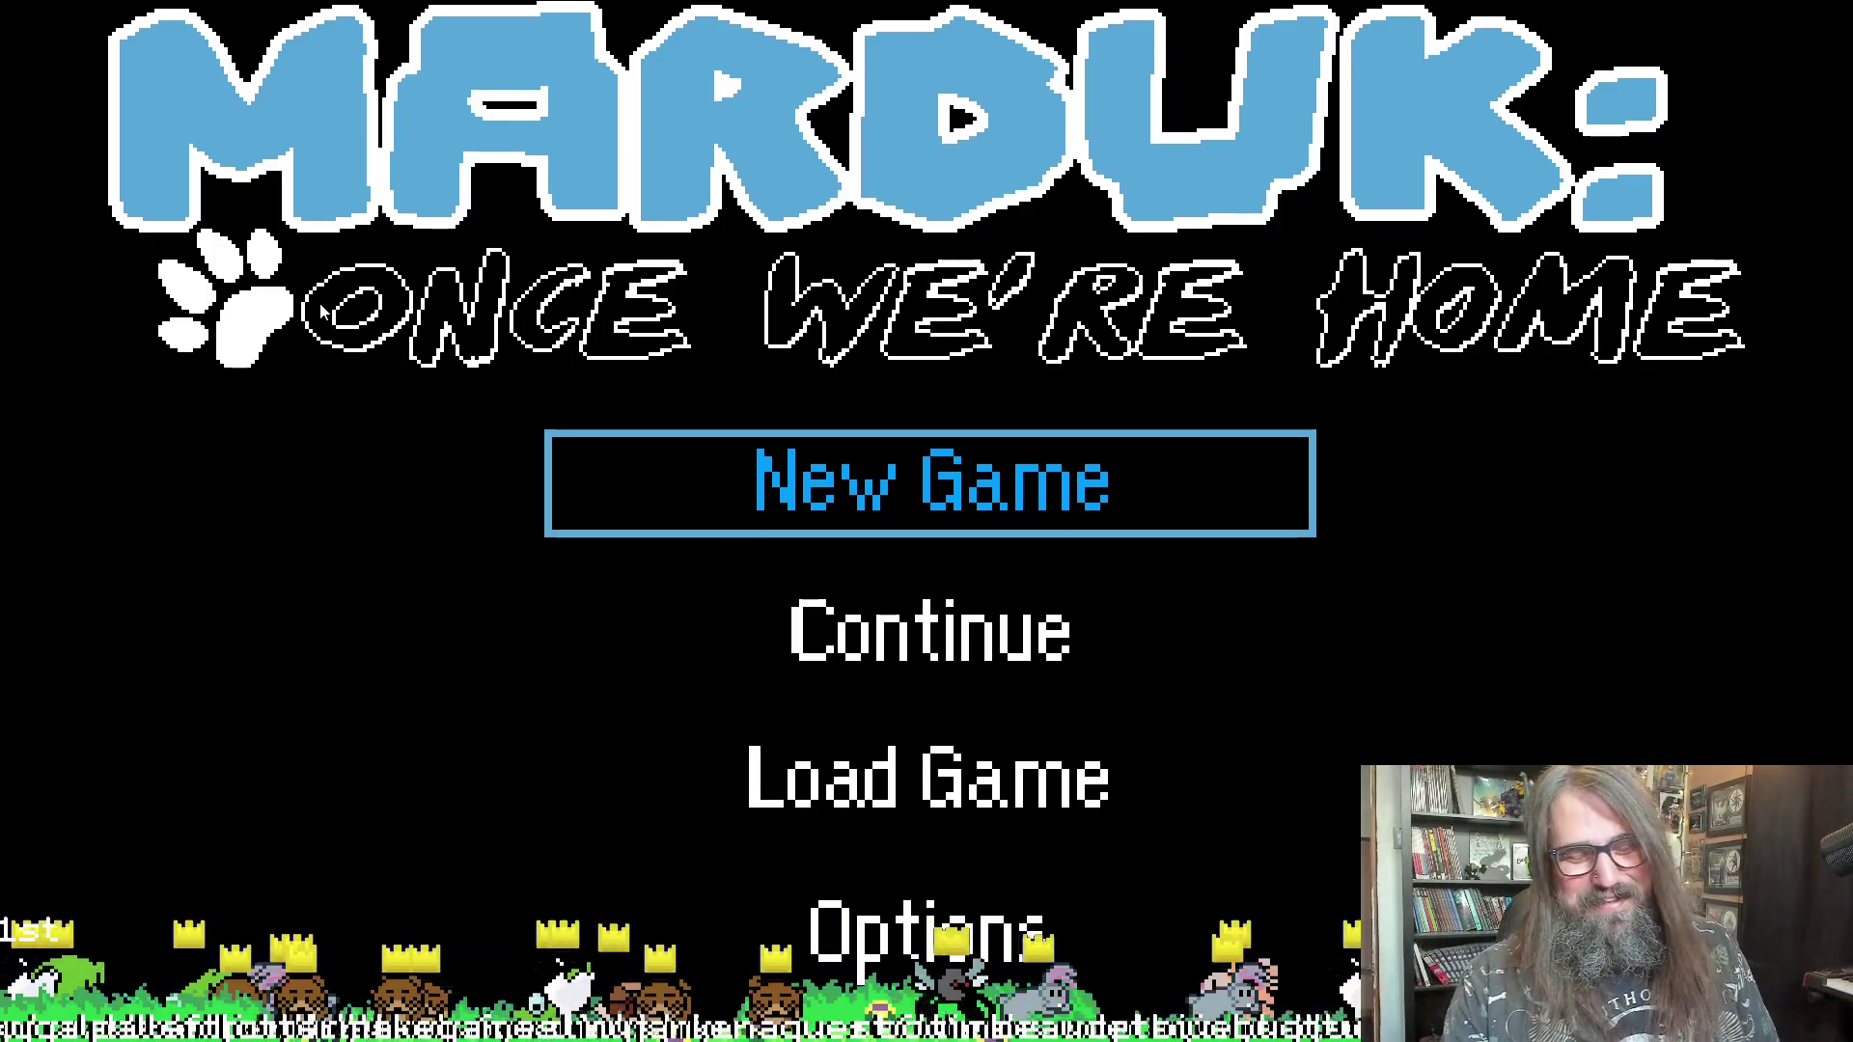
- Continue the saved game in the forest level, test the dog by the tall grass, then return to the IDE
{"action": "key", "text": "Down"}
{"action": "key", "text": "Return"}
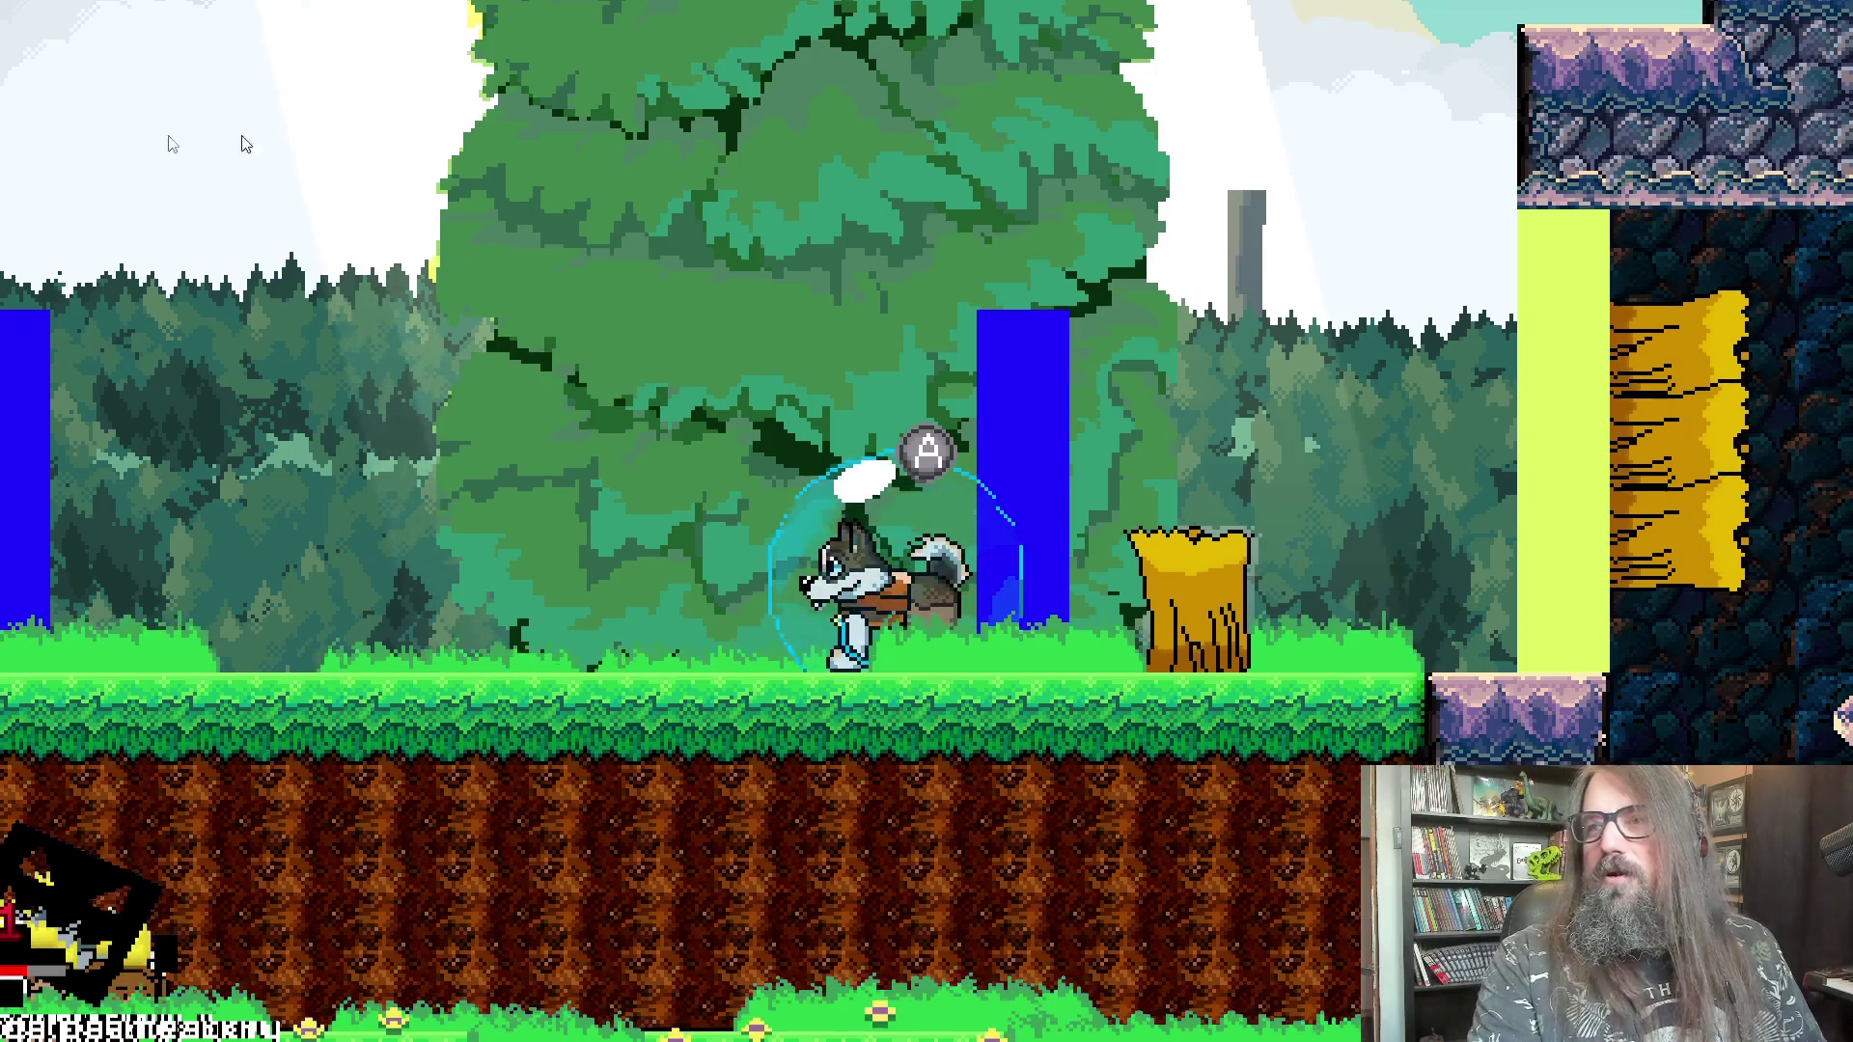
{"action": "key", "text": "alt+Tab"}
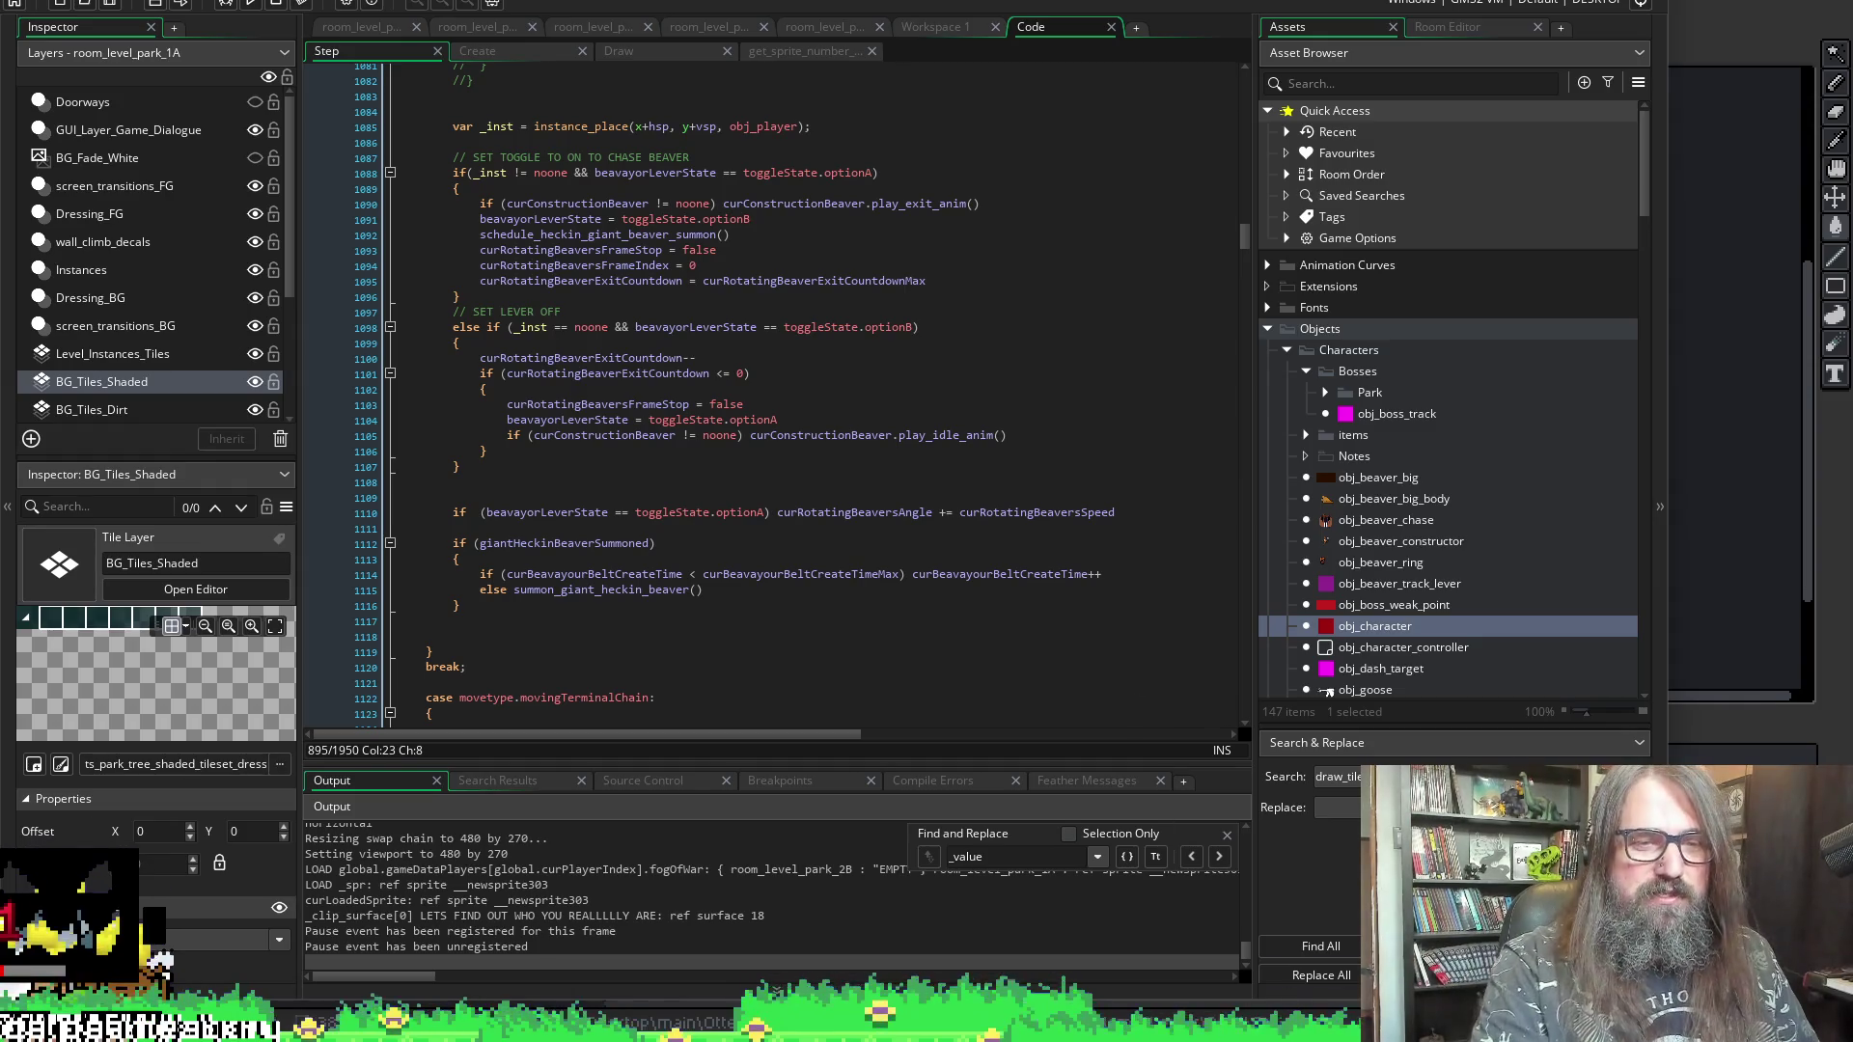
- Enlarge the code area and go to the TOTALLY GETTING HERE debug print in the Step code
{"action": "left_click_drag", "start_coordinate": [1119, 759], "coordinate": [1121, 833]}
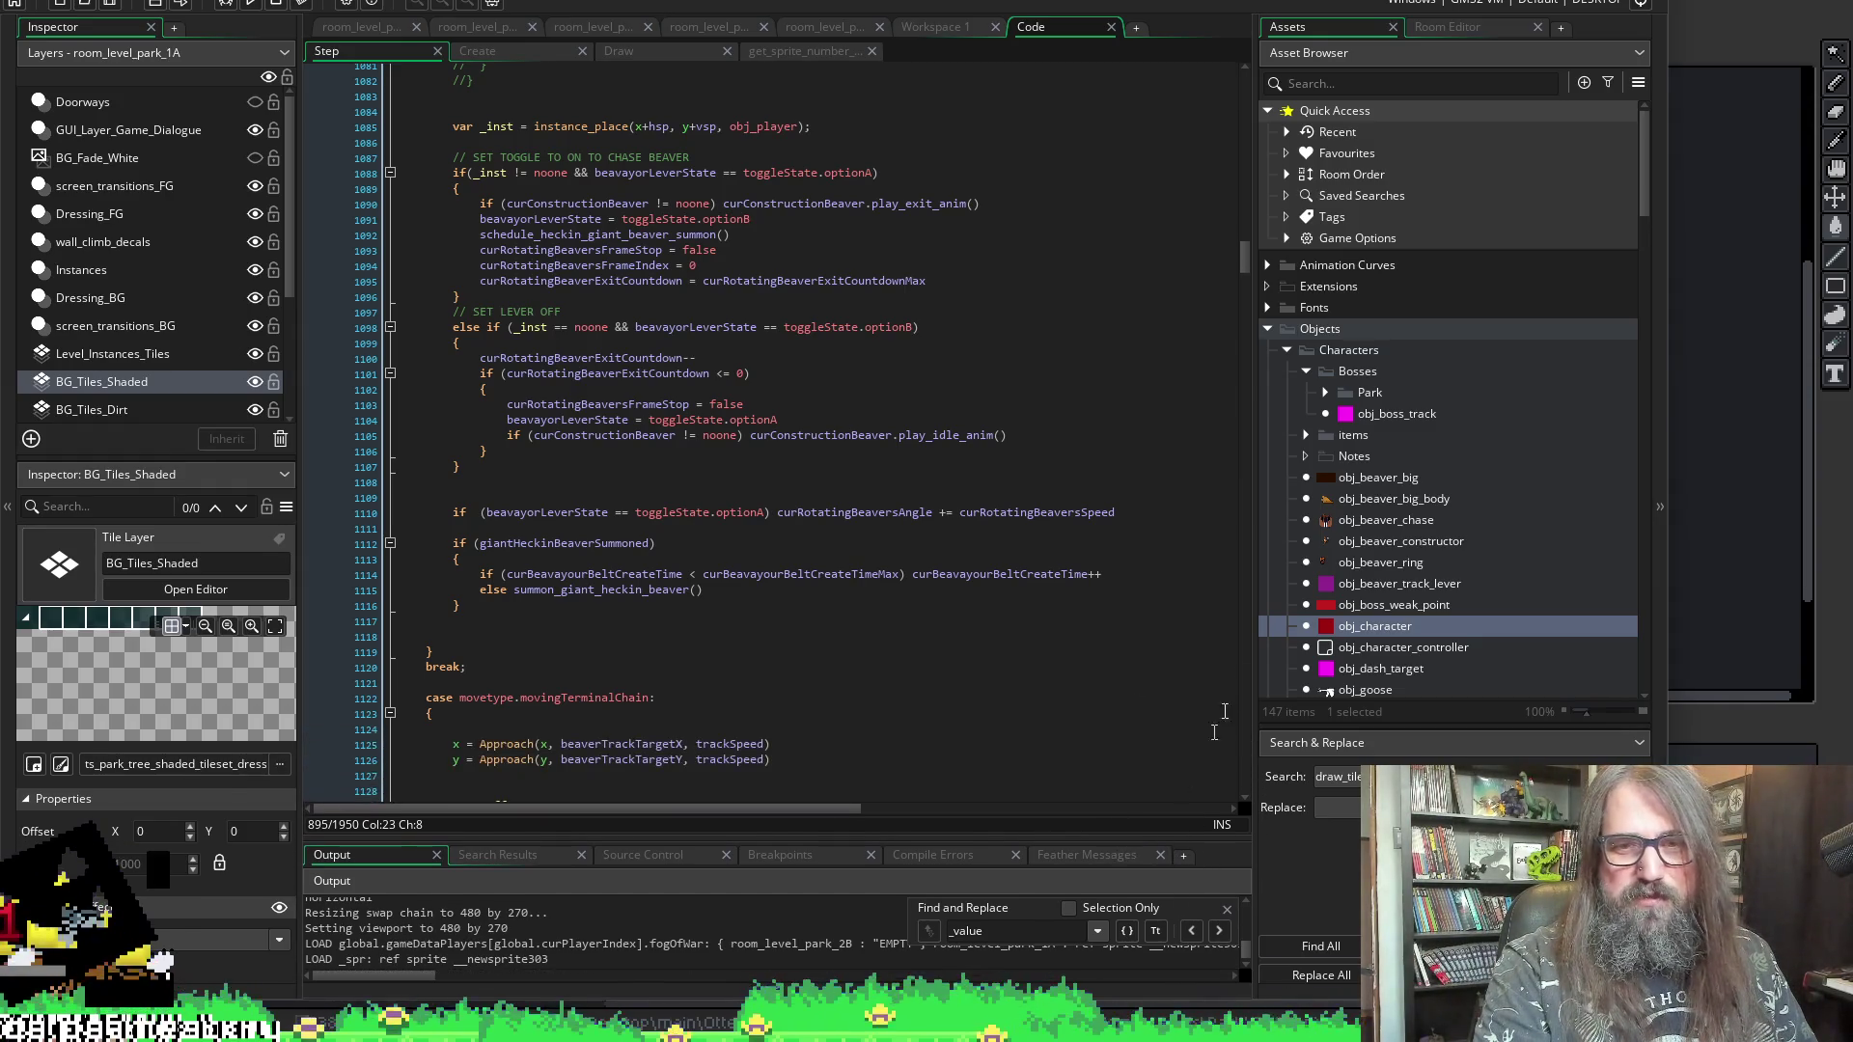
{"action": "left_click_drag", "start_coordinate": [1253, 659], "coordinate": [1273, 659]}
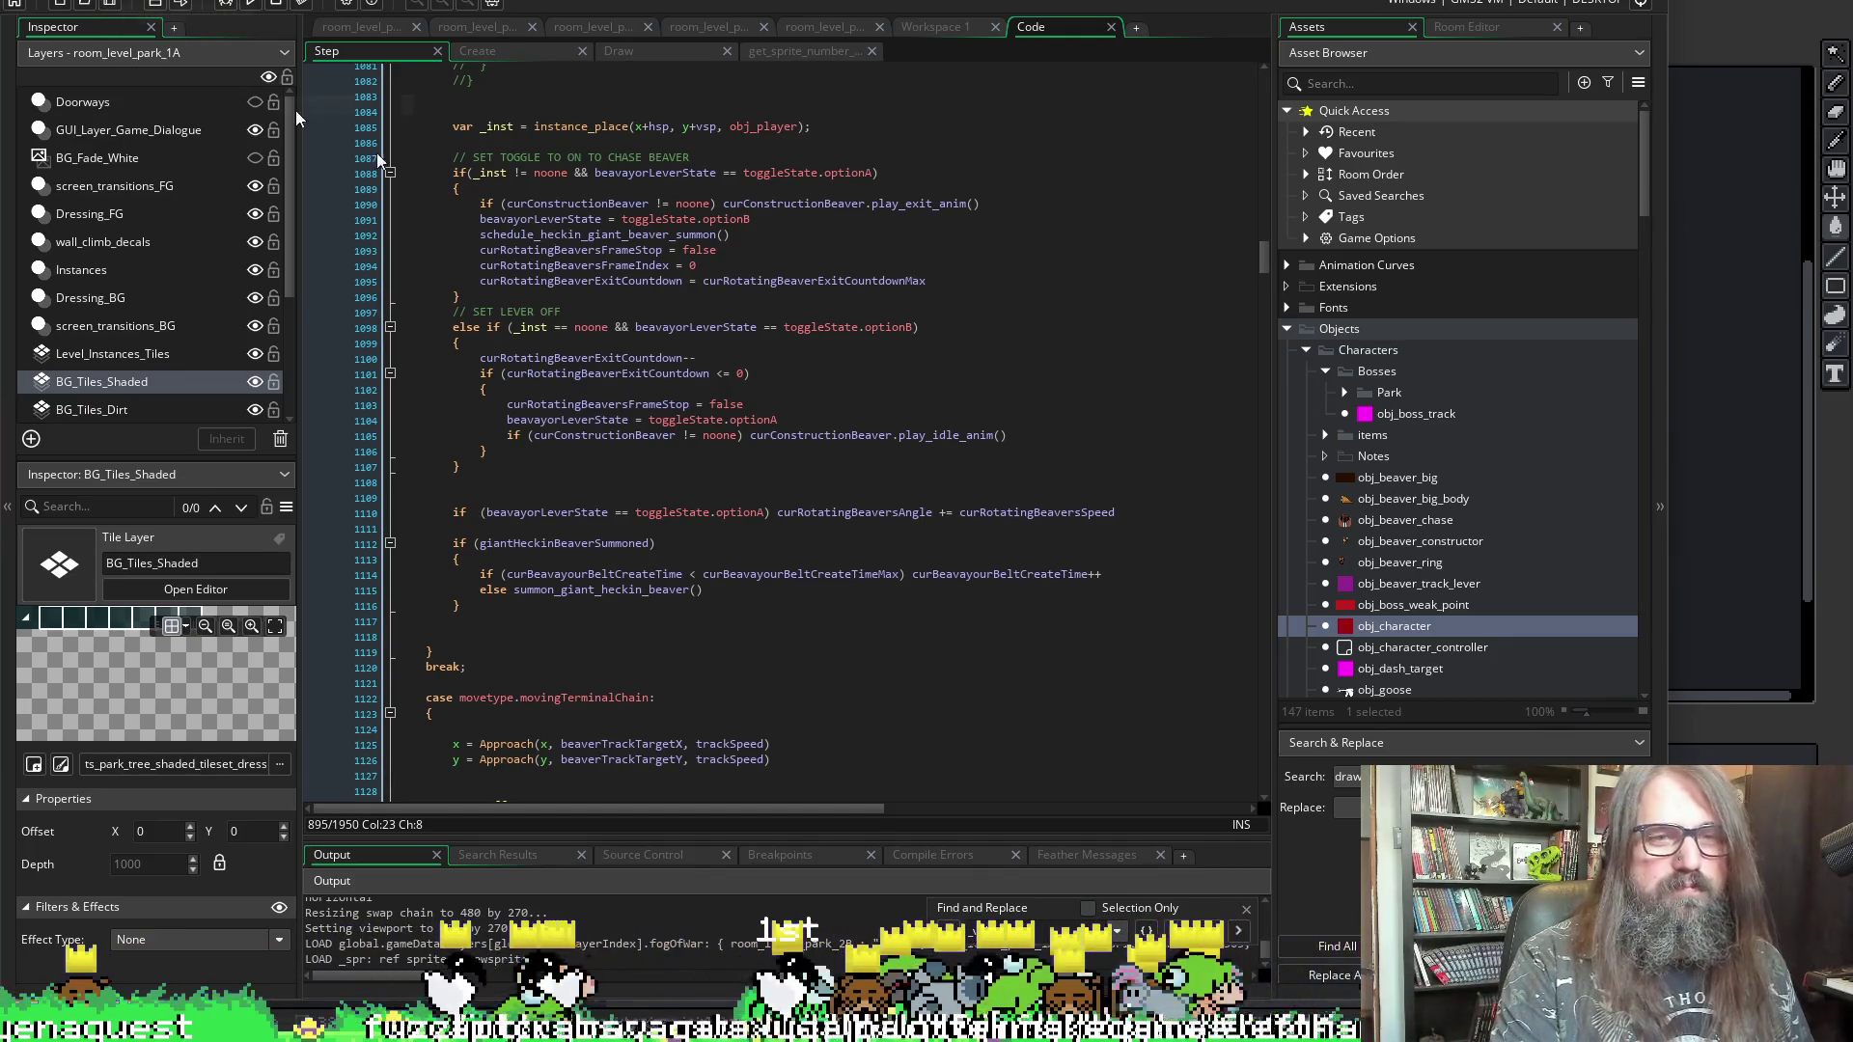
{"action": "scroll", "coordinate": [806, 535], "scroll_direction": "down", "scroll_amount": 5}
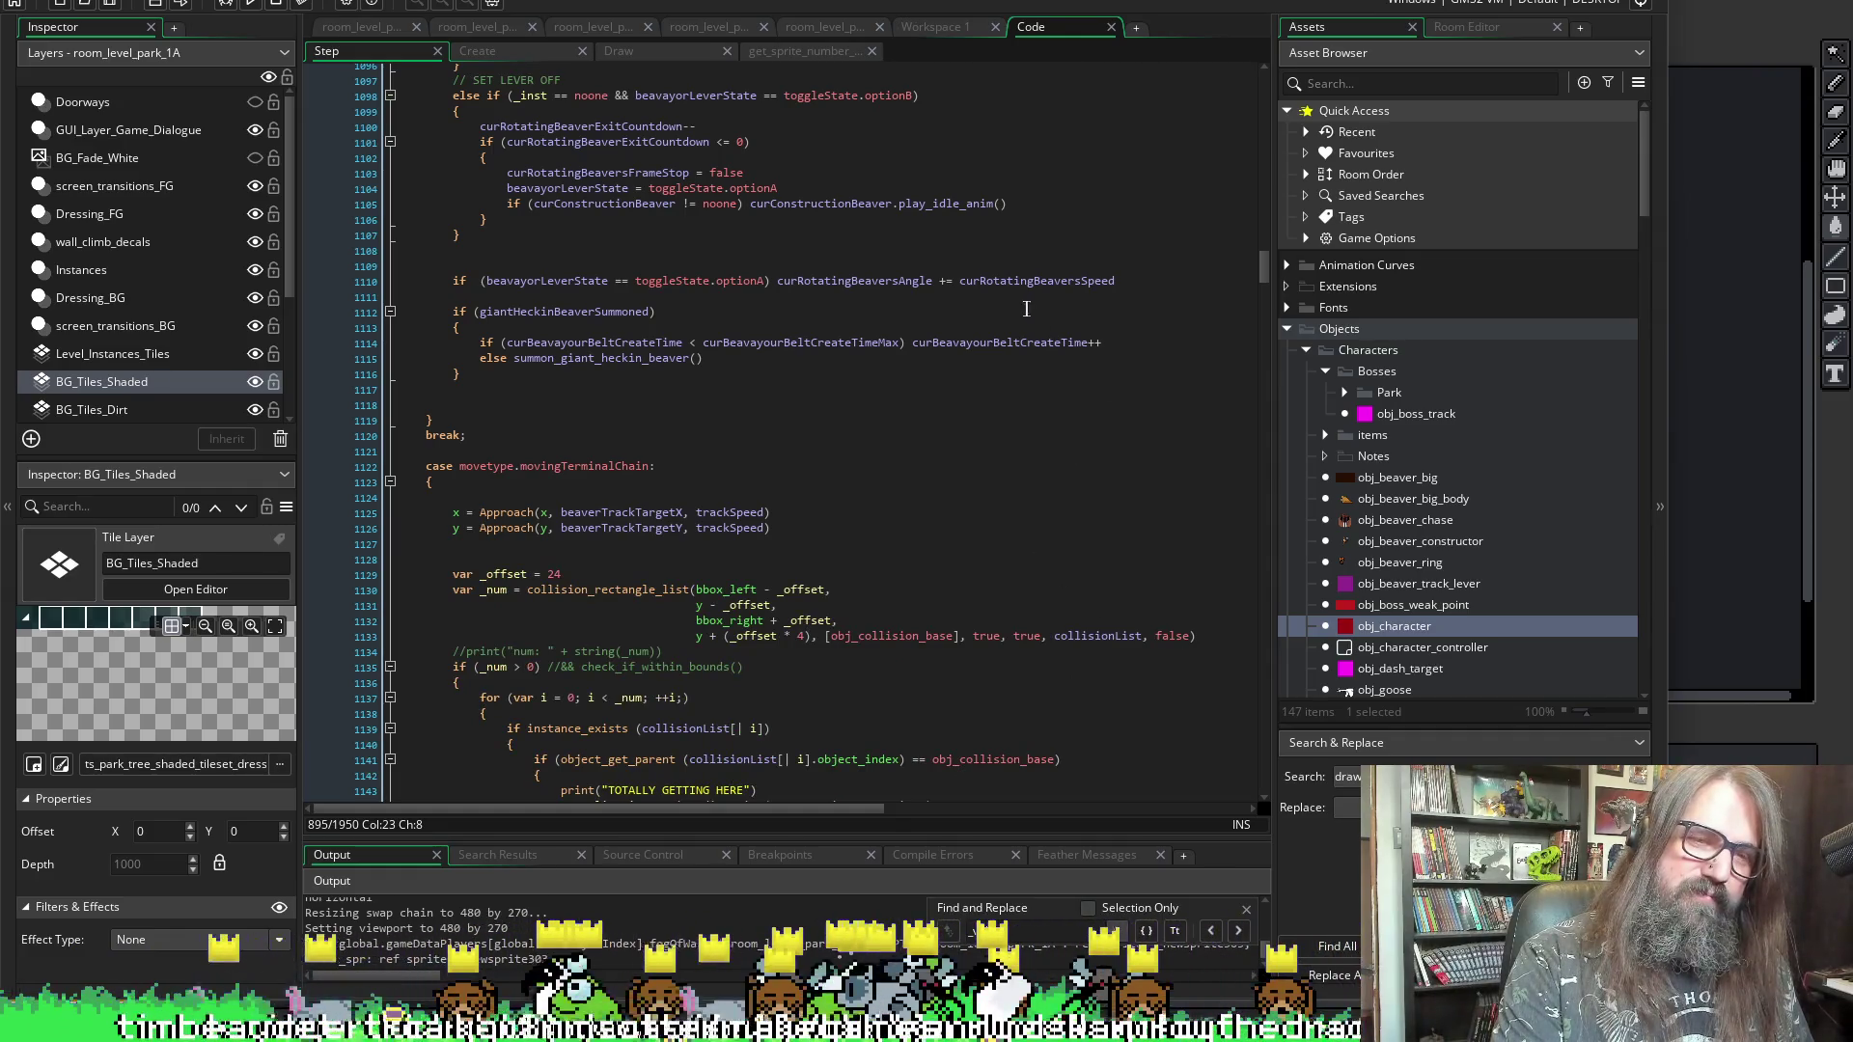
{"action": "scroll", "coordinate": [956, 376], "scroll_direction": "down", "scroll_amount": 3}
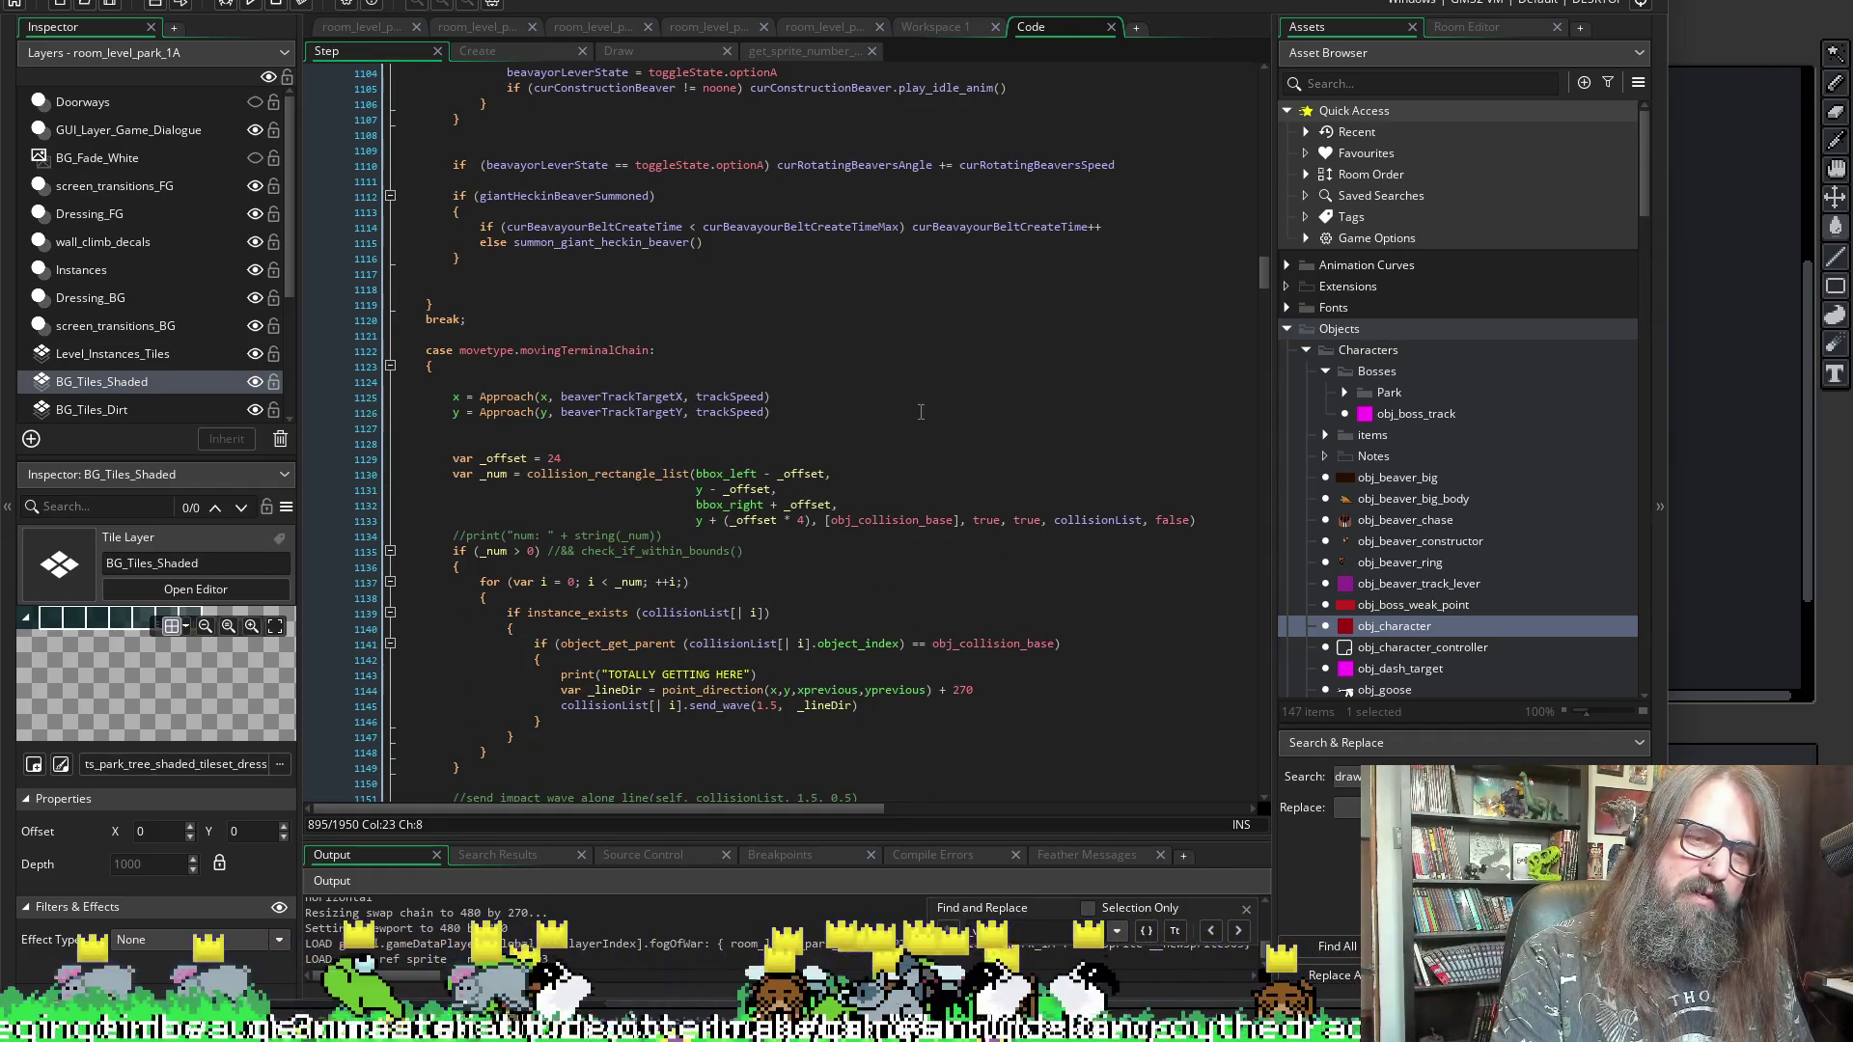
{"action": "left_click", "coordinate": [559, 675]}
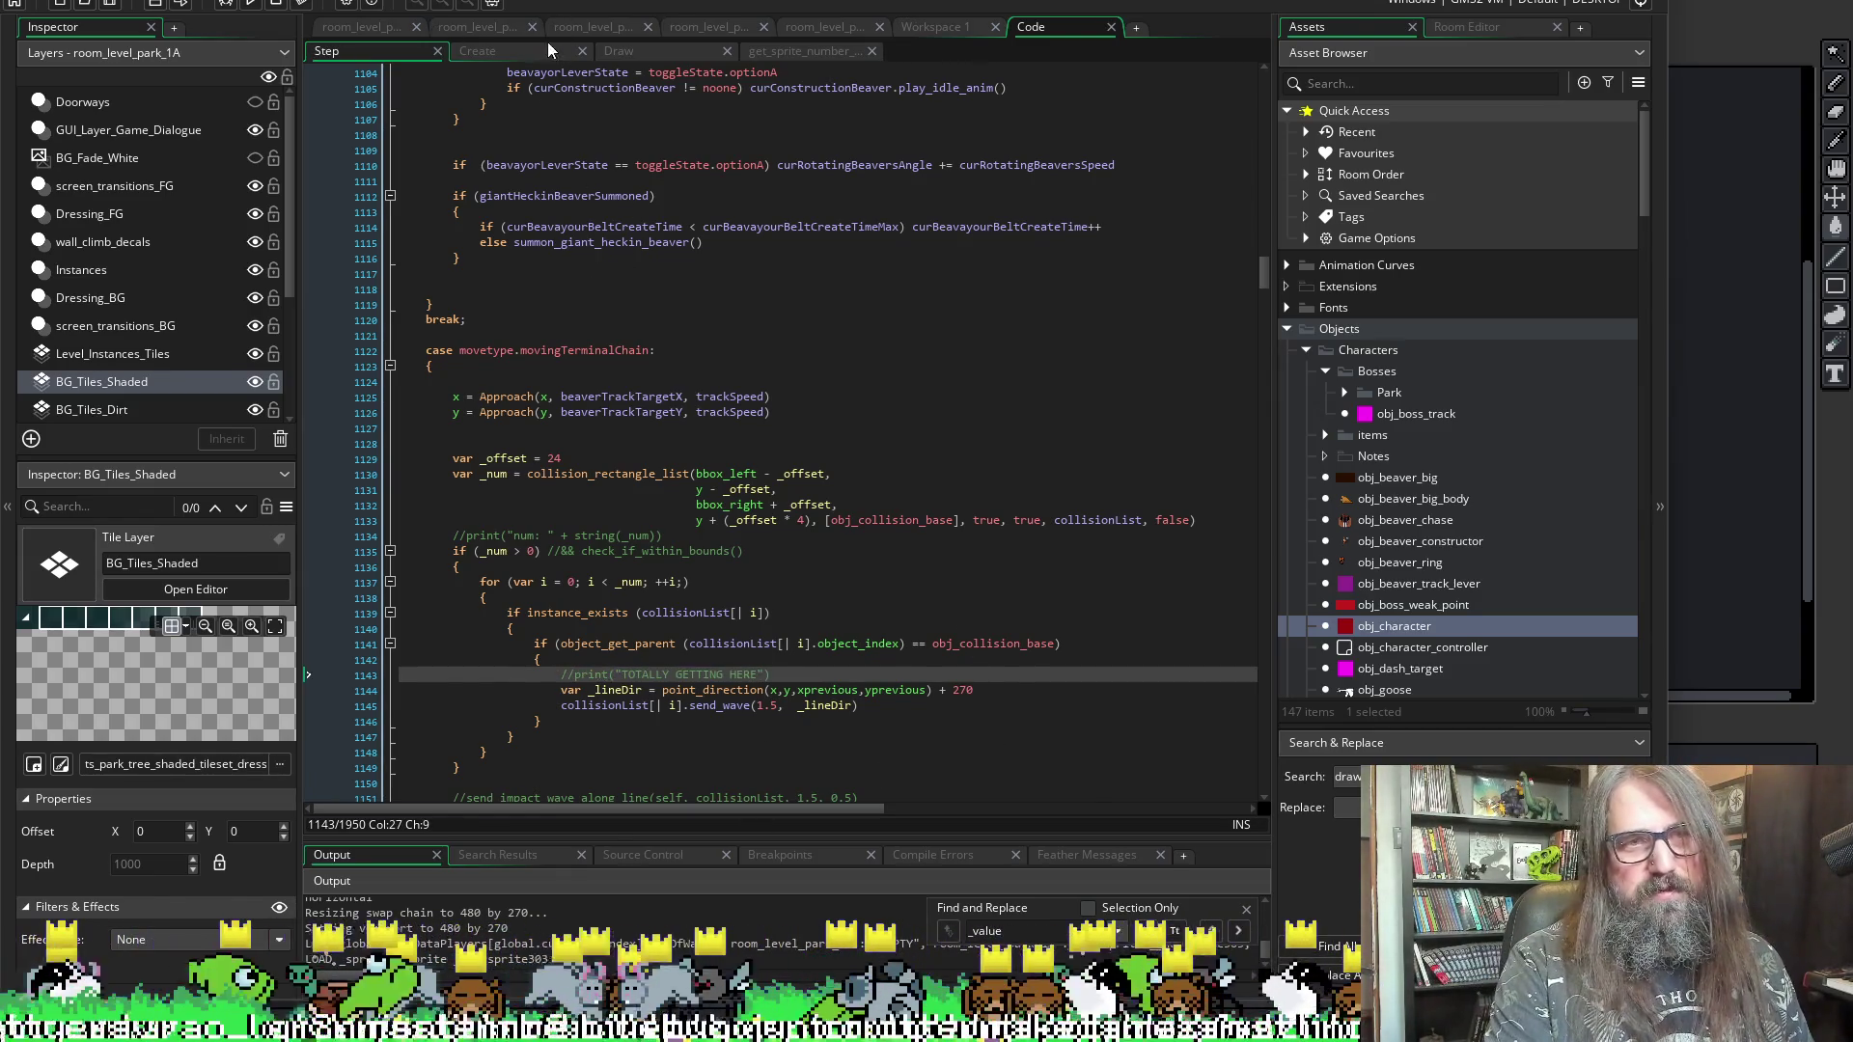
{"action": "key", "text": "ctrl+Tab"}
- Fold the switch(curCreatureState) block and select the stationarySlowDown scale lines 98–104 in the Draw code
{"action": "scroll", "coordinate": [642, 532], "scroll_direction": "down", "scroll_amount": 5}
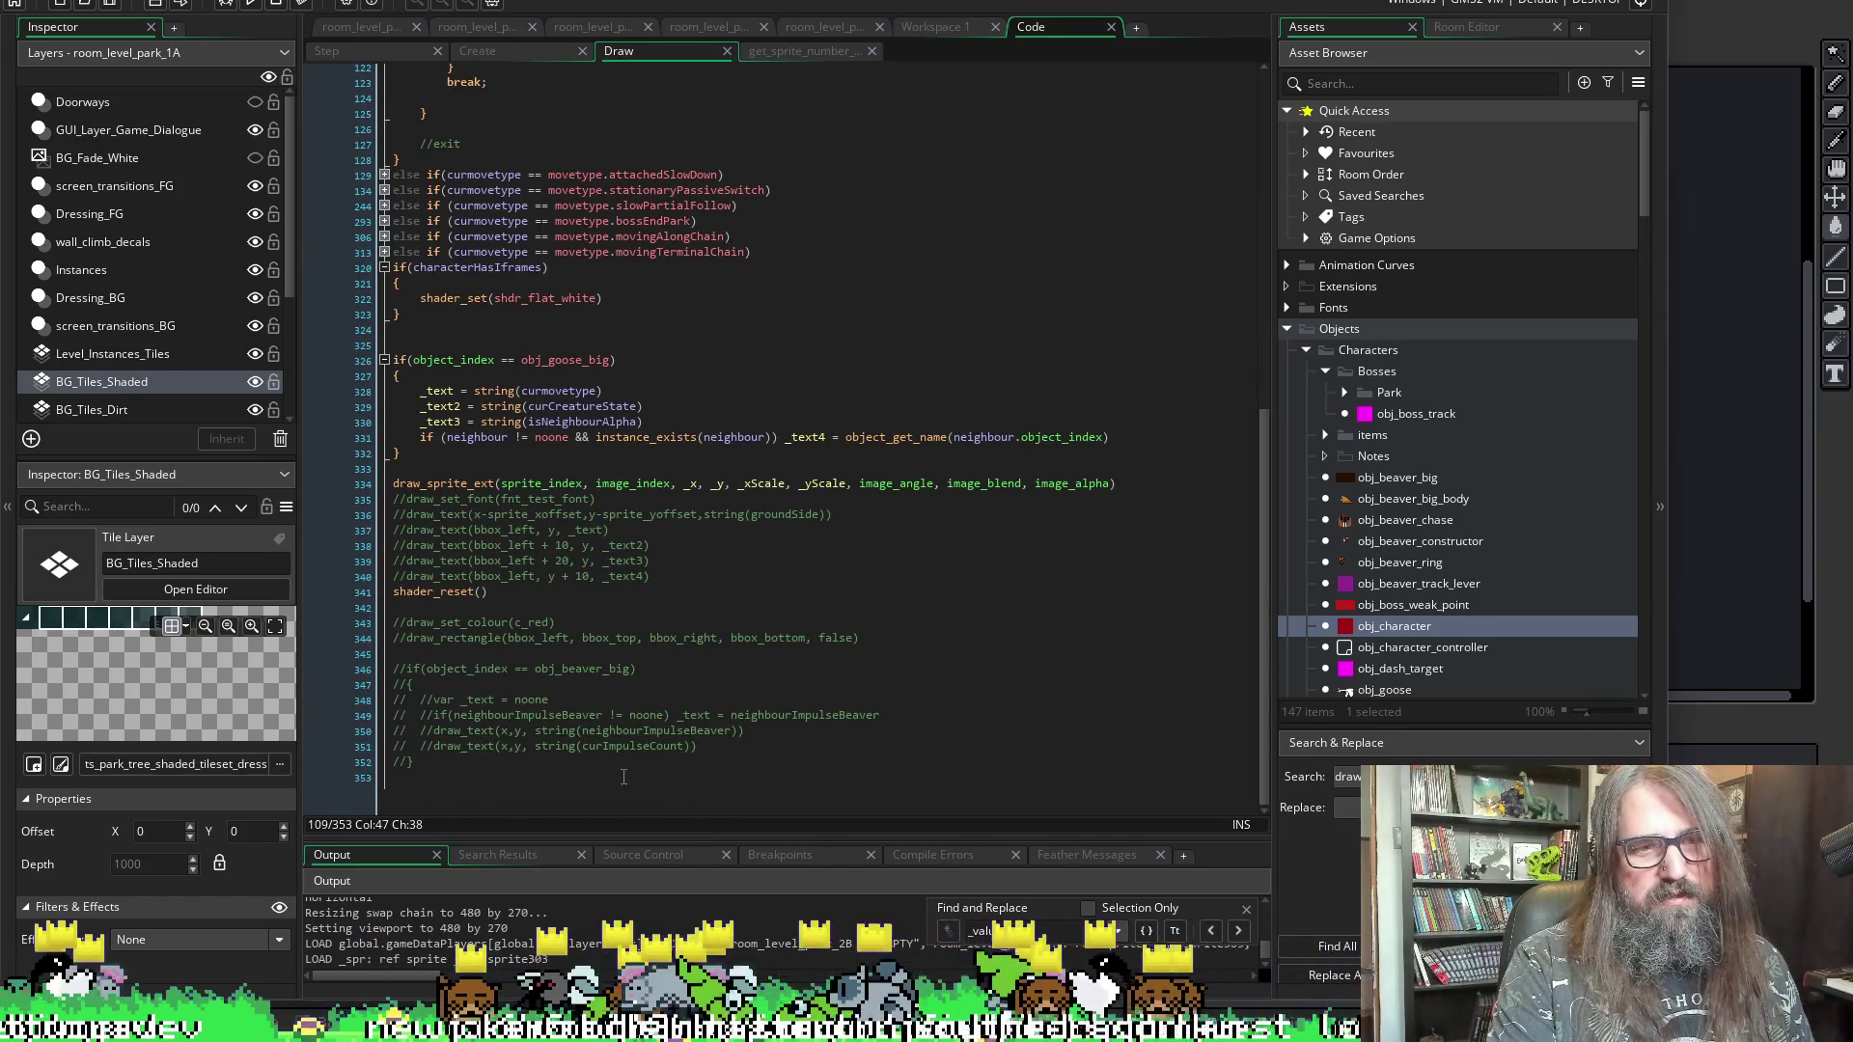
{"action": "scroll", "coordinate": [448, 669], "scroll_direction": "up", "scroll_amount": 2}
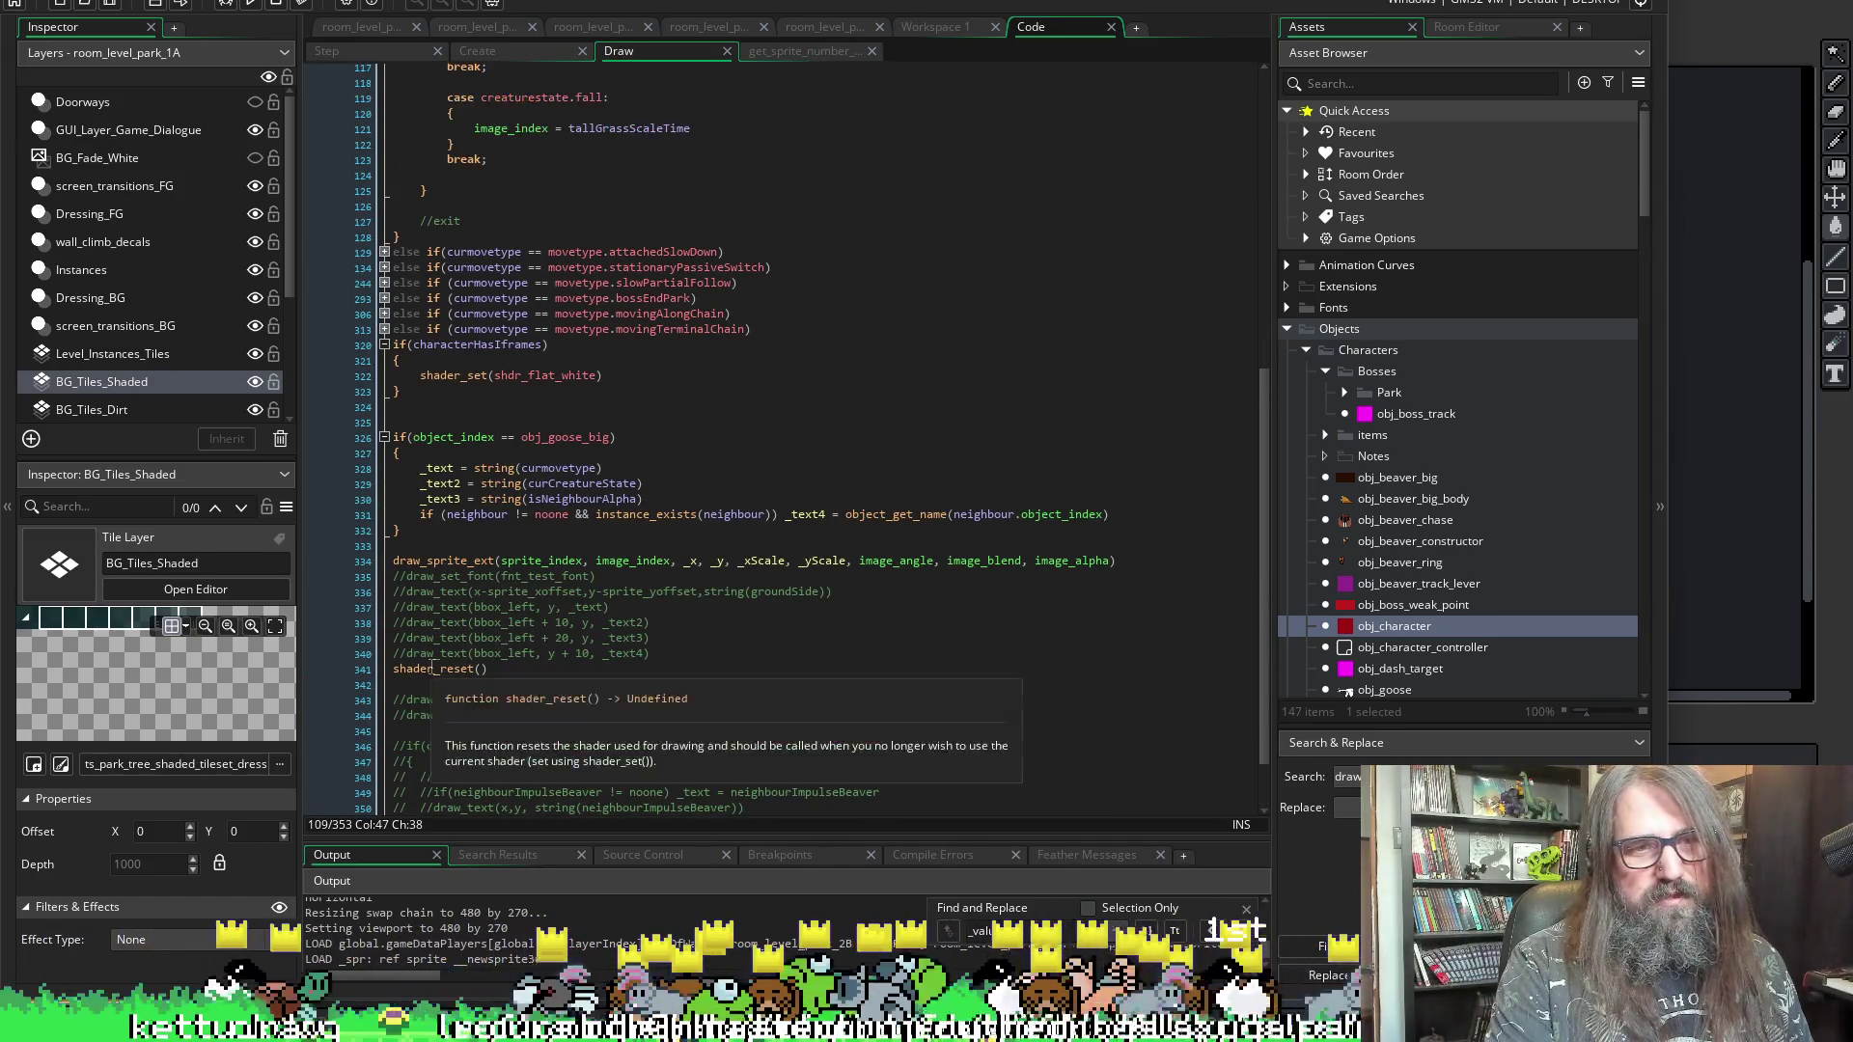
{"action": "scroll", "coordinate": [433, 605], "scroll_direction": "up", "scroll_amount": 2}
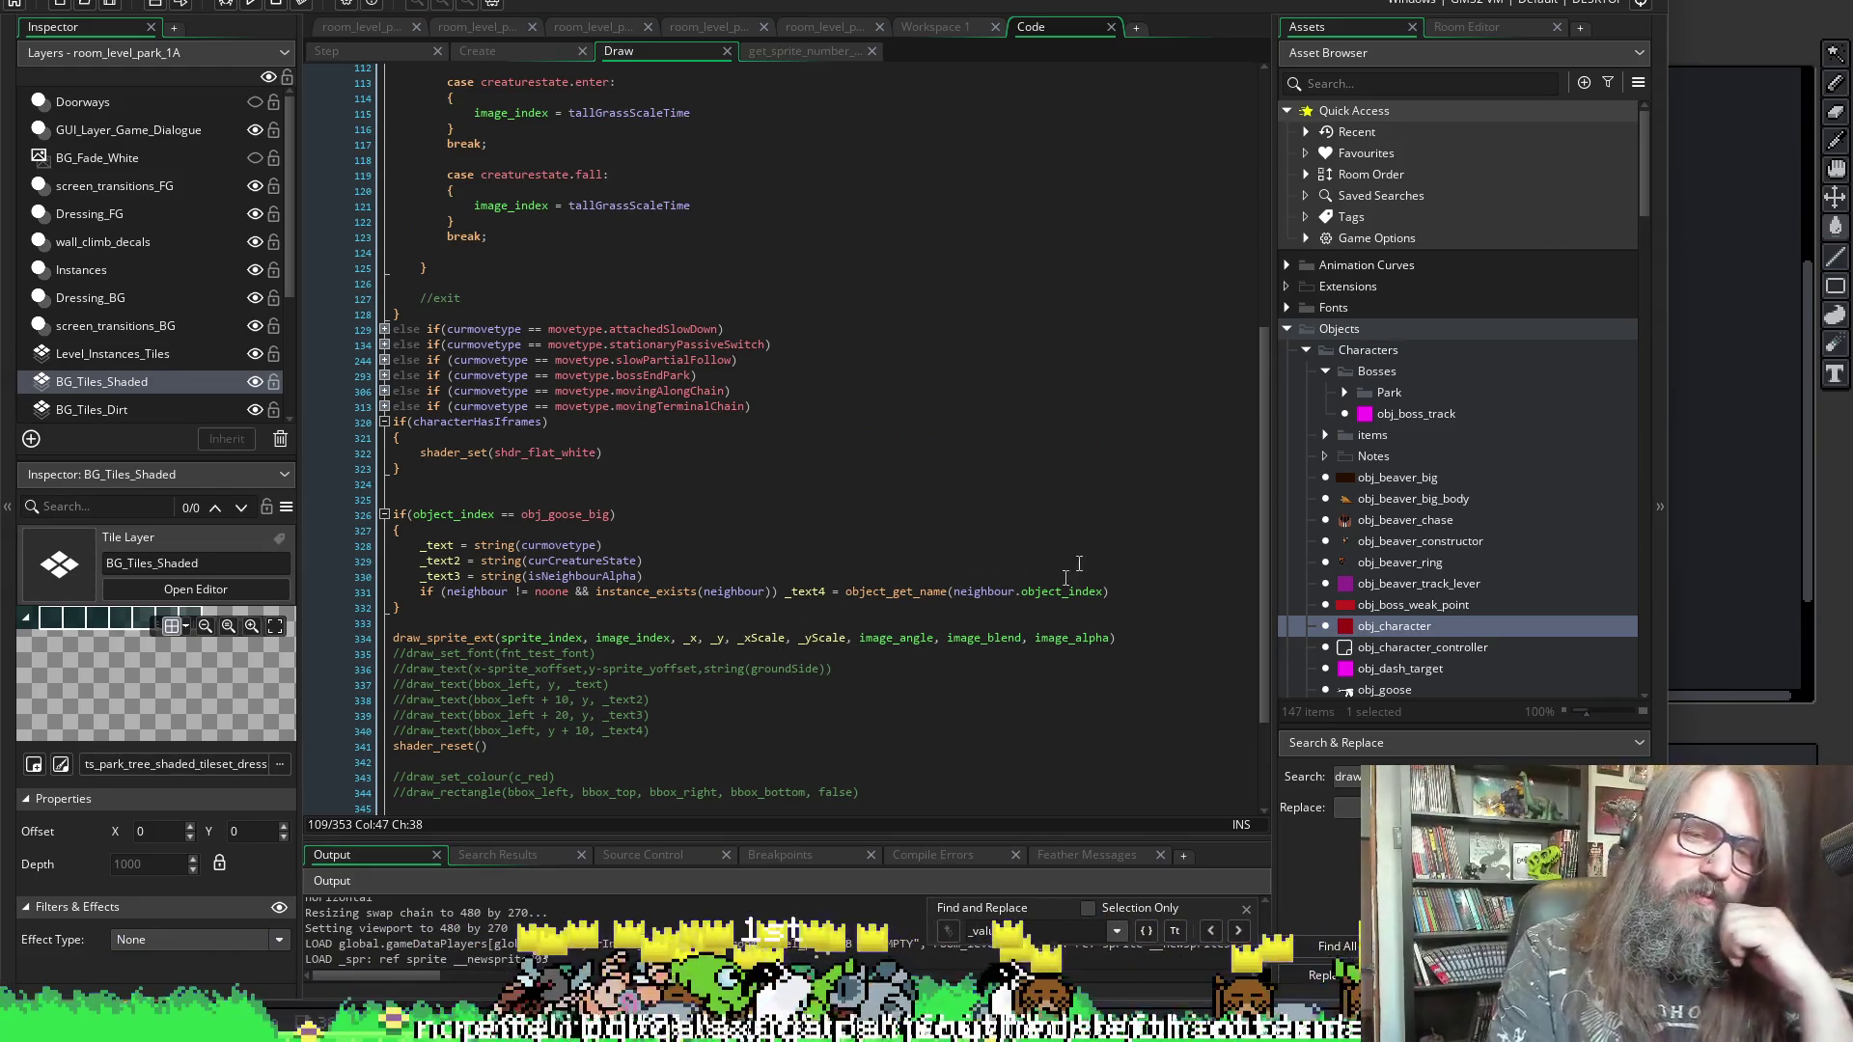
{"action": "scroll", "coordinate": [676, 339], "scroll_direction": "up", "scroll_amount": 3}
{"action": "scroll", "coordinate": [323, 200], "scroll_direction": "up", "scroll_amount": 3}
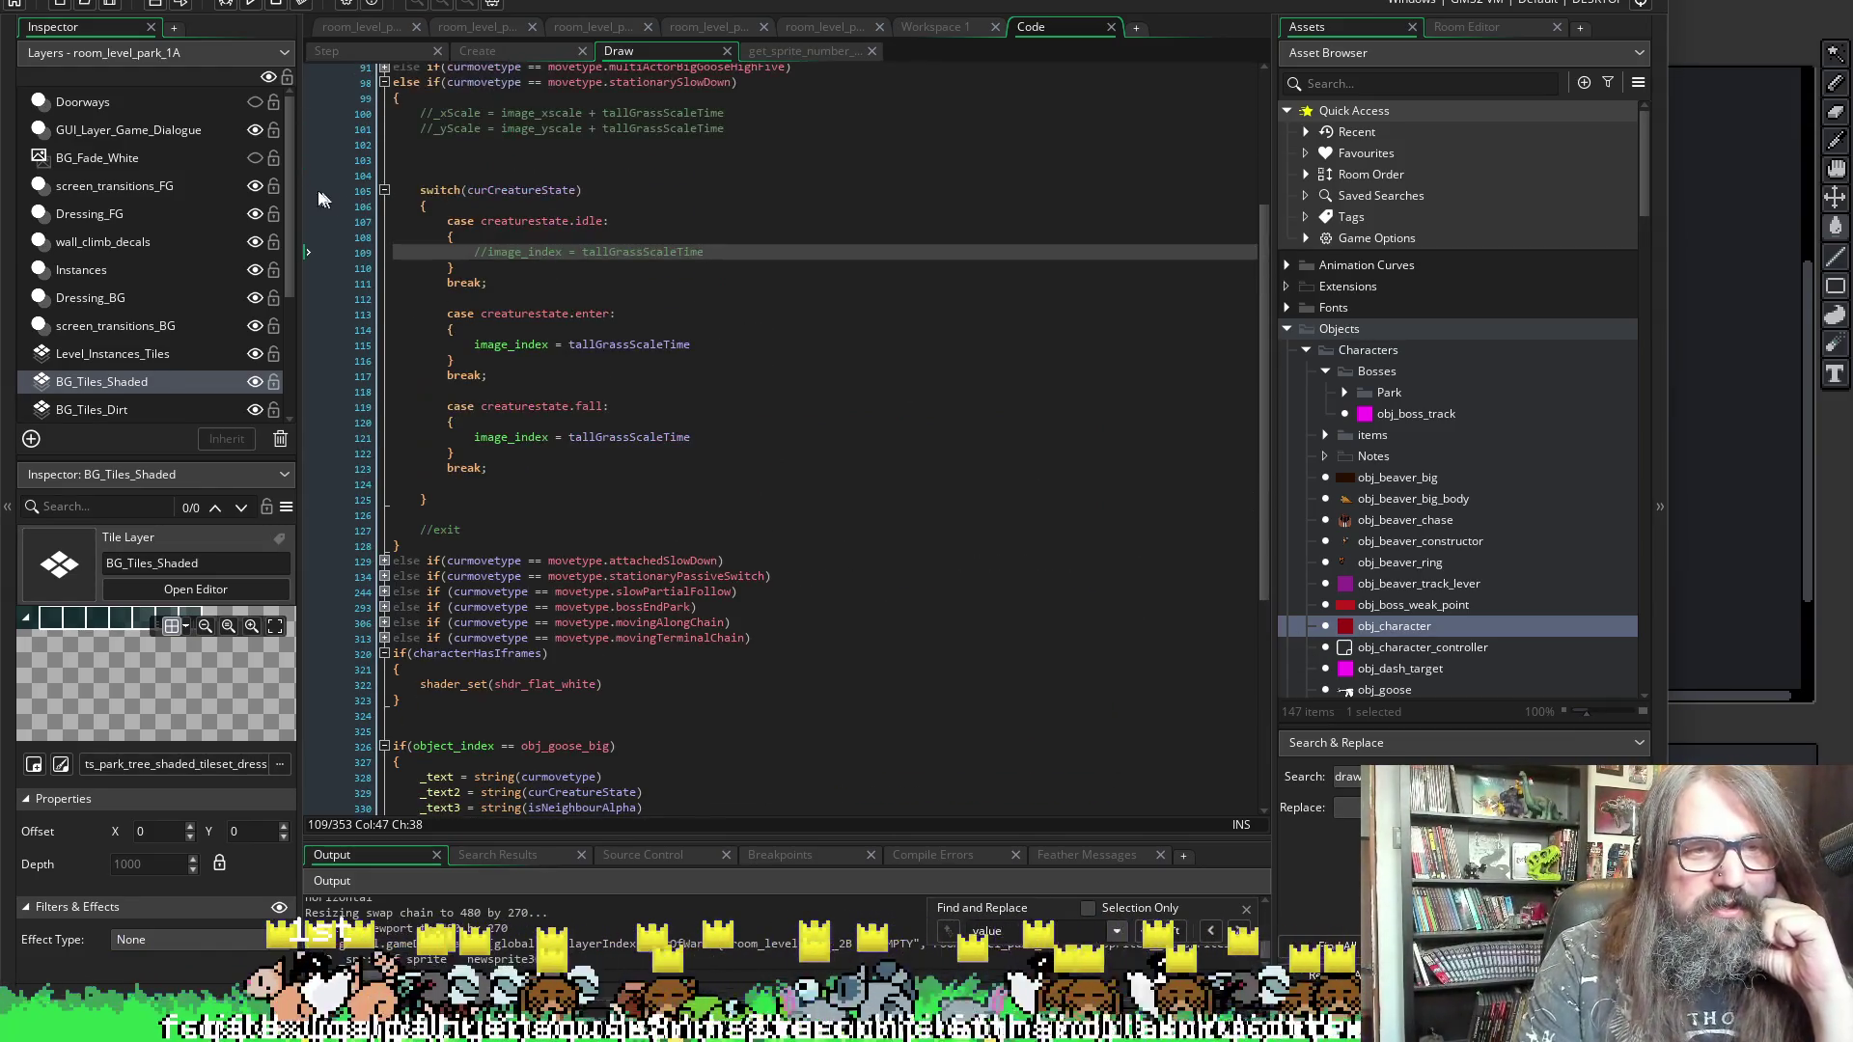
{"action": "scroll", "coordinate": [440, 249], "scroll_direction": "up", "scroll_amount": 3}
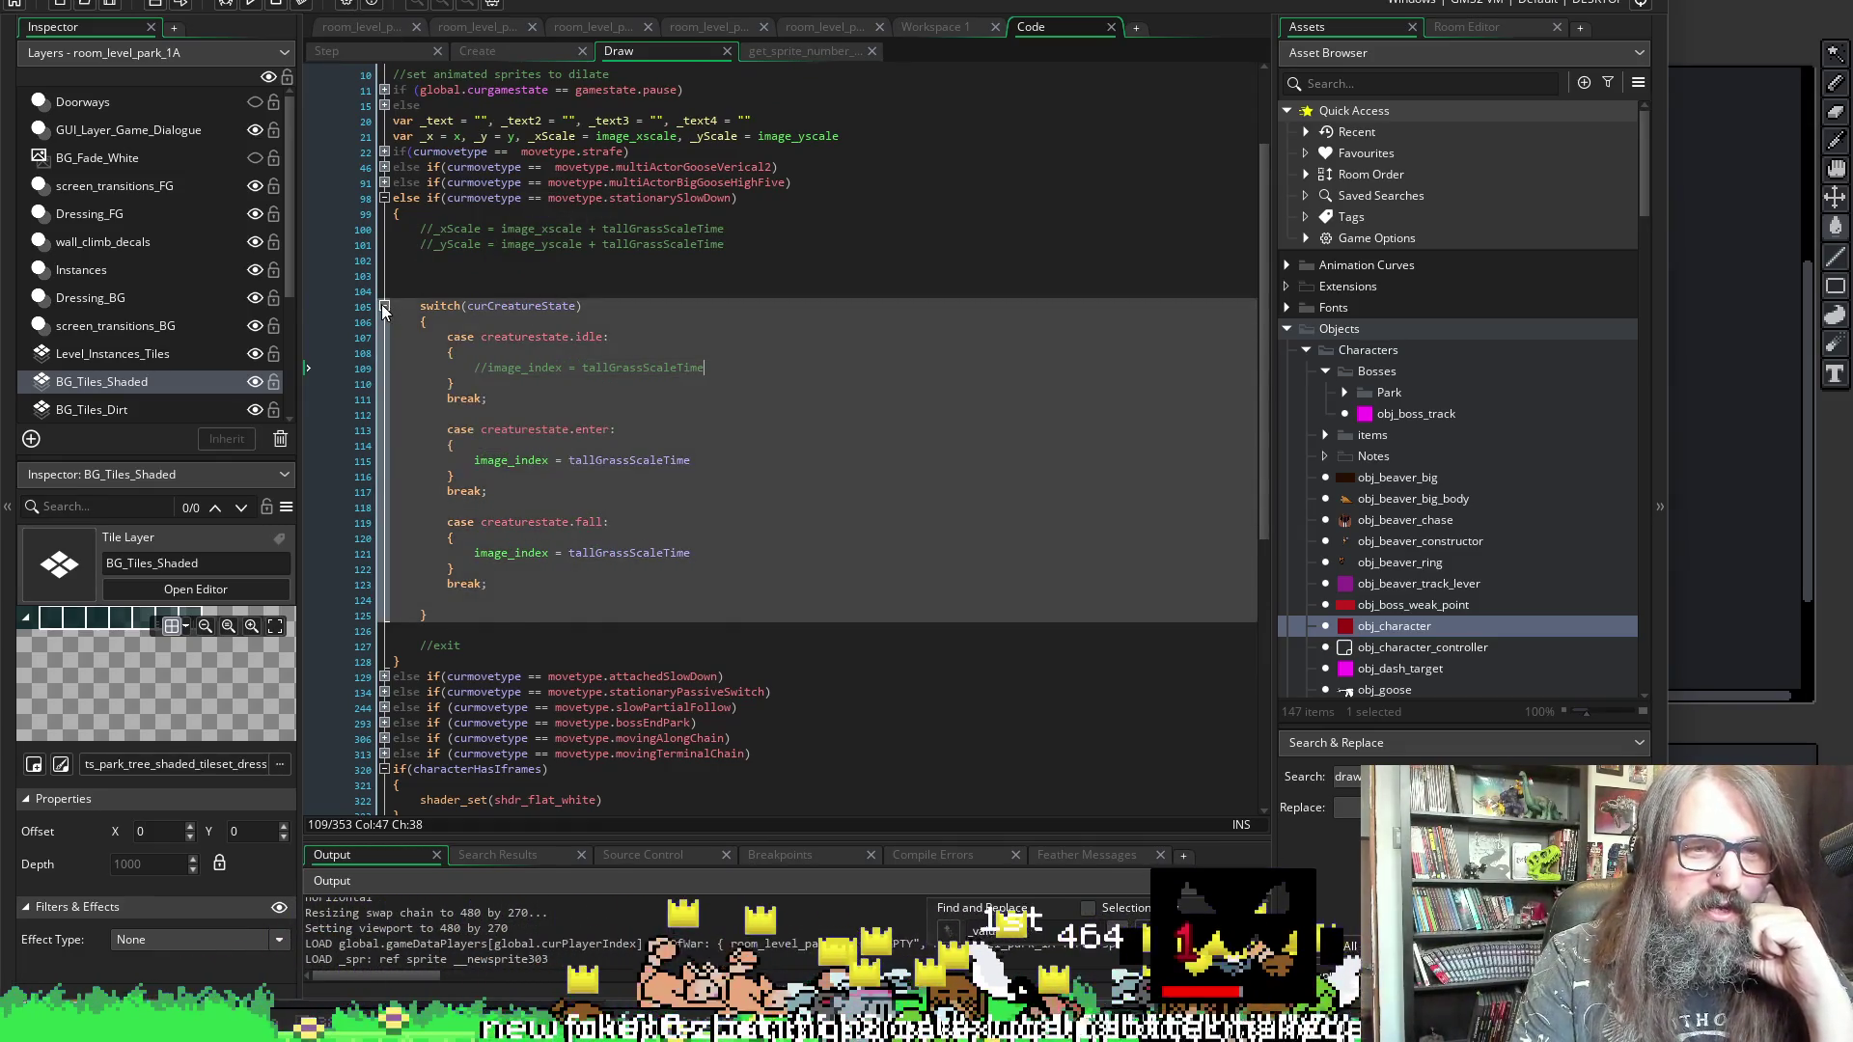
{"action": "left_click", "coordinate": [385, 306]}
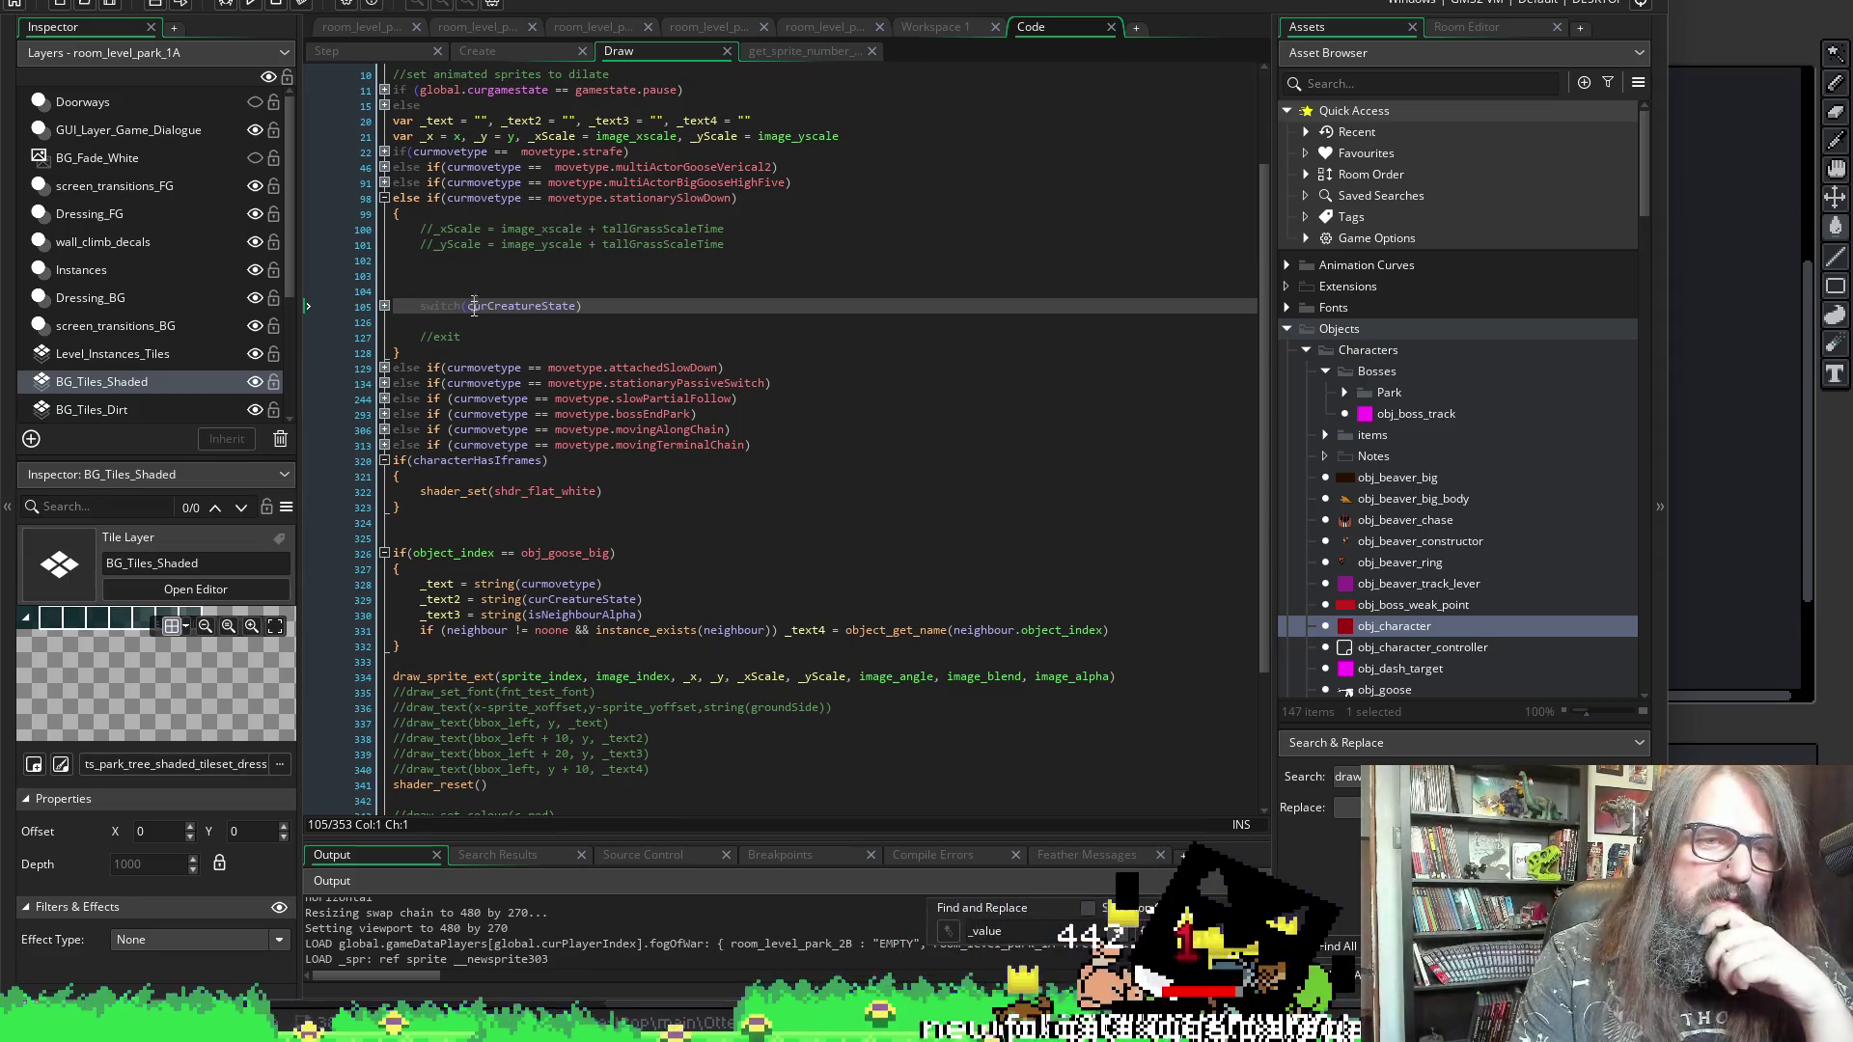
{"action": "left_click_drag", "start_coordinate": [605, 198], "coordinate": [738, 290]}
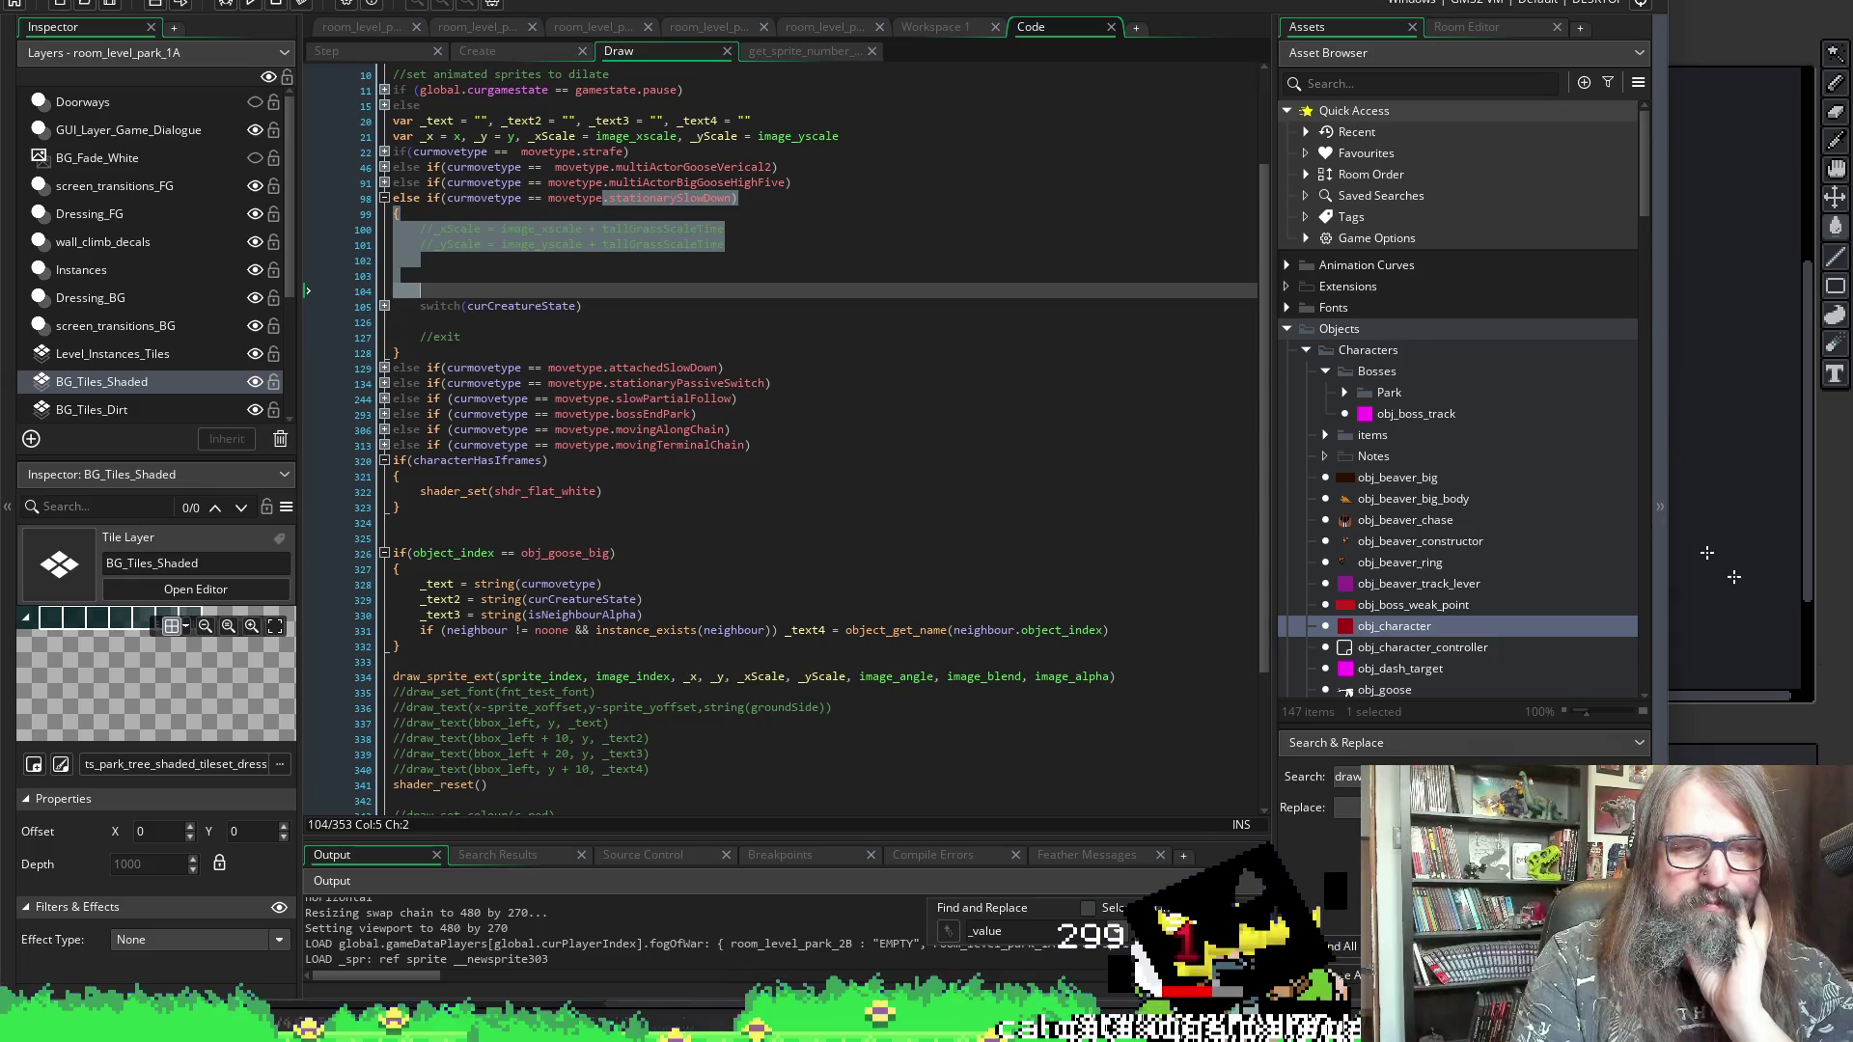
- Clear the code selection and bring up the tall-grass sprite in Aseprite
{"action": "scroll", "coordinate": [979, 421], "scroll_direction": "down", "scroll_amount": 3}
{"action": "scroll", "coordinate": [856, 324], "scroll_direction": "up", "scroll_amount": 5}
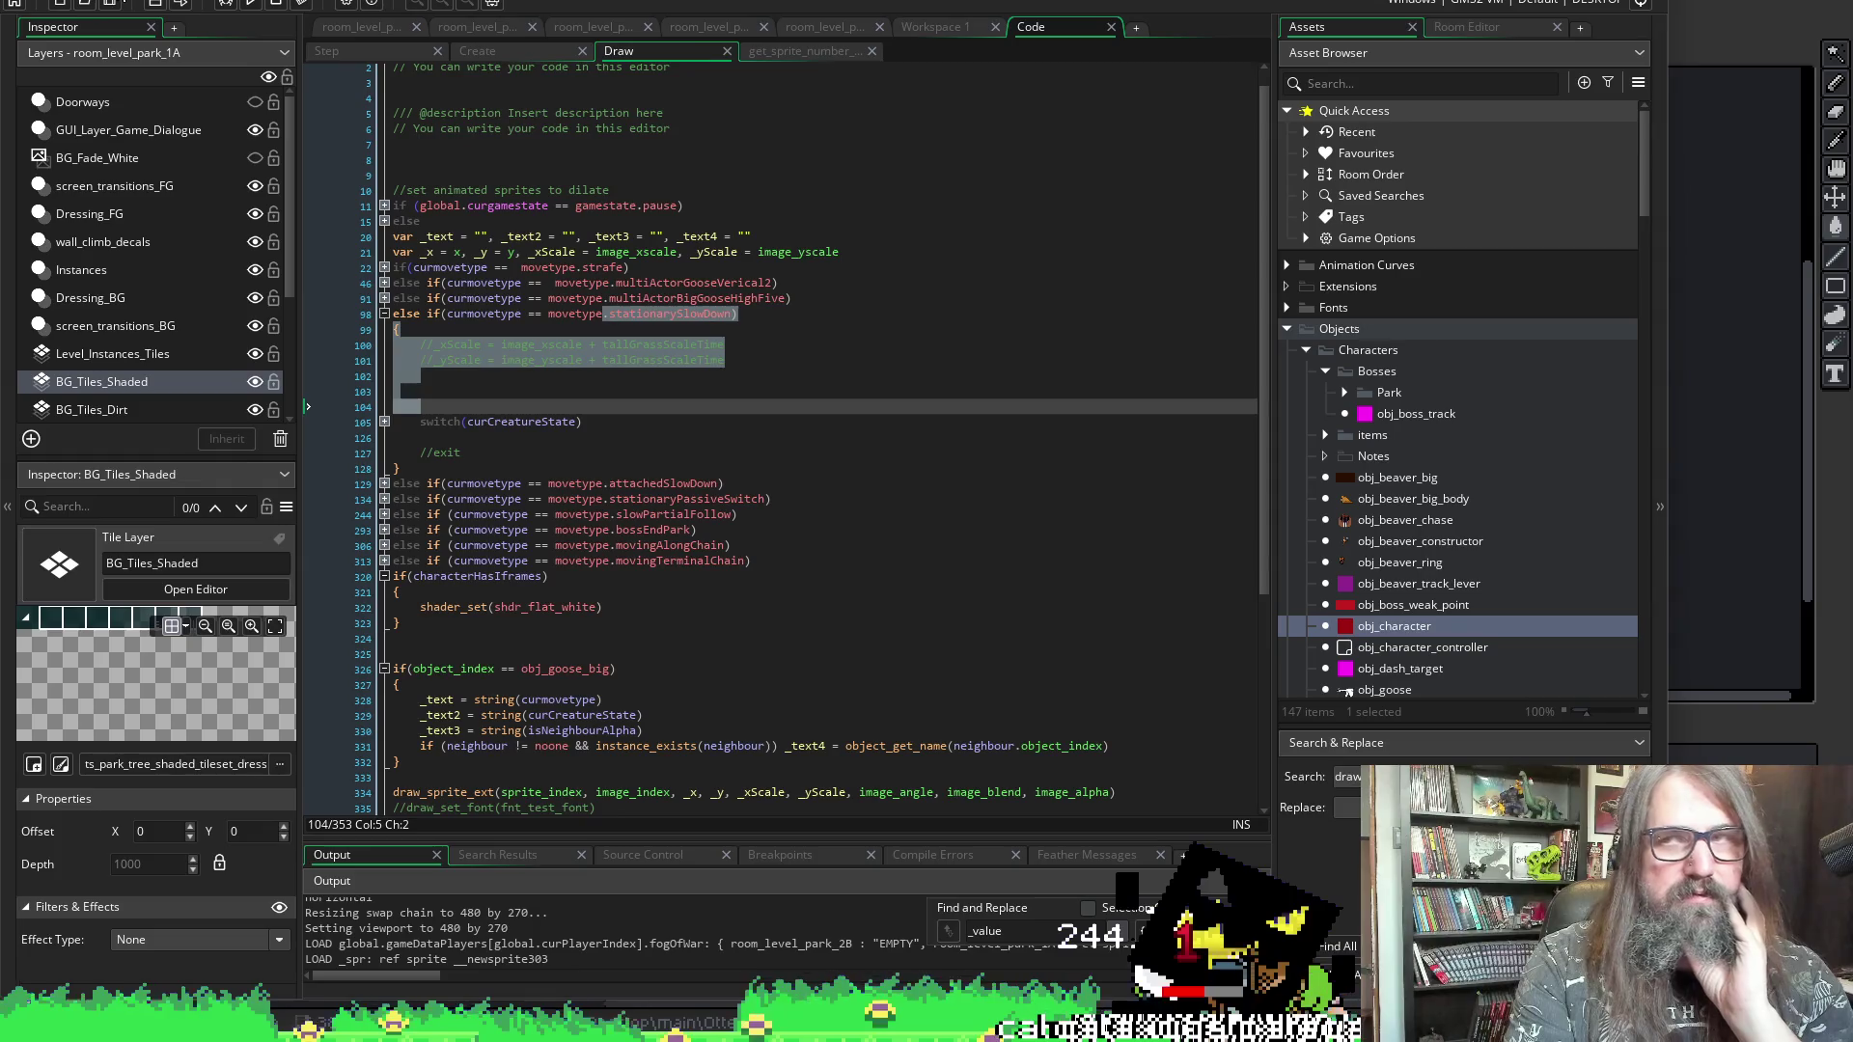
{"action": "left_click", "coordinate": [797, 309]}
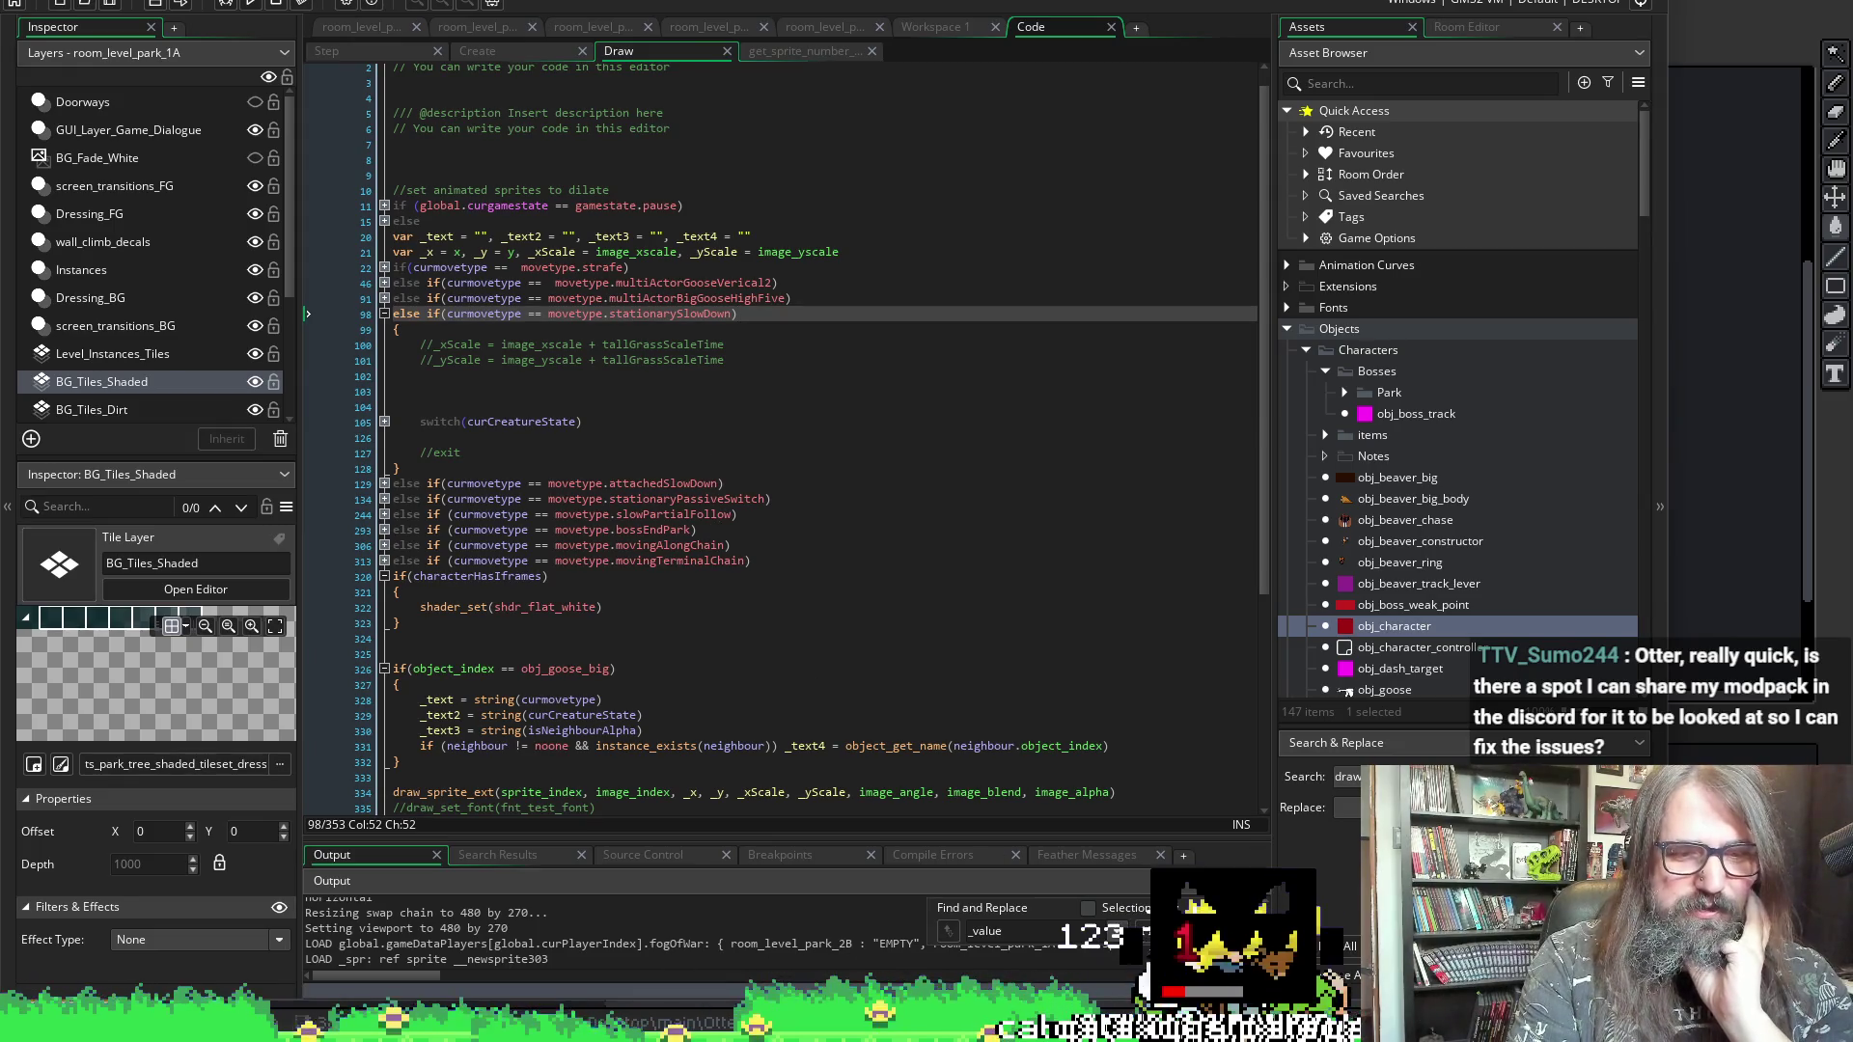
{"action": "key", "text": "alt+Tab"}
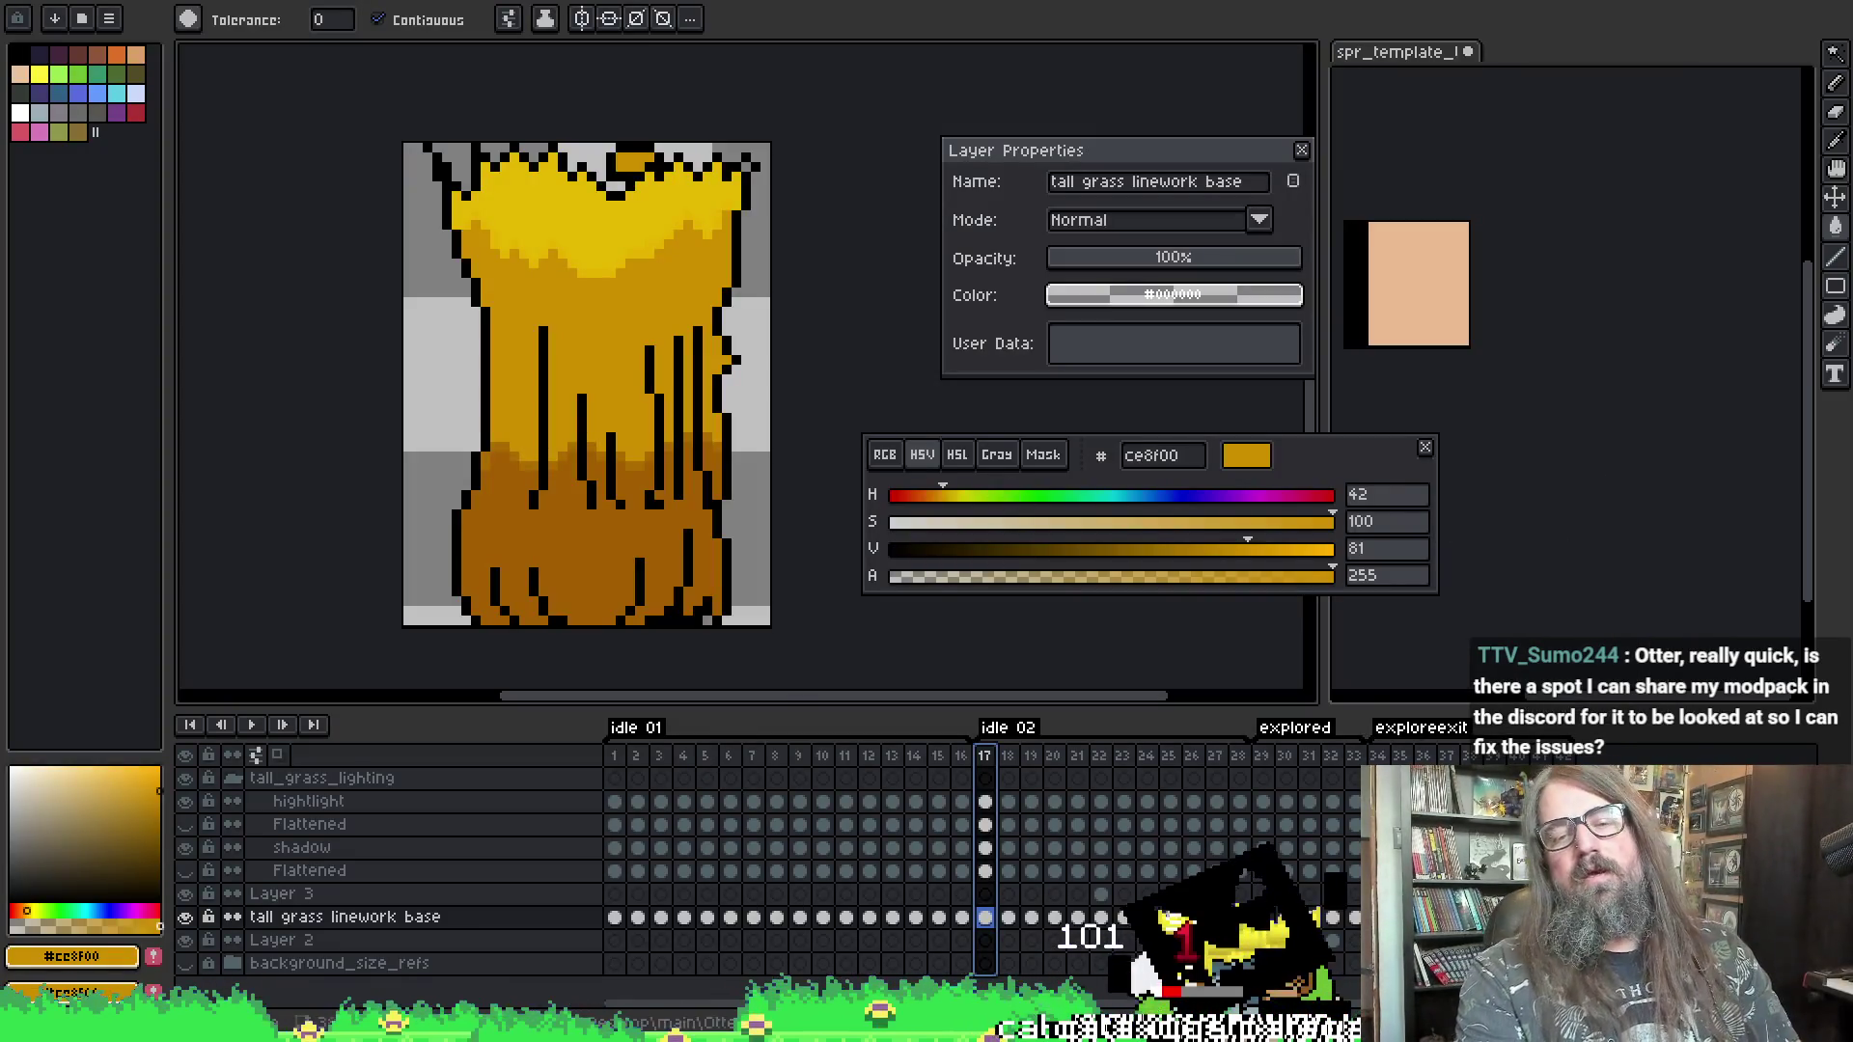
- Play the tall-grass animation through the idle and explored tags, then view the Discord feedback channel
{"action": "key", "text": "Return"}
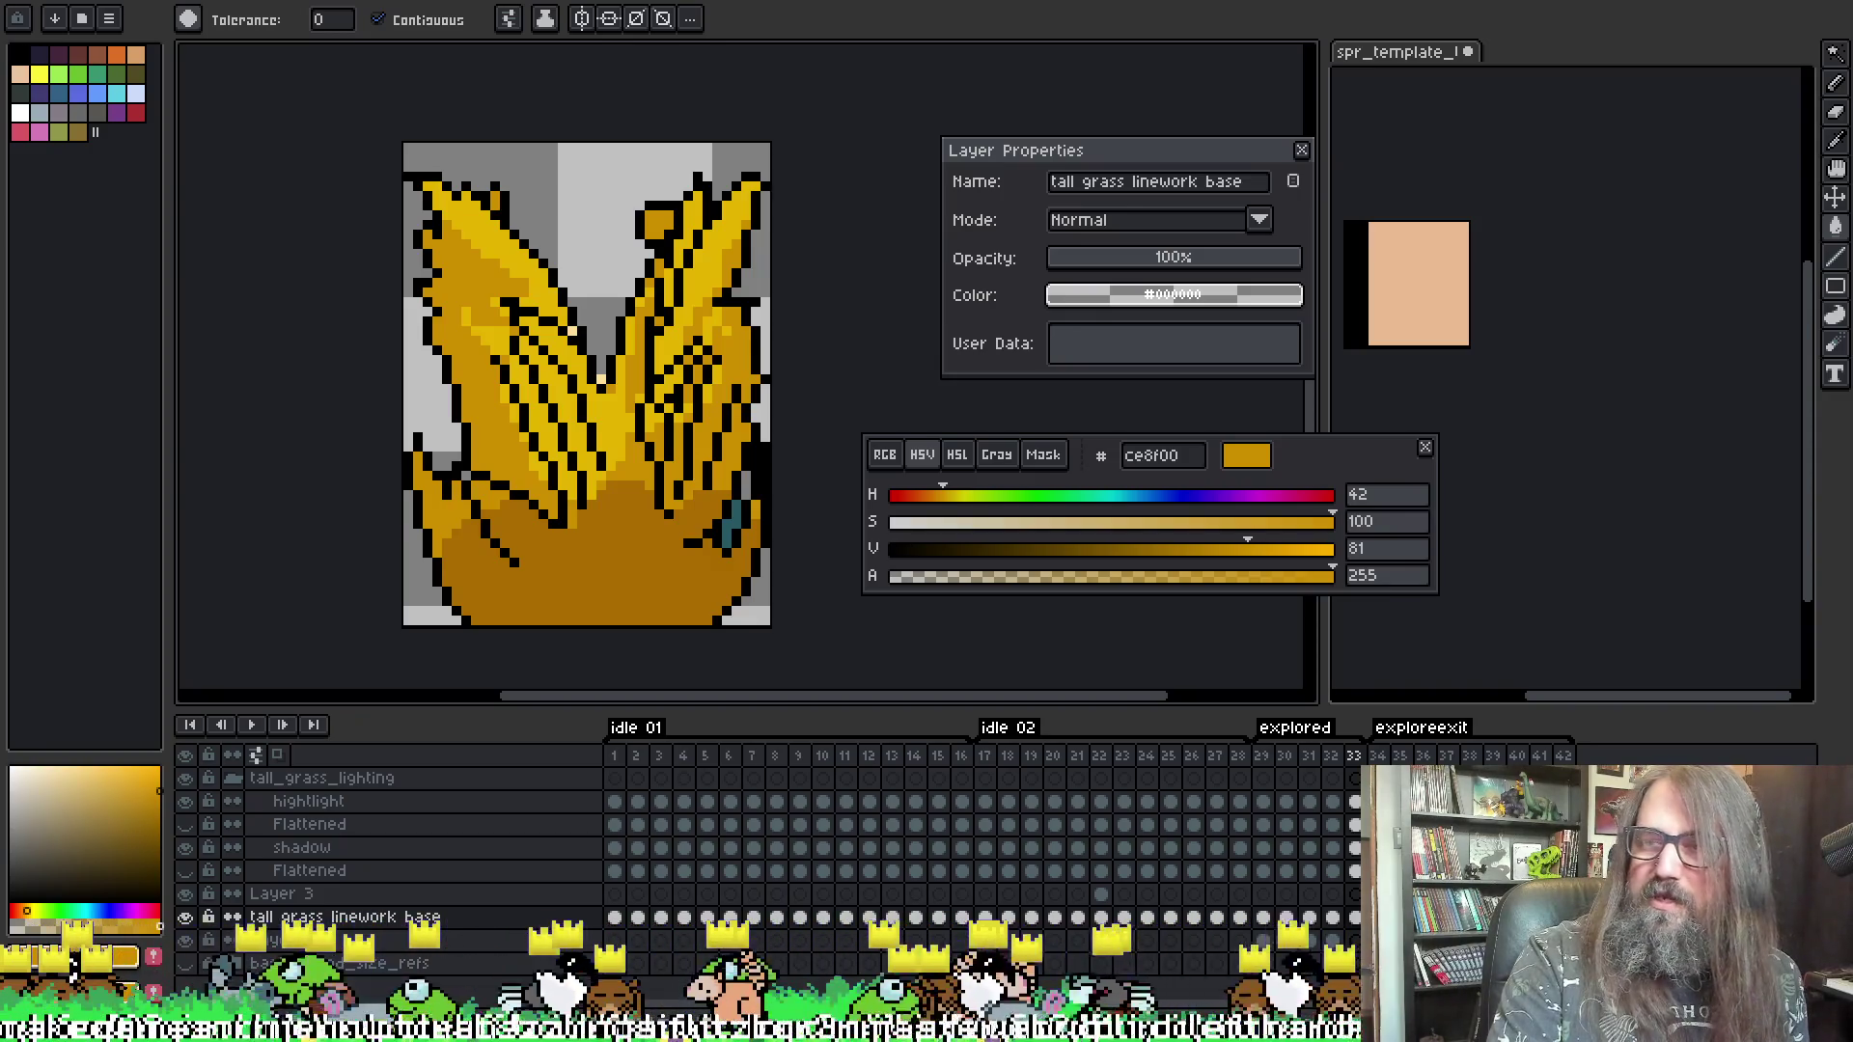
{"action": "key", "text": "alt+Tab"}
{"action": "scroll", "coordinate": [959, 640], "scroll_direction": "up", "scroll_amount": 5}
- Browse the request-critical-feedback and multiplayer-playtesting channels, then return to the tall-grass sprite in Aseprite
{"action": "scroll", "coordinate": [960, 639], "scroll_direction": "down", "scroll_amount": 7}
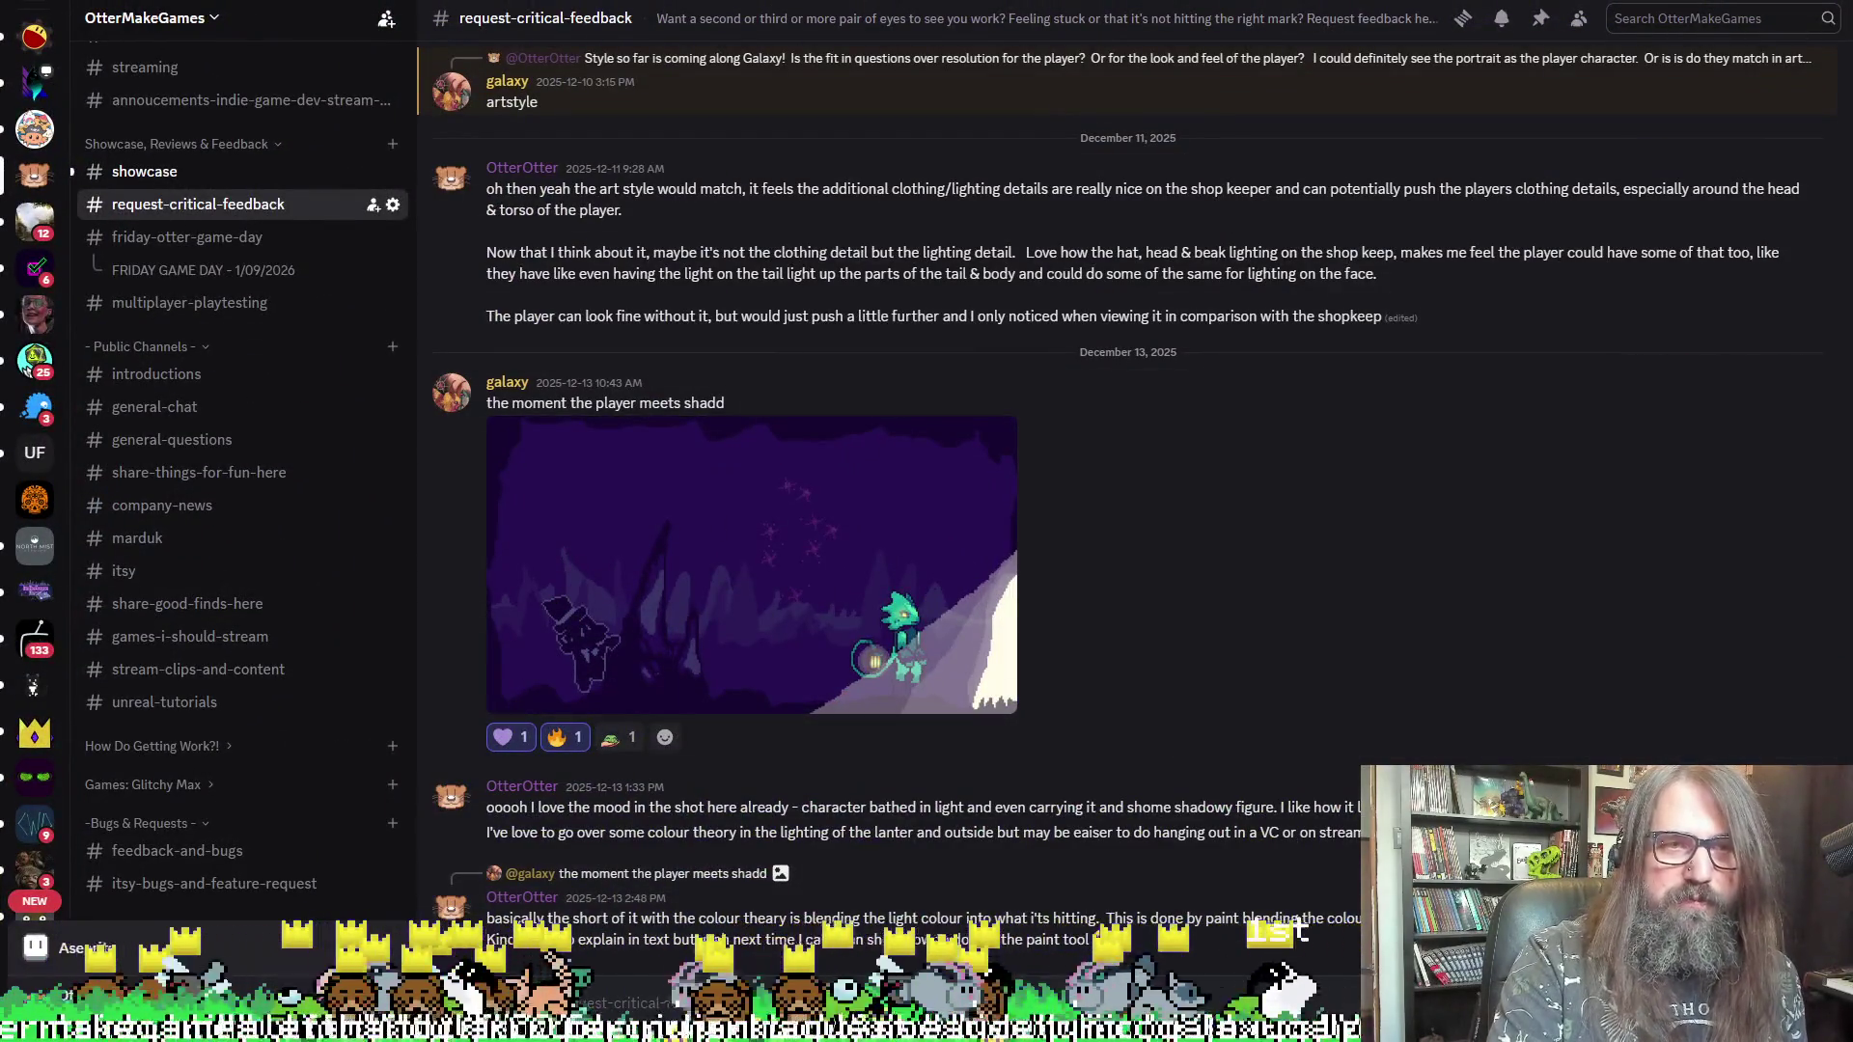
{"action": "scroll", "coordinate": [1139, 357], "scroll_direction": "up", "scroll_amount": 7}
{"action": "scroll", "coordinate": [1202, 865], "scroll_direction": "down", "scroll_amount": 7}
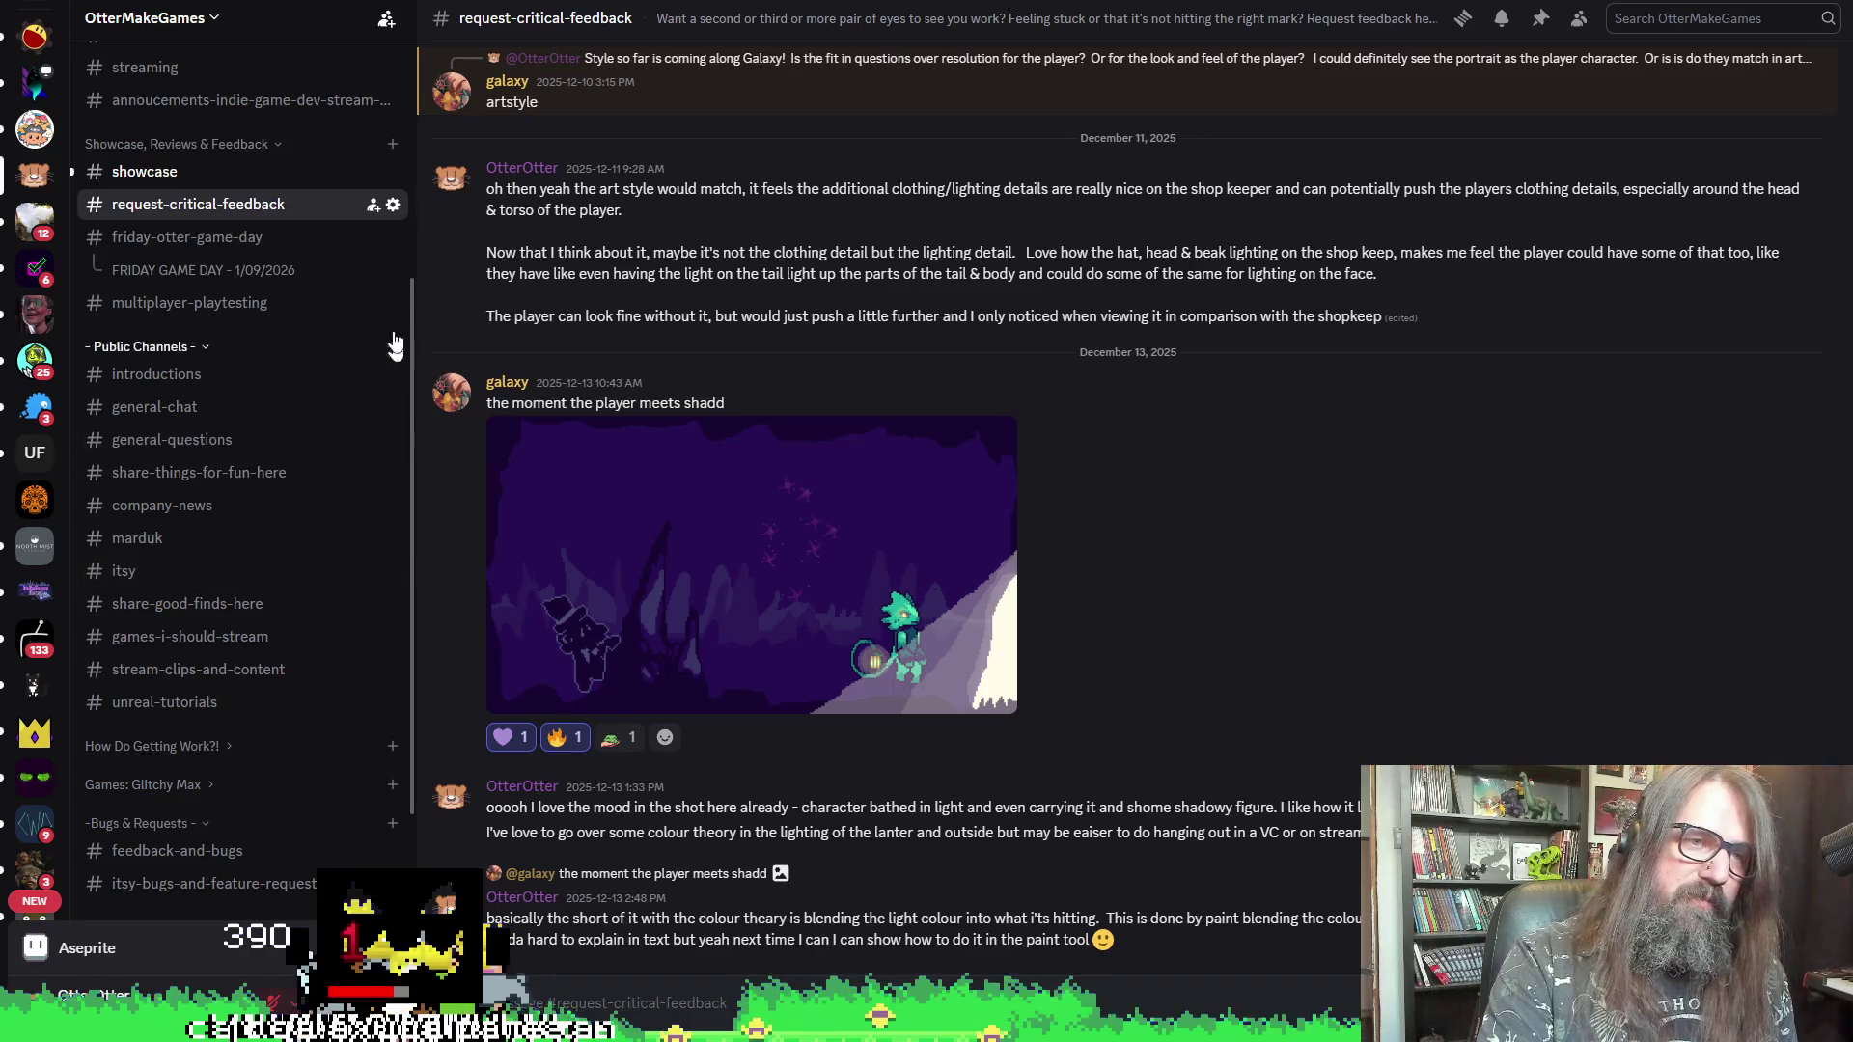
{"action": "left_click", "coordinate": [126, 303]}
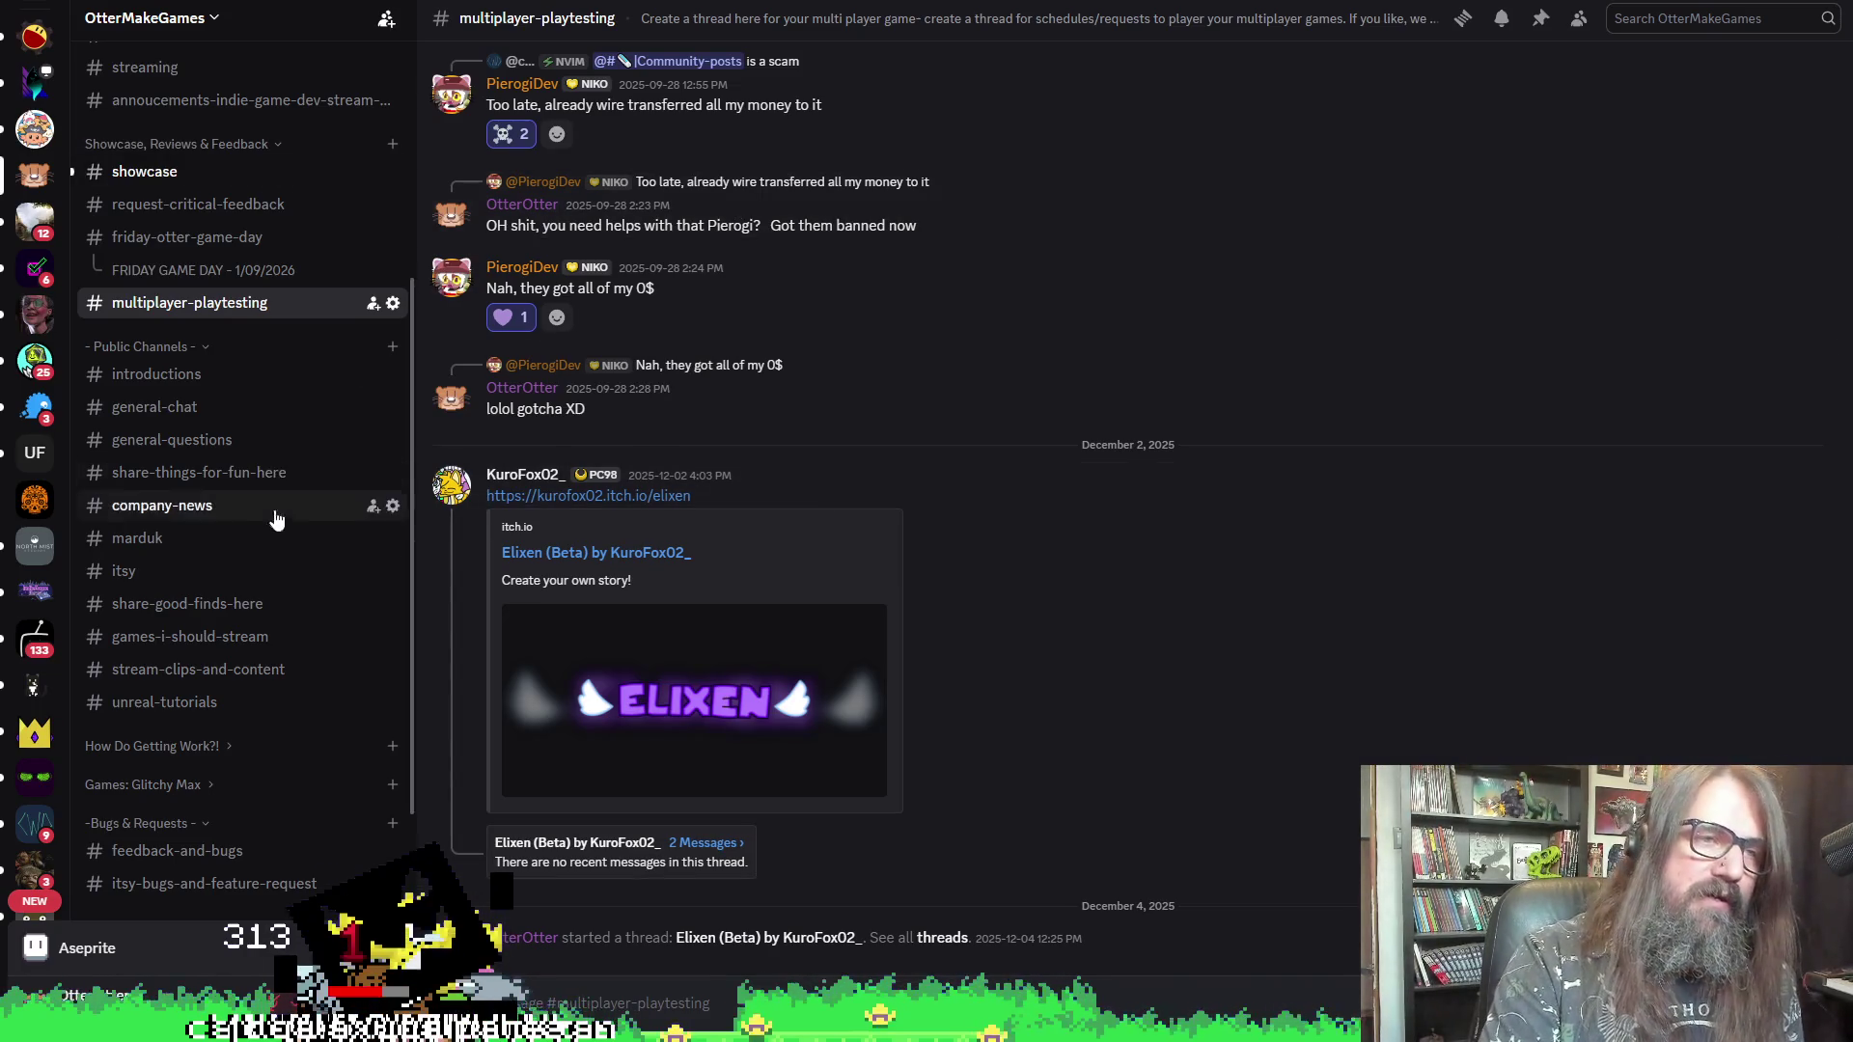
{"action": "scroll", "coordinate": [275, 519], "scroll_direction": "up", "scroll_amount": 5}
{"action": "scroll", "coordinate": [322, 426], "scroll_direction": "down", "scroll_amount": 10}
{"action": "key", "text": "alt+Tab"}
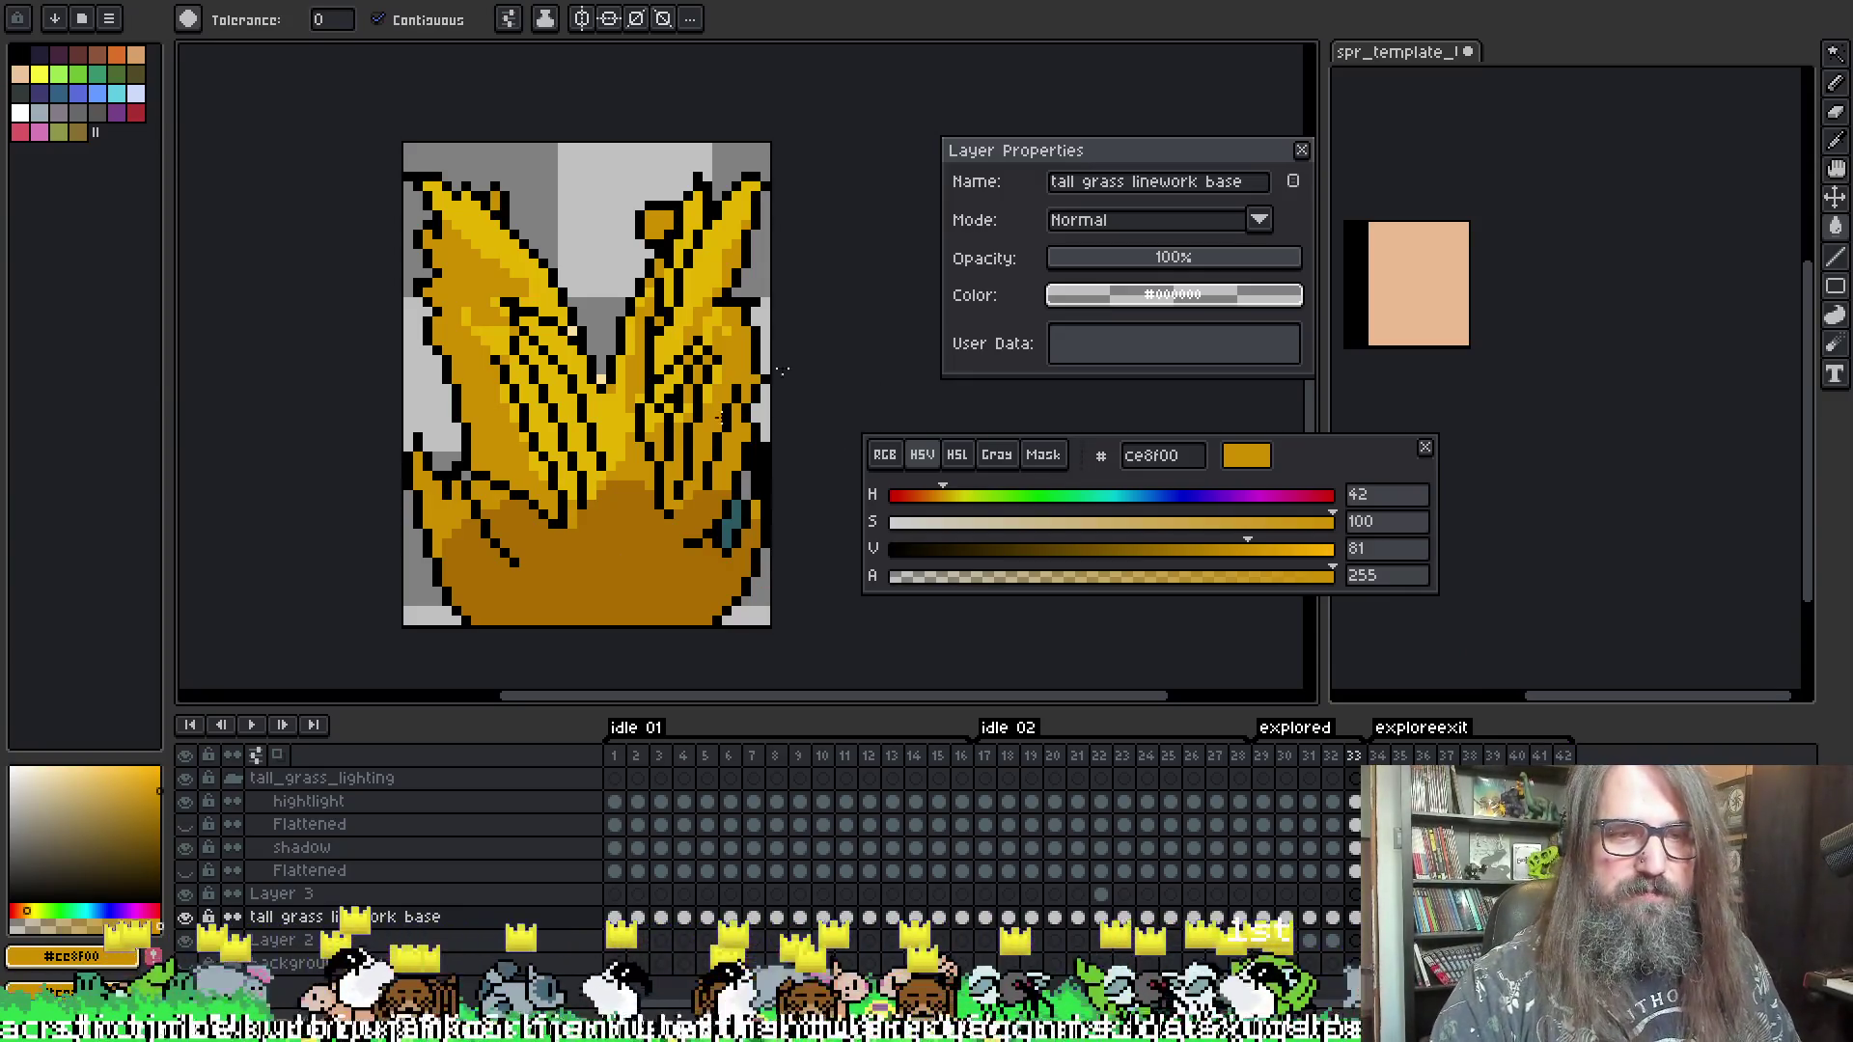
- Pick up the darker orange ac6d00 and go to explored frame 29 with the Magic Wand
{"action": "left_click", "coordinate": [621, 571], "text": "alt"}
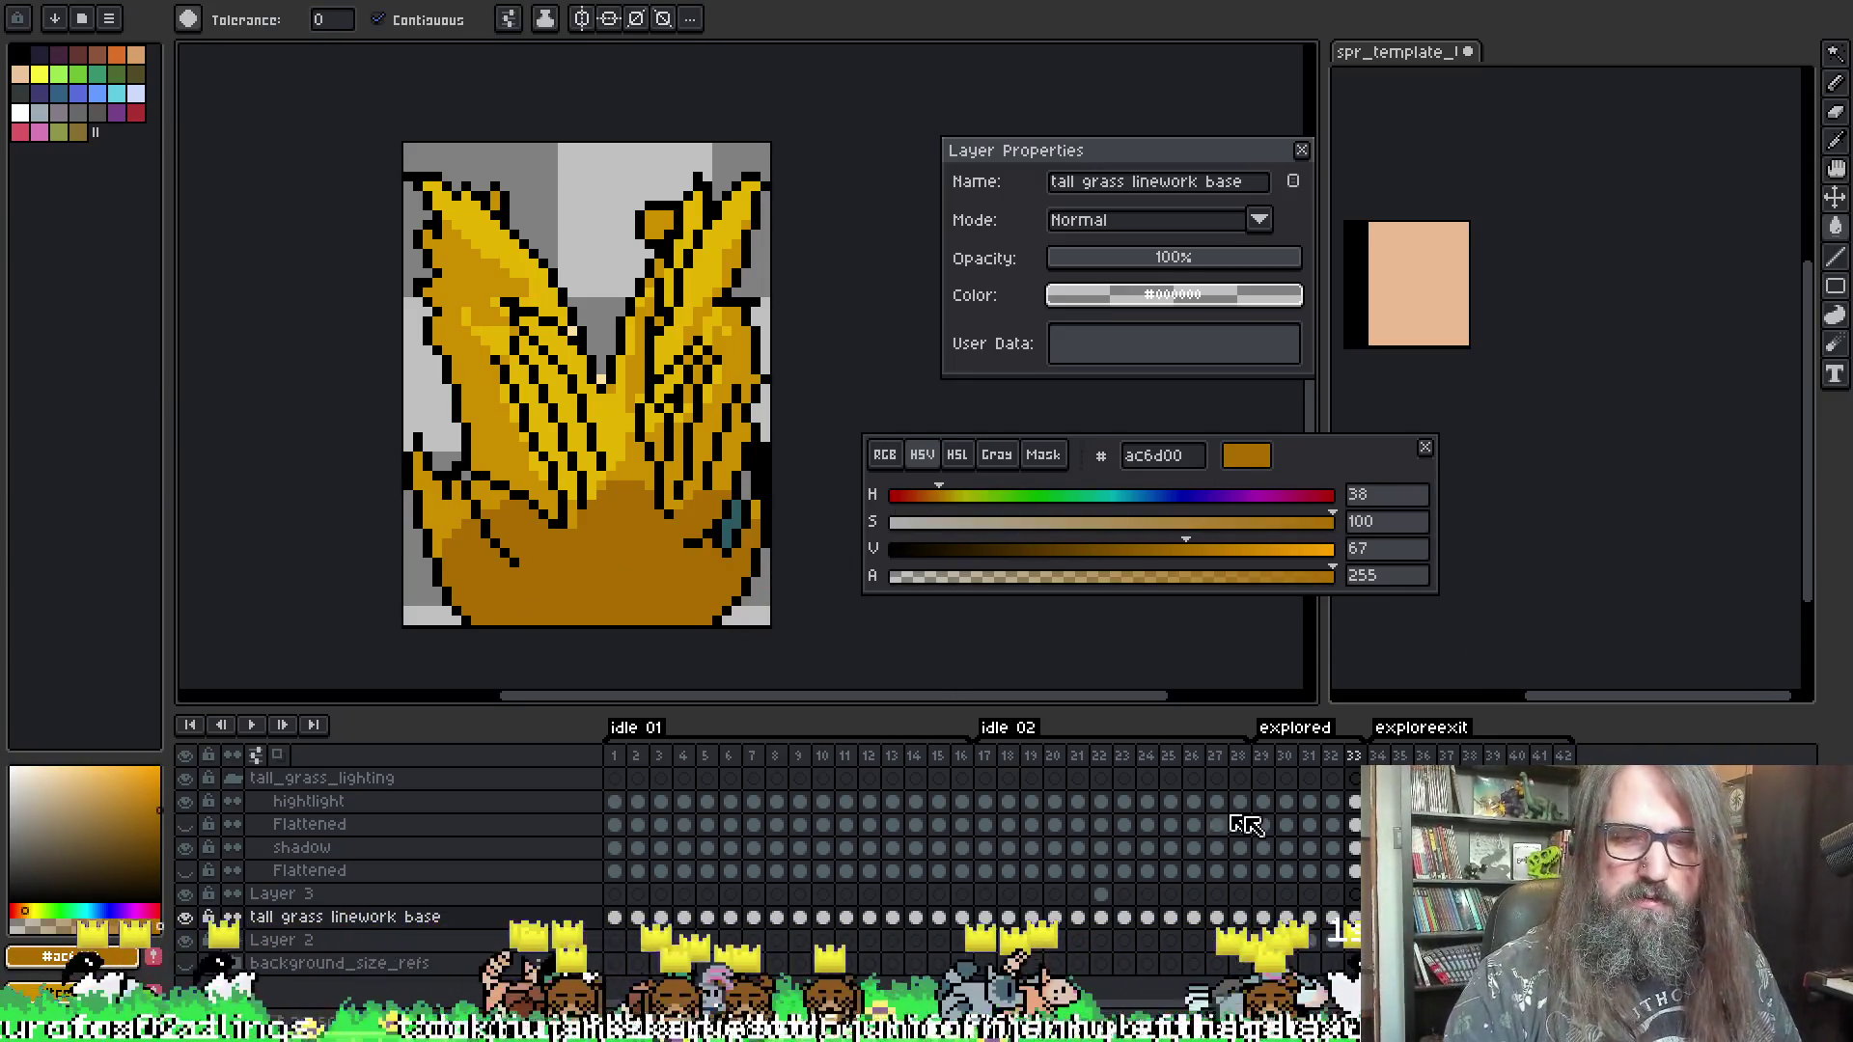
{"action": "key", "text": "Left"}
{"action": "key", "text": "Left"}
{"action": "key", "text": "Left"}
{"action": "key", "text": "Left"}
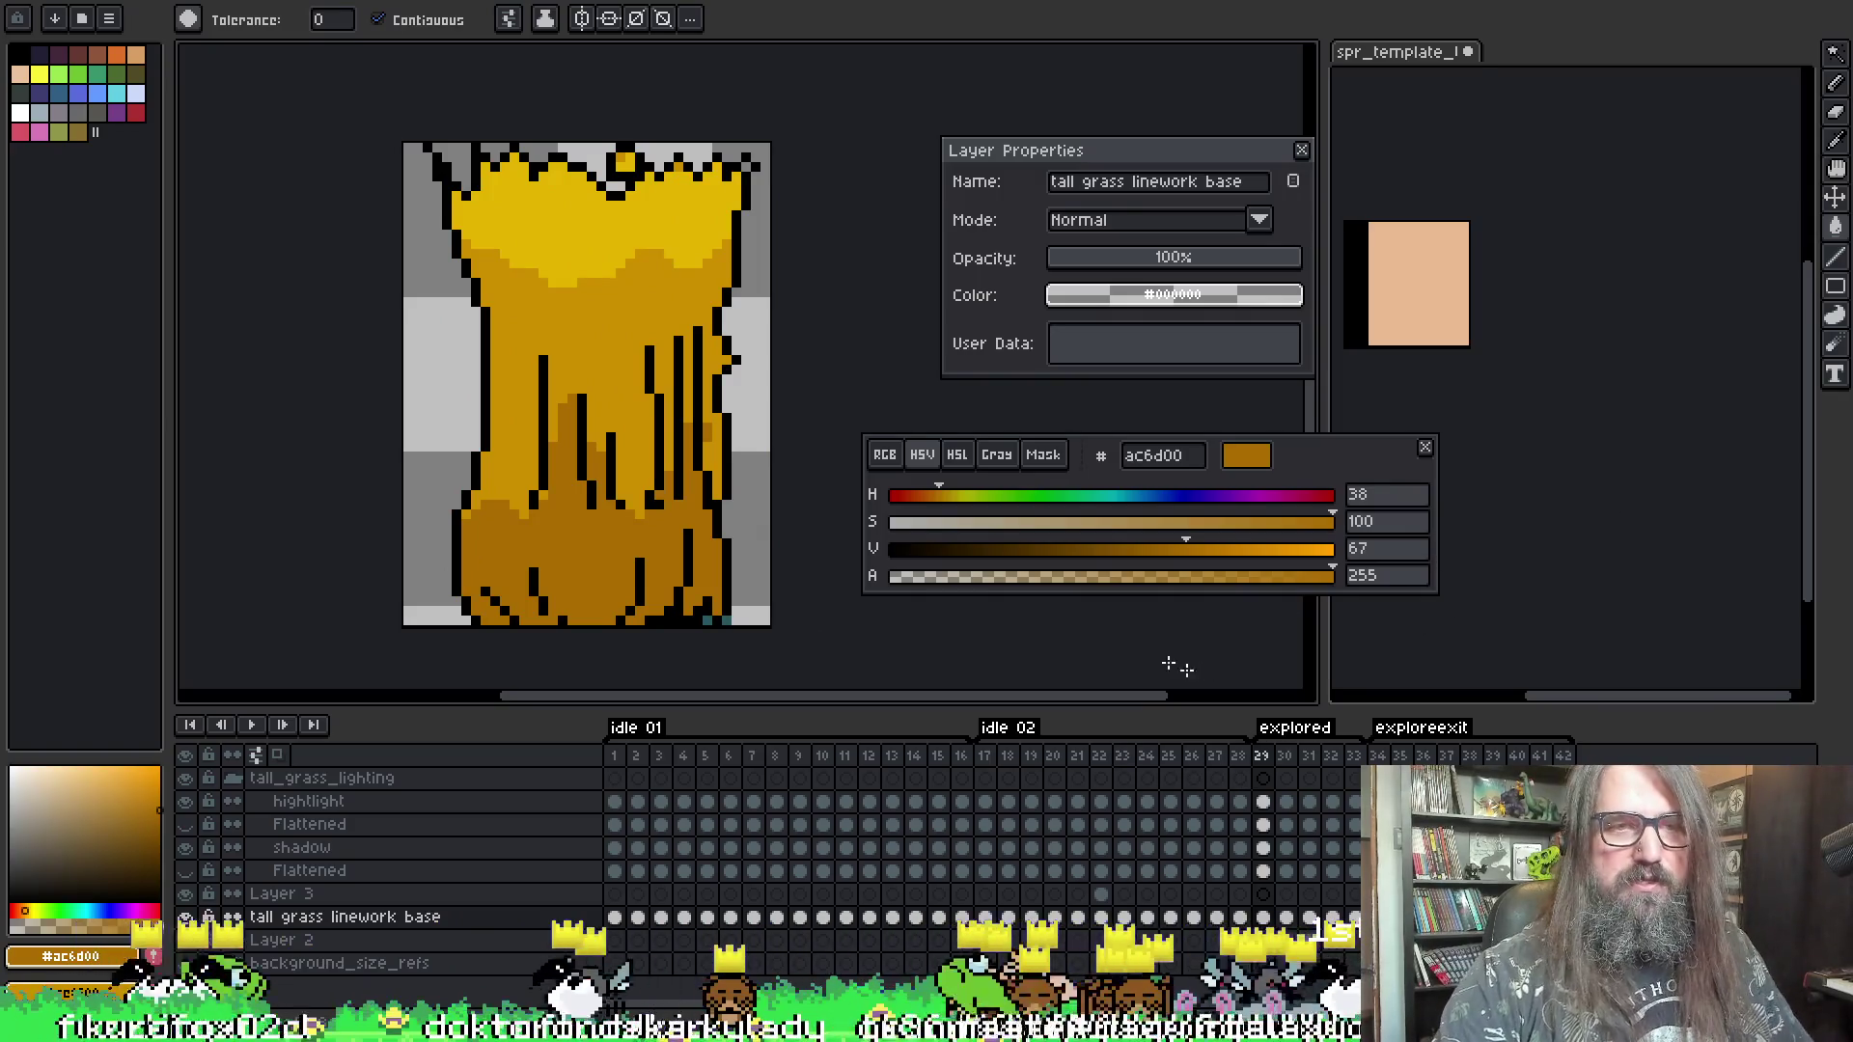
{"action": "key", "text": "w"}
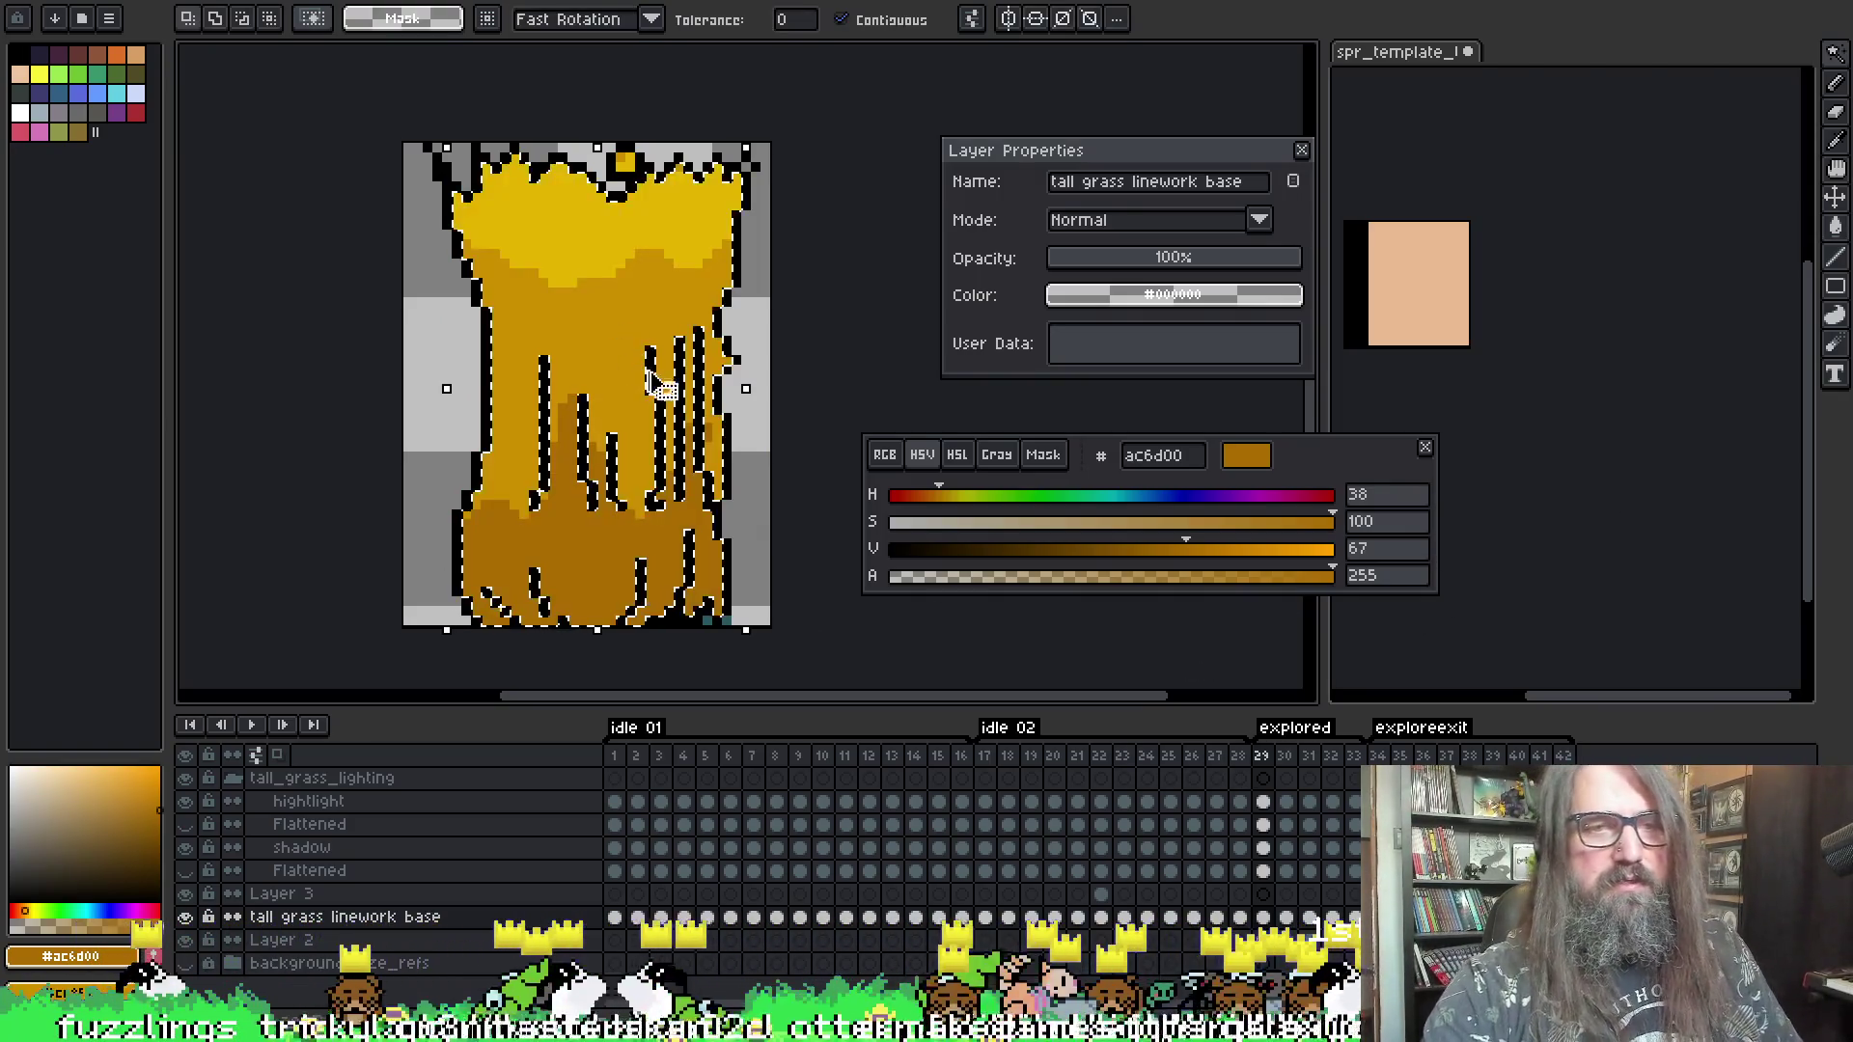
- Clear the gold fill from explored frame 30, deselect, and step through the following explored frames
{"action": "key", "text": "Right"}
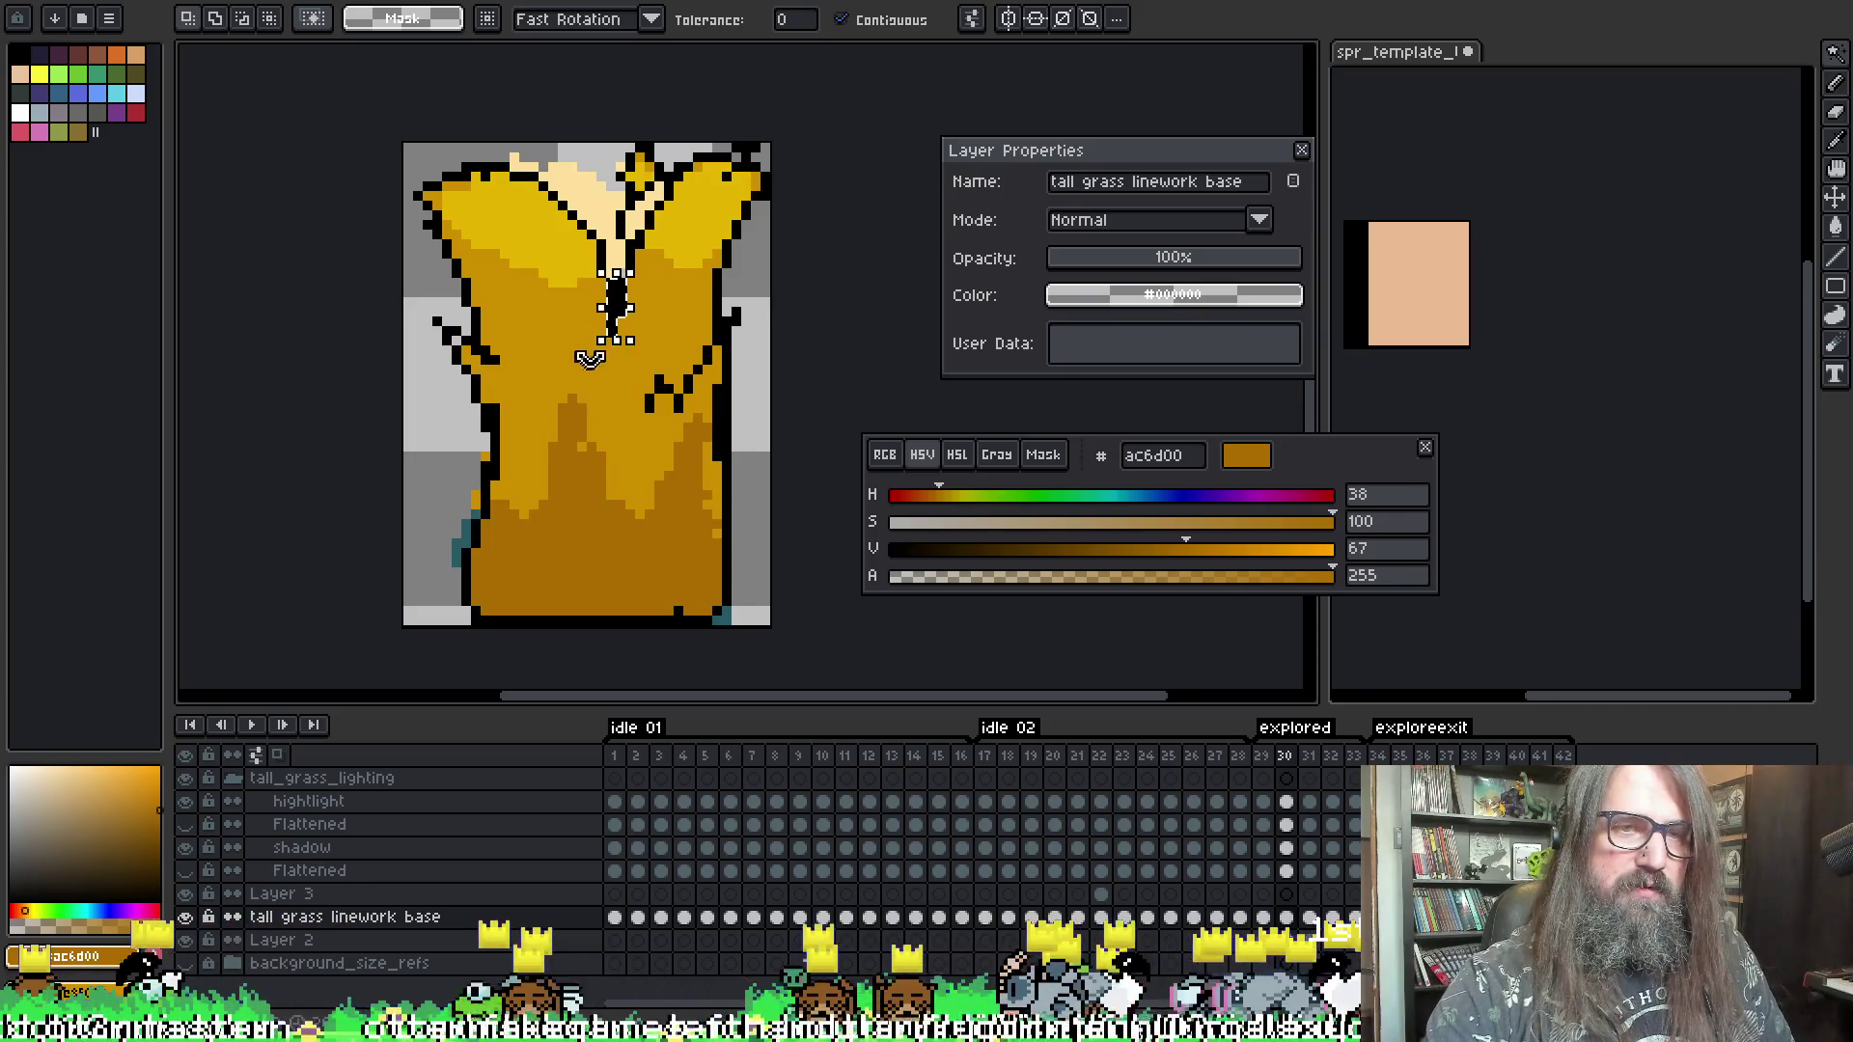
{"action": "left_click", "coordinate": [543, 370]}
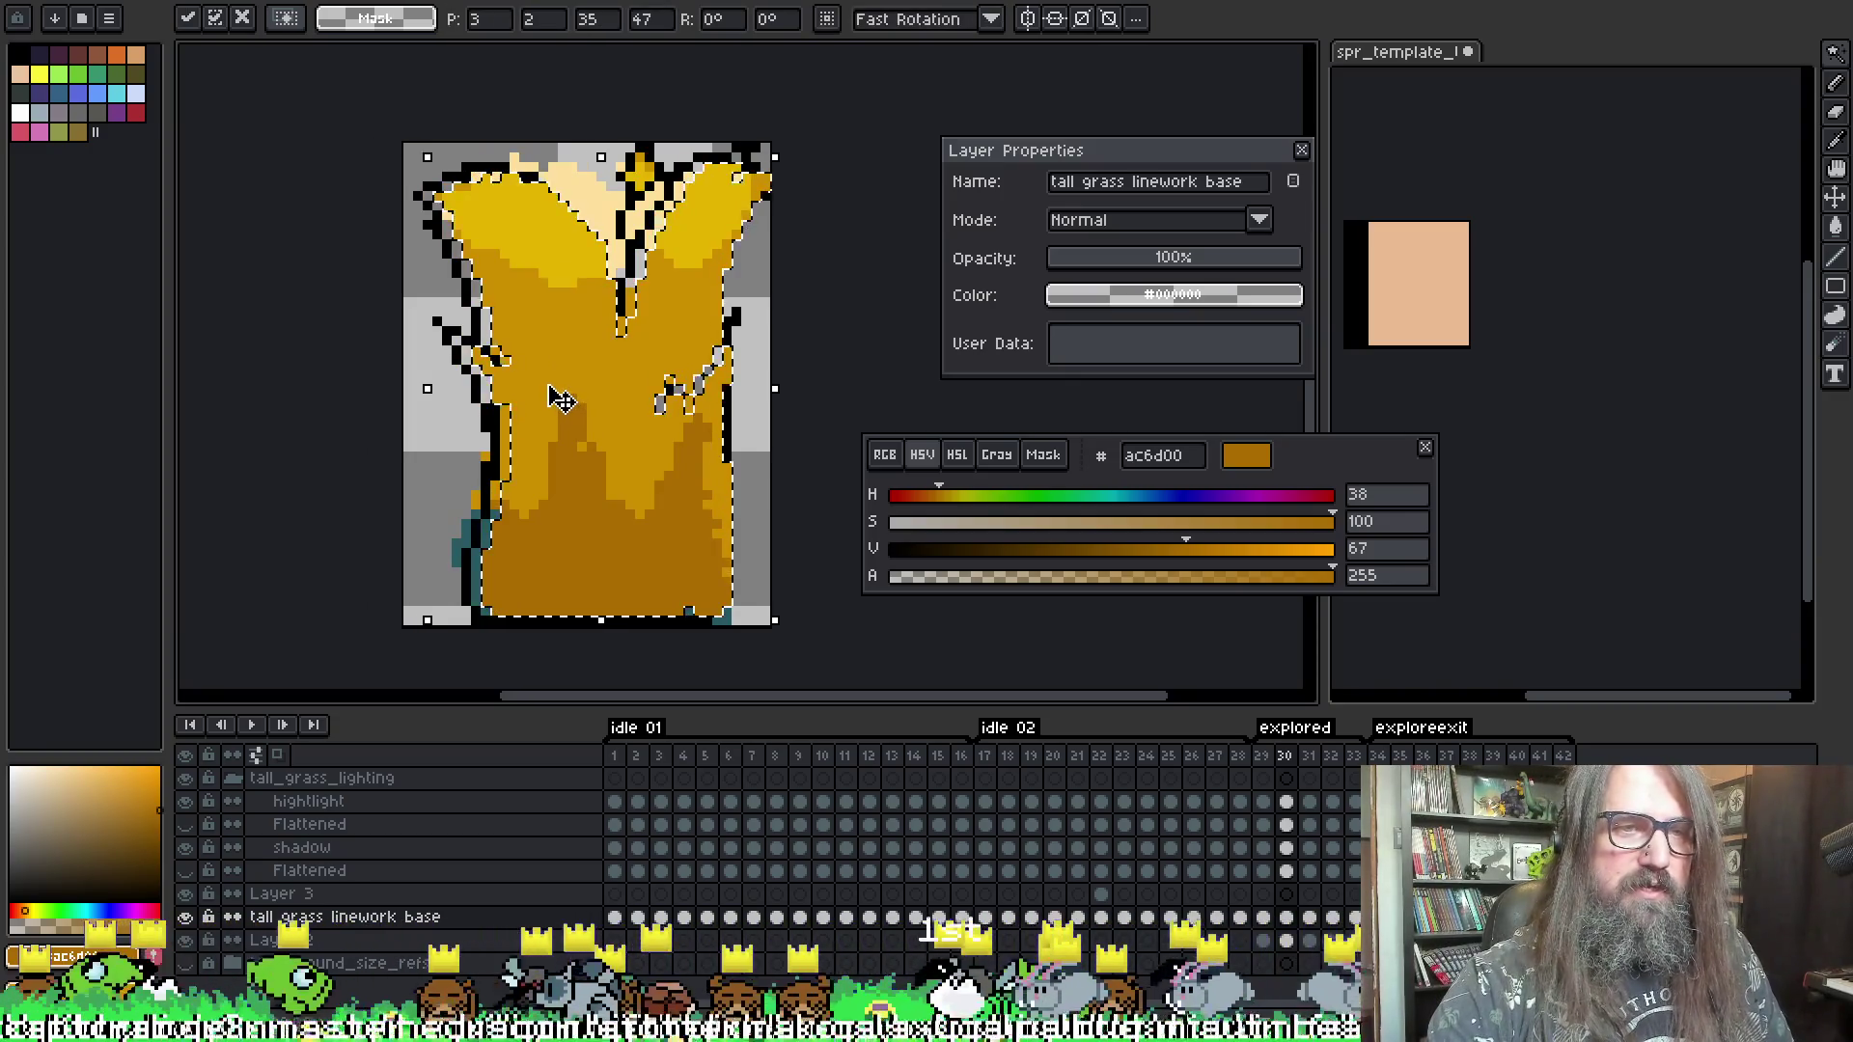
{"action": "key", "text": "ctrl+z"}
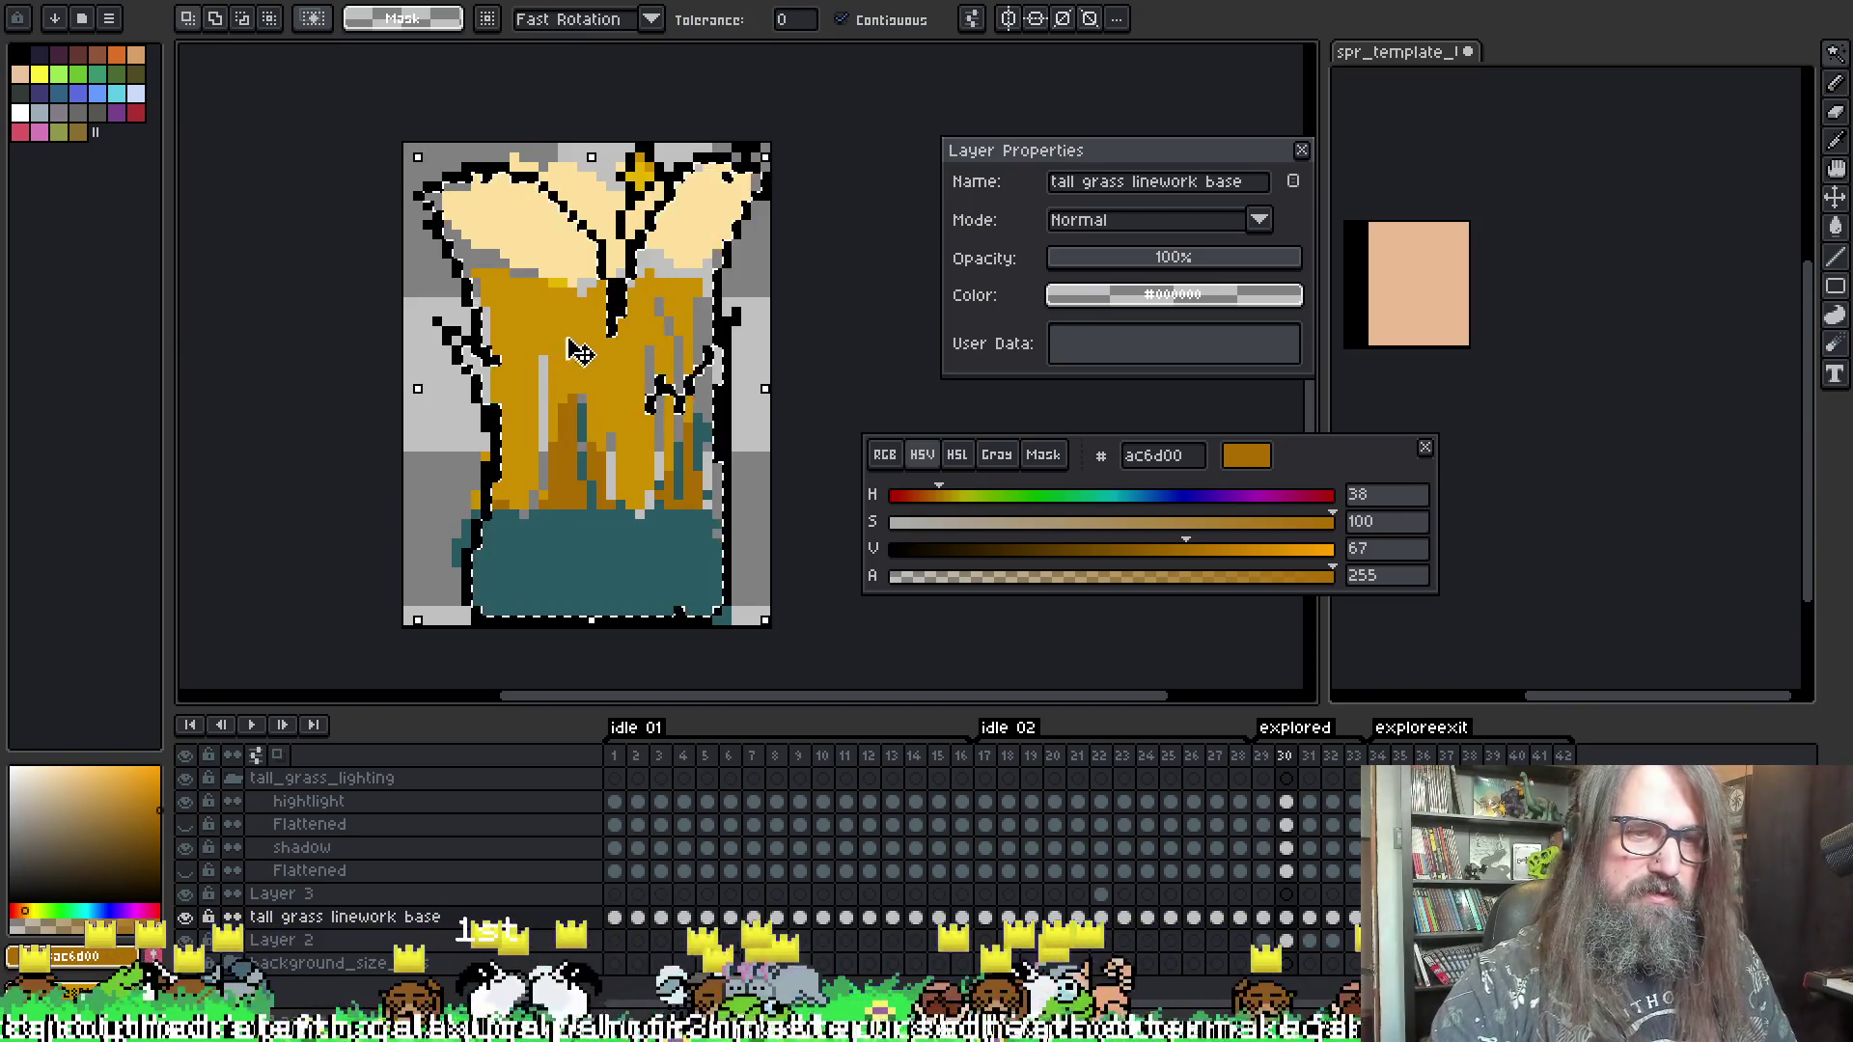
{"action": "key", "text": "ctrl+d"}
{"action": "key", "text": "Return"}
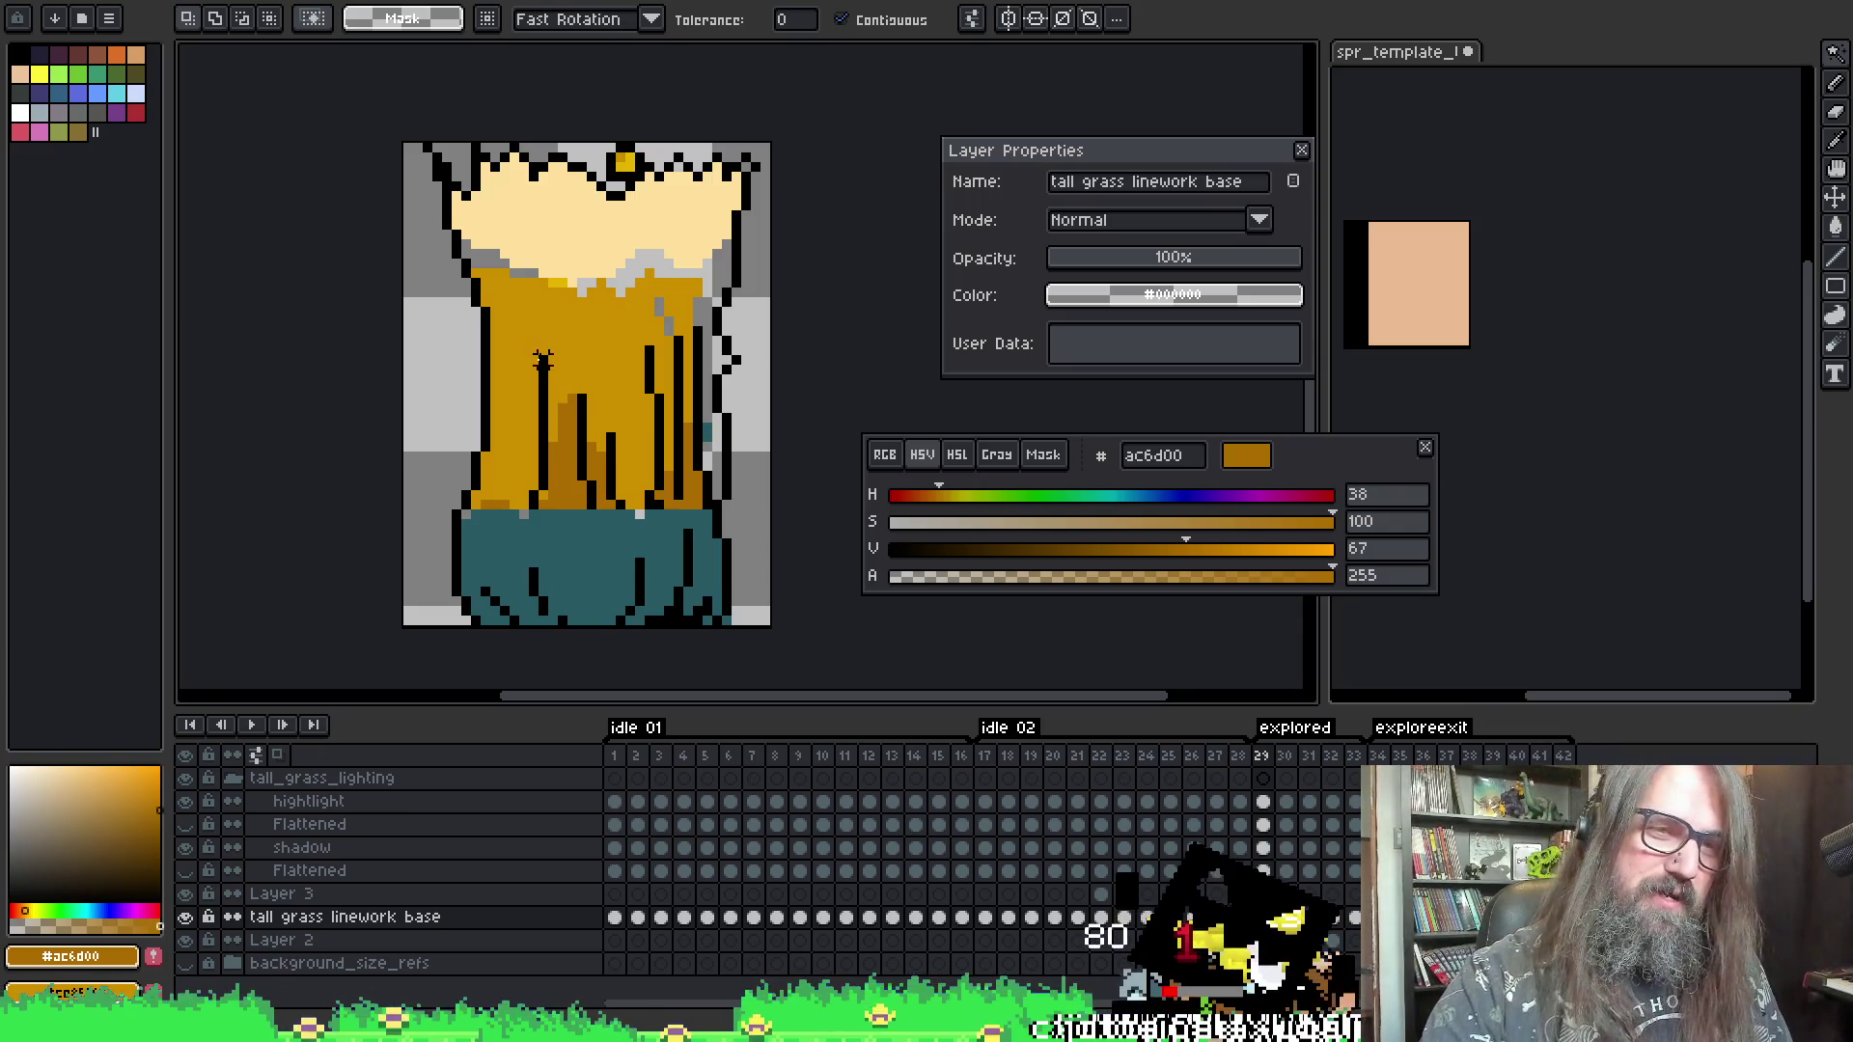
{"action": "key", "text": "Right"}
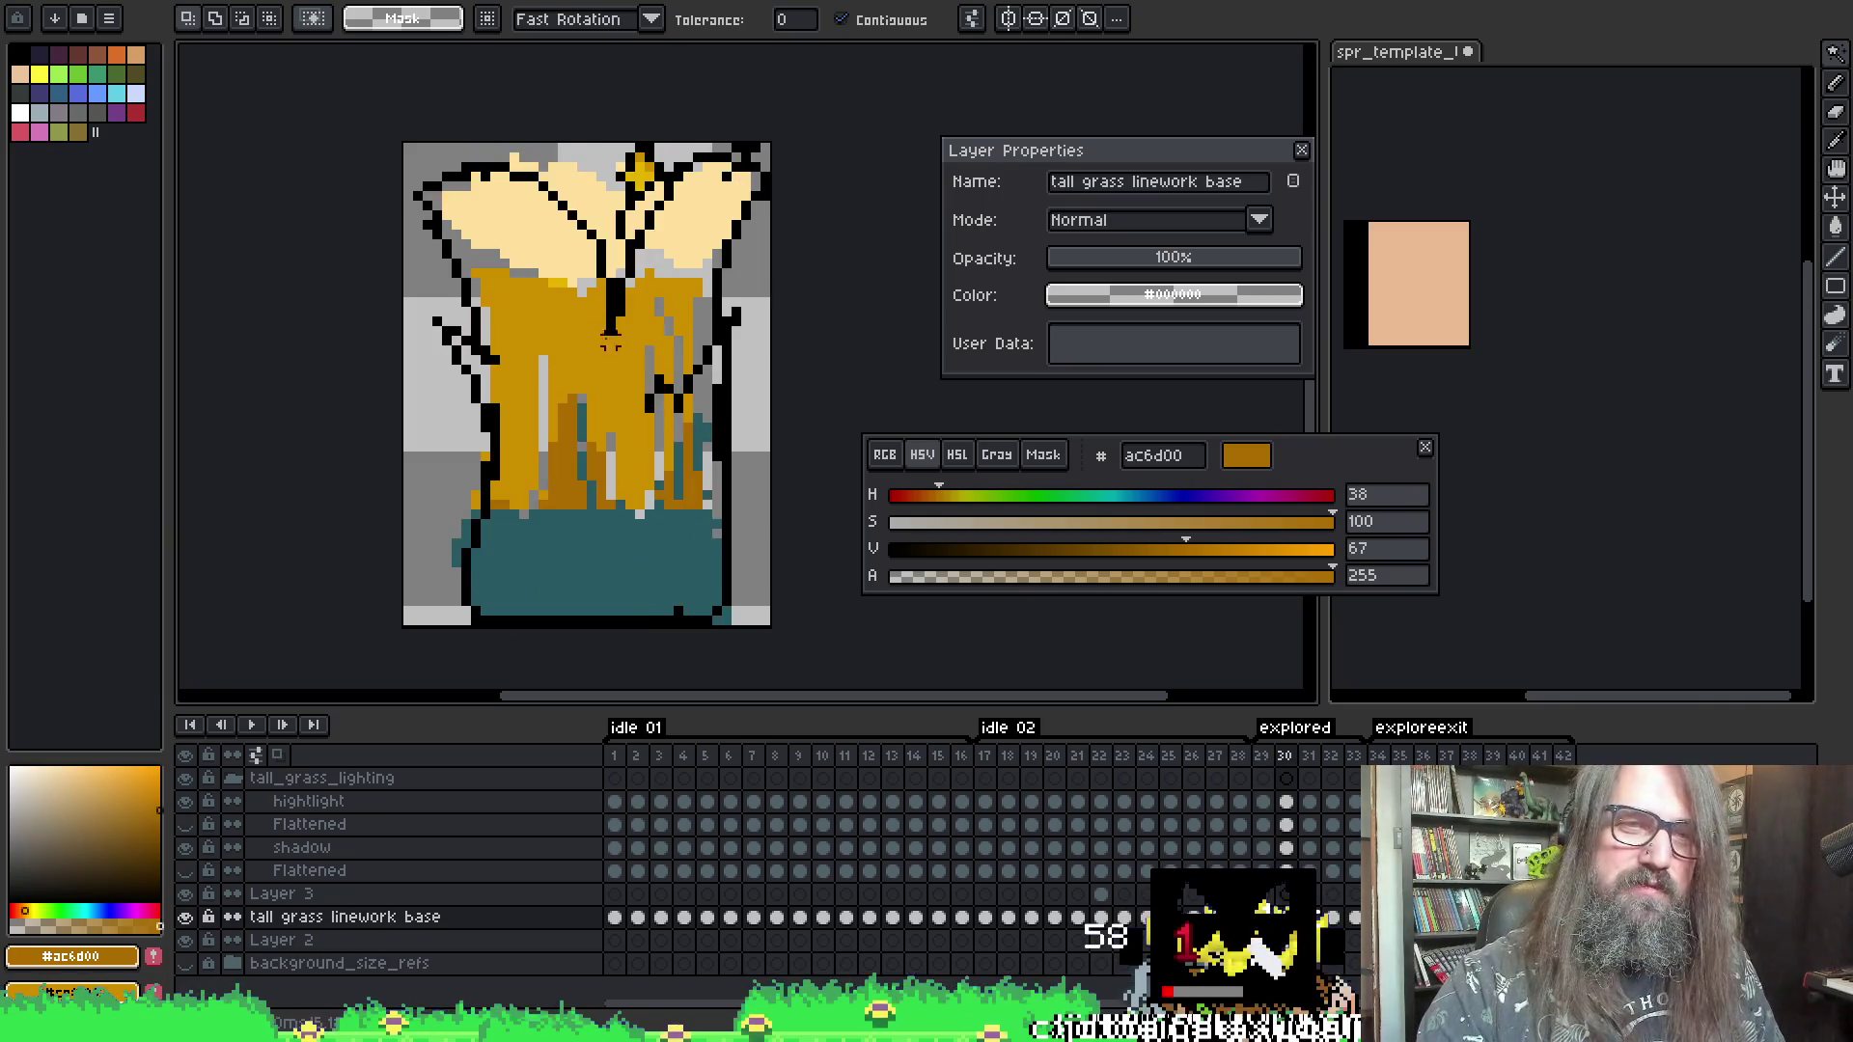
- On Layer 2, clear the gold fill from explored frame 31 while stepping through frames 29–33
{"action": "key", "text": "Down"}
{"action": "key", "text": "Left"}
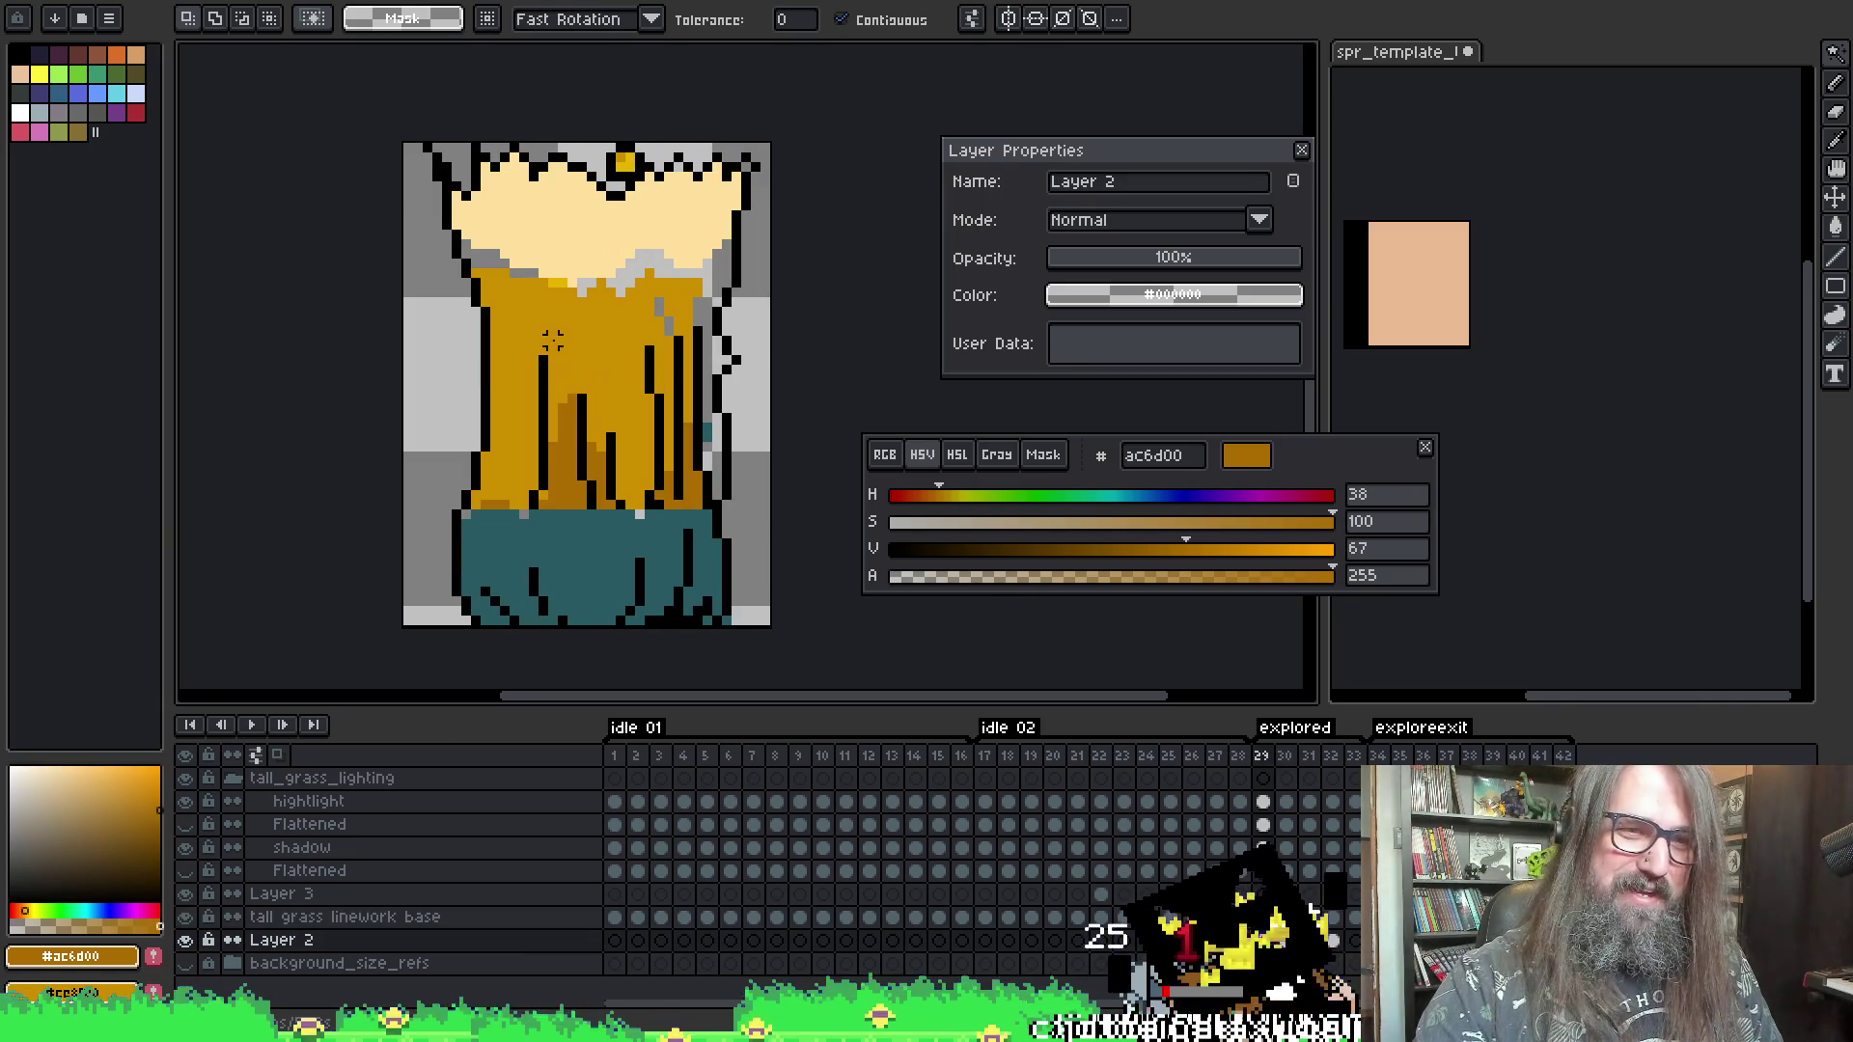
{"action": "key", "text": "Right"}
{"action": "key", "text": "Right"}
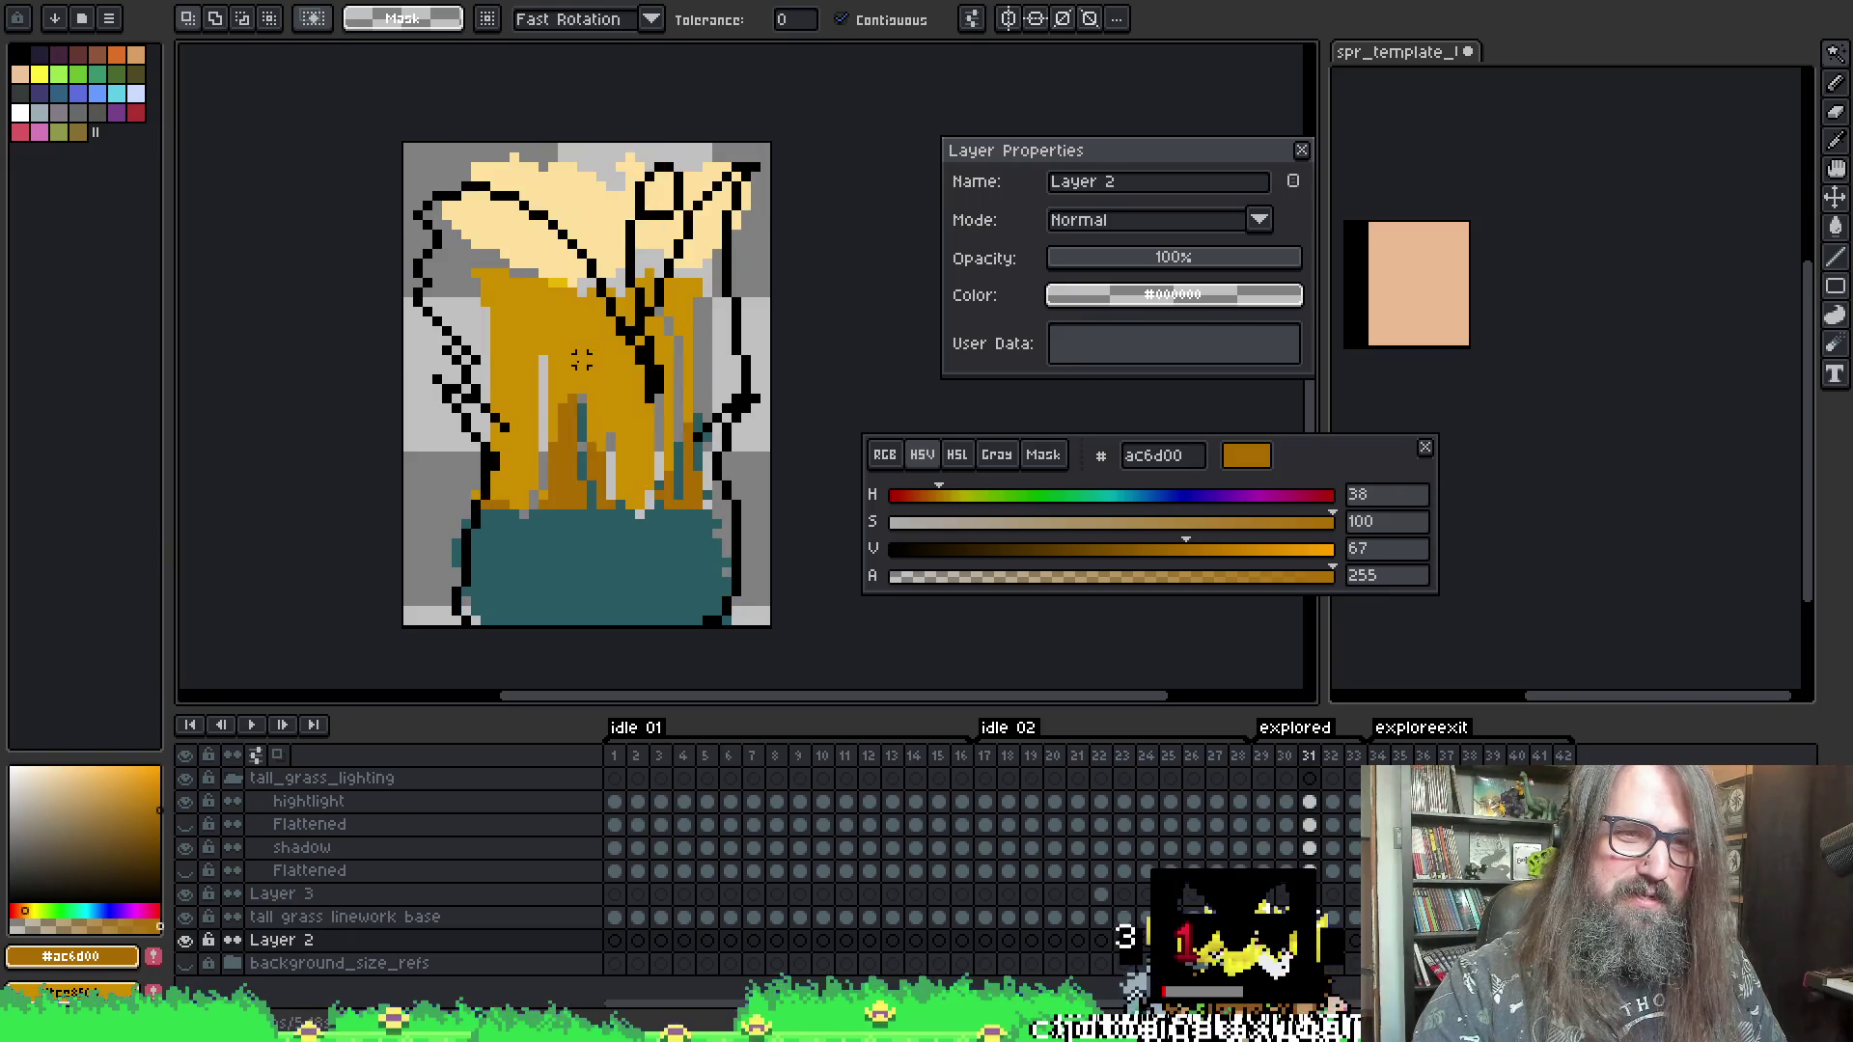
{"action": "key", "text": "ctrl+z"}
{"action": "key", "text": "Return"}
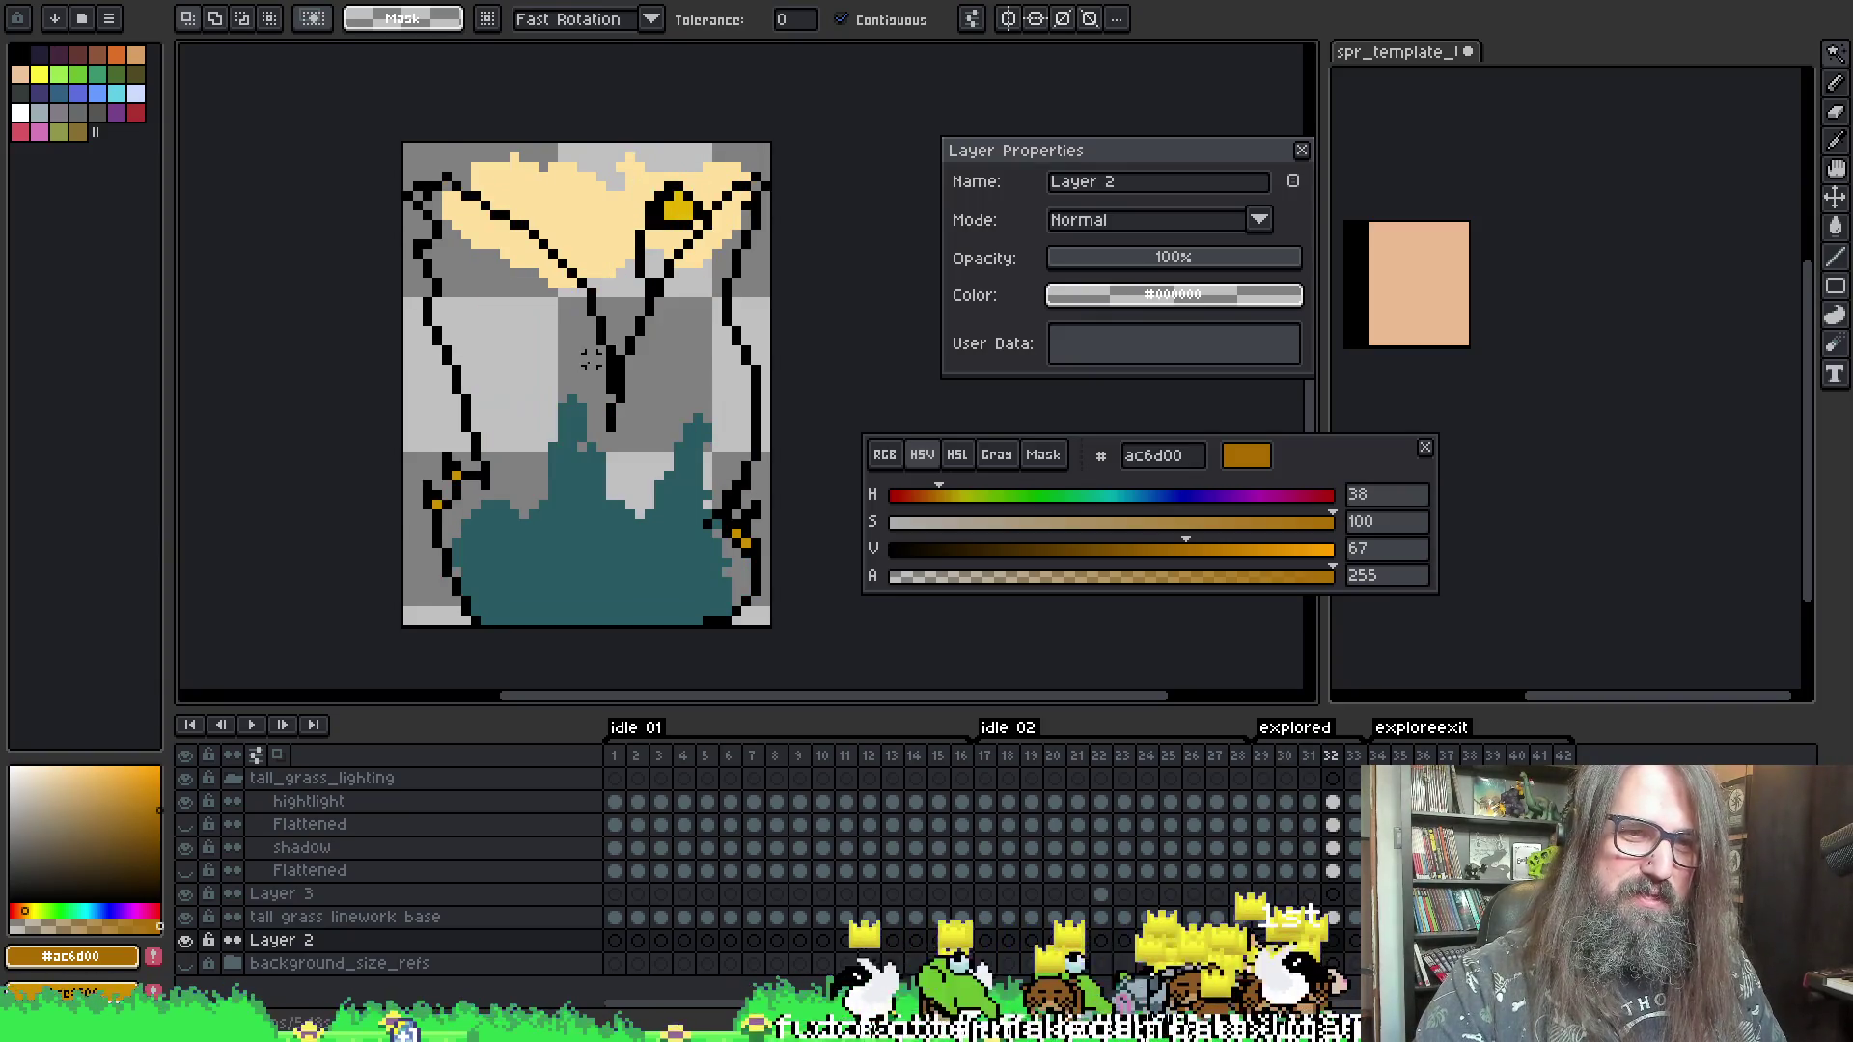
{"action": "key", "text": "Right"}
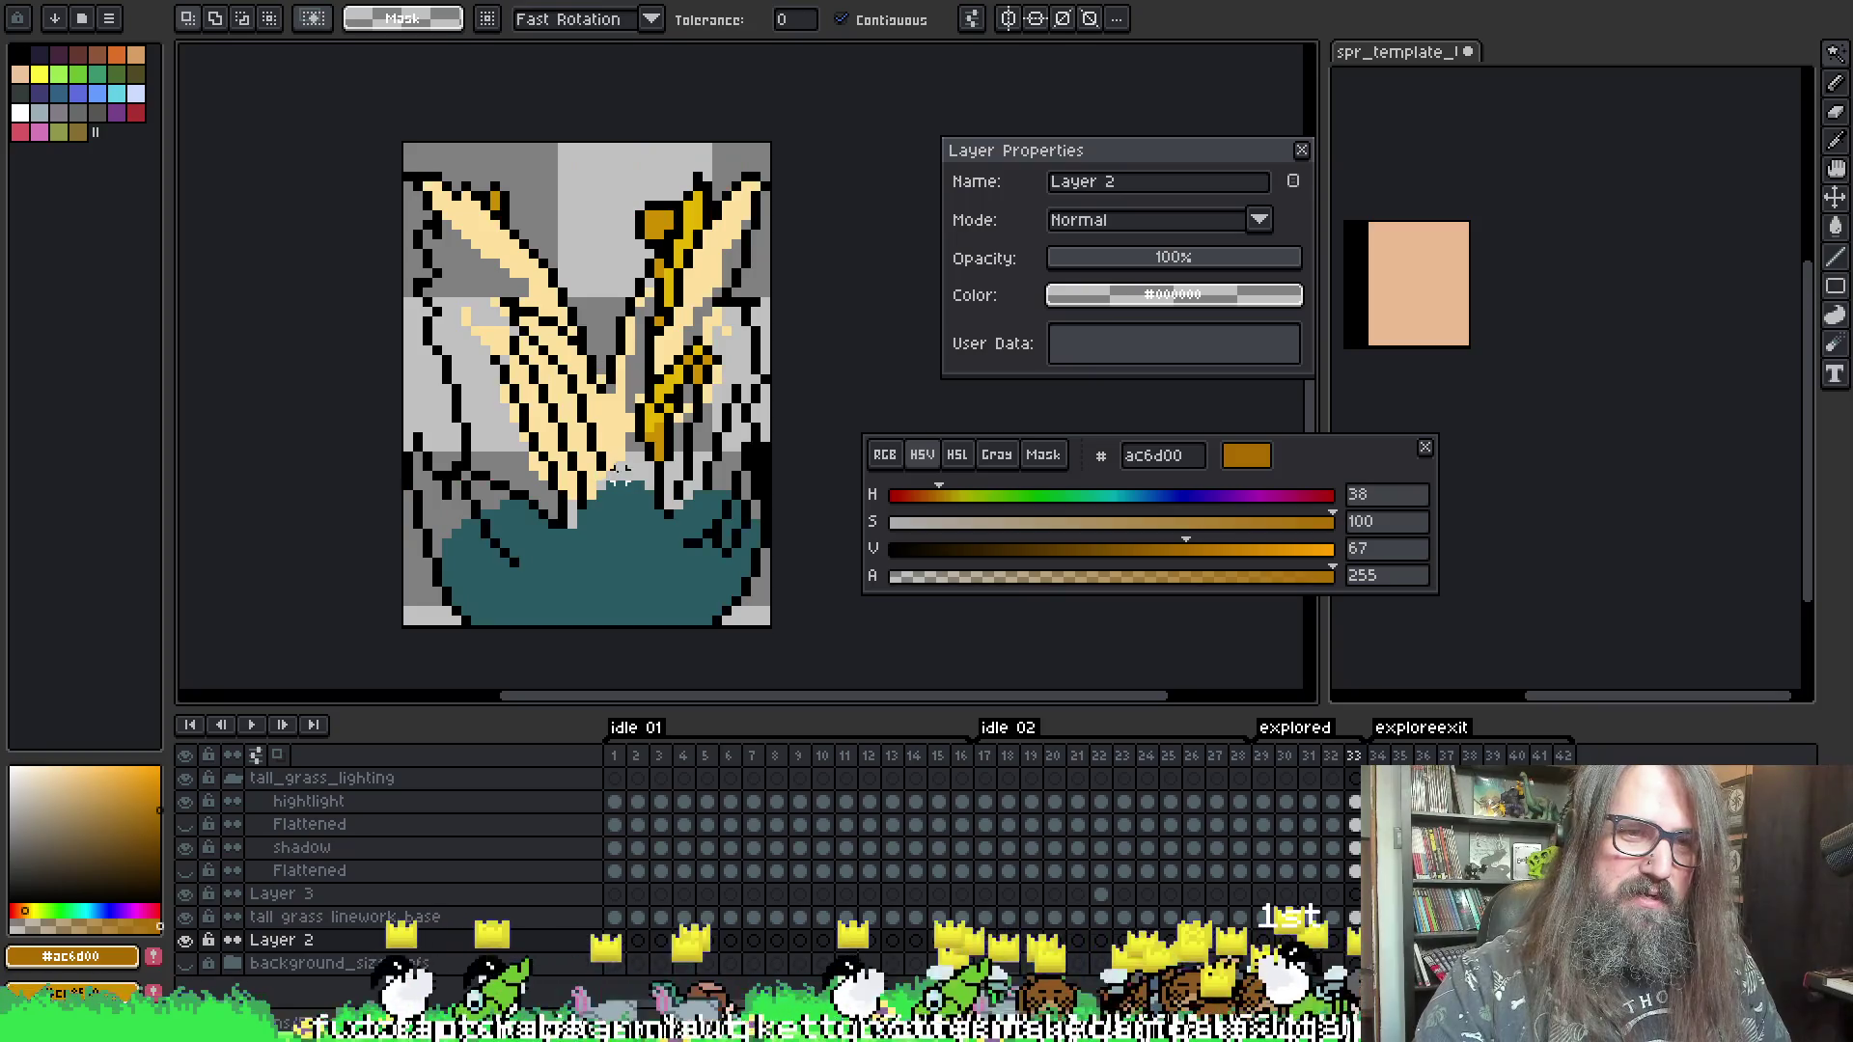
{"action": "key", "text": "ctrl+a"}
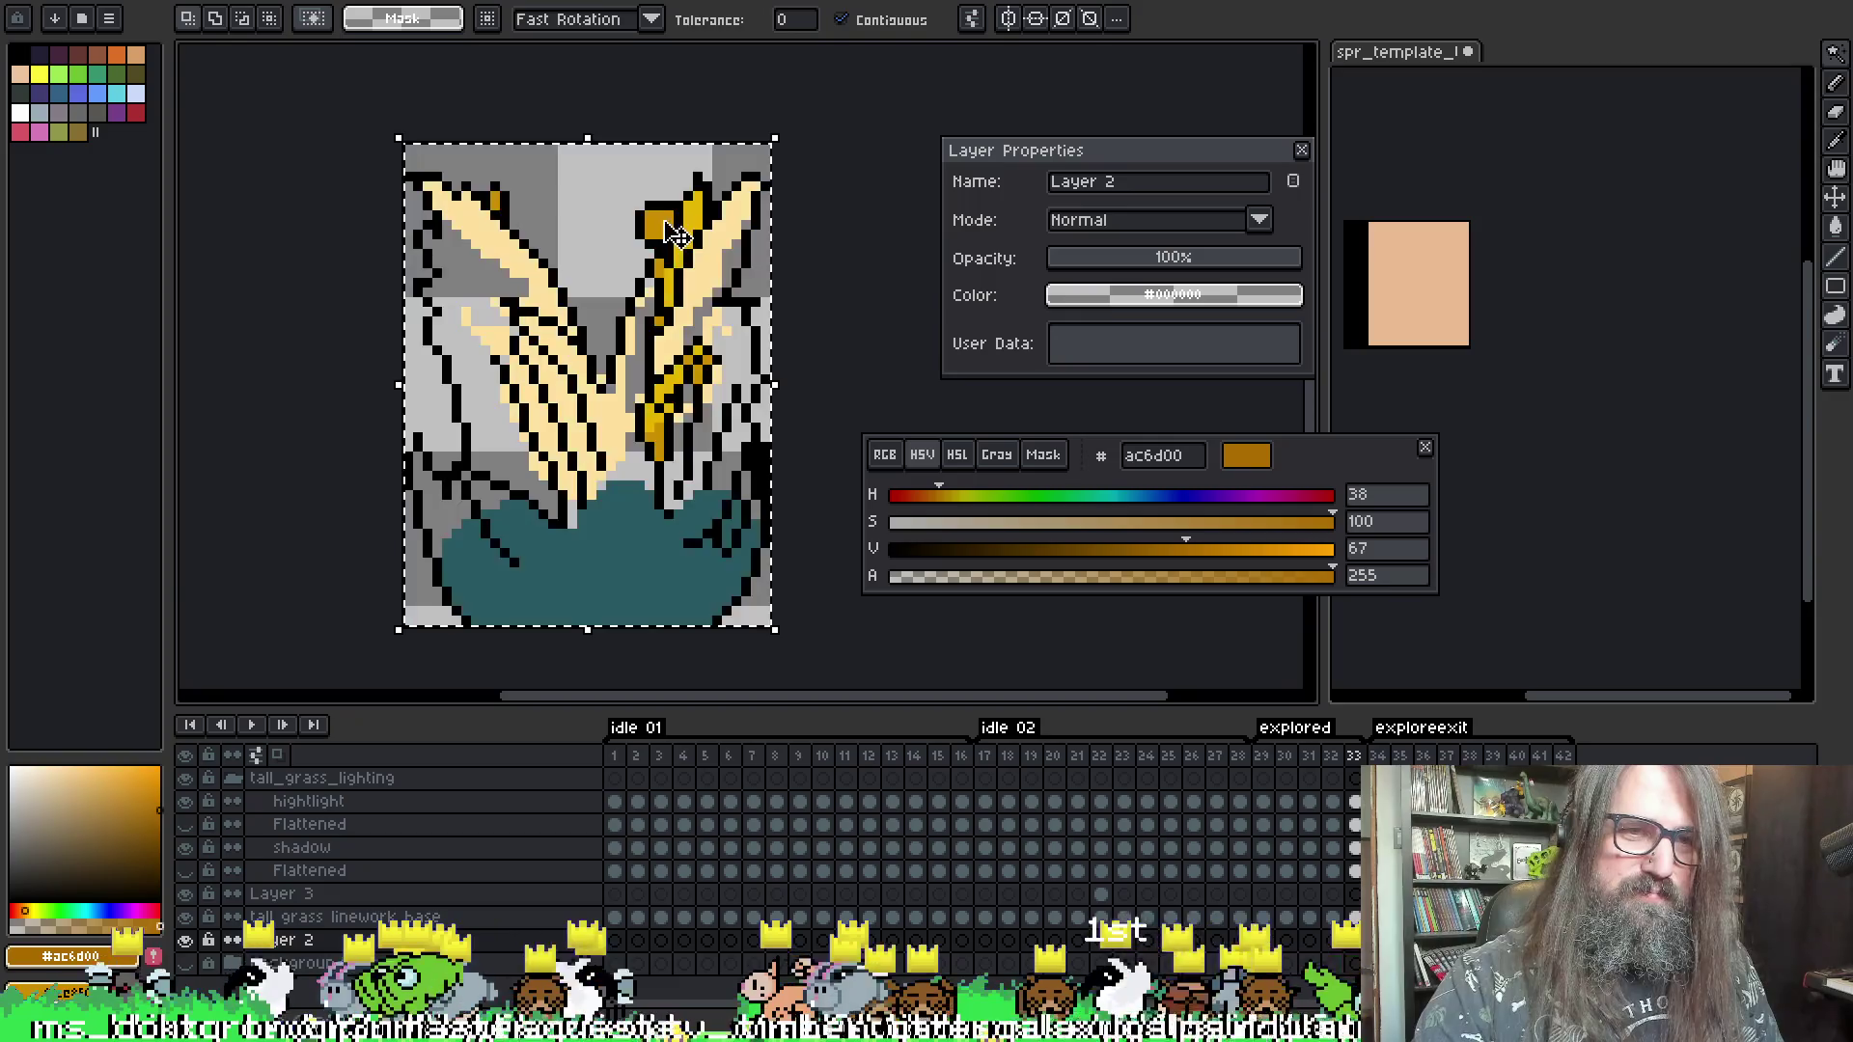
{"action": "key", "text": "ctrl+d"}
- Undo the gold strokes on the tall grass linework base layer and play the explored animation
{"action": "key", "text": "alt+Up"}
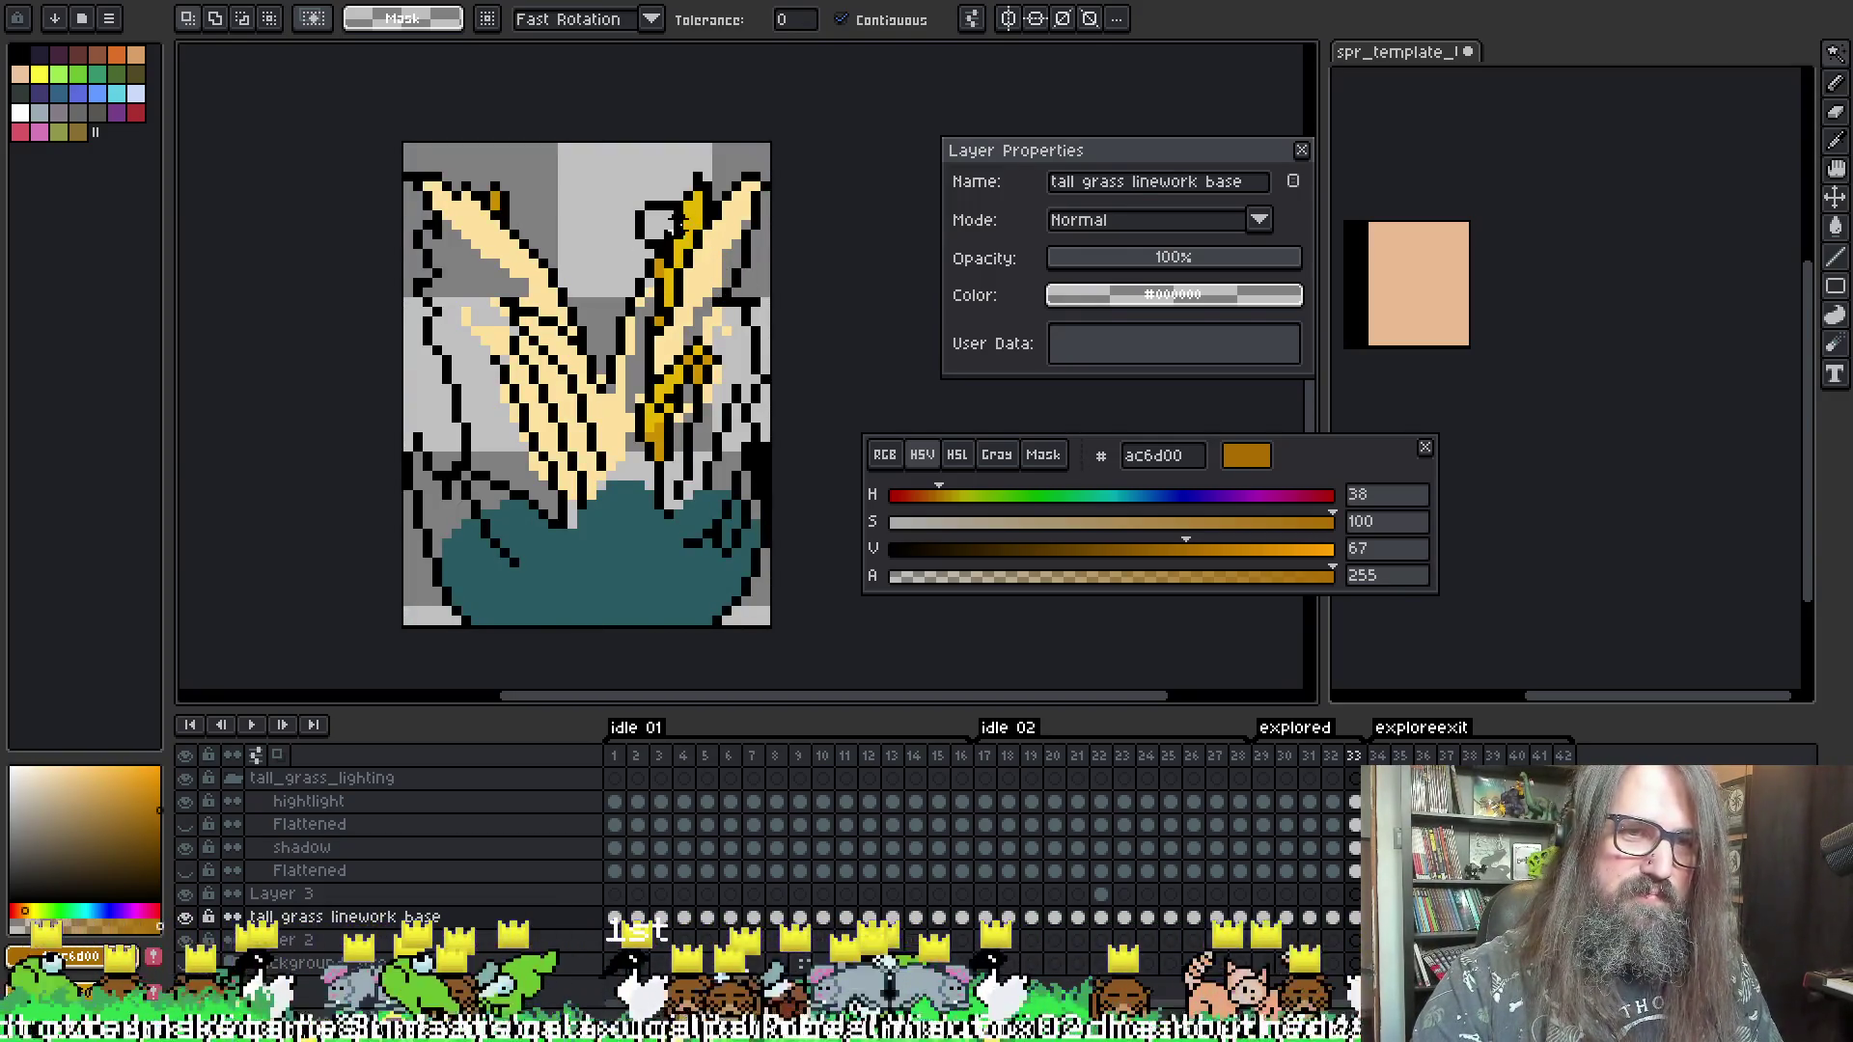
{"action": "key", "text": "ctrl+z"}
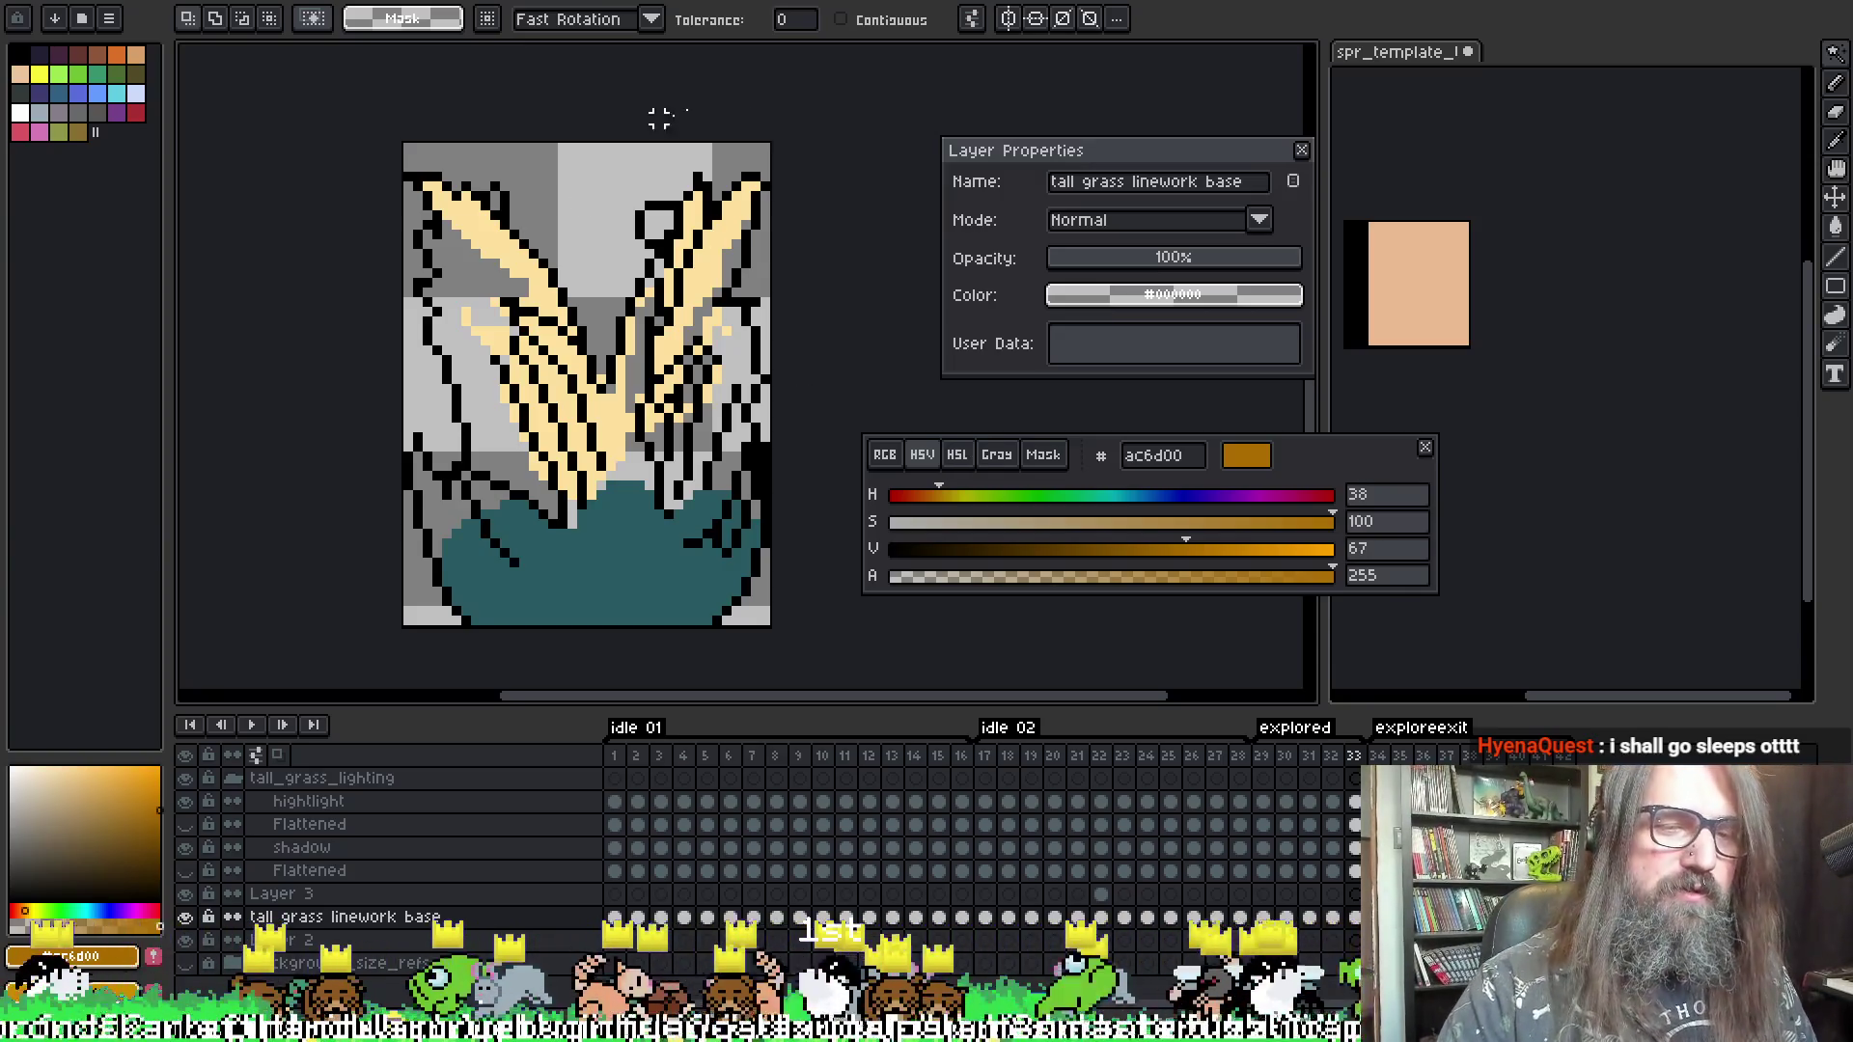
{"action": "key", "text": "Return"}
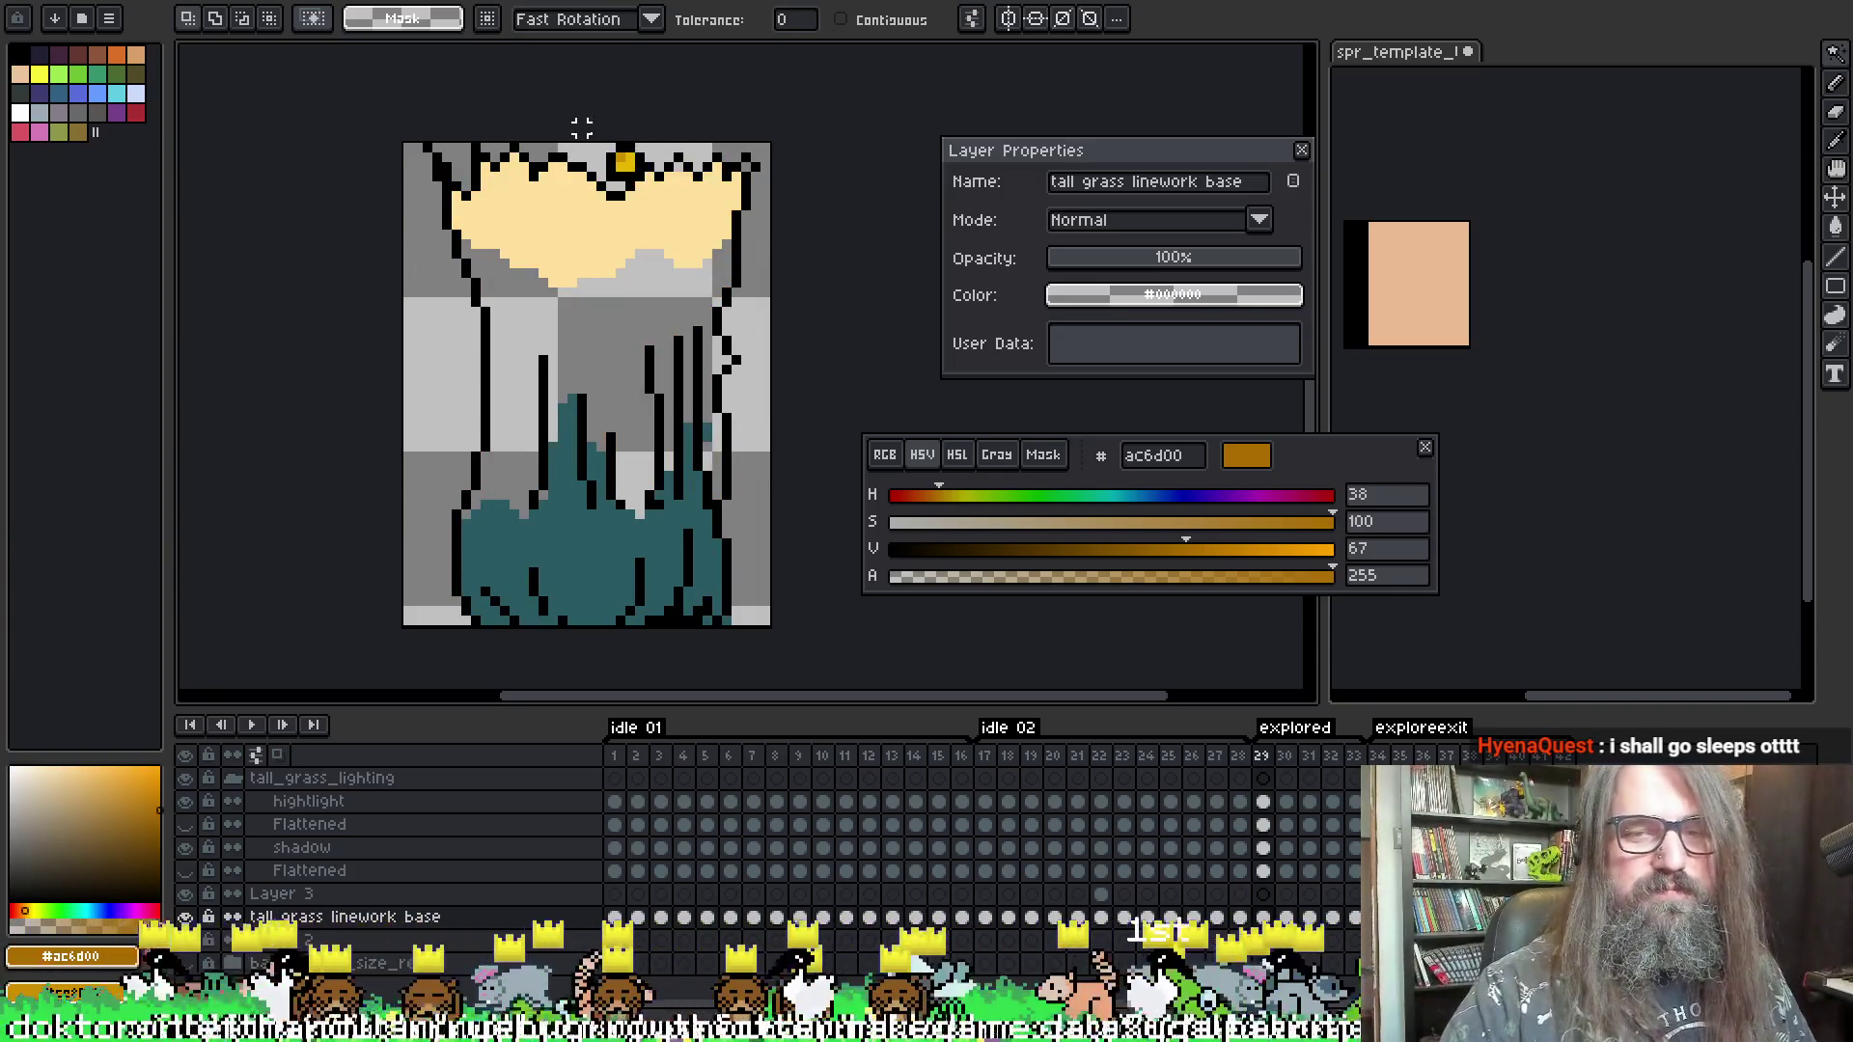
{"action": "left_click", "coordinate": [573, 249]}
{"action": "key", "text": "ctrl+d"}
{"action": "key", "text": "Down"}
{"action": "key", "text": "Up"}
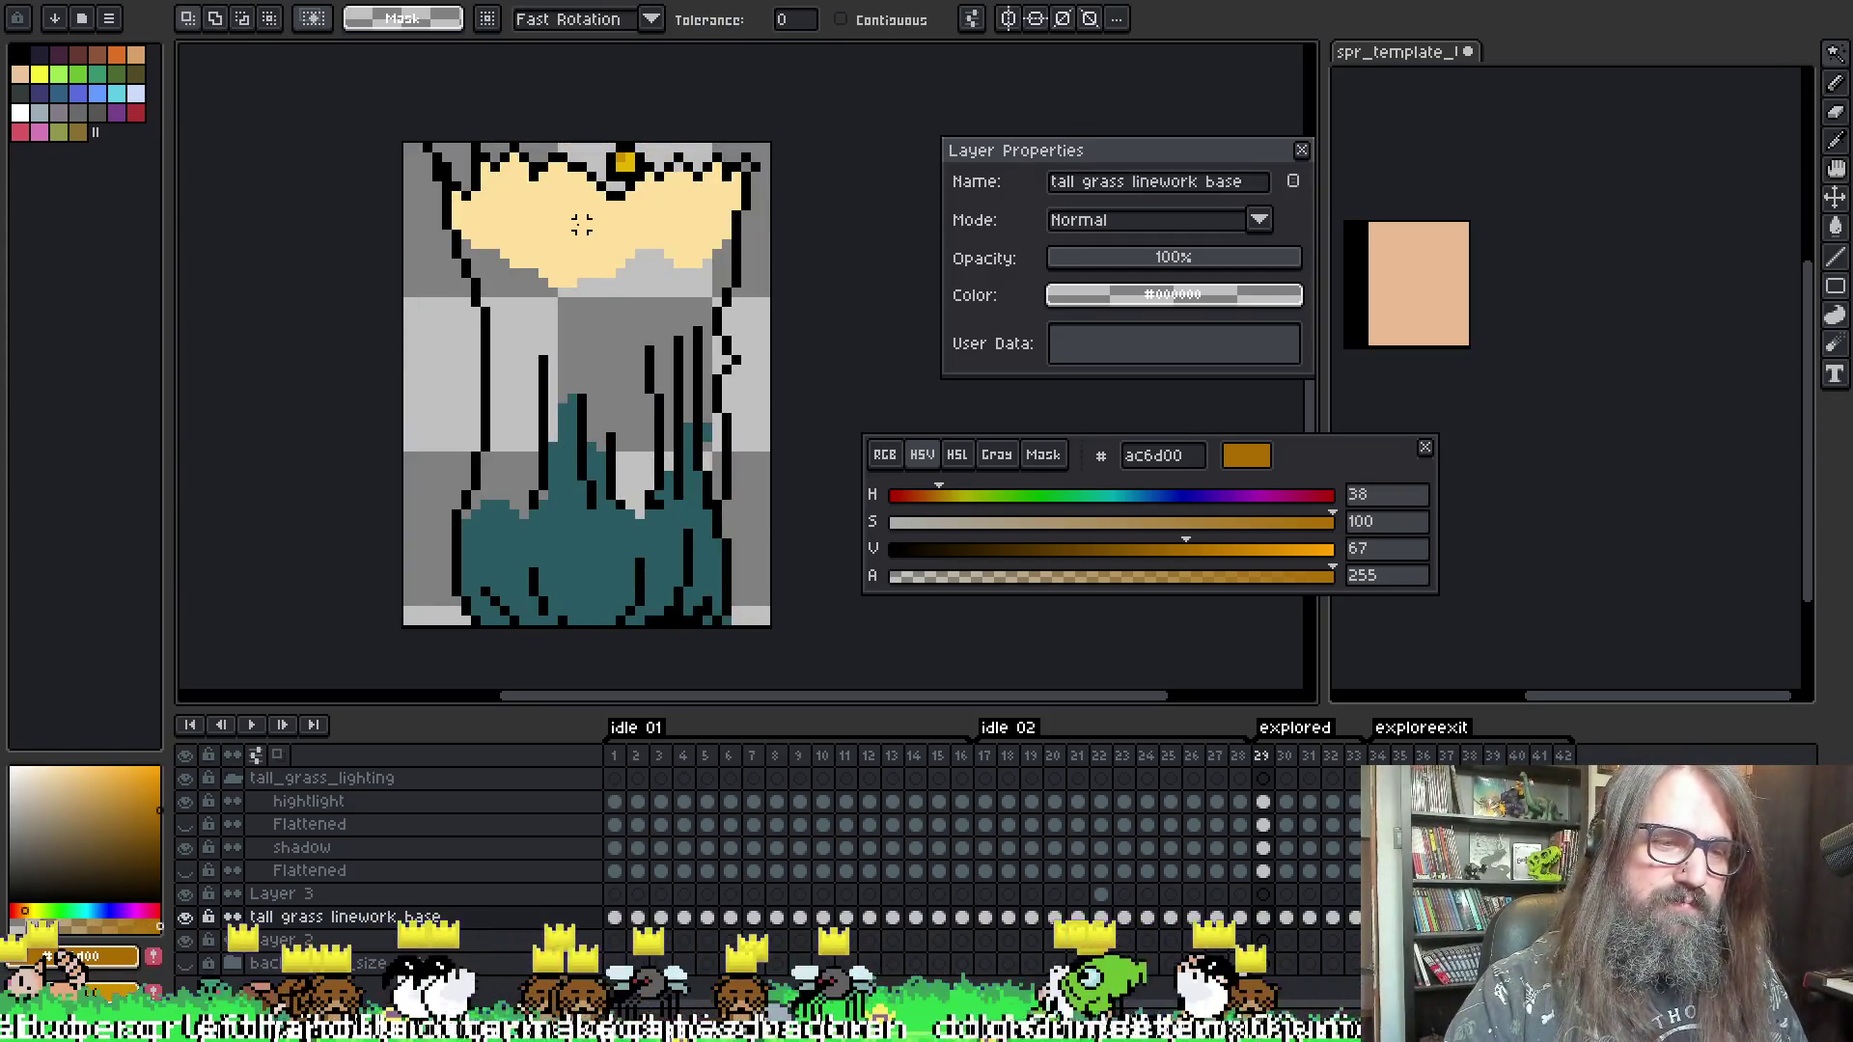
{"action": "key", "text": "Down"}
{"action": "key", "text": "Up"}
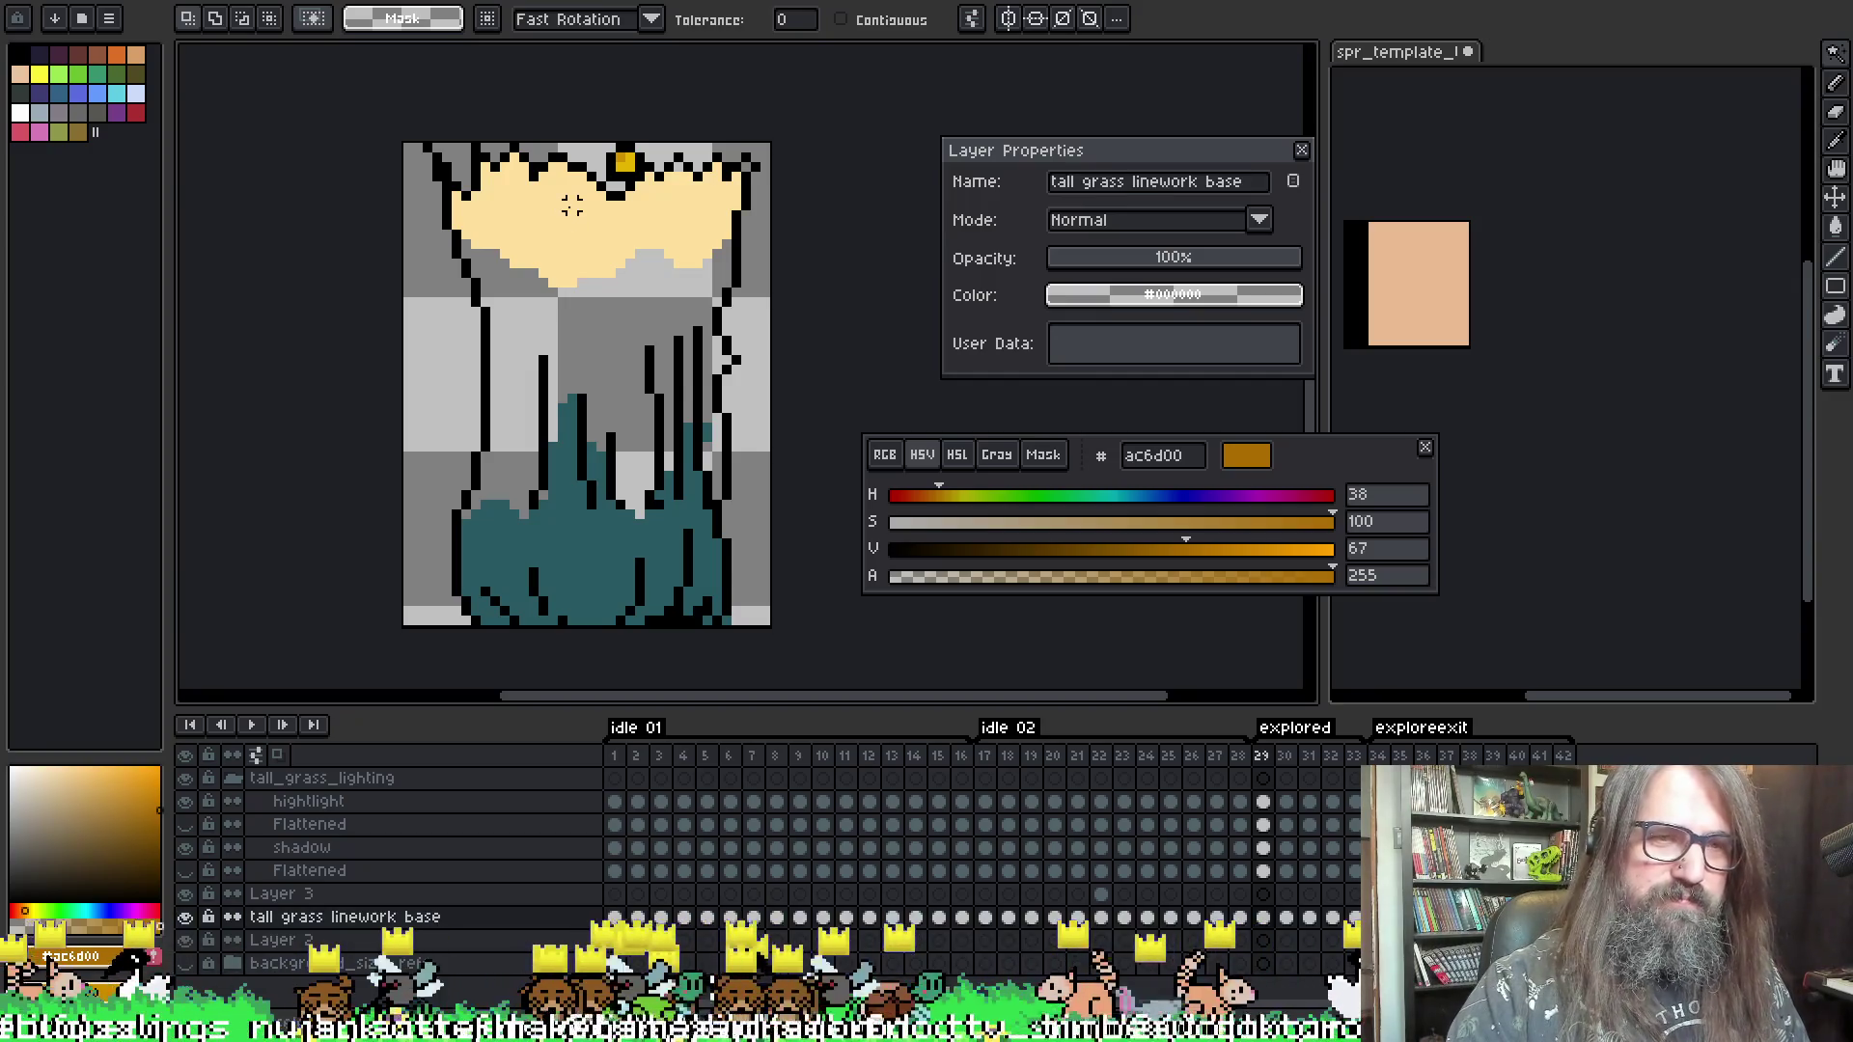
- Select the yellow highlight area on frame 30 of the highlight layer, then drop the selection
{"action": "key", "text": "Up"}
{"action": "key", "text": "Up"}
{"action": "key", "text": "Up"}
{"action": "key", "text": "Up"}
{"action": "key", "text": "Up"}
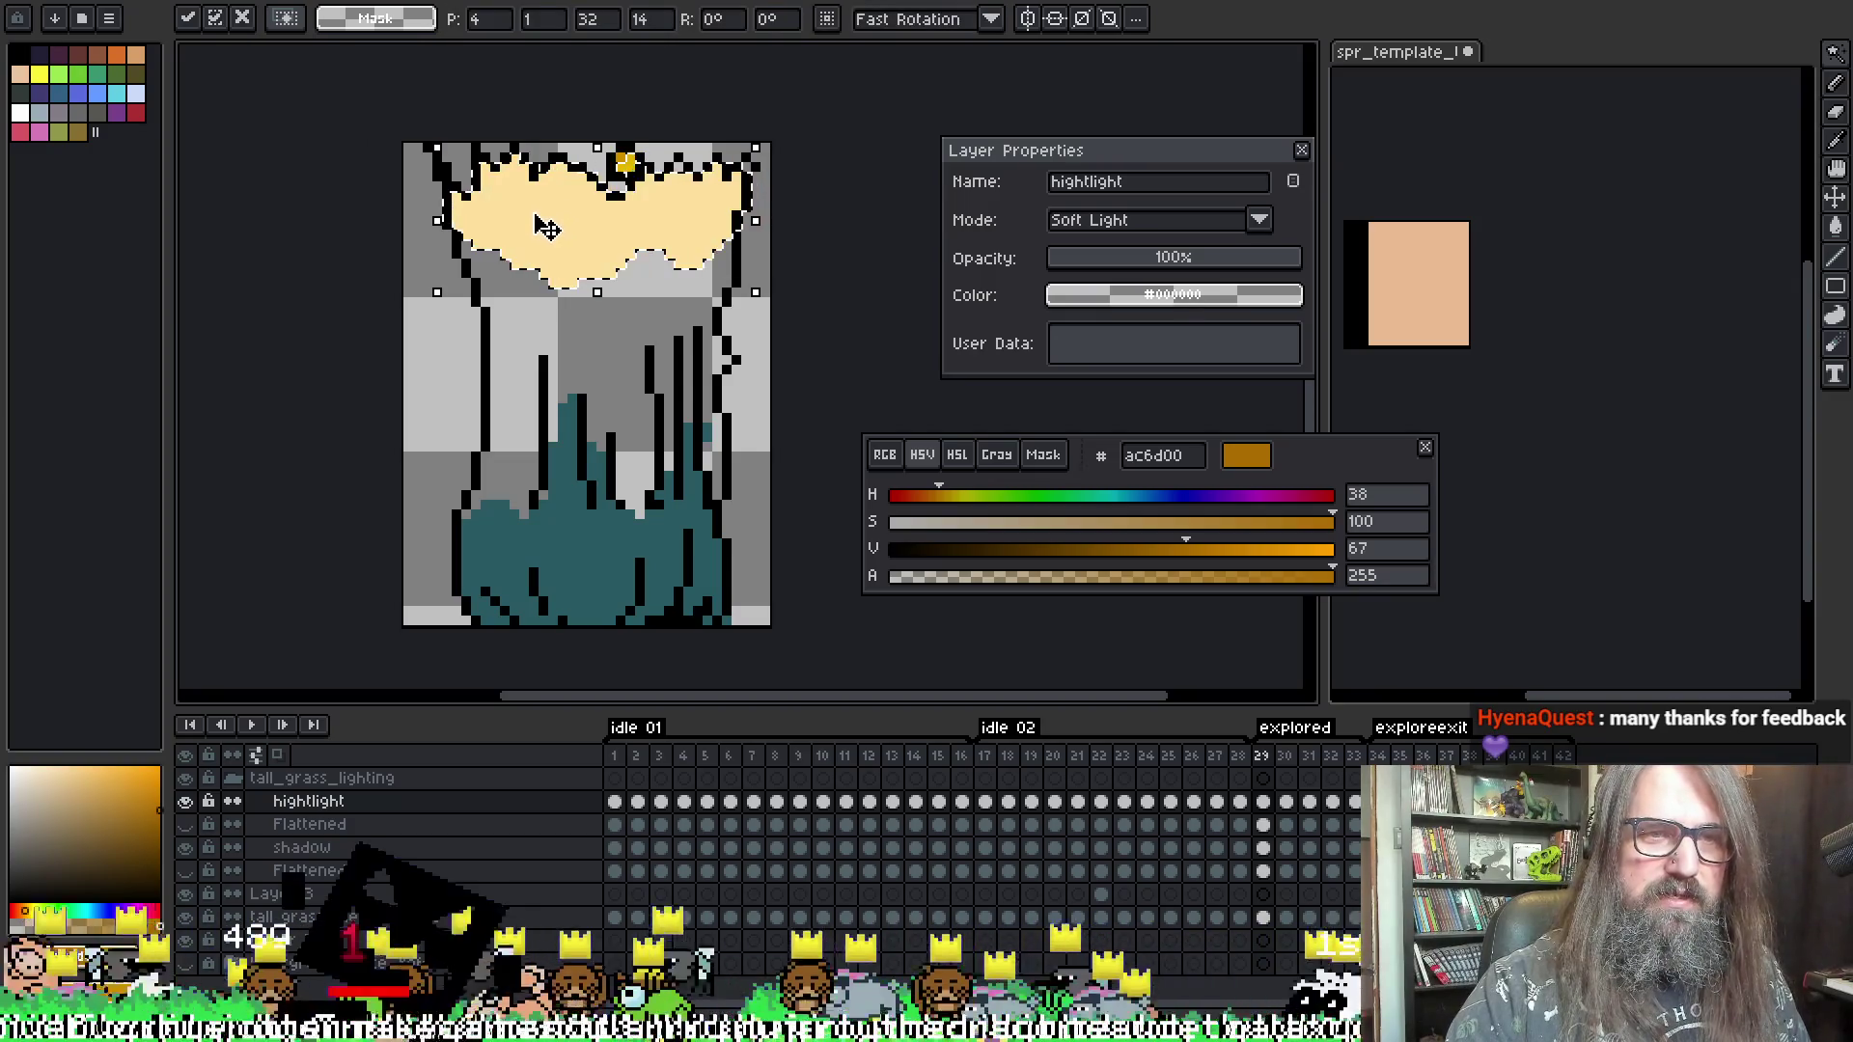
{"action": "key", "text": "Right"}
{"action": "key", "text": "Right"}
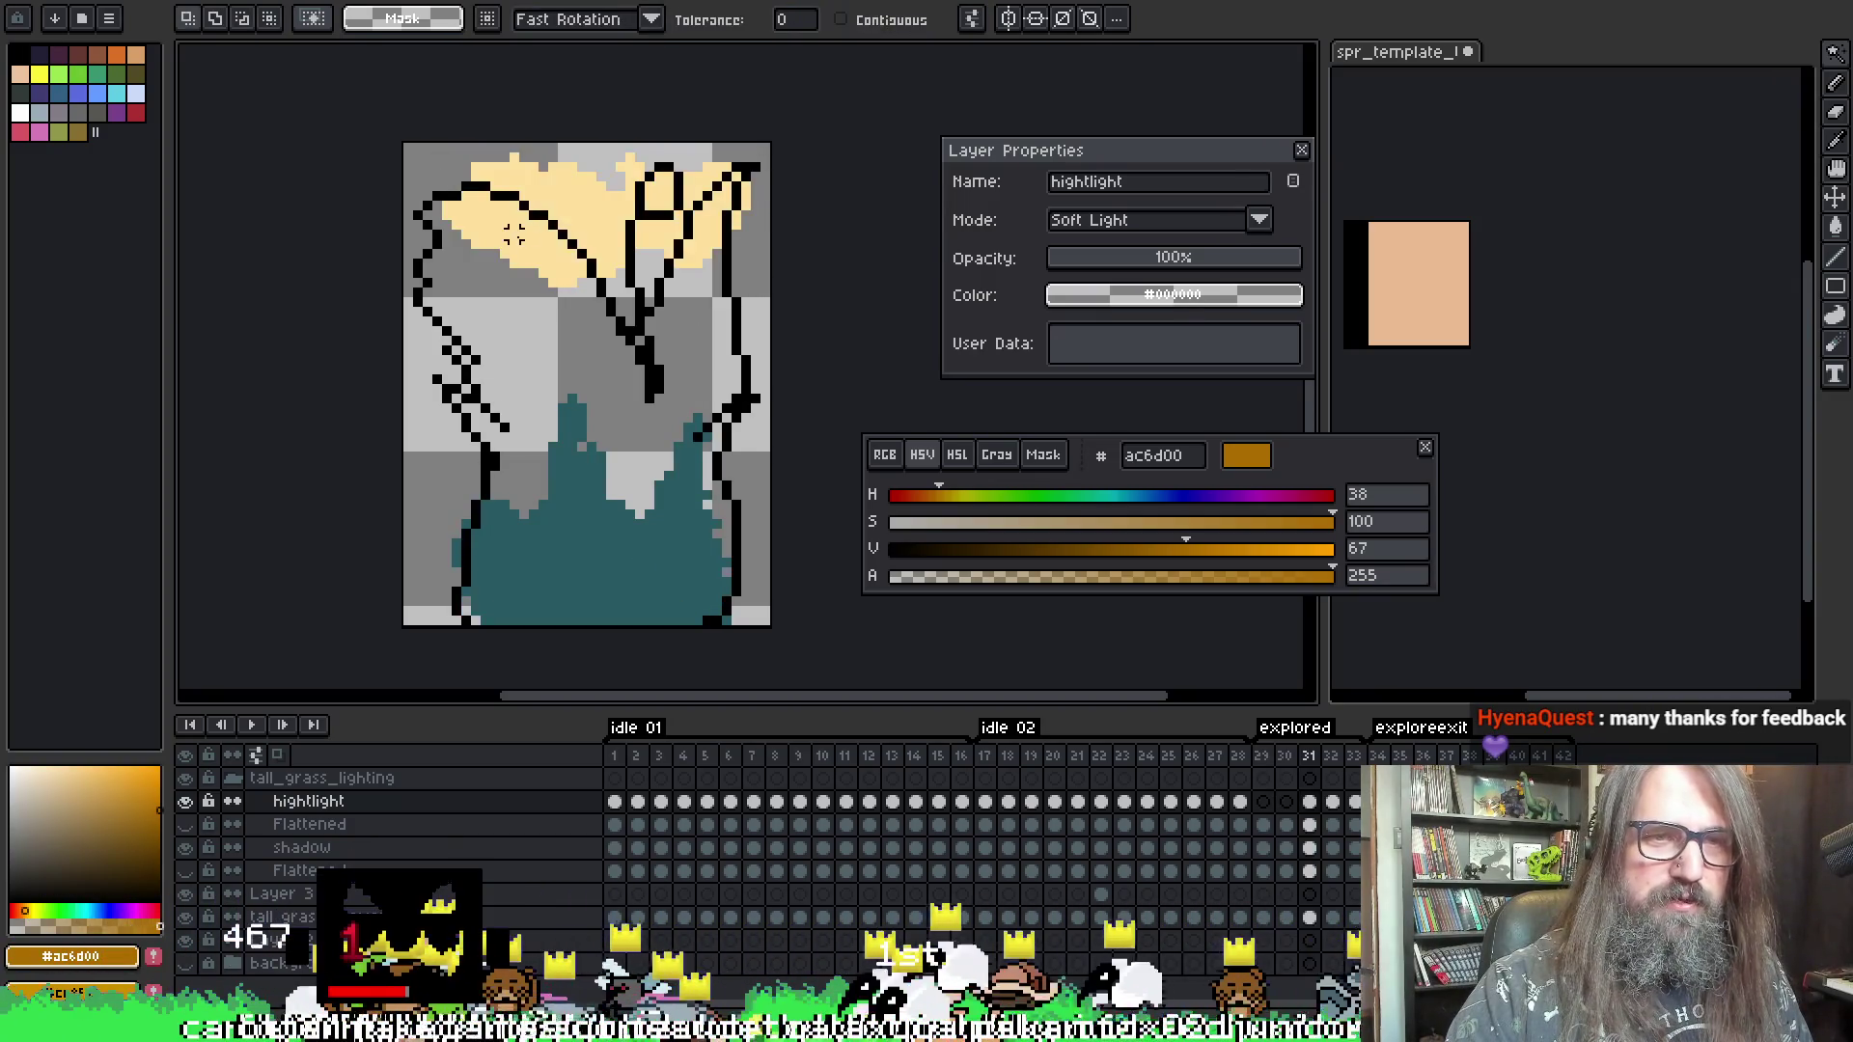
{"action": "left_click", "coordinate": [527, 261]}
{"action": "key", "text": "Right"}
{"action": "key", "text": "Left"}
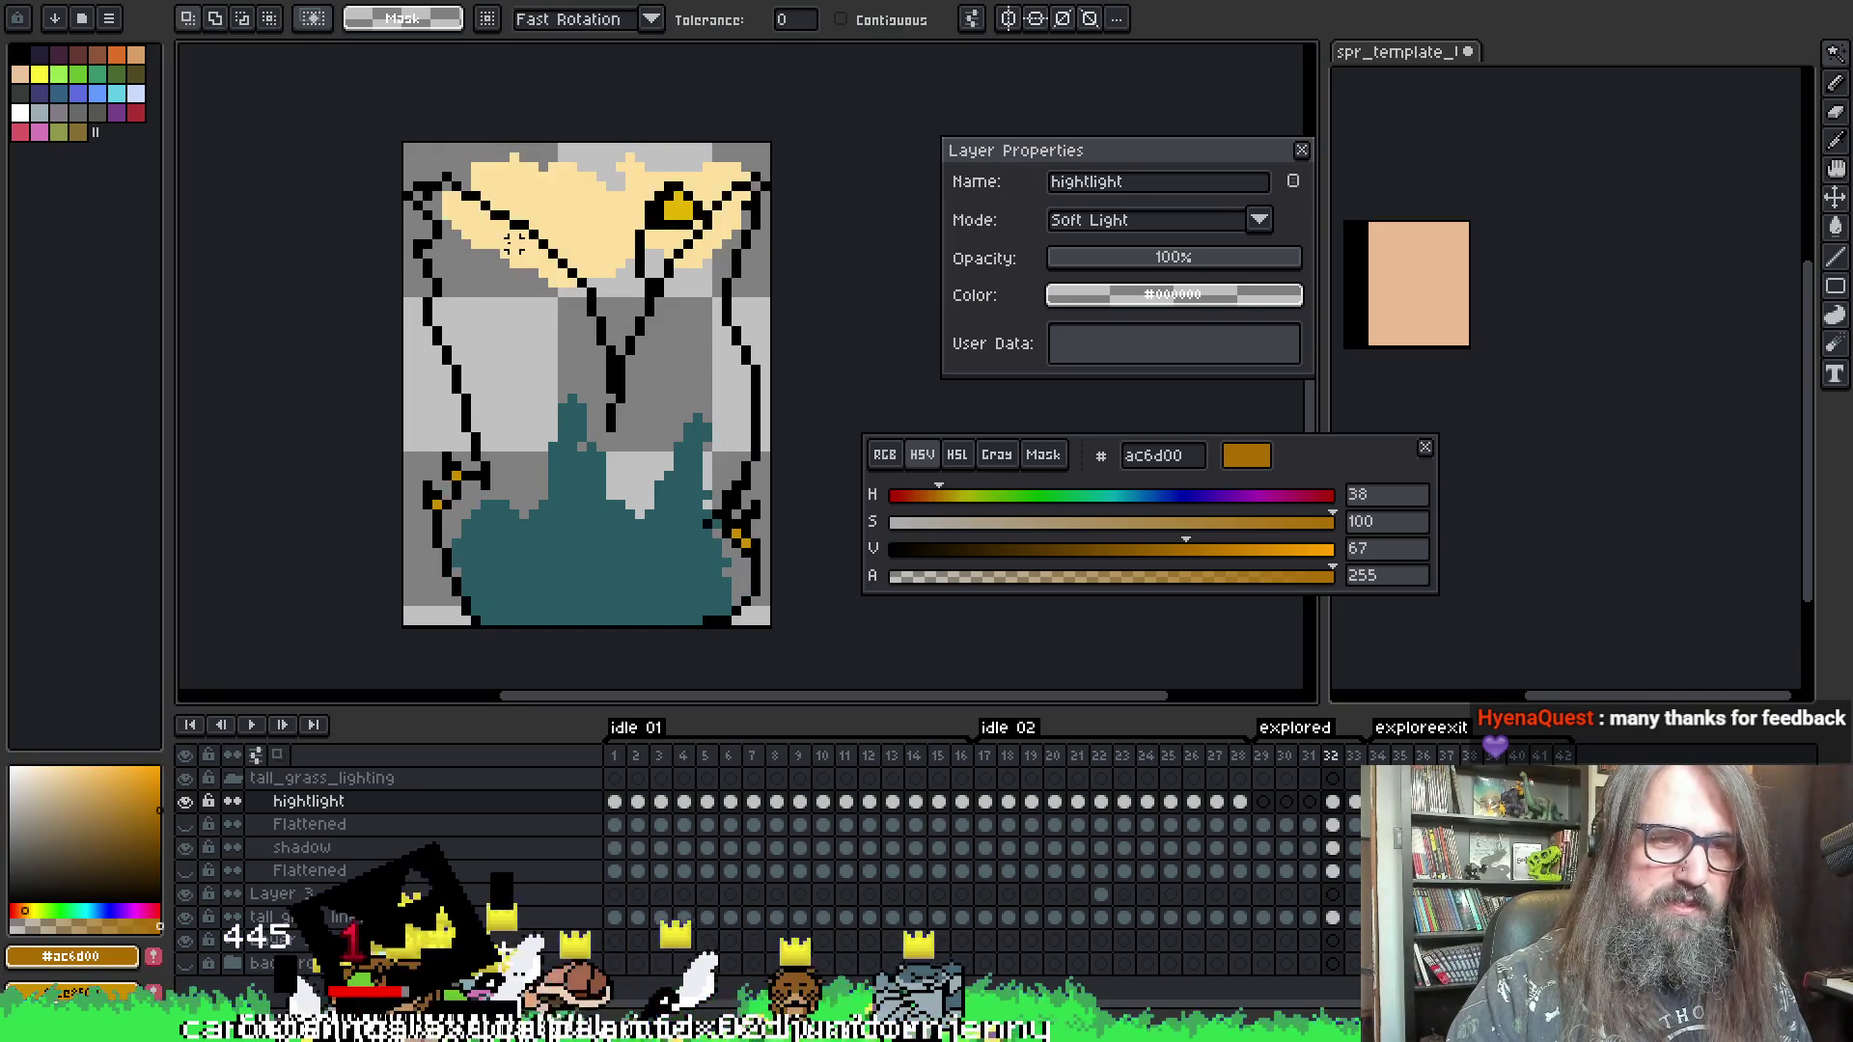
{"action": "key", "text": "Right"}
{"action": "key", "text": "Right"}
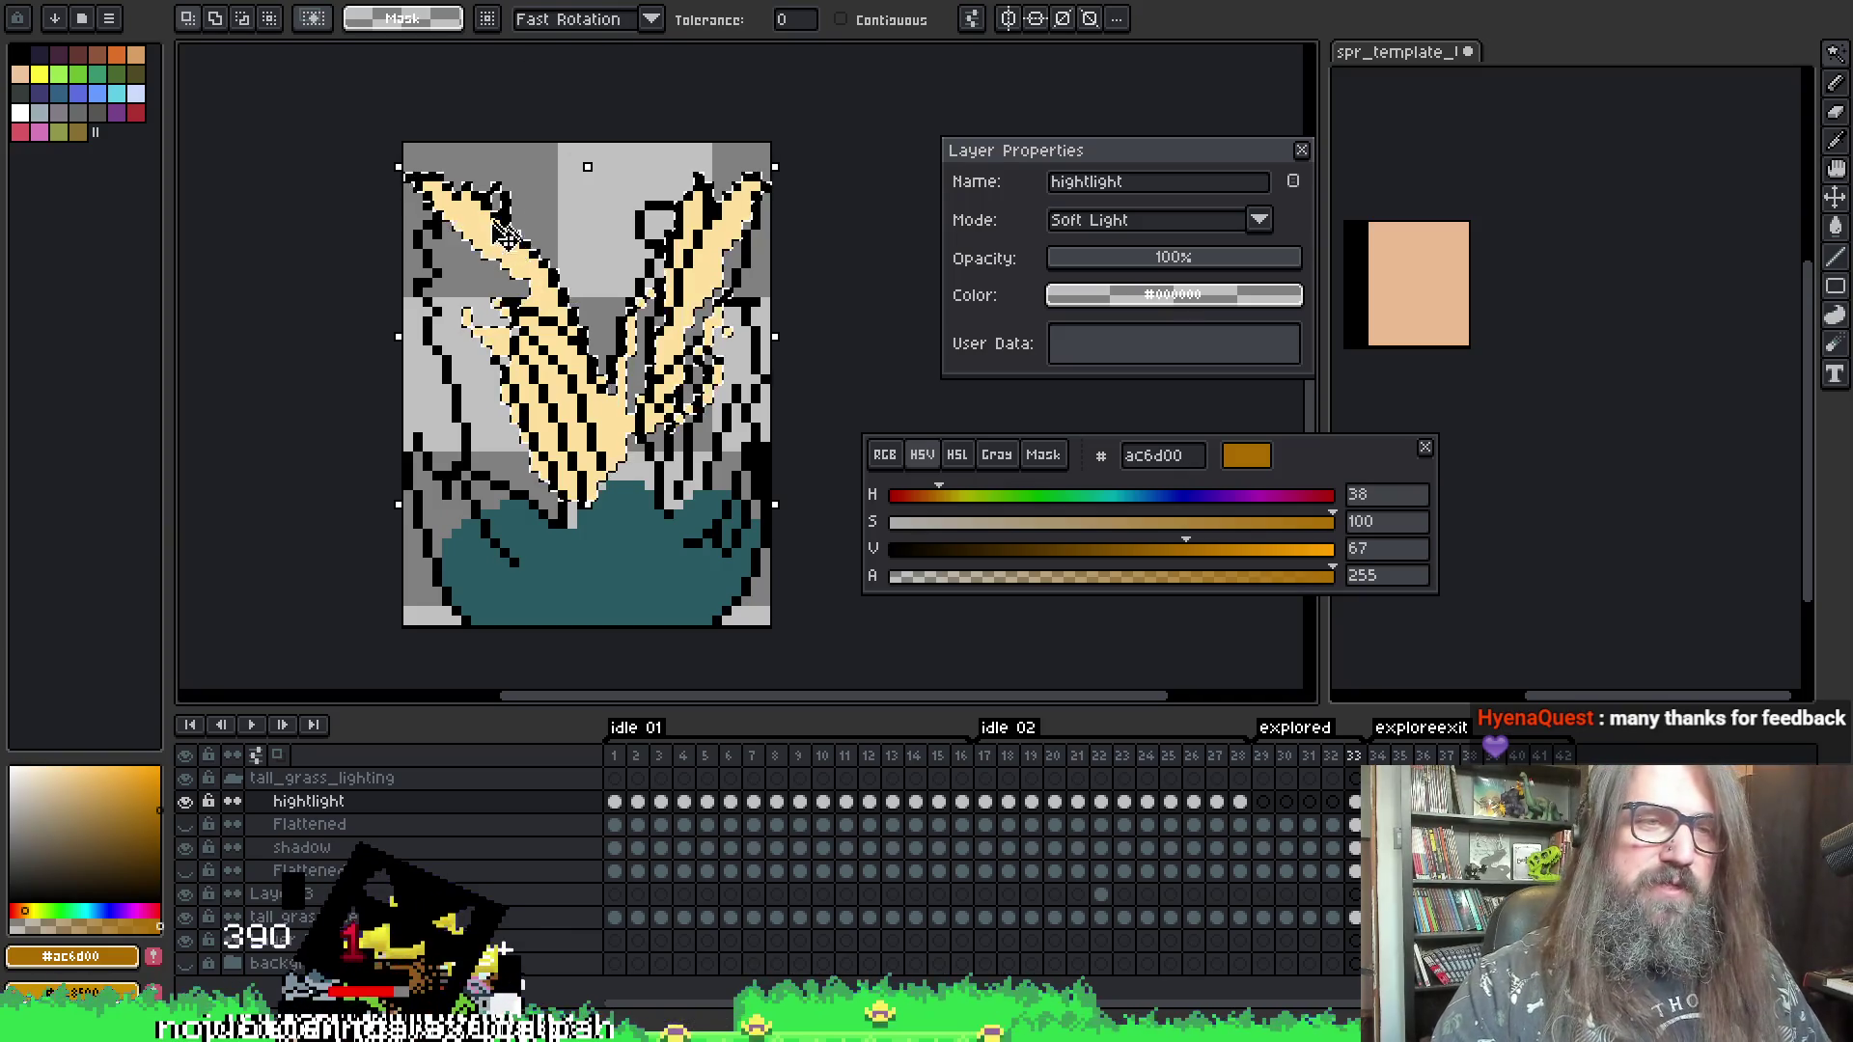
- Flip through the explored frames to compare linework, then open frame 29 on the Flattened layer
{"action": "key", "text": "Left"}
{"action": "key", "text": "Right"}
{"action": "key", "text": "Left"}
{"action": "key", "text": "Right"}
{"action": "key", "text": "Left"}
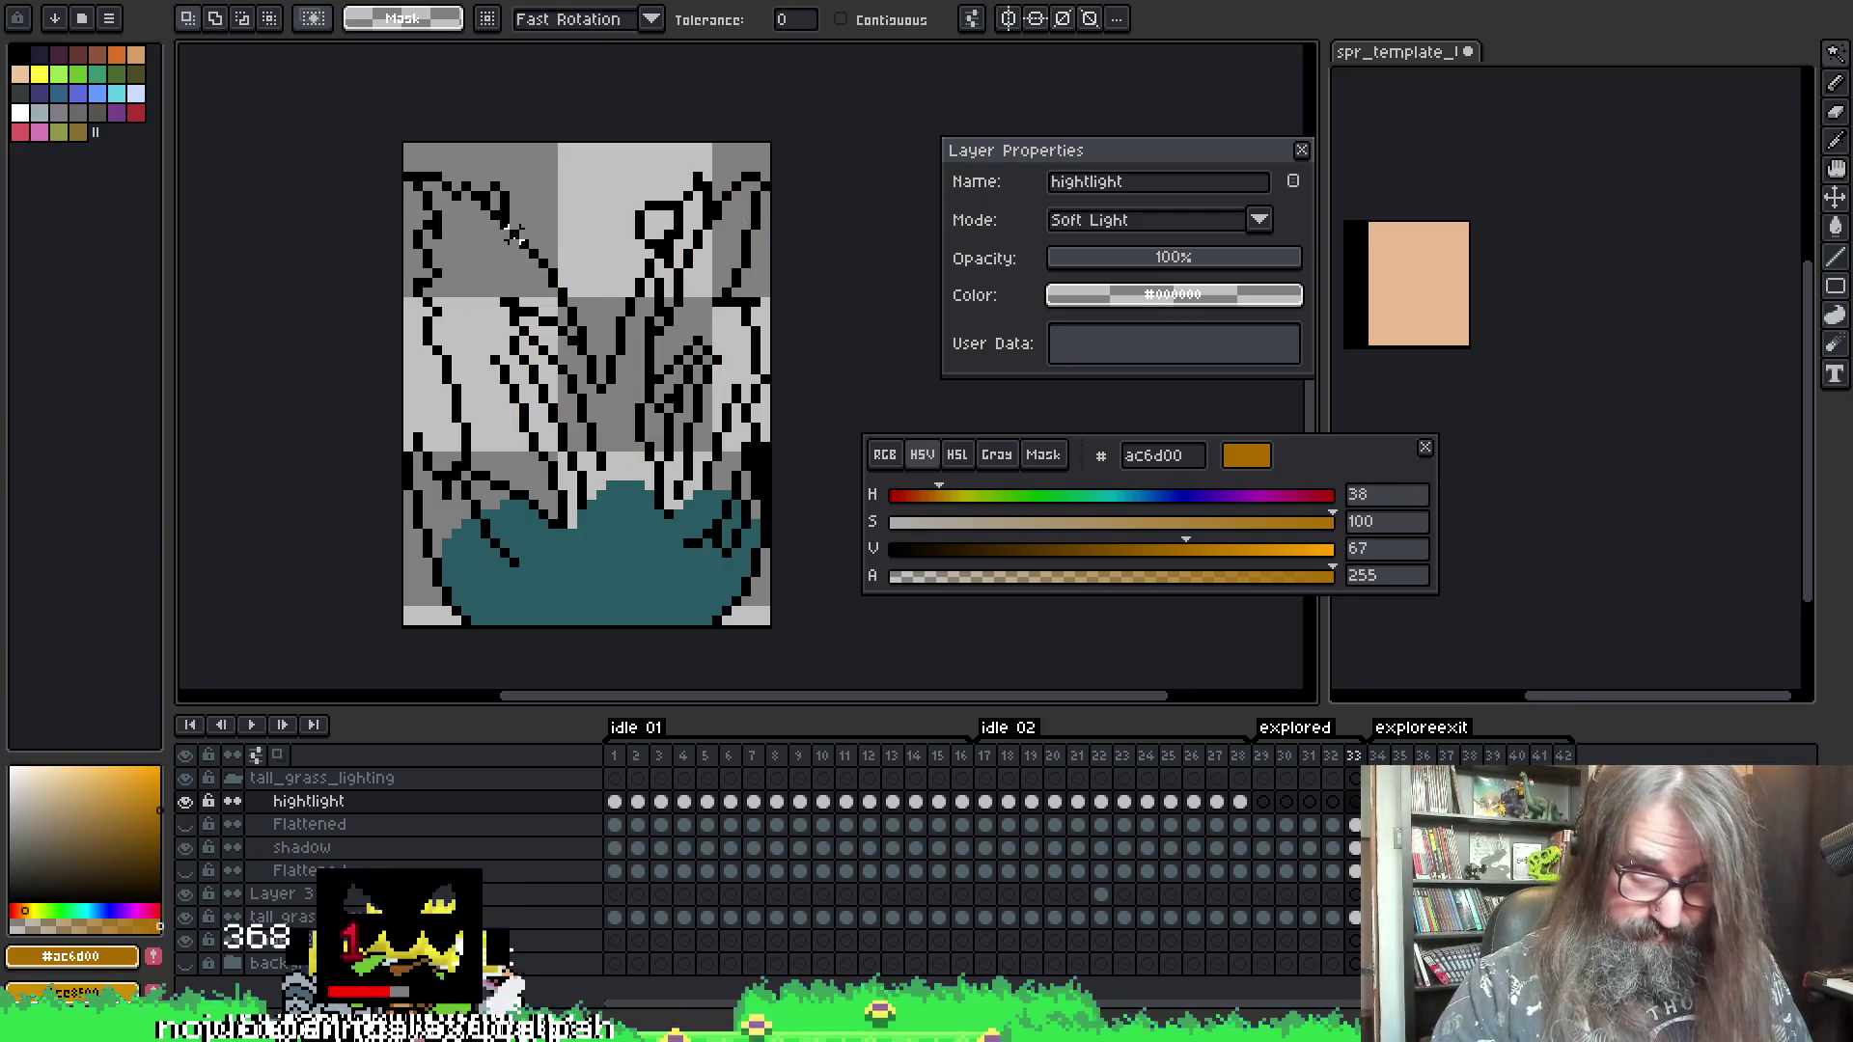
{"action": "left_click_drag", "start_coordinate": [589, 442], "coordinate": [583, 376]}
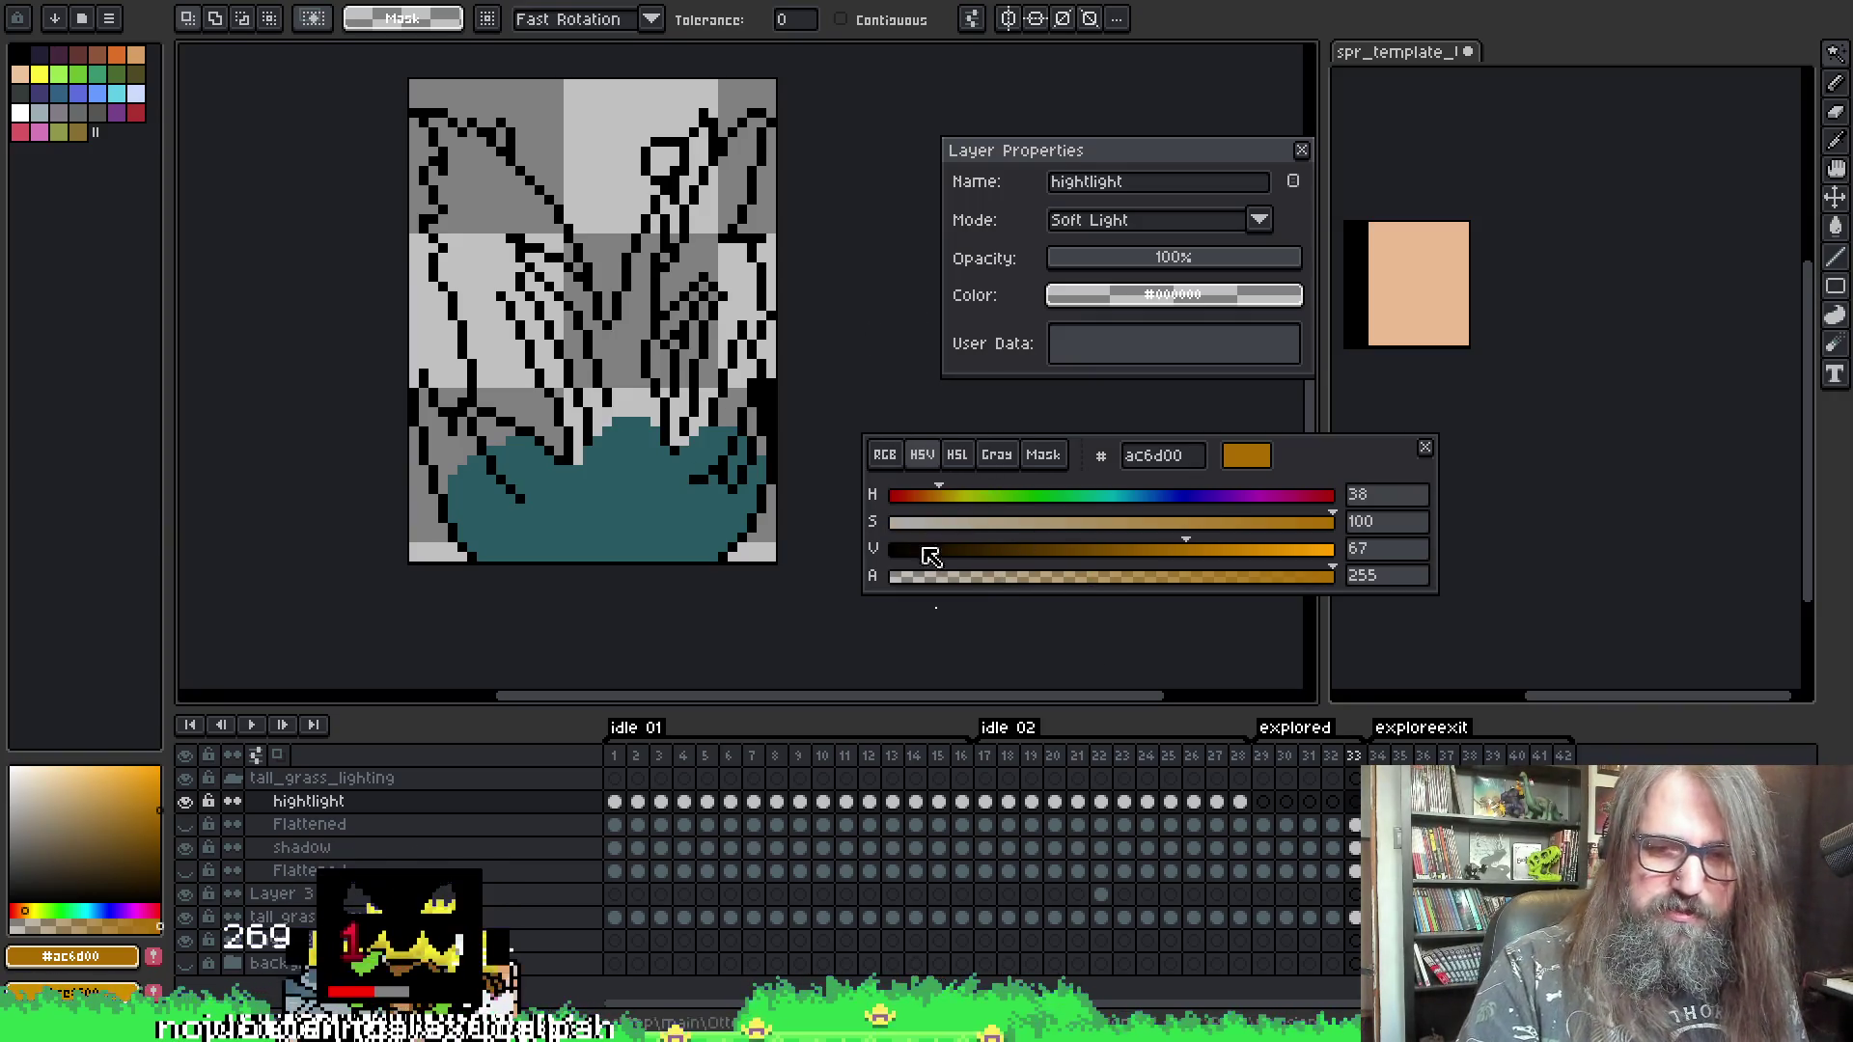
{"action": "left_click", "coordinate": [1263, 870]}
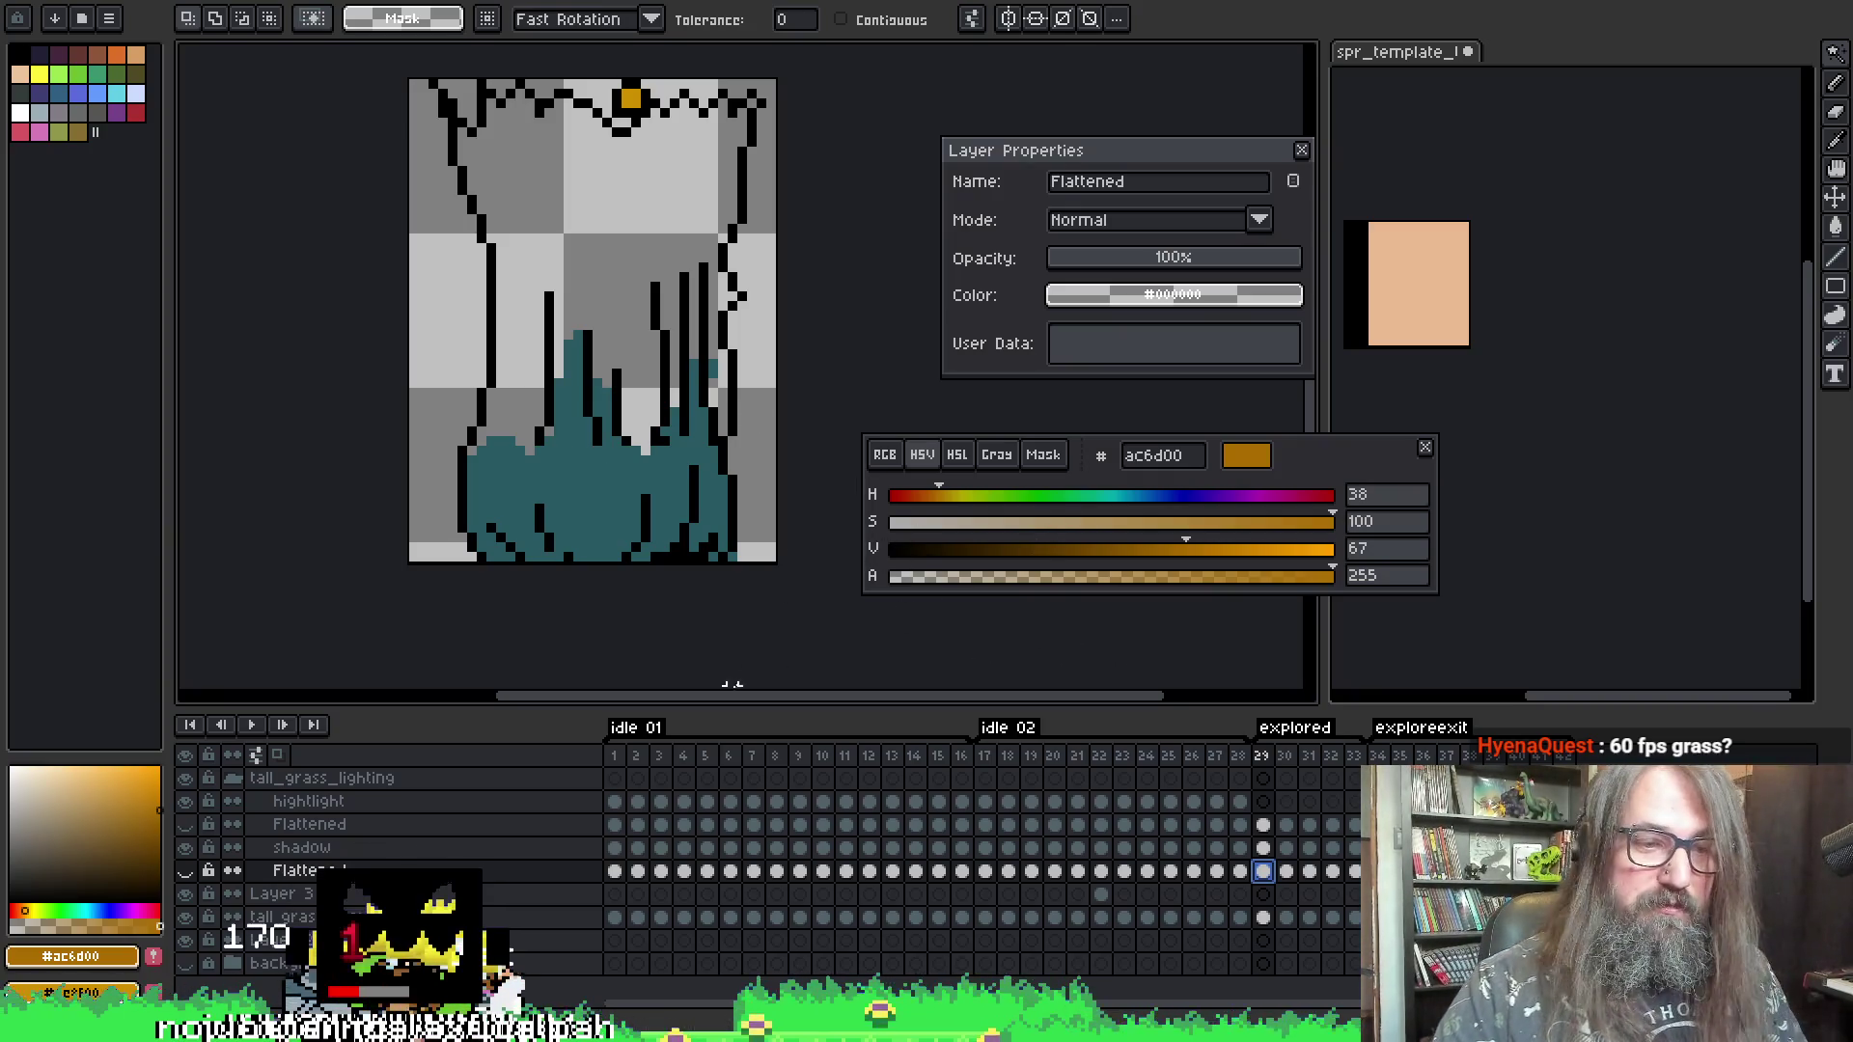
{"action": "left_click", "coordinate": [1263, 917]}
{"action": "left_click", "coordinate": [519, 498]}
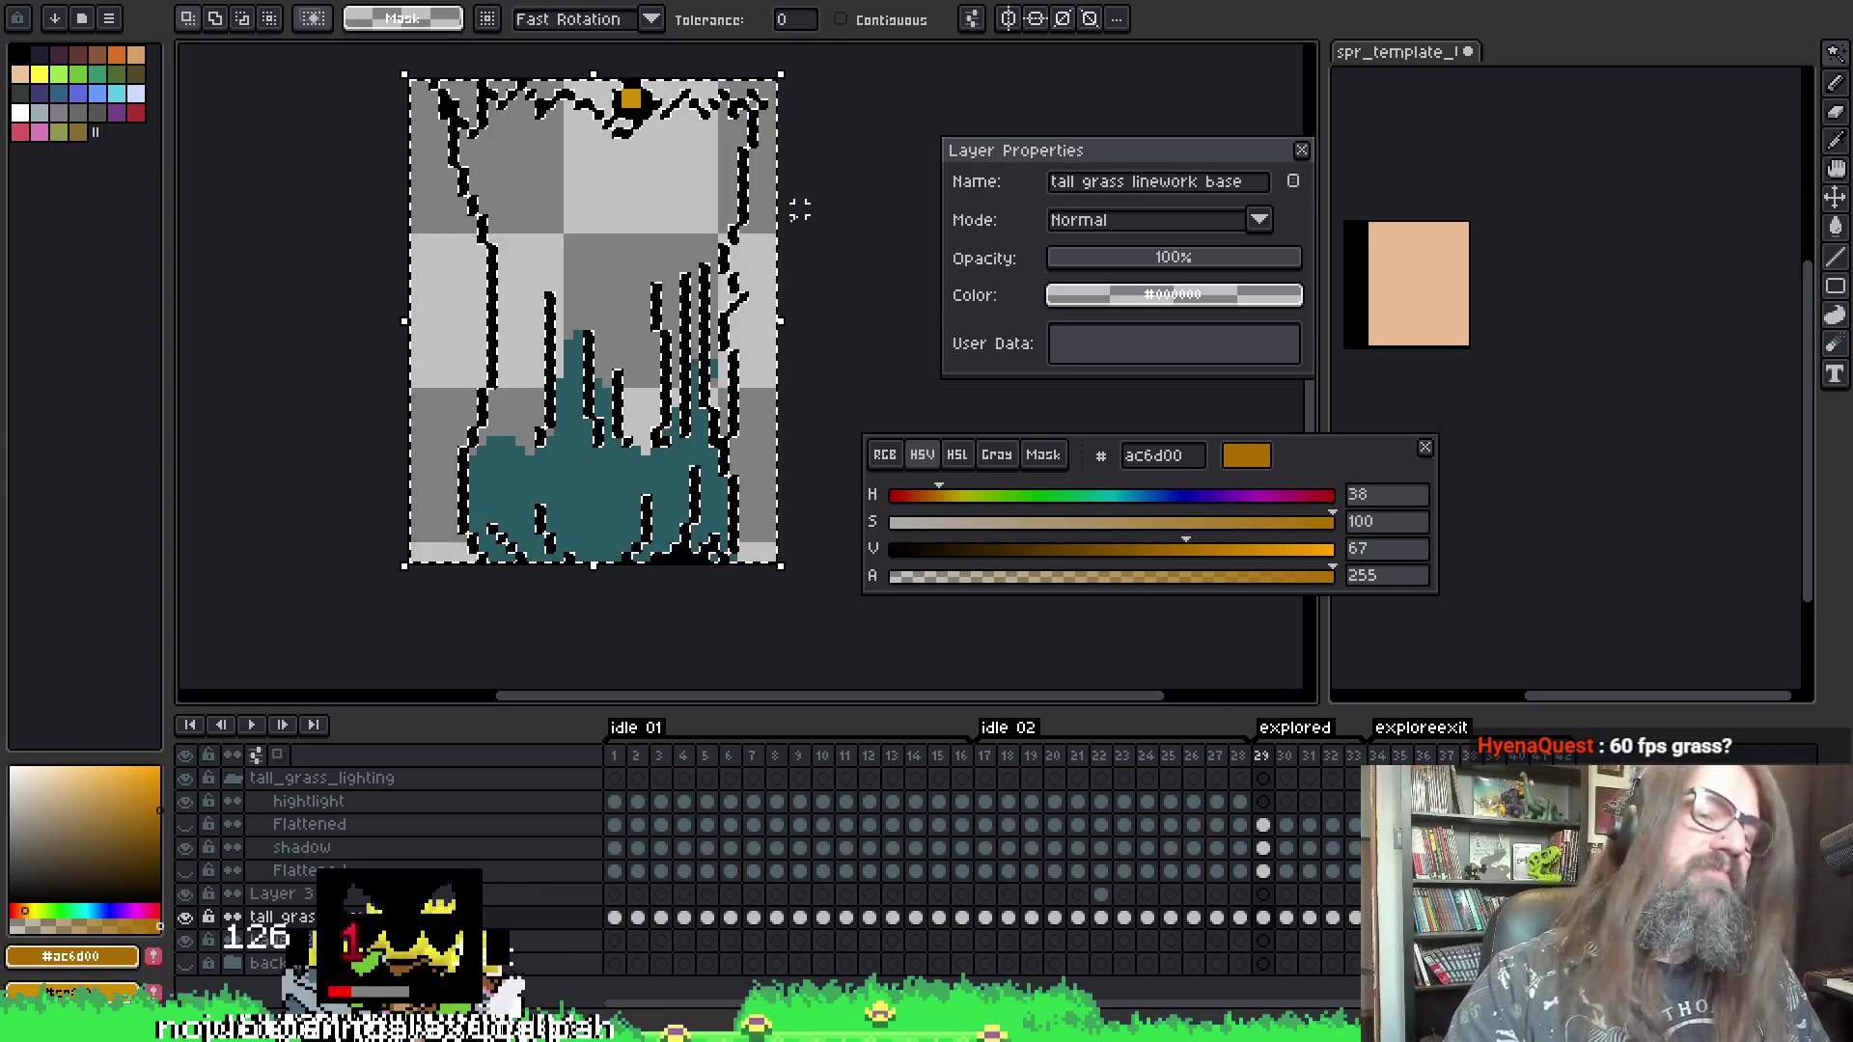
{"action": "key", "text": "ctrl+d"}
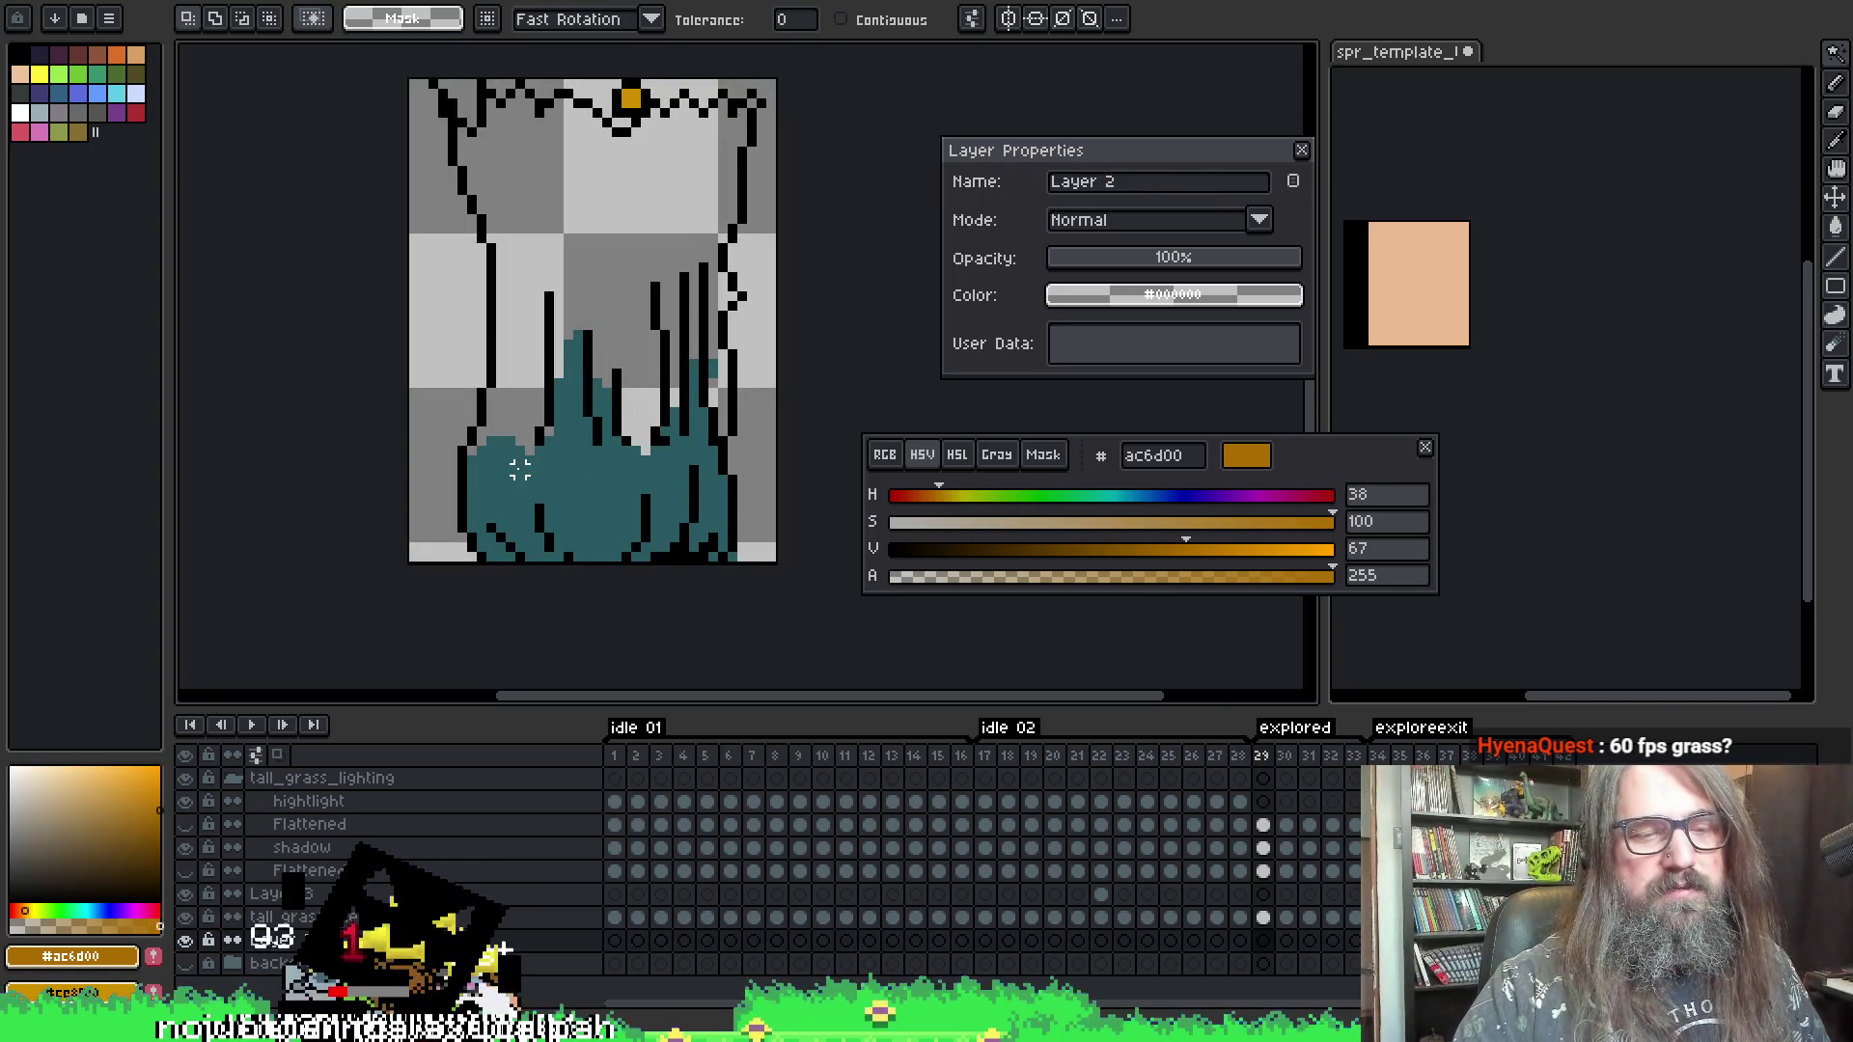
{"action": "key", "text": "alt+Up"}
{"action": "key", "text": "alt+Up"}
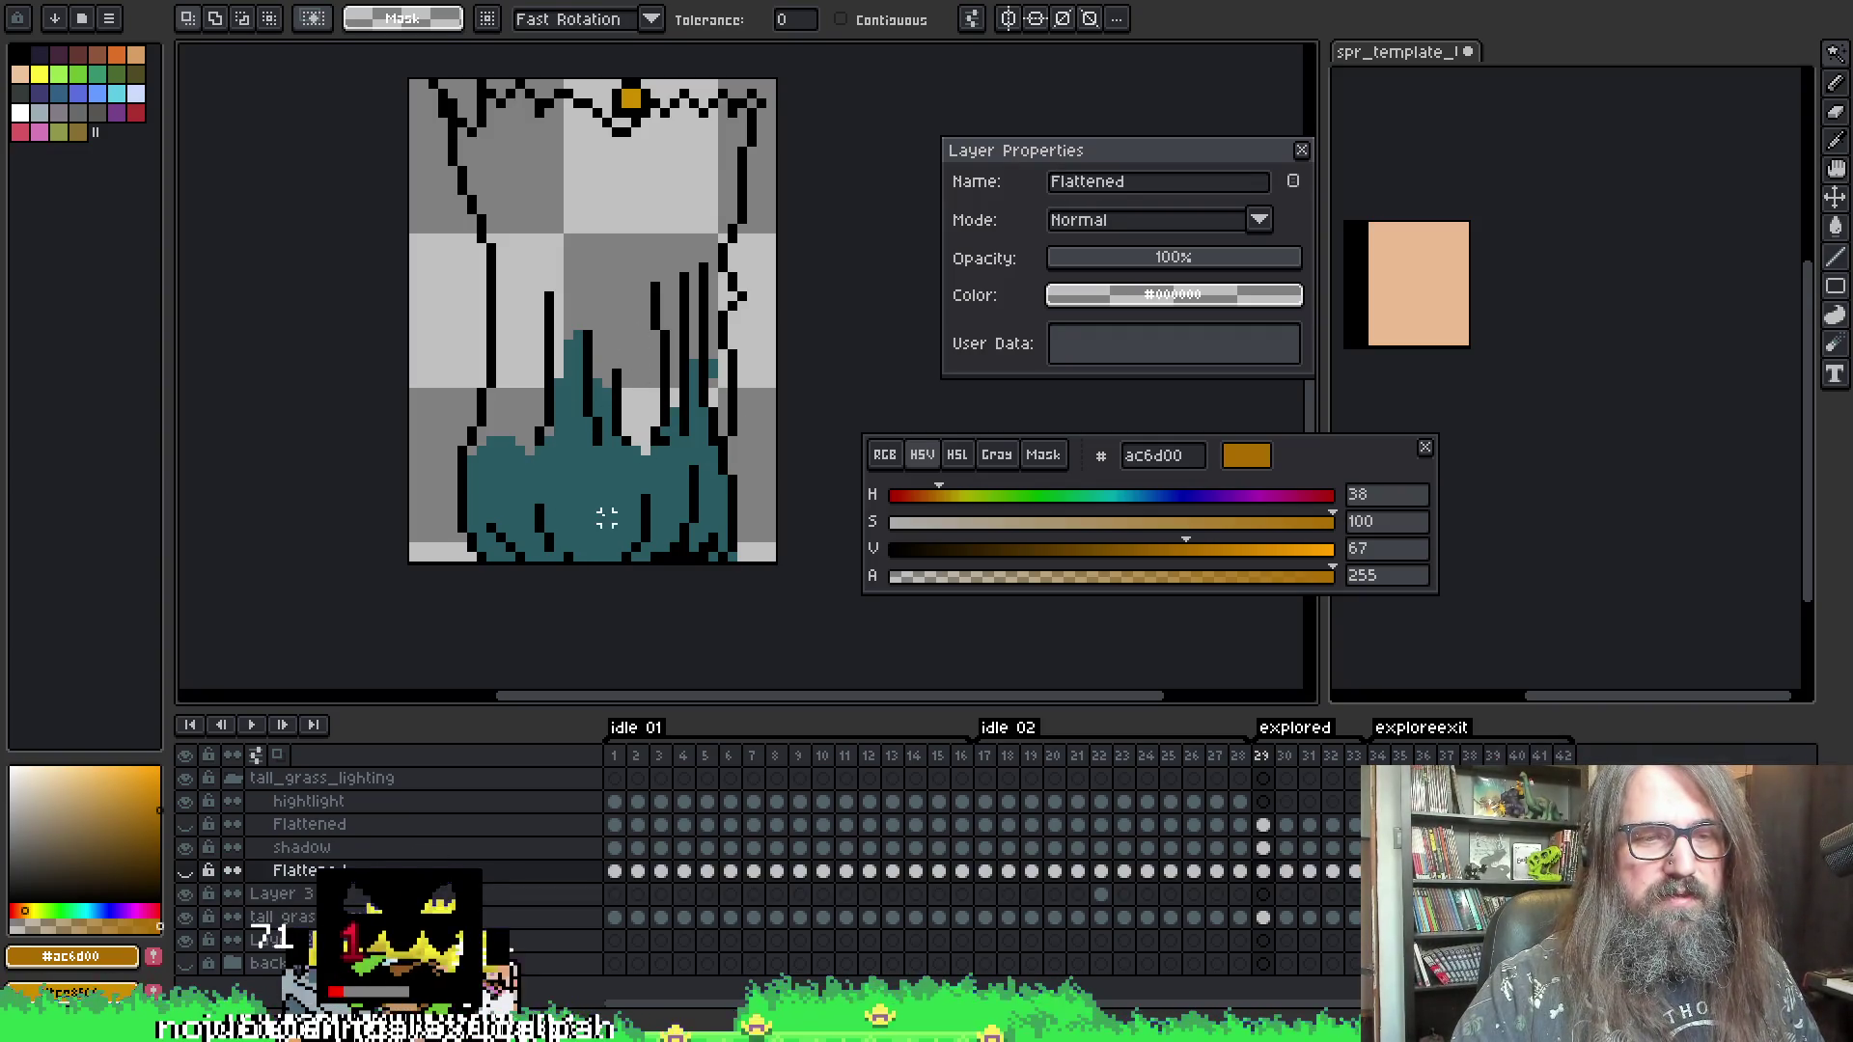
{"action": "key", "text": "alt+Up"}
{"action": "key", "text": "Right"}
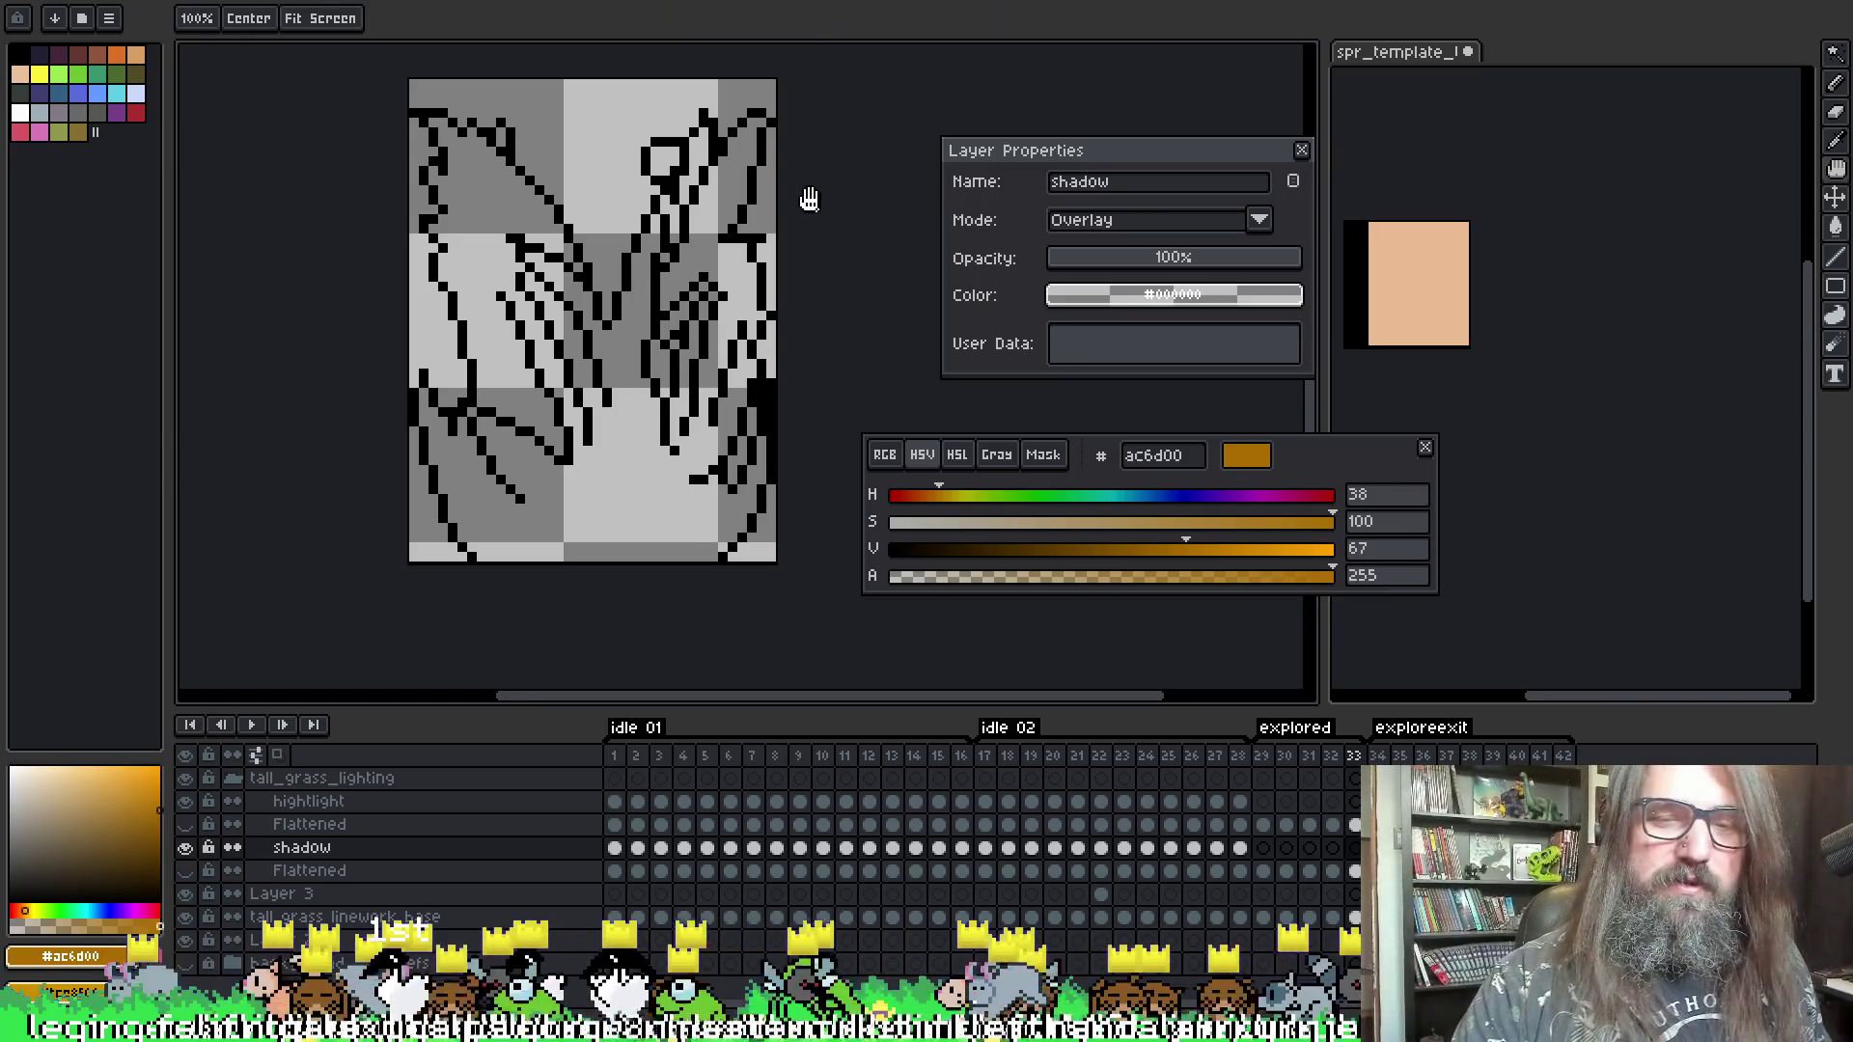
{"action": "scroll", "coordinate": [811, 199], "scroll_direction": "right", "scroll_amount": 1}
{"action": "key", "text": "Return"}
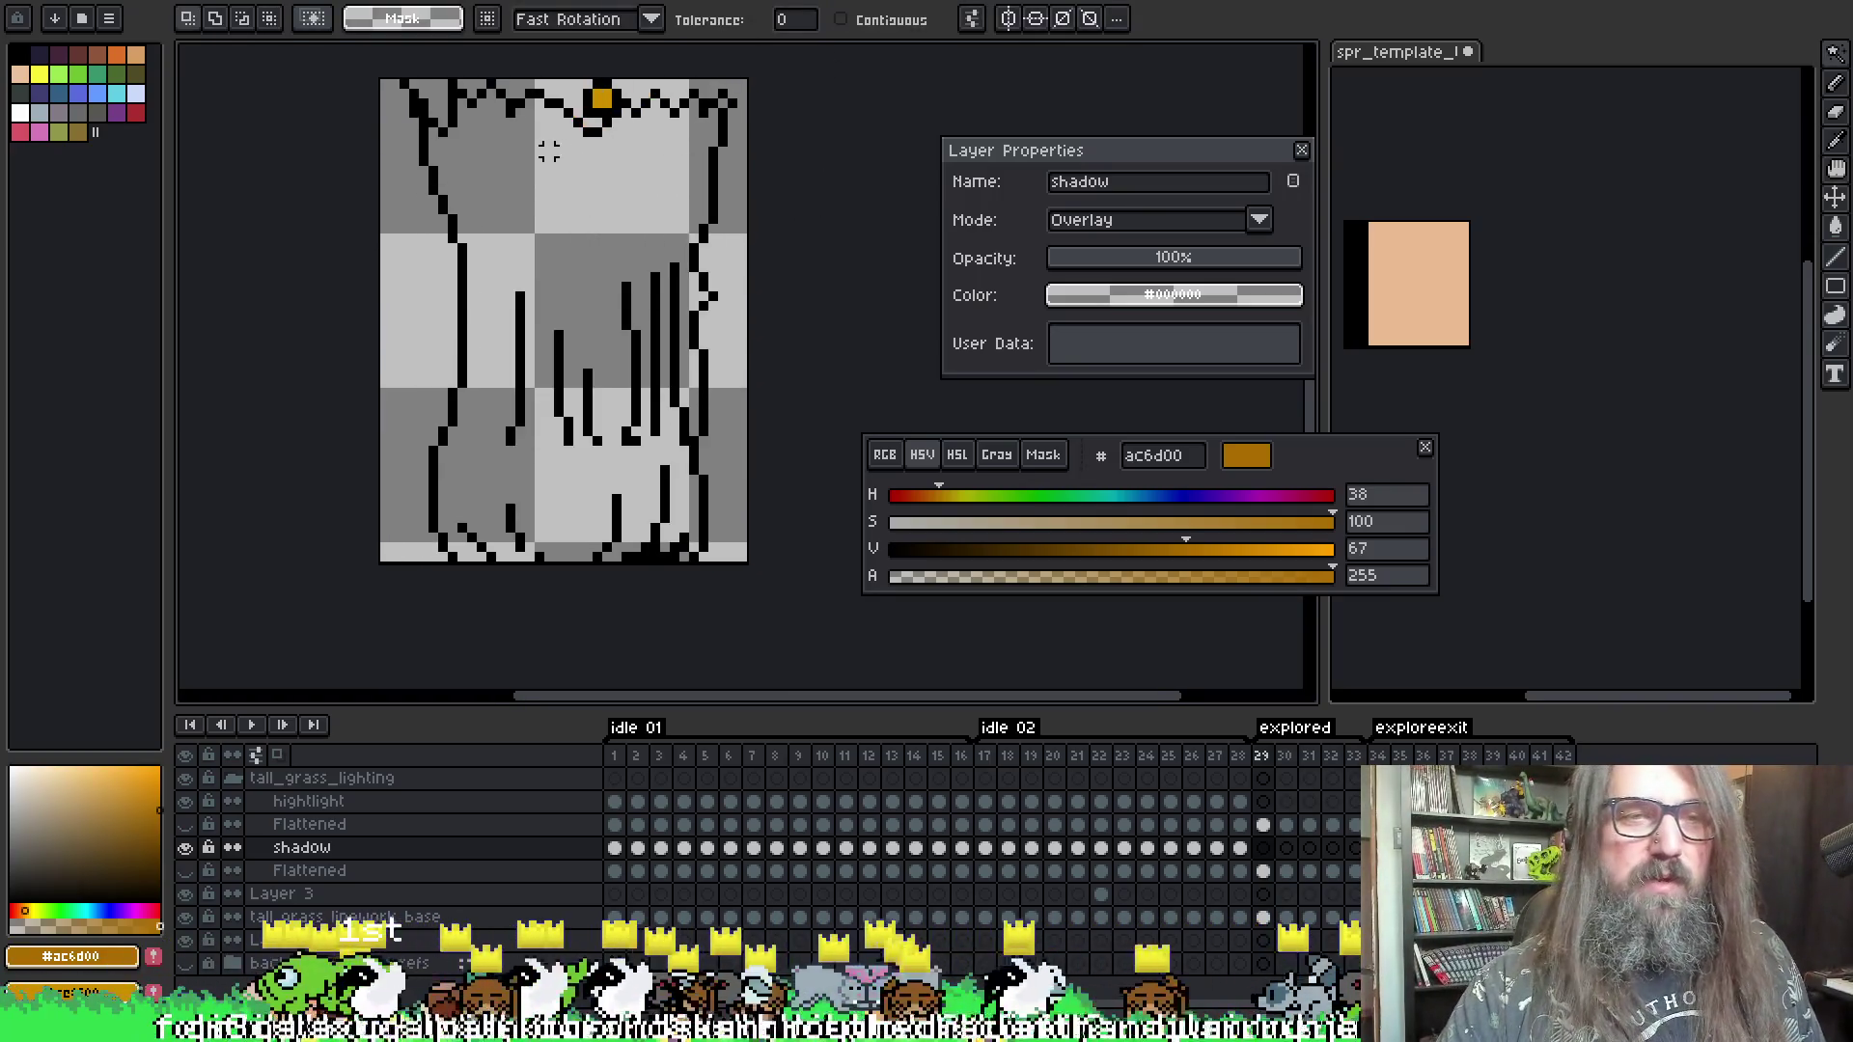
{"action": "key", "text": "alt+Down"}
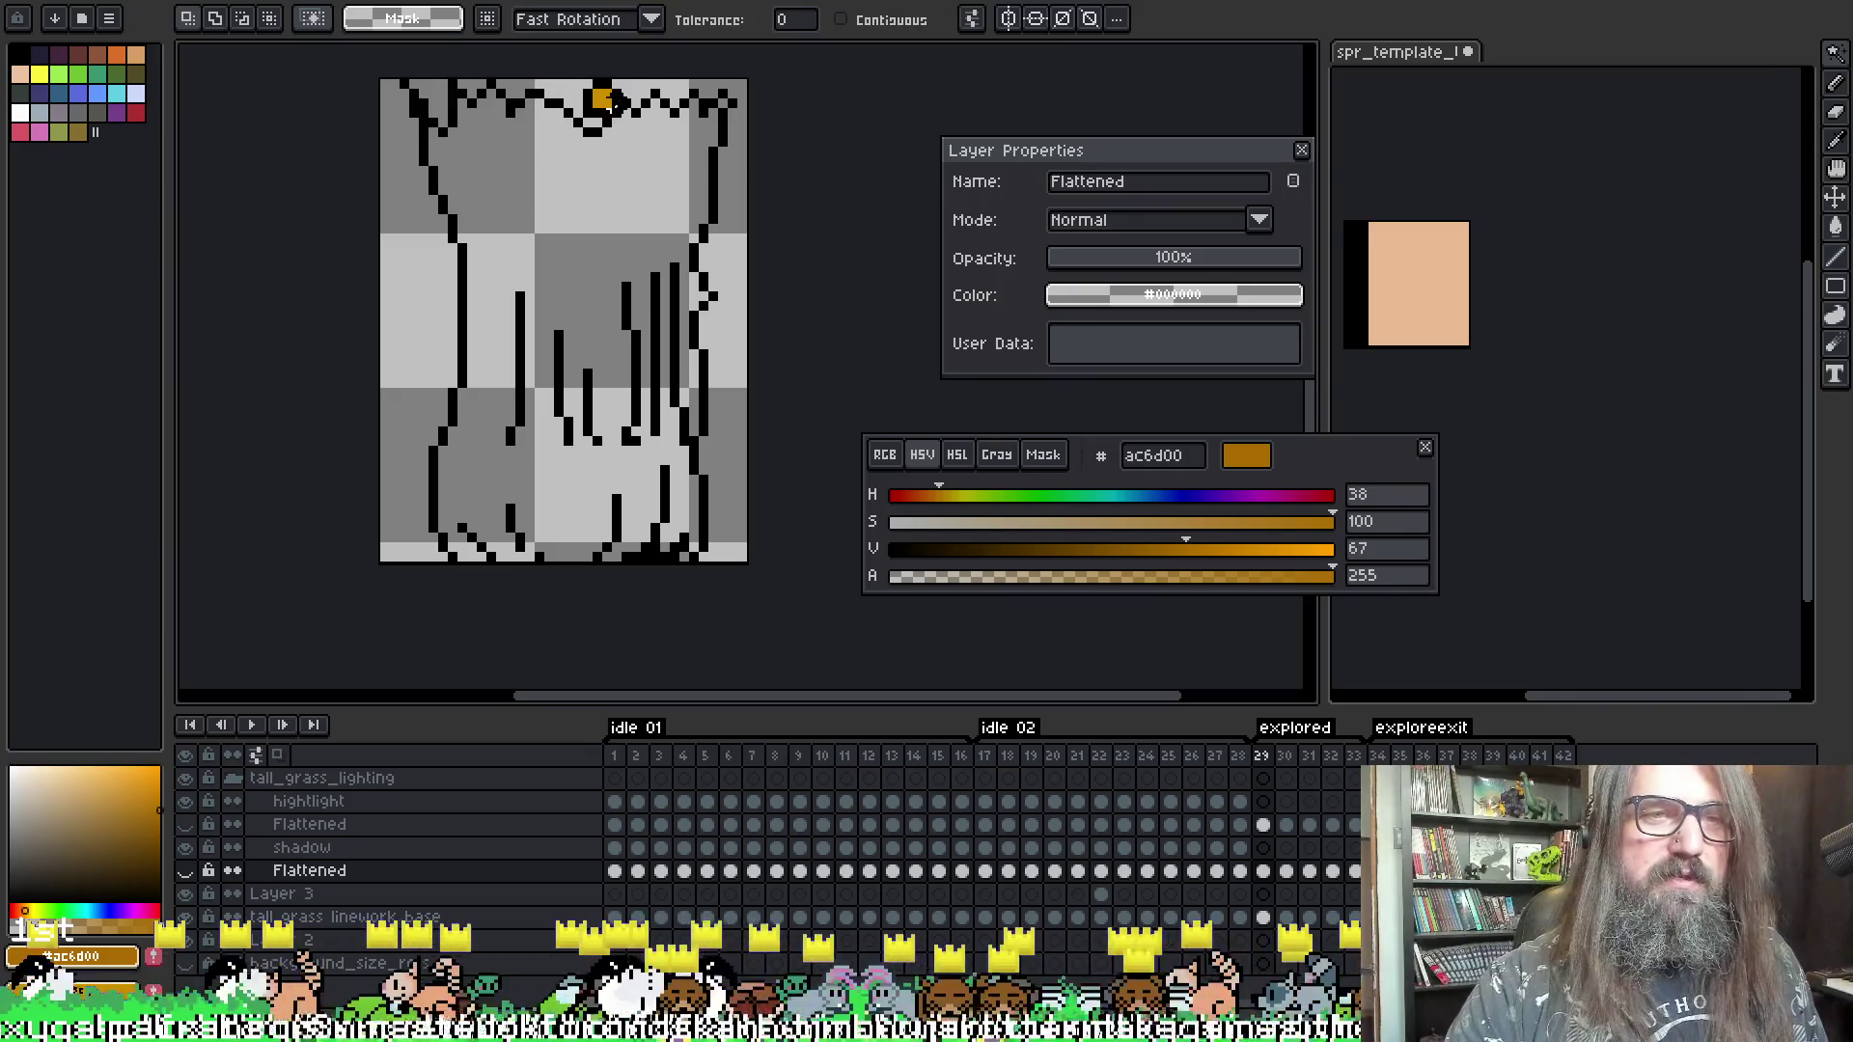
{"action": "key", "text": "alt+Down"}
{"action": "key", "text": "alt+Down"}
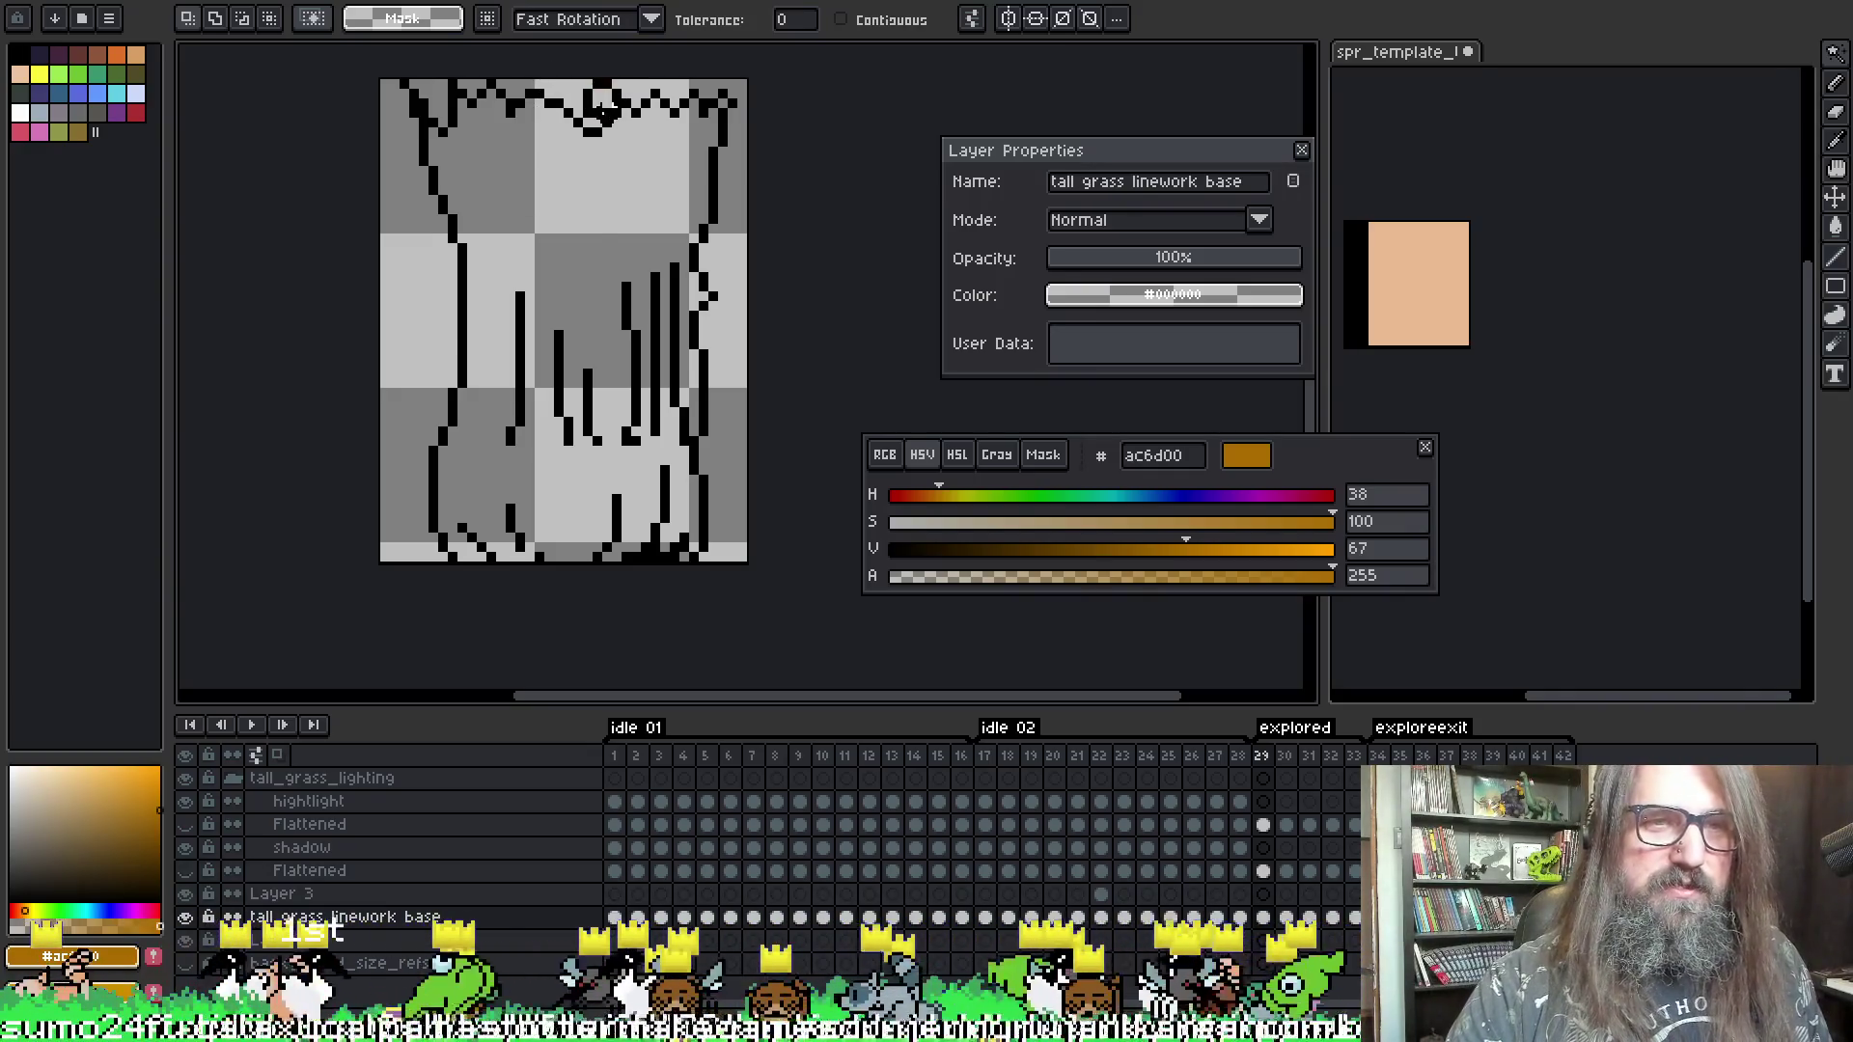
{"action": "key", "text": "Right"}
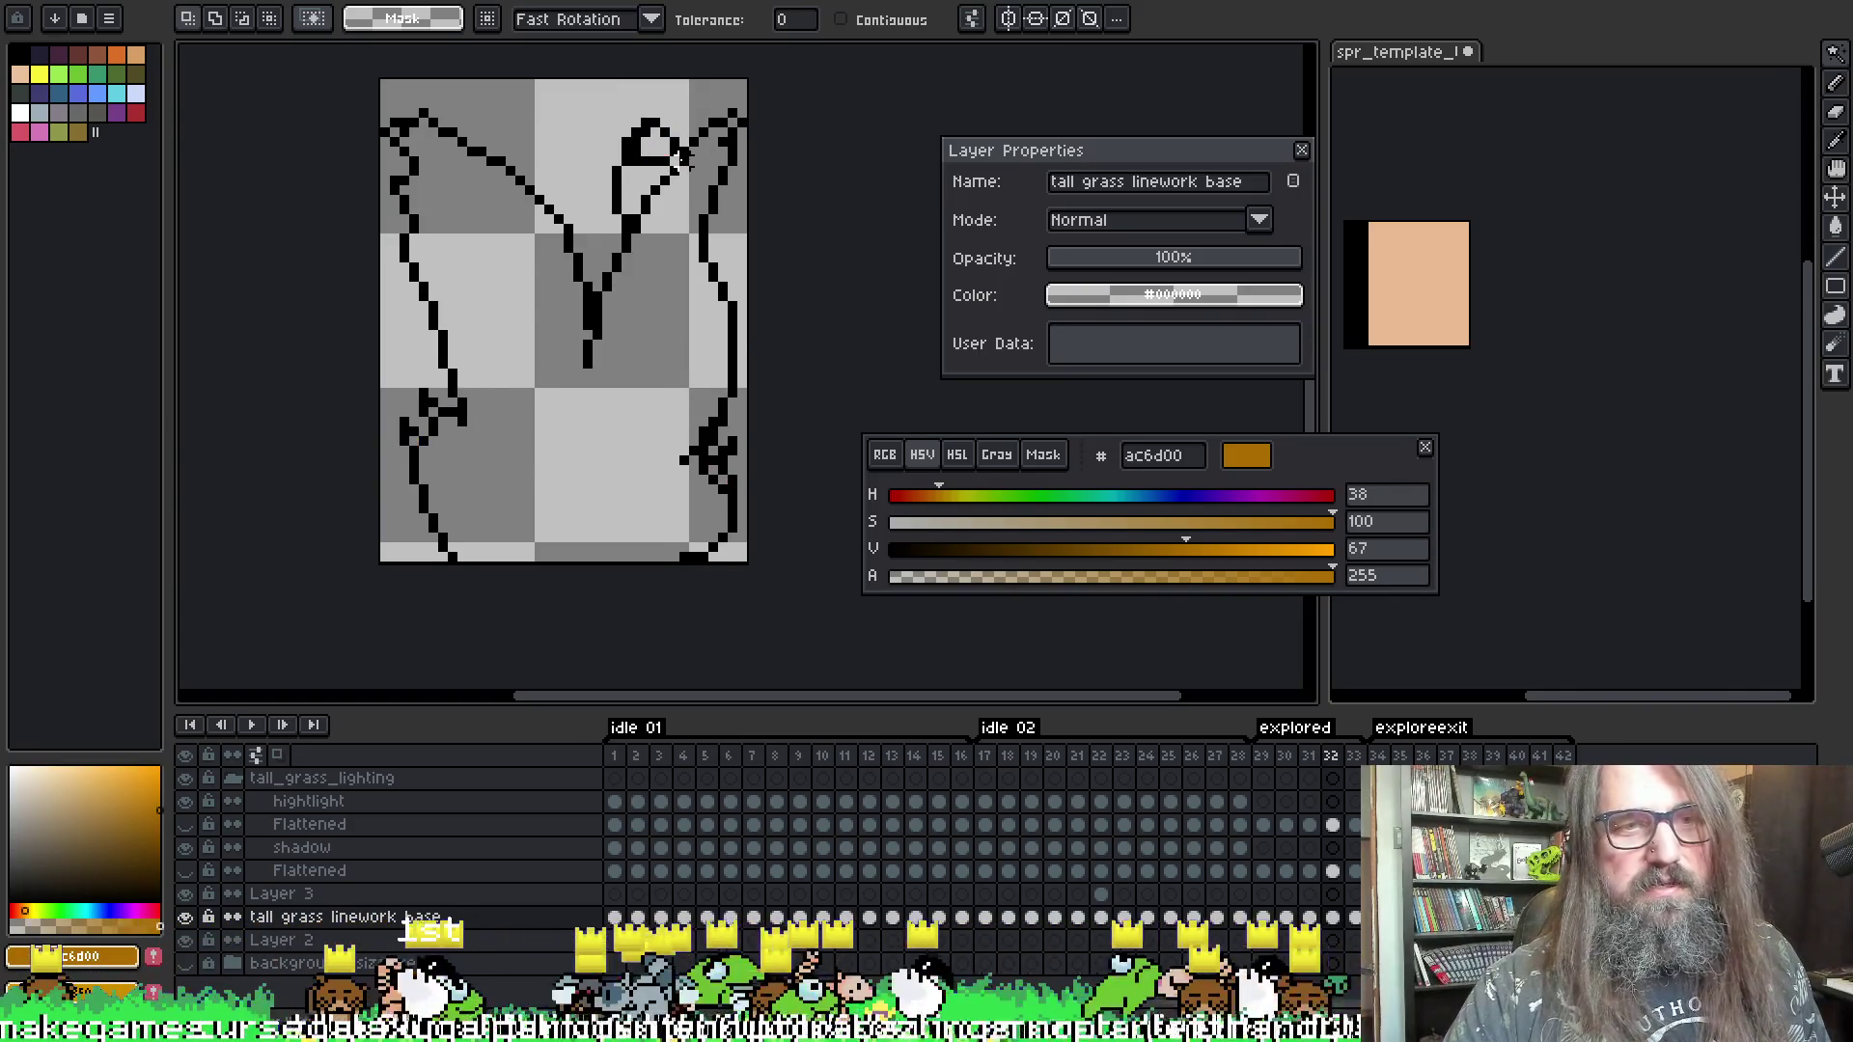
- Play the explored tag from frame 33, stop on frame 30, and pick the 1px Pencil
{"action": "key", "text": "Right"}
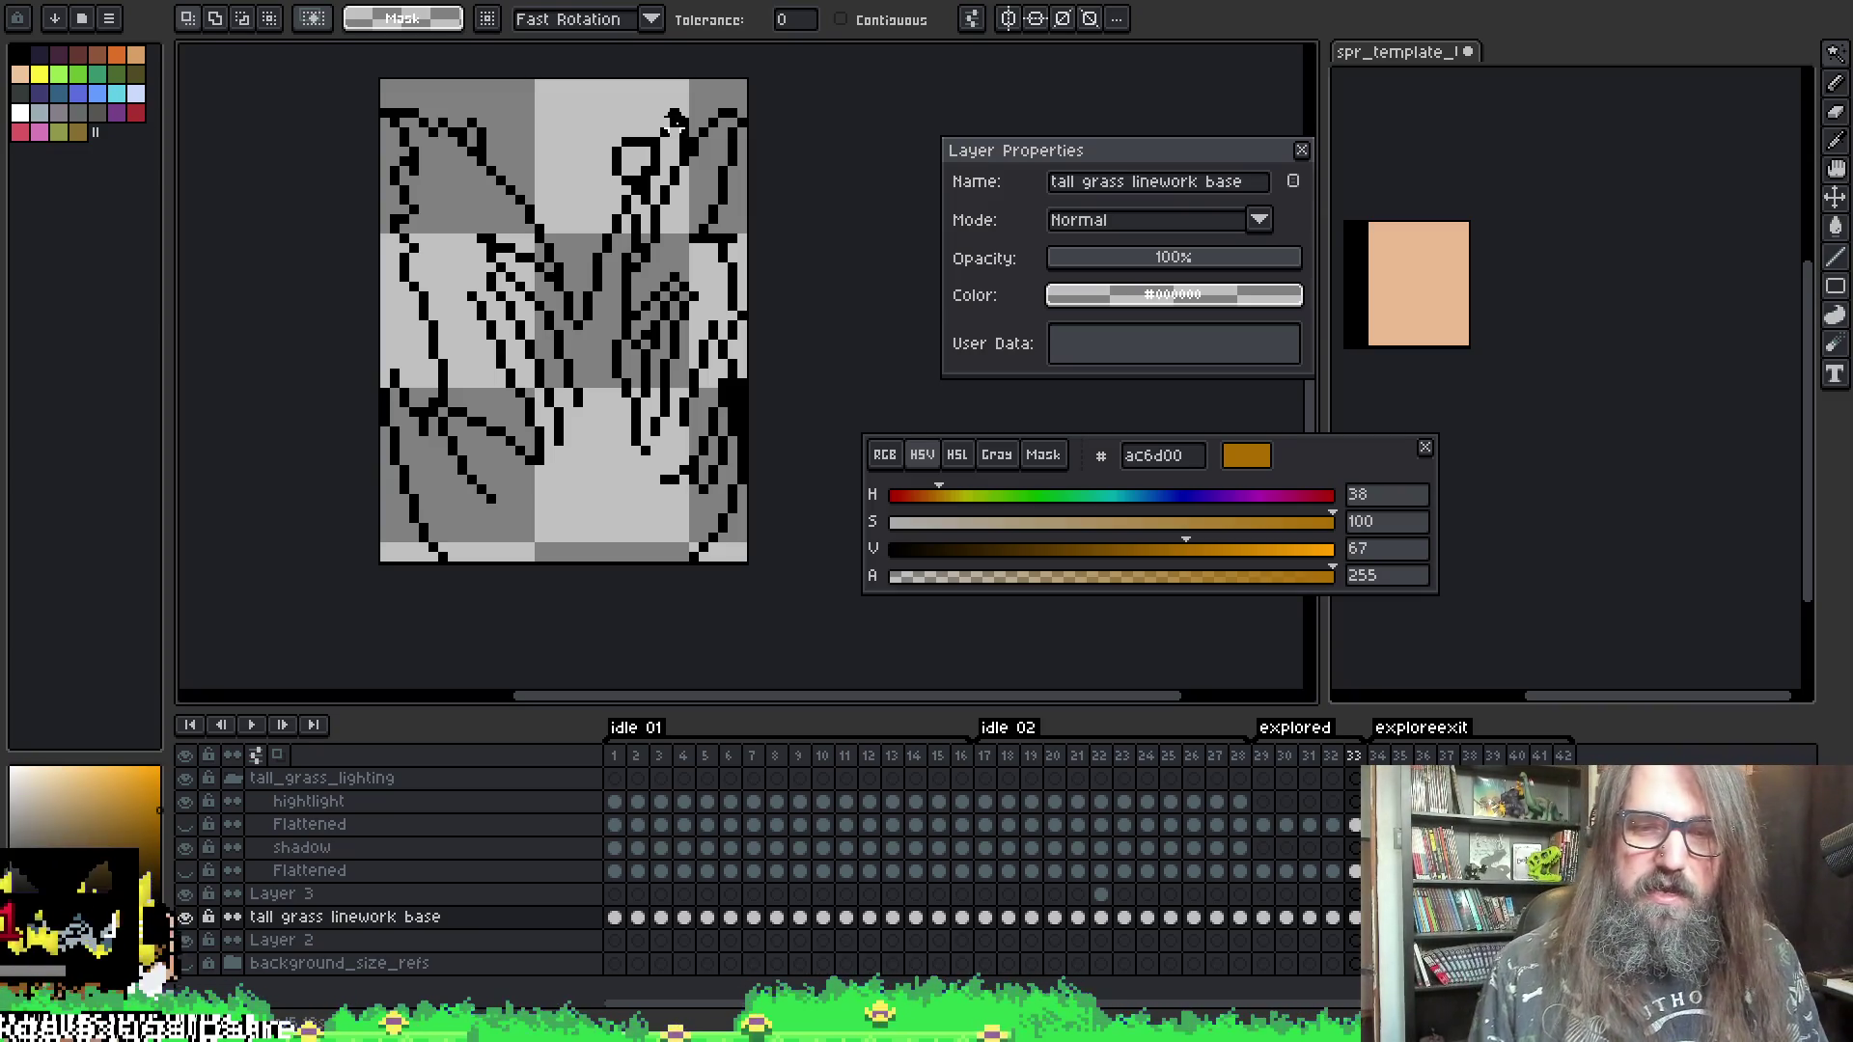
{"action": "key", "text": "Return"}
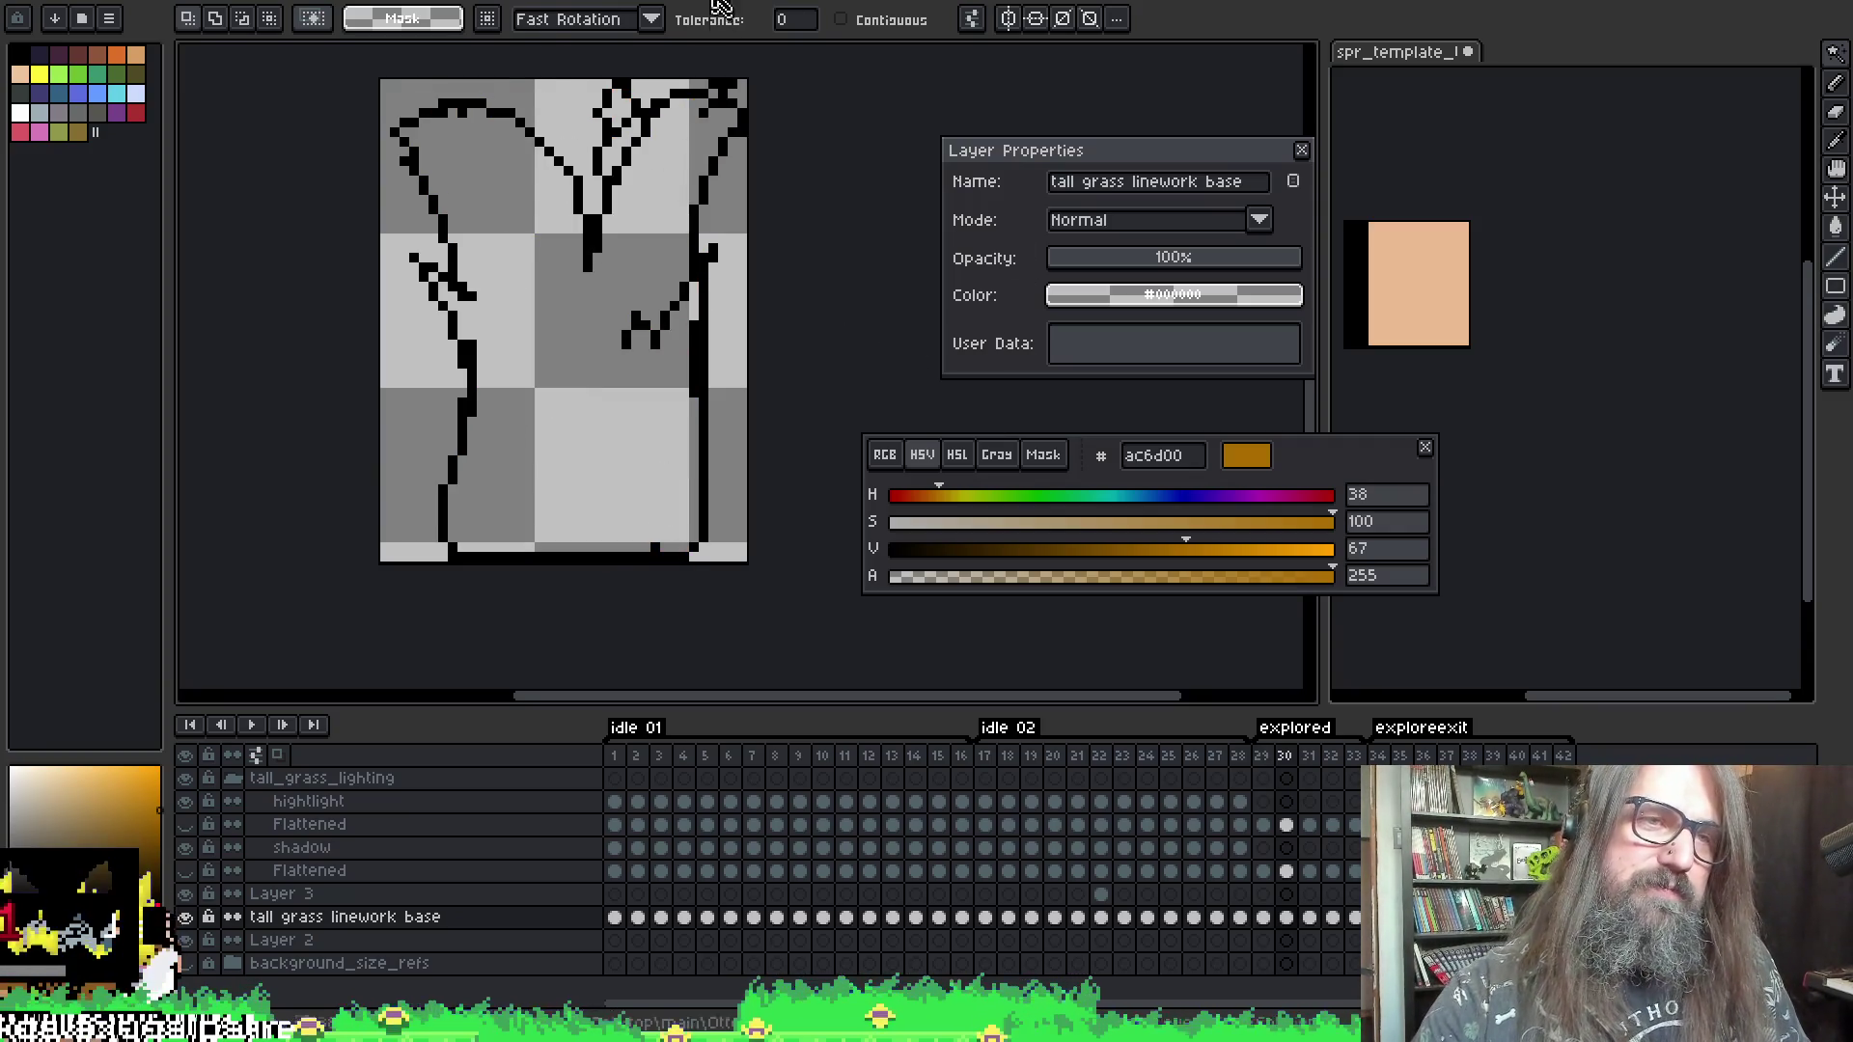
{"action": "key", "text": "b"}
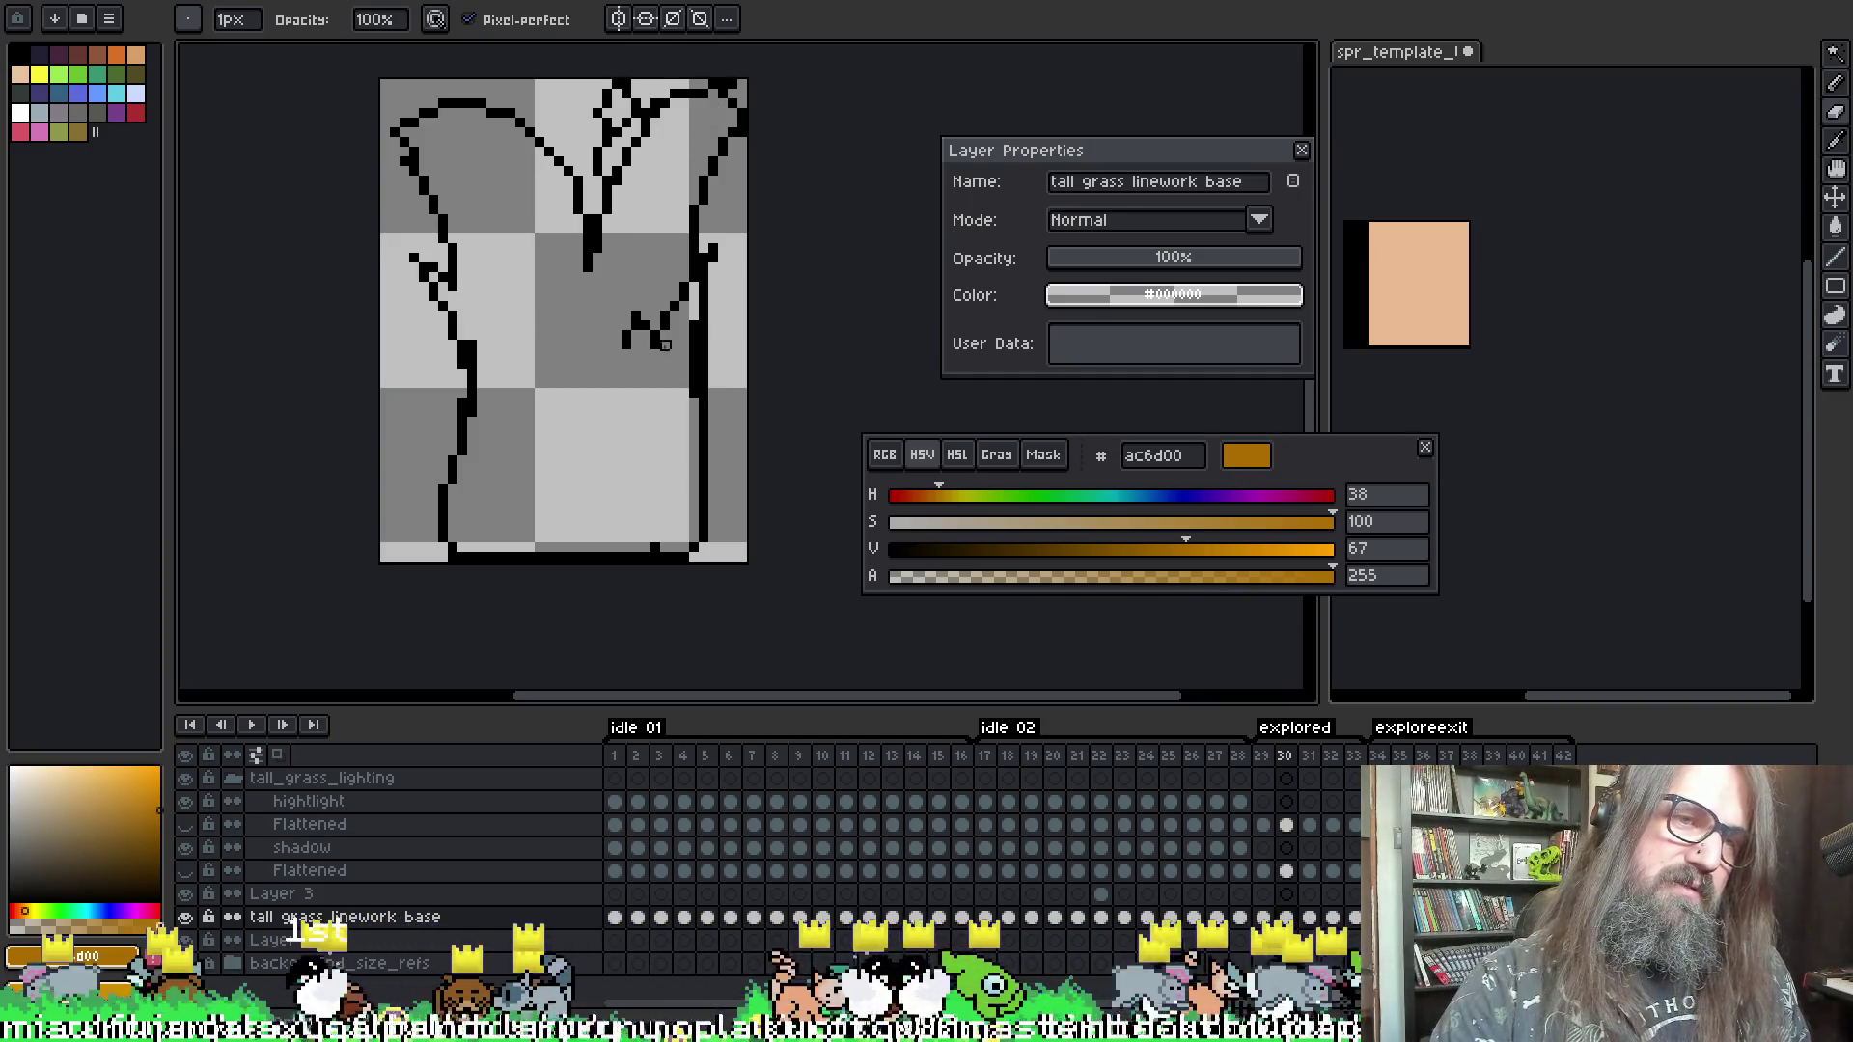
- Remove stray black pixels and touch up frames 30–31 linework with Pencil, Eraser and Eyedropper
{"action": "key", "text": "ctrl+z"}
{"action": "key", "text": "ctrl+z"}
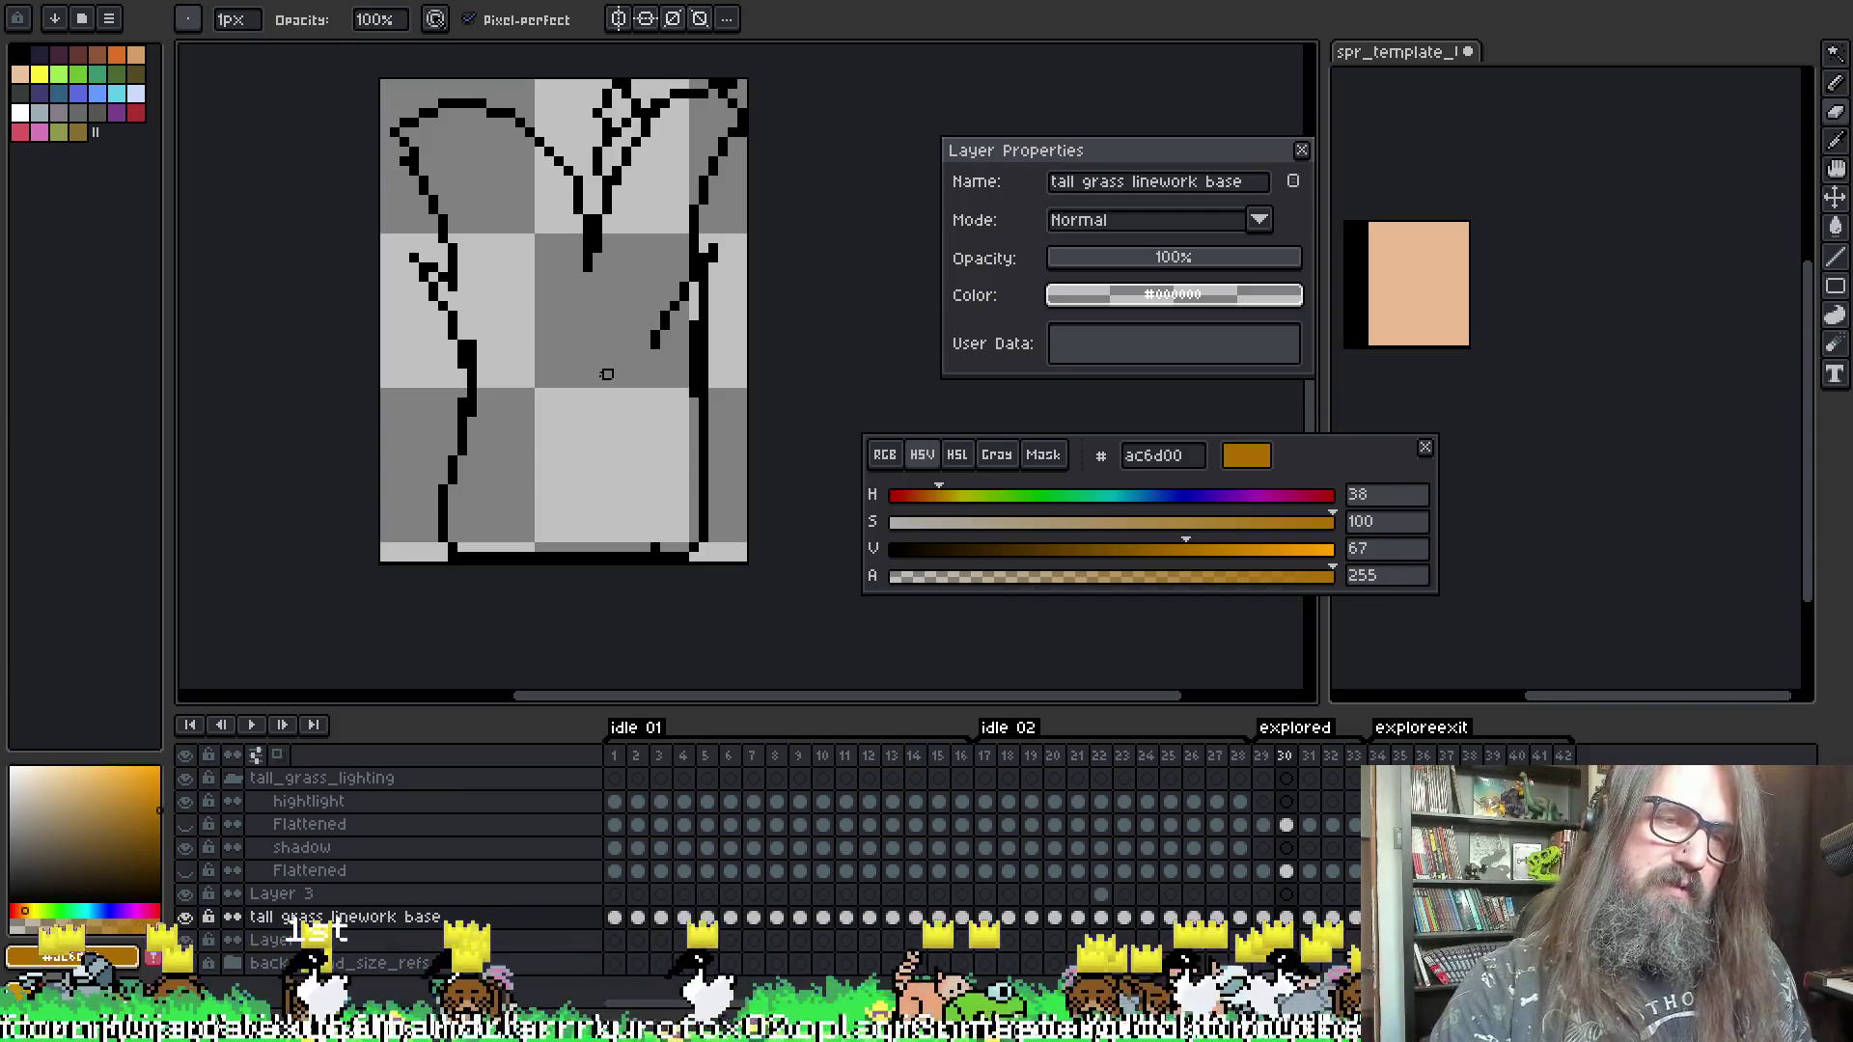
{"action": "left_click", "coordinate": [589, 263], "text": "alt"}
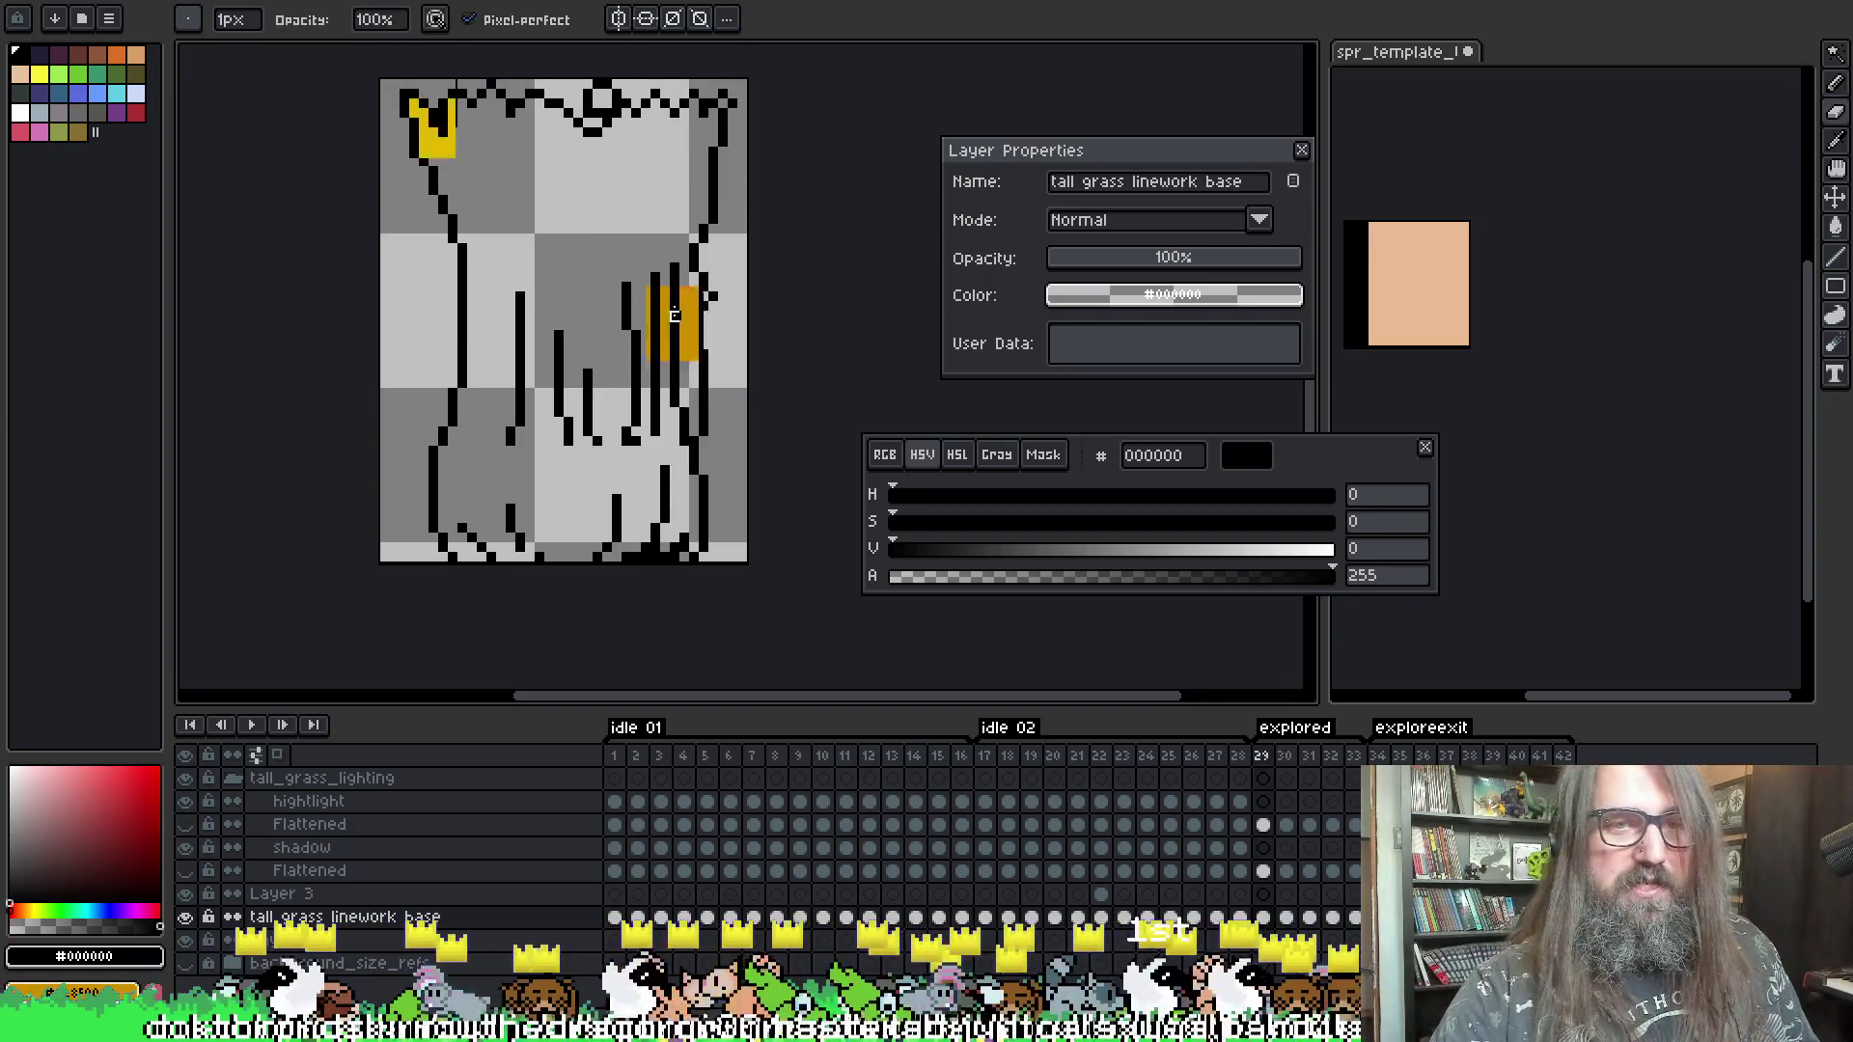
{"action": "key", "text": "period"}
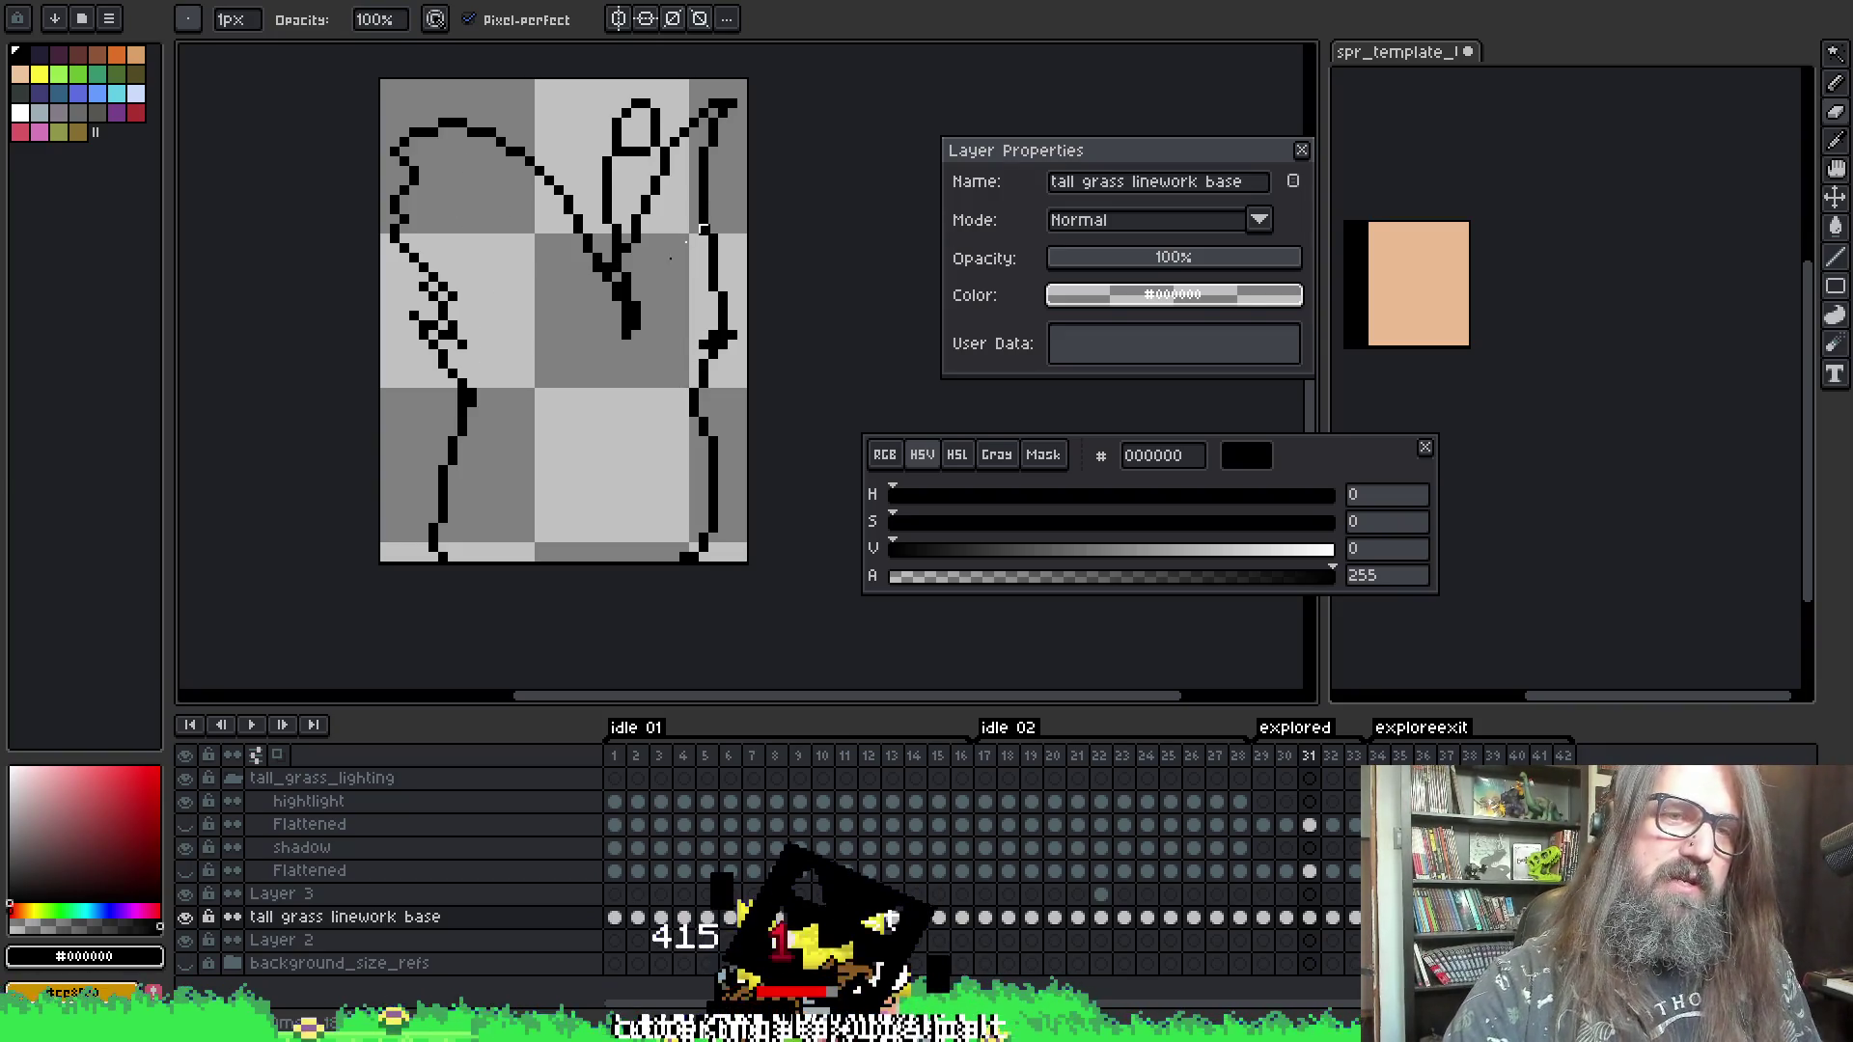
{"action": "key", "text": "Return"}
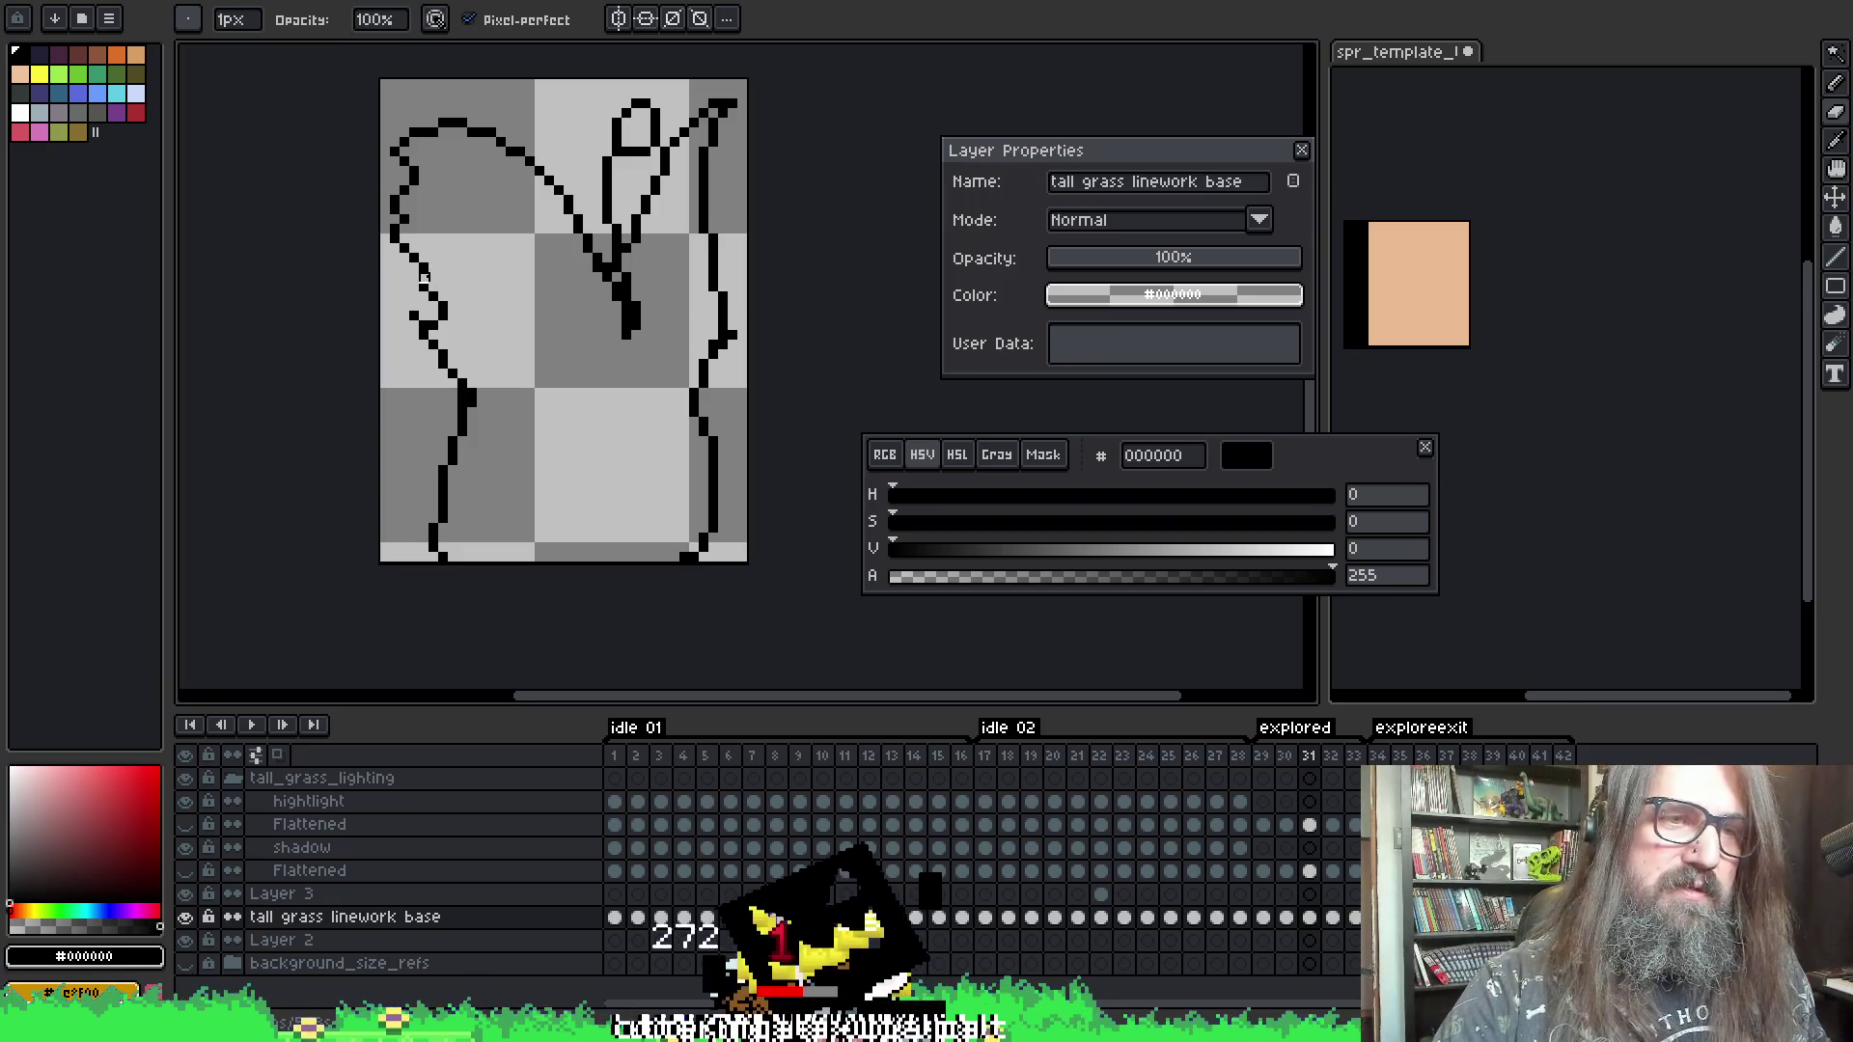
{"action": "key", "text": "alt"}
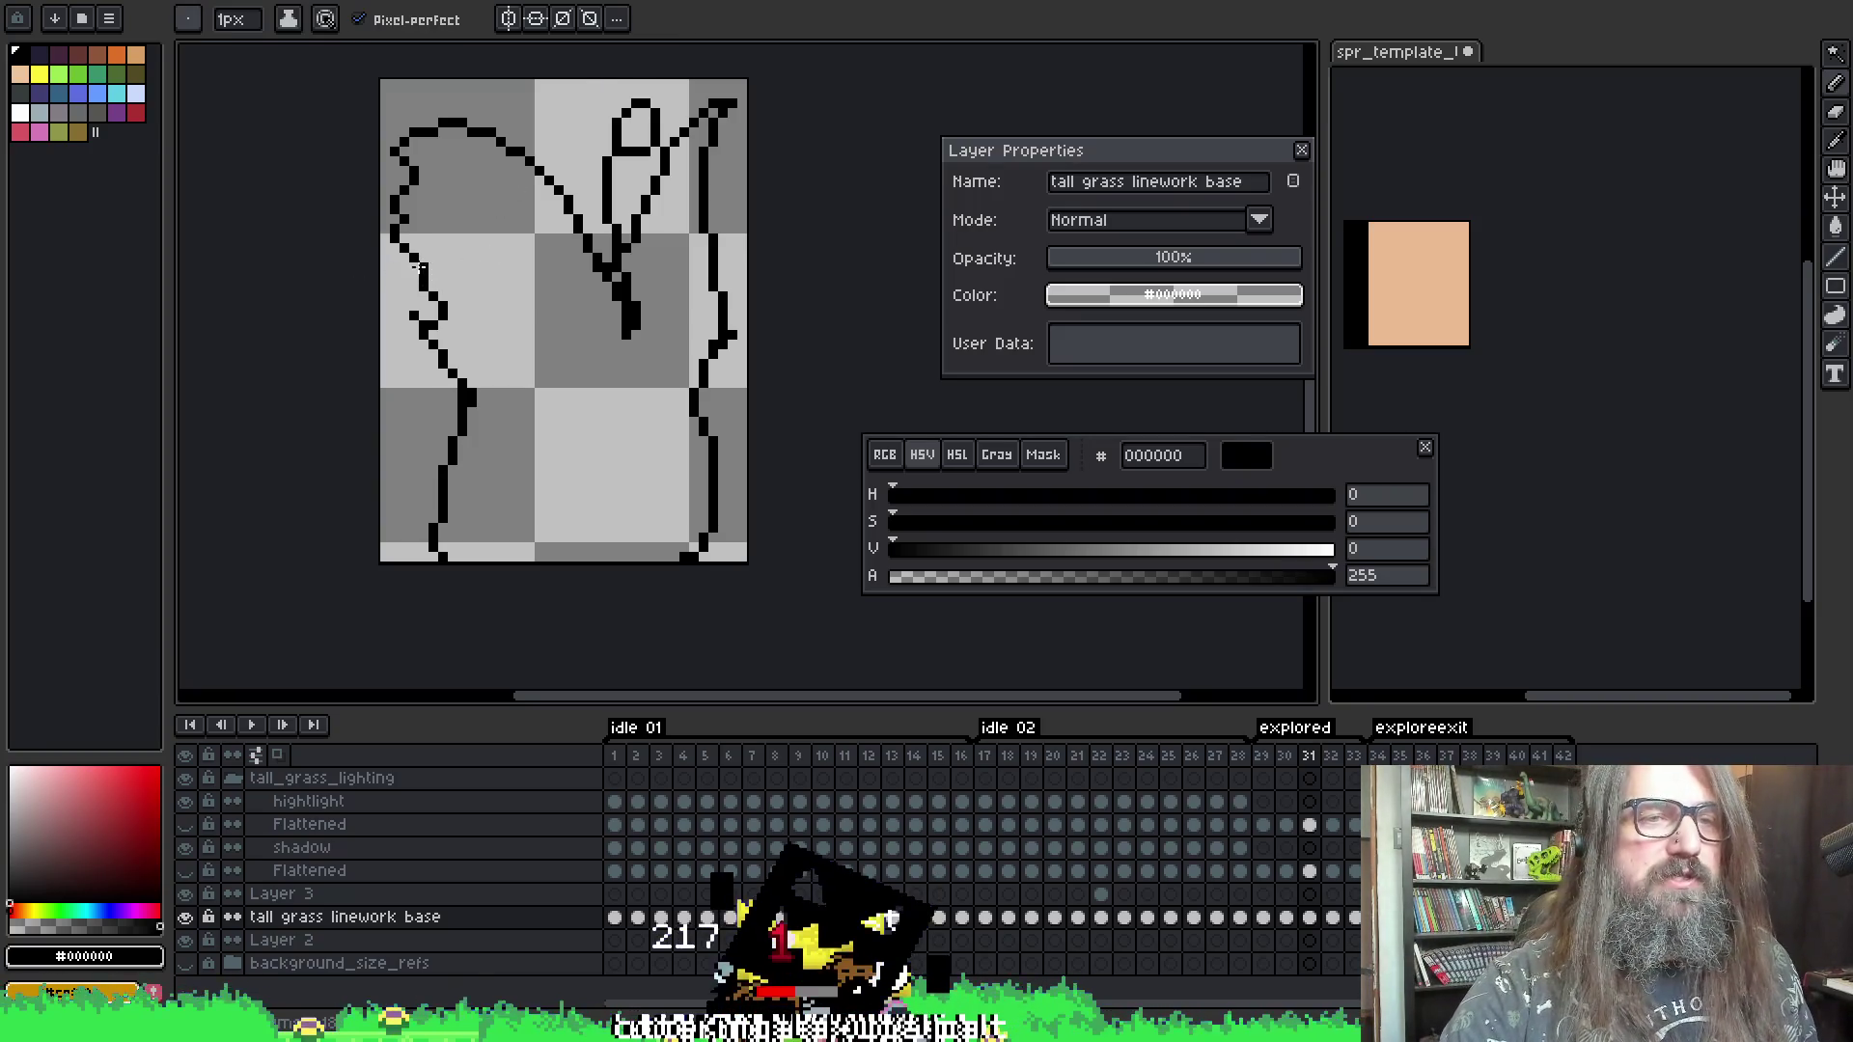
{"action": "key", "text": "e"}
{"action": "key", "text": "alt"}
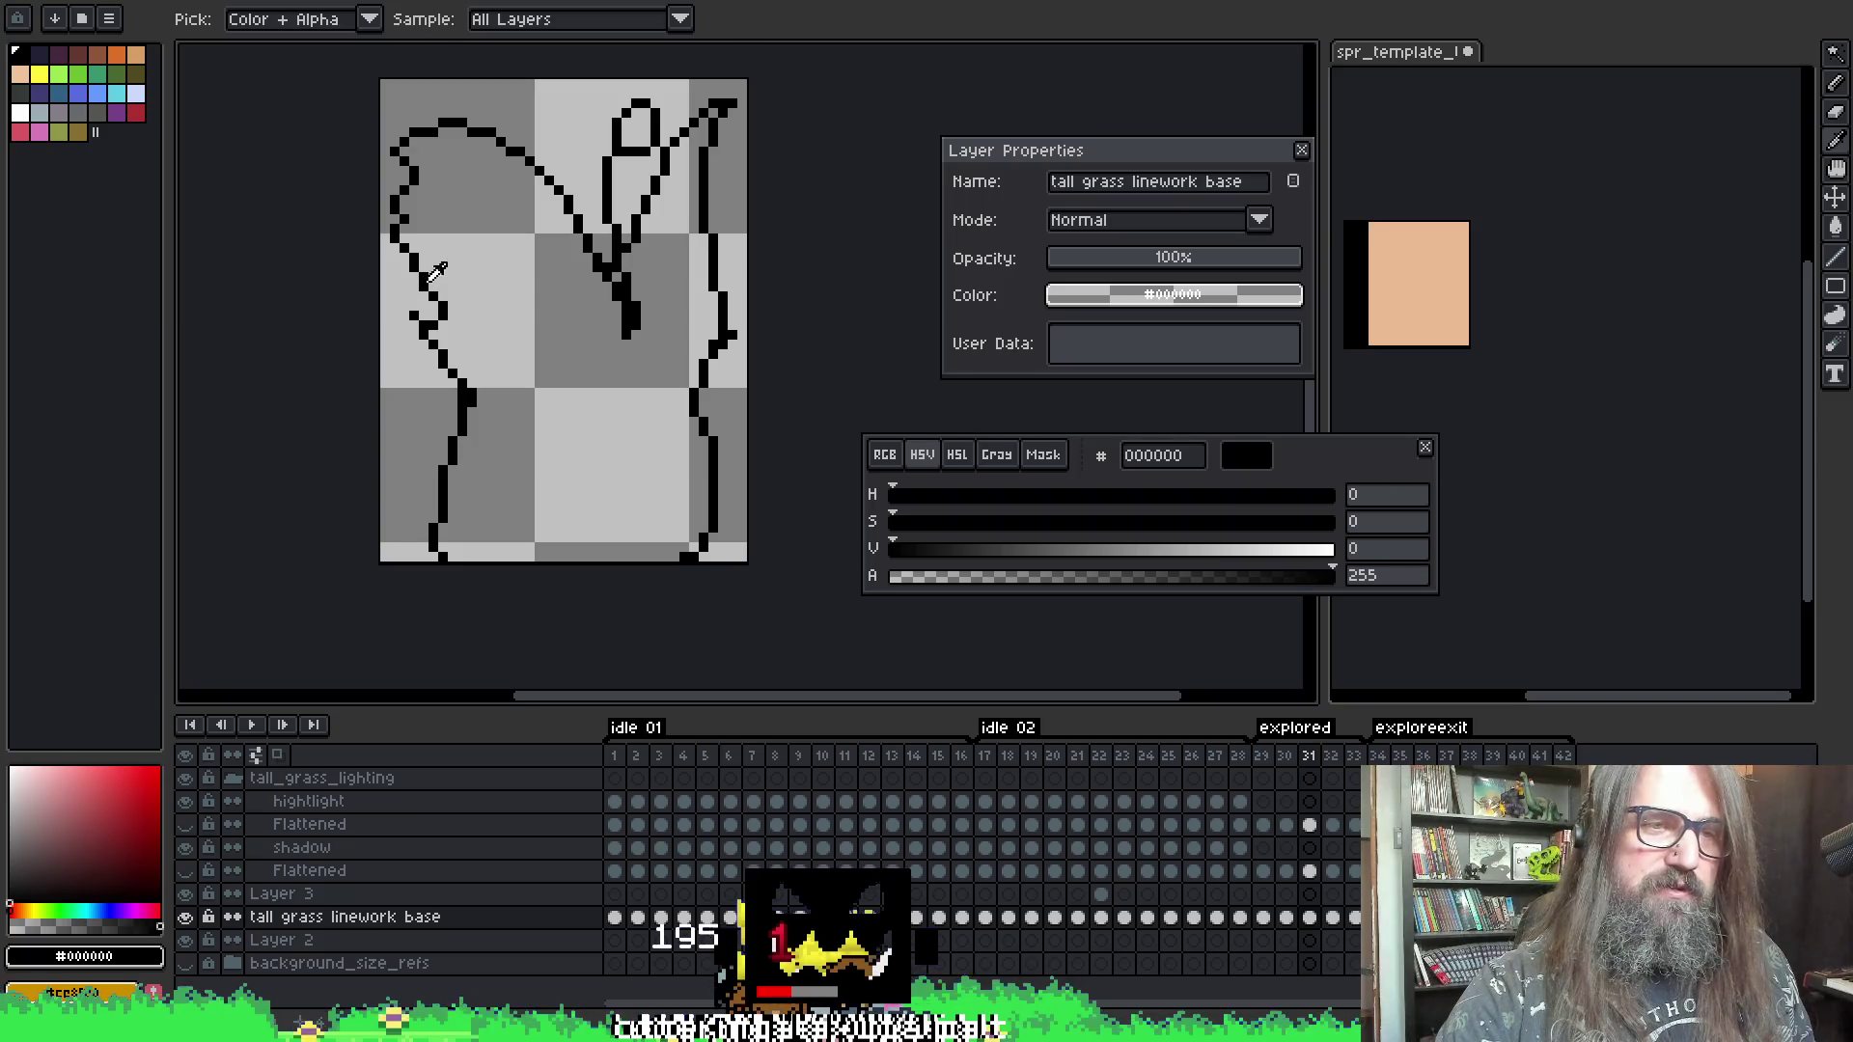
{"action": "key", "text": "alt"}
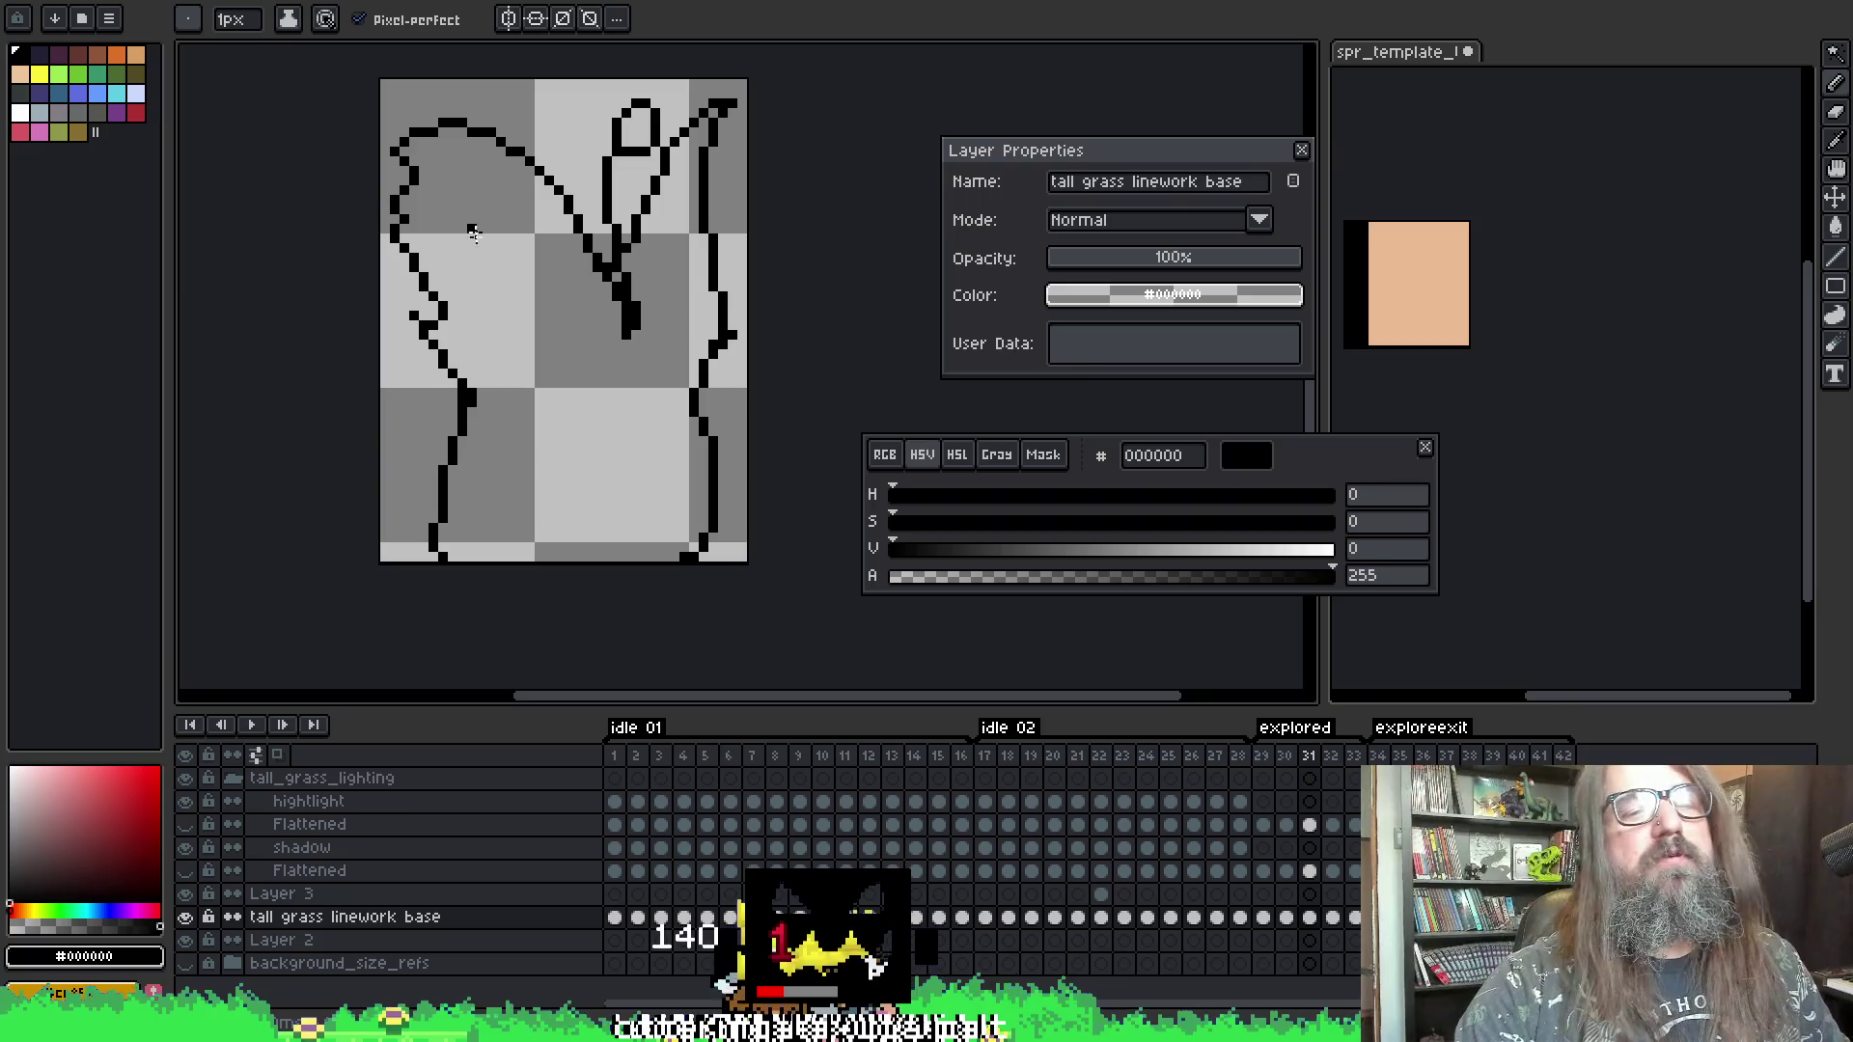
- Touch up frame 29's linework, comparing it against the coloured frame 28 and frame 30
{"action": "key", "text": "Left"}
{"action": "key", "text": "Right"}
{"action": "key", "text": "Left"}
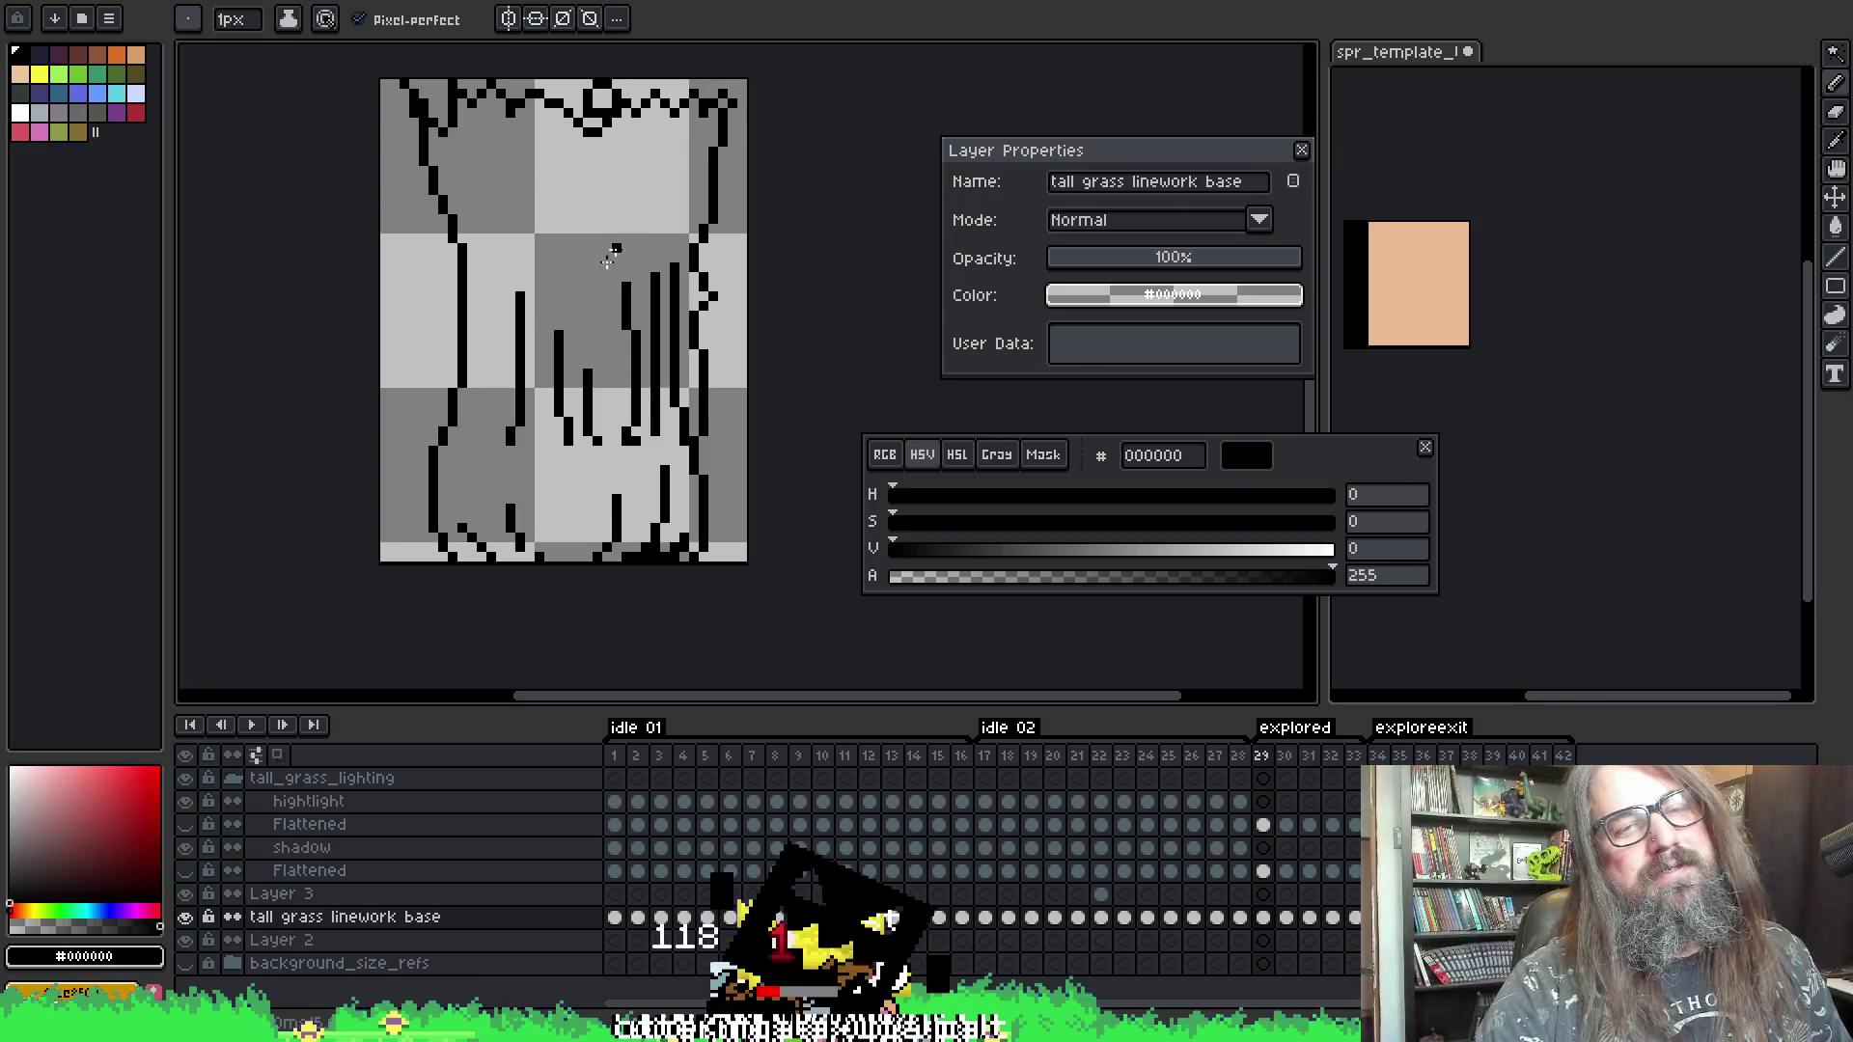
{"action": "key", "text": "Left"}
{"action": "key", "text": "Right"}
{"action": "key", "text": "Left"}
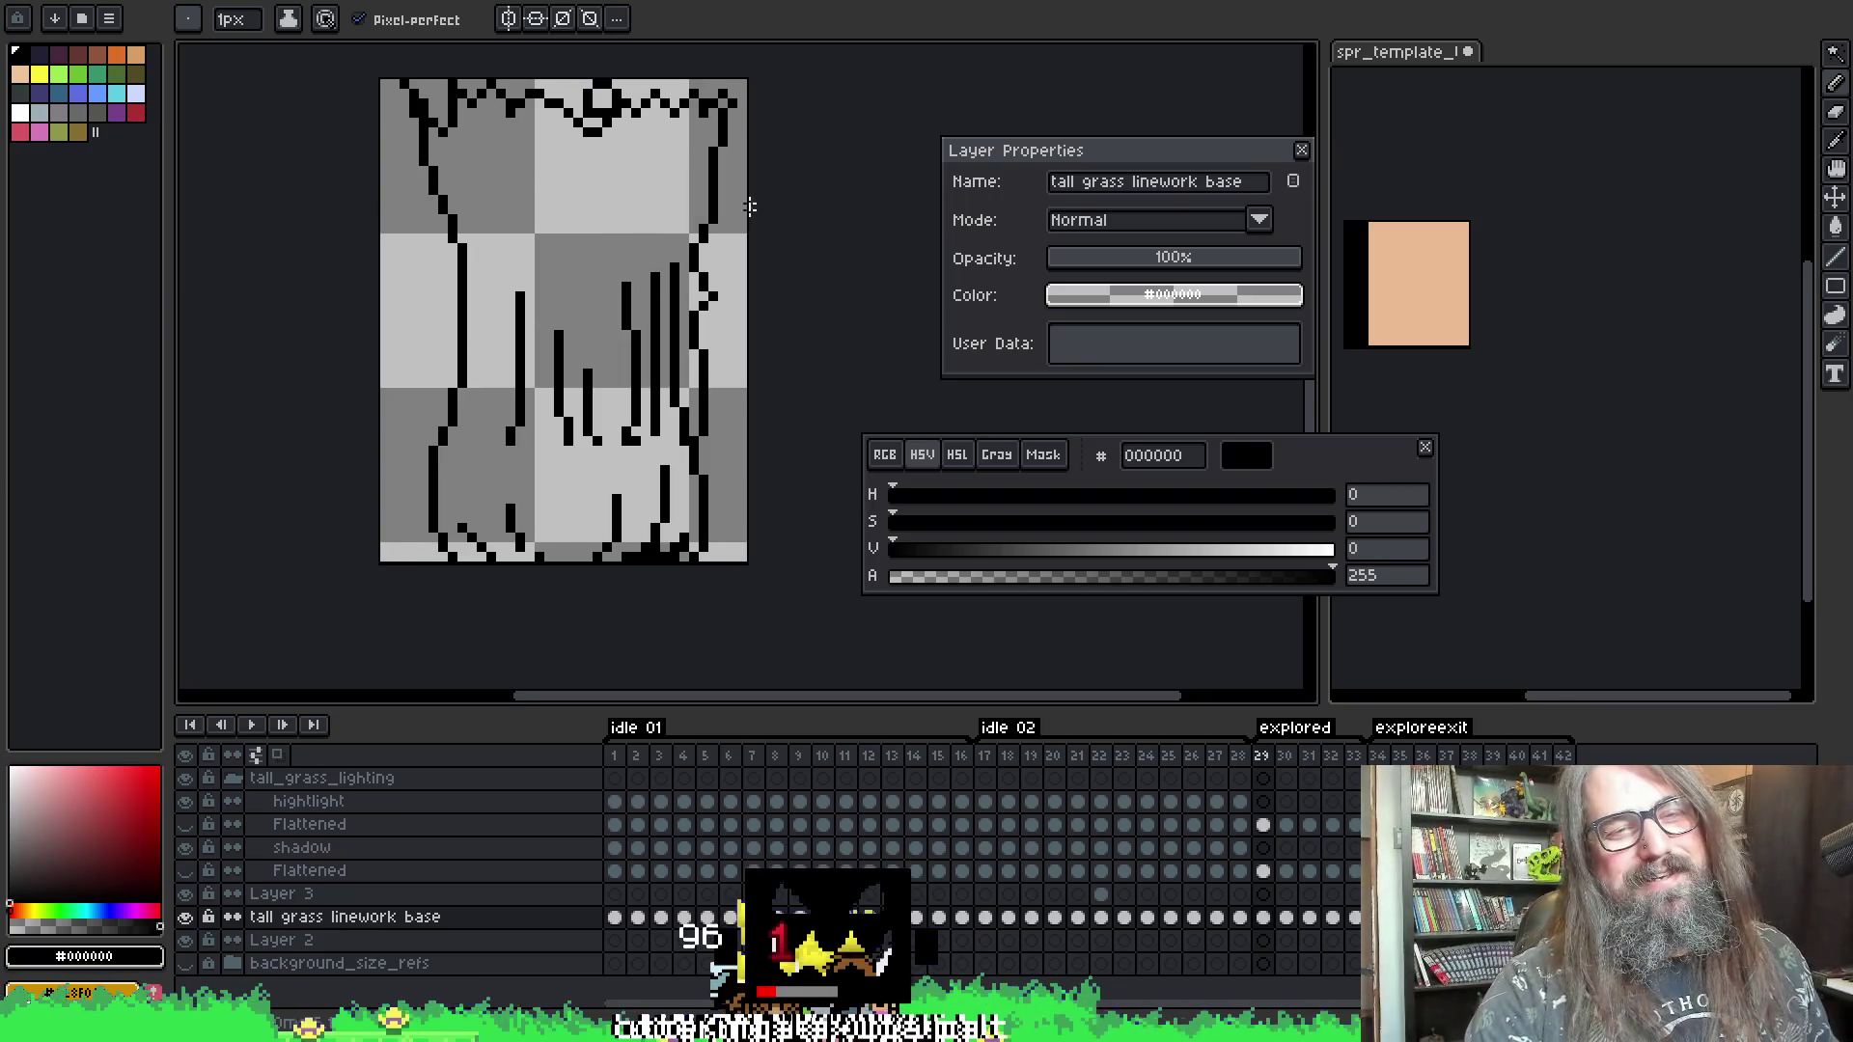
{"action": "key", "text": "alt"}
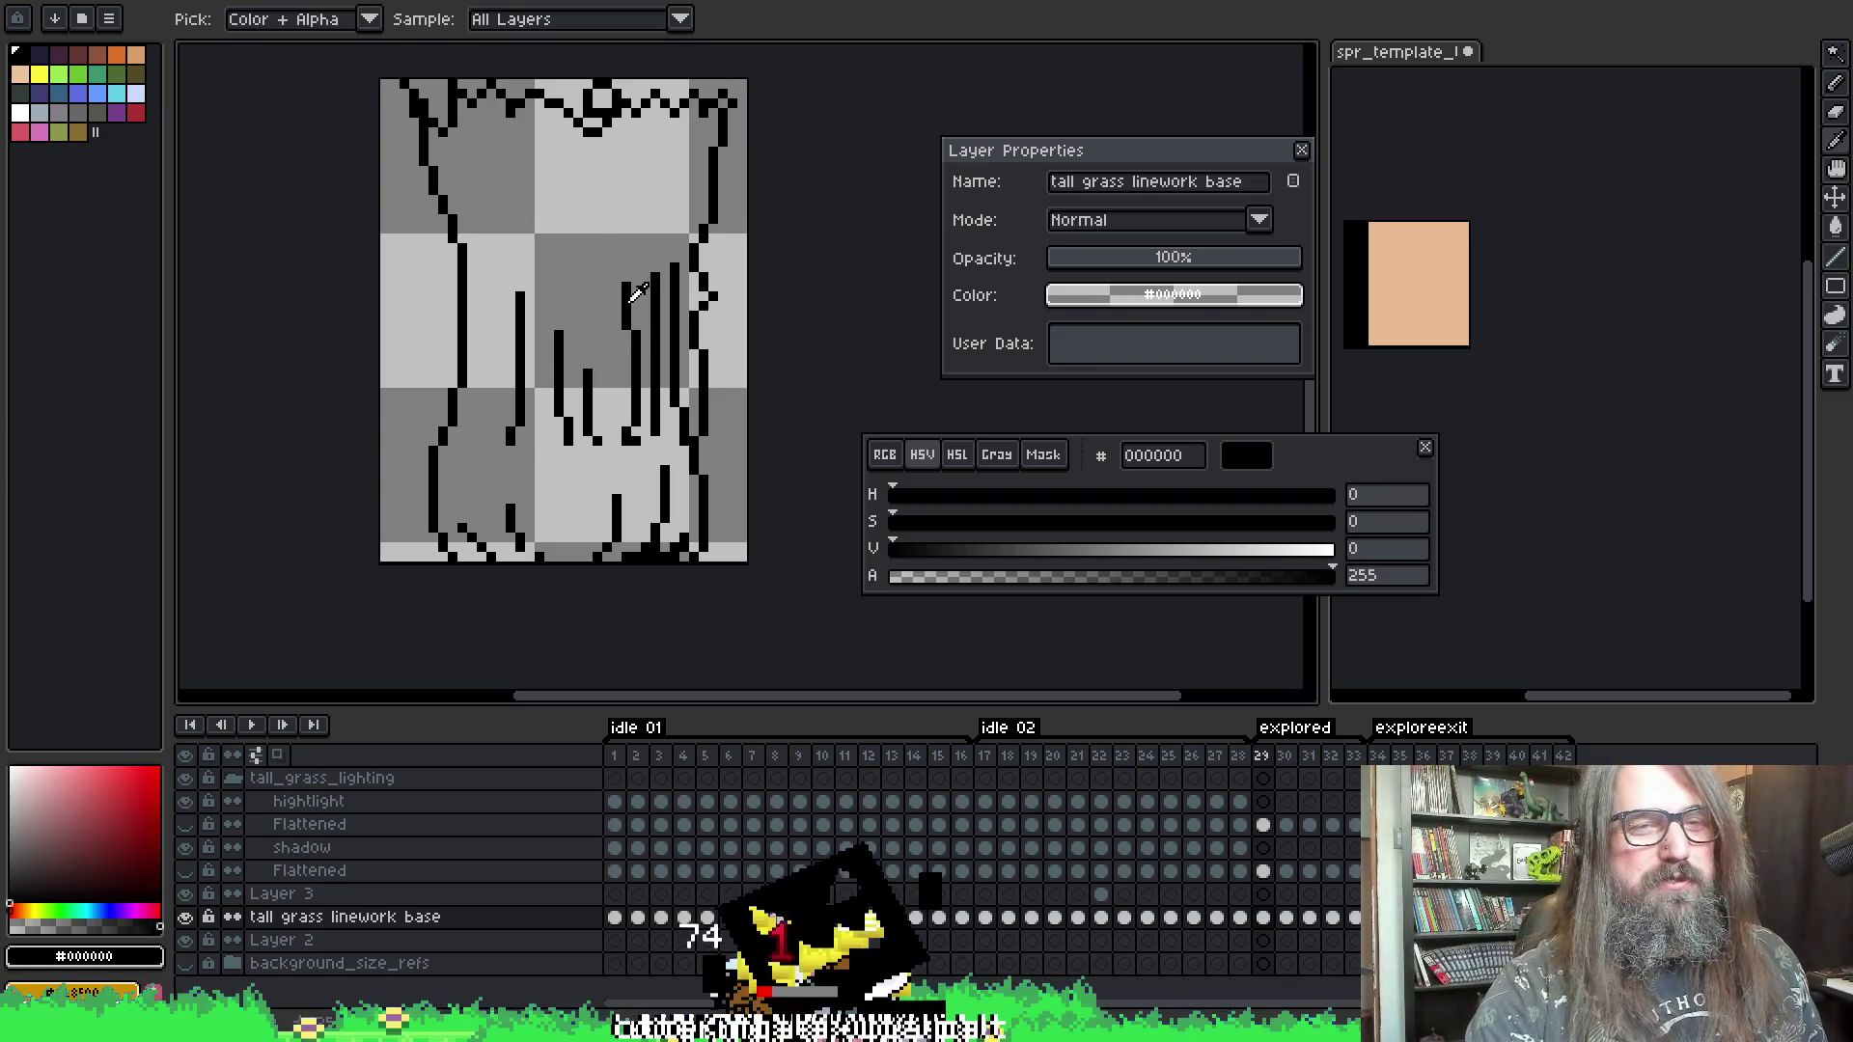
{"action": "key", "text": "Left"}
{"action": "key", "text": "Right"}
{"action": "key", "text": "Right"}
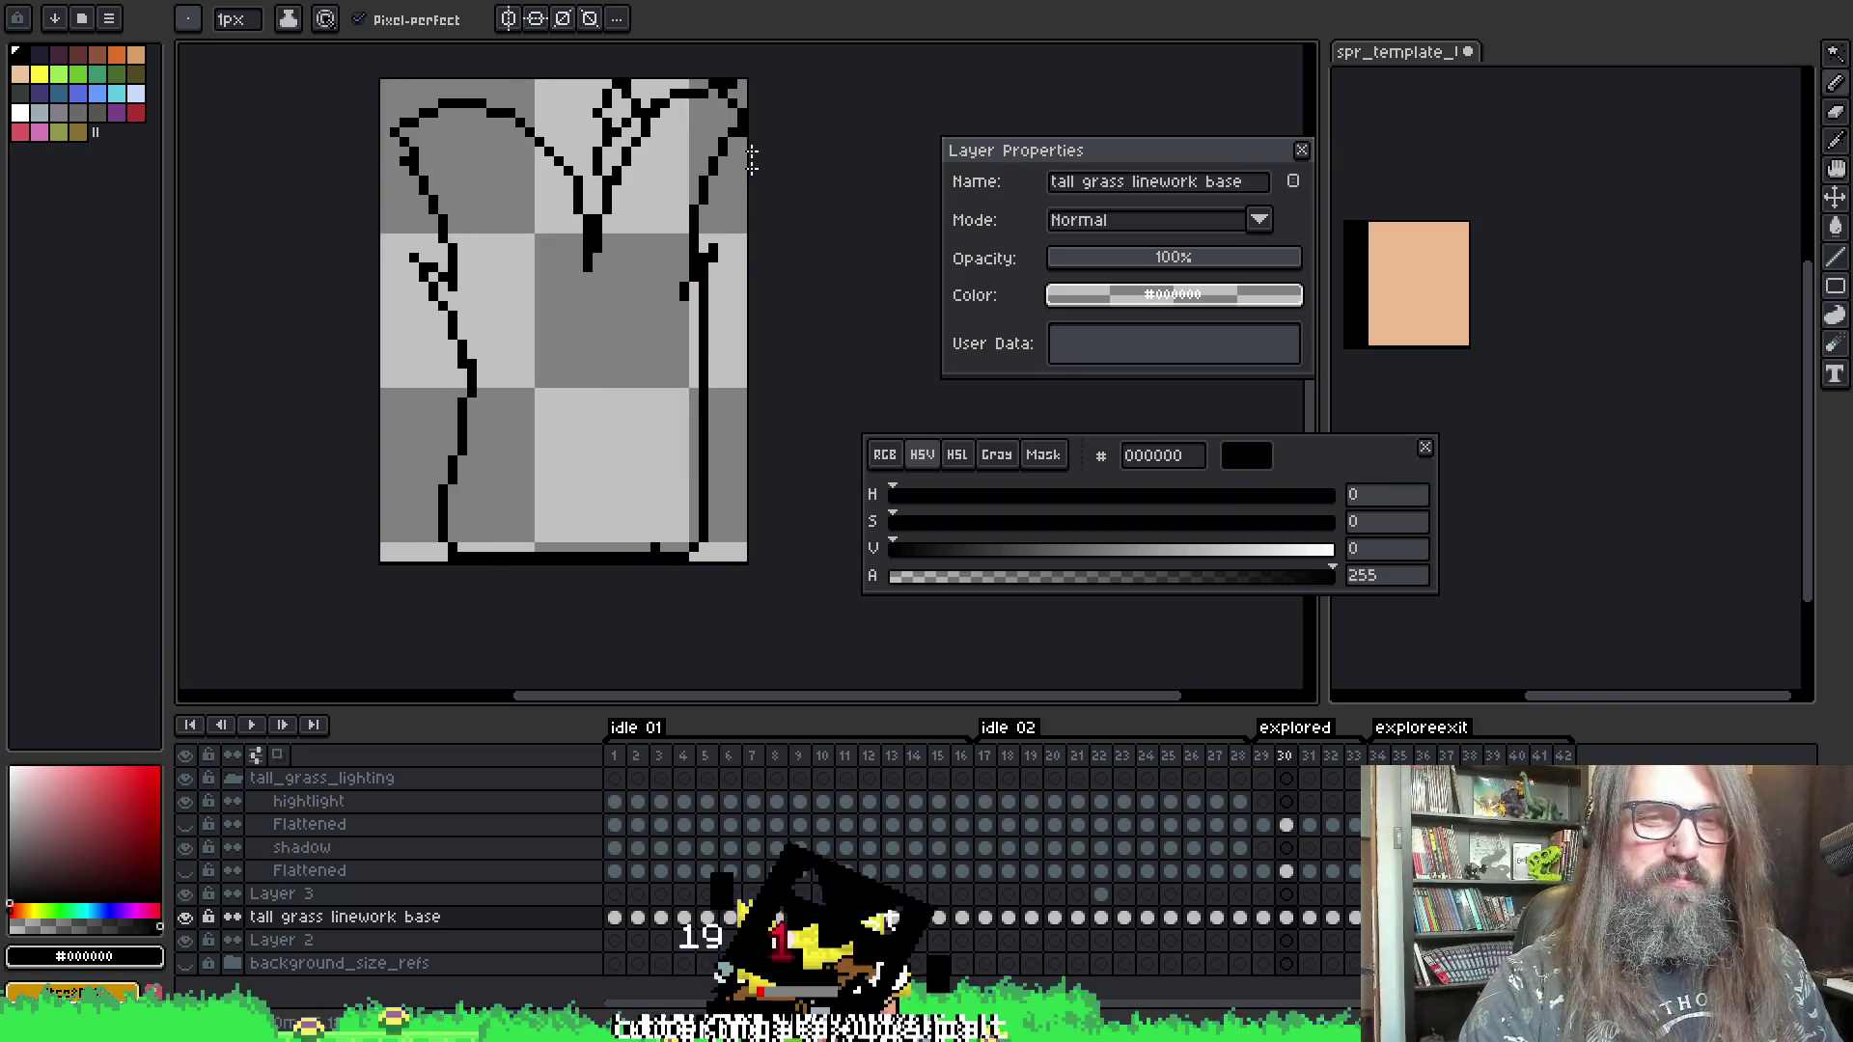
- Erase stray pixels on frame 30 and flip between frames 29 and 30 to compare
{"action": "key", "text": "shift"}
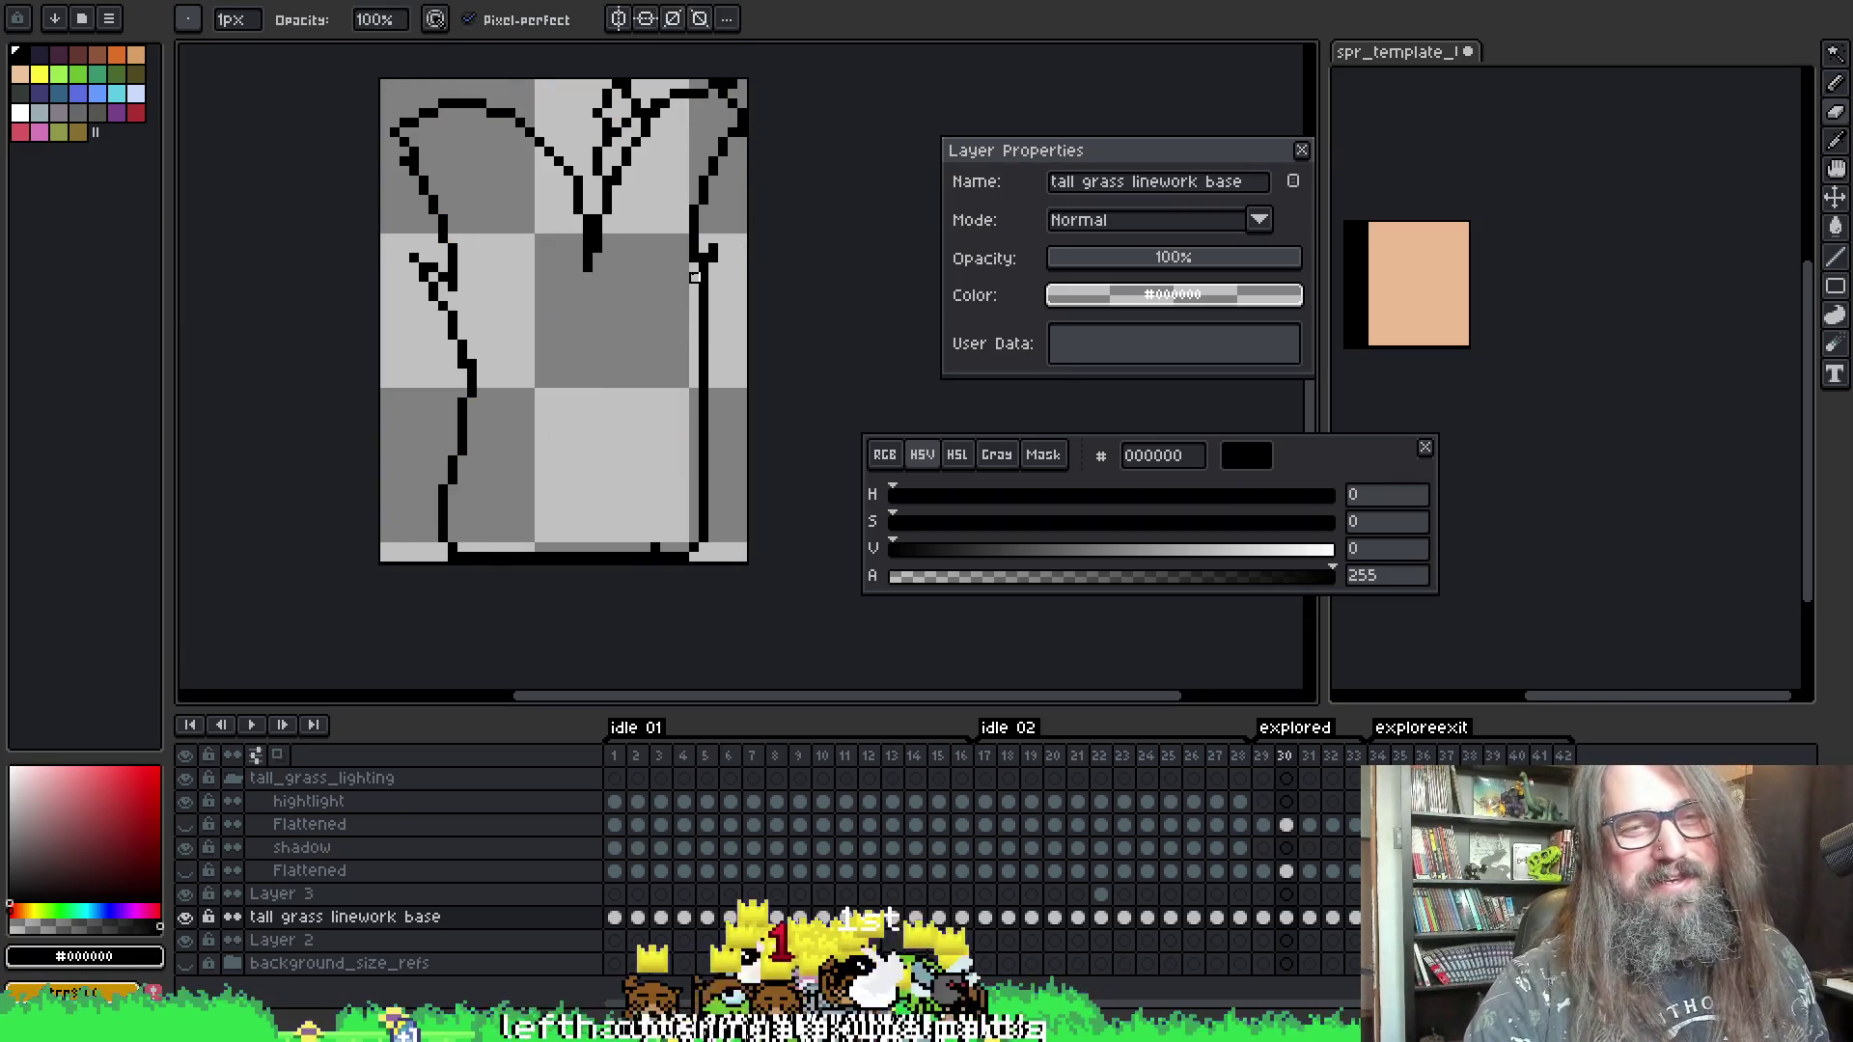
{"action": "key", "text": "alt"}
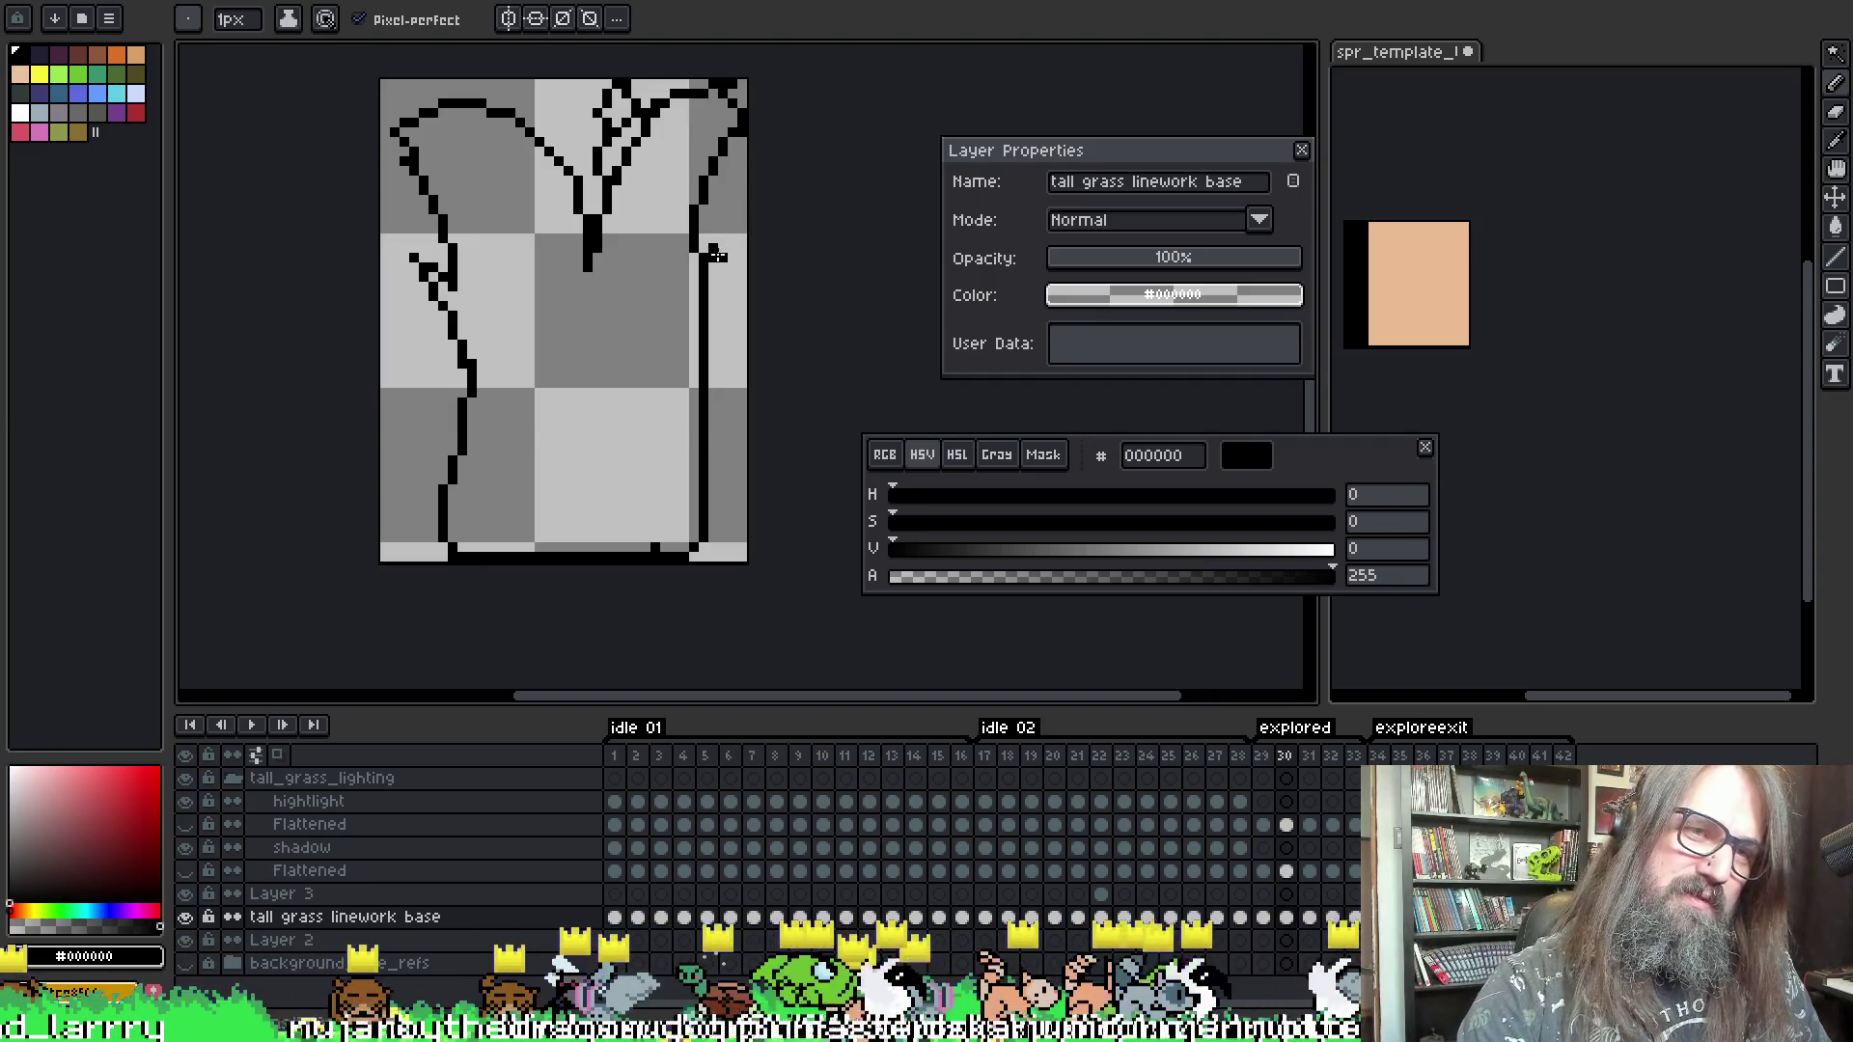
{"action": "key", "text": "alt"}
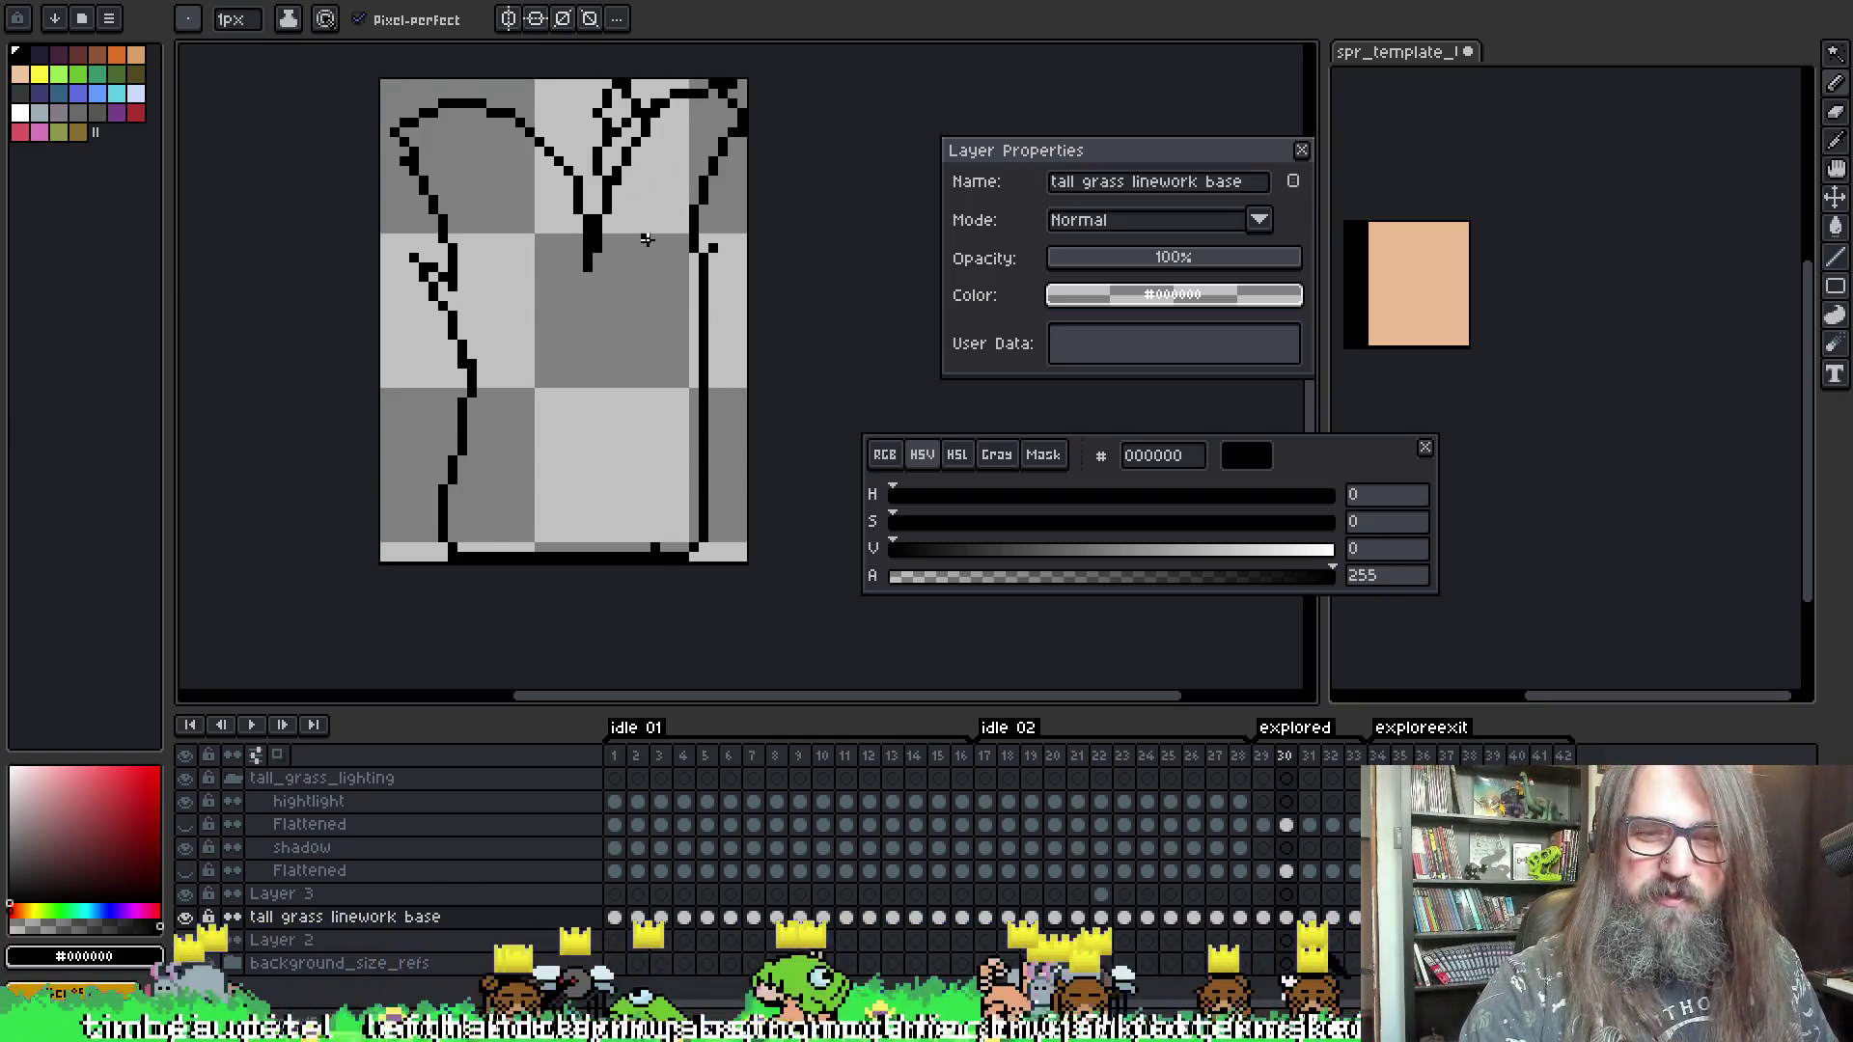
{"action": "key", "text": "comma"}
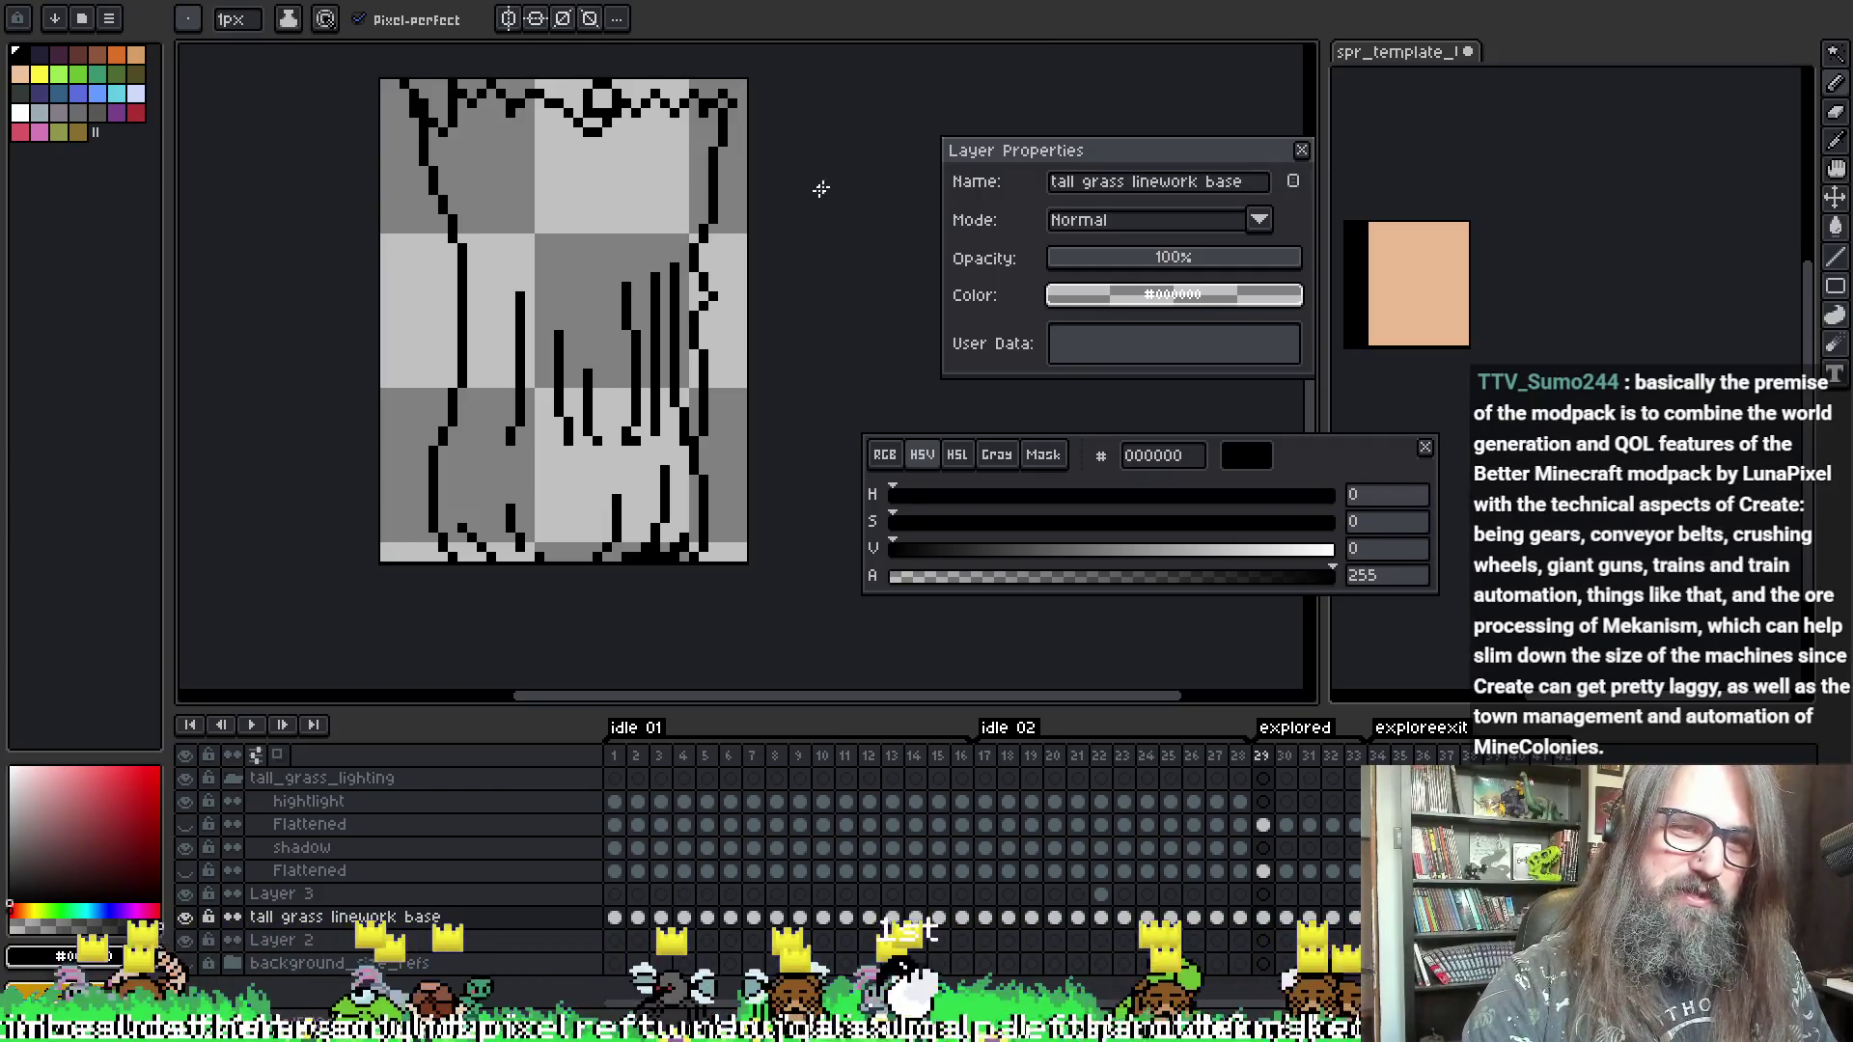
{"action": "key", "text": "period"}
{"action": "key", "text": "comma"}
{"action": "key", "text": "period"}
{"action": "key", "text": "comma"}
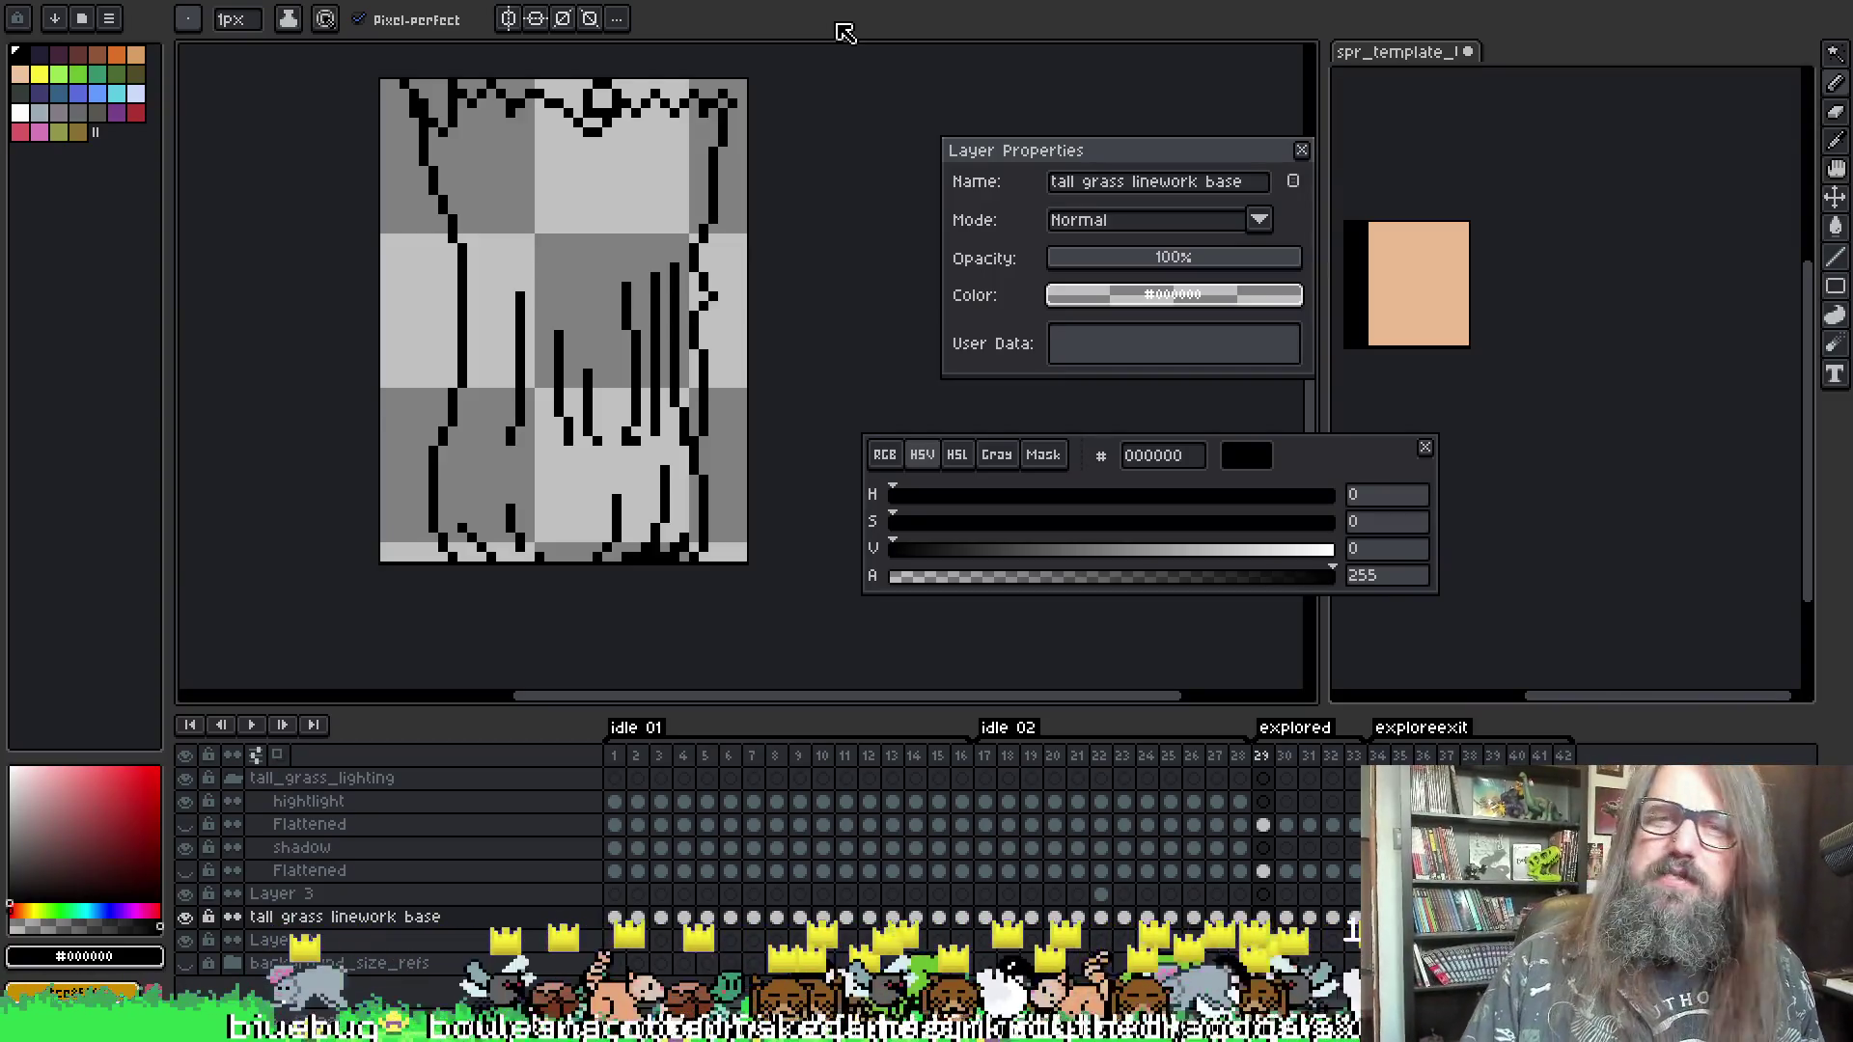
- Sample a colour, return to the 1px Pencil, and compare coloured frame 28 with frames 29–30
{"action": "key", "text": "i"}
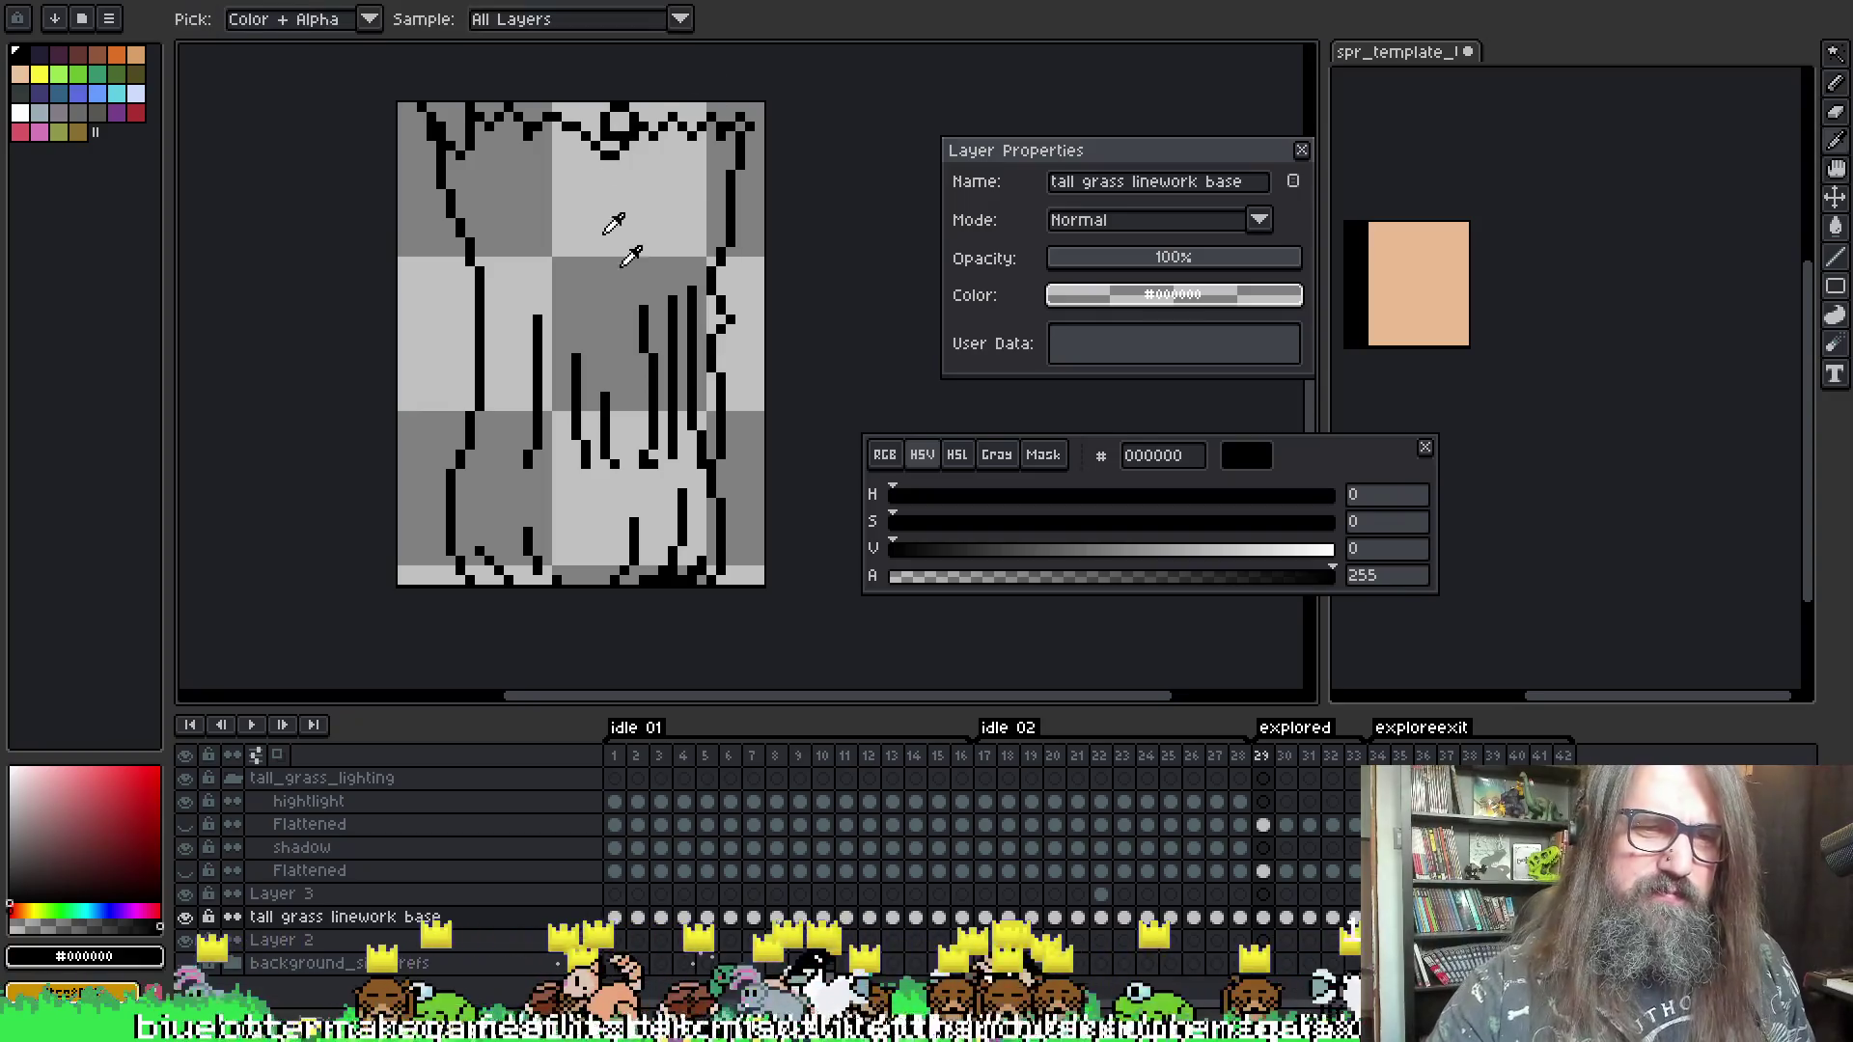
{"action": "key", "text": "b"}
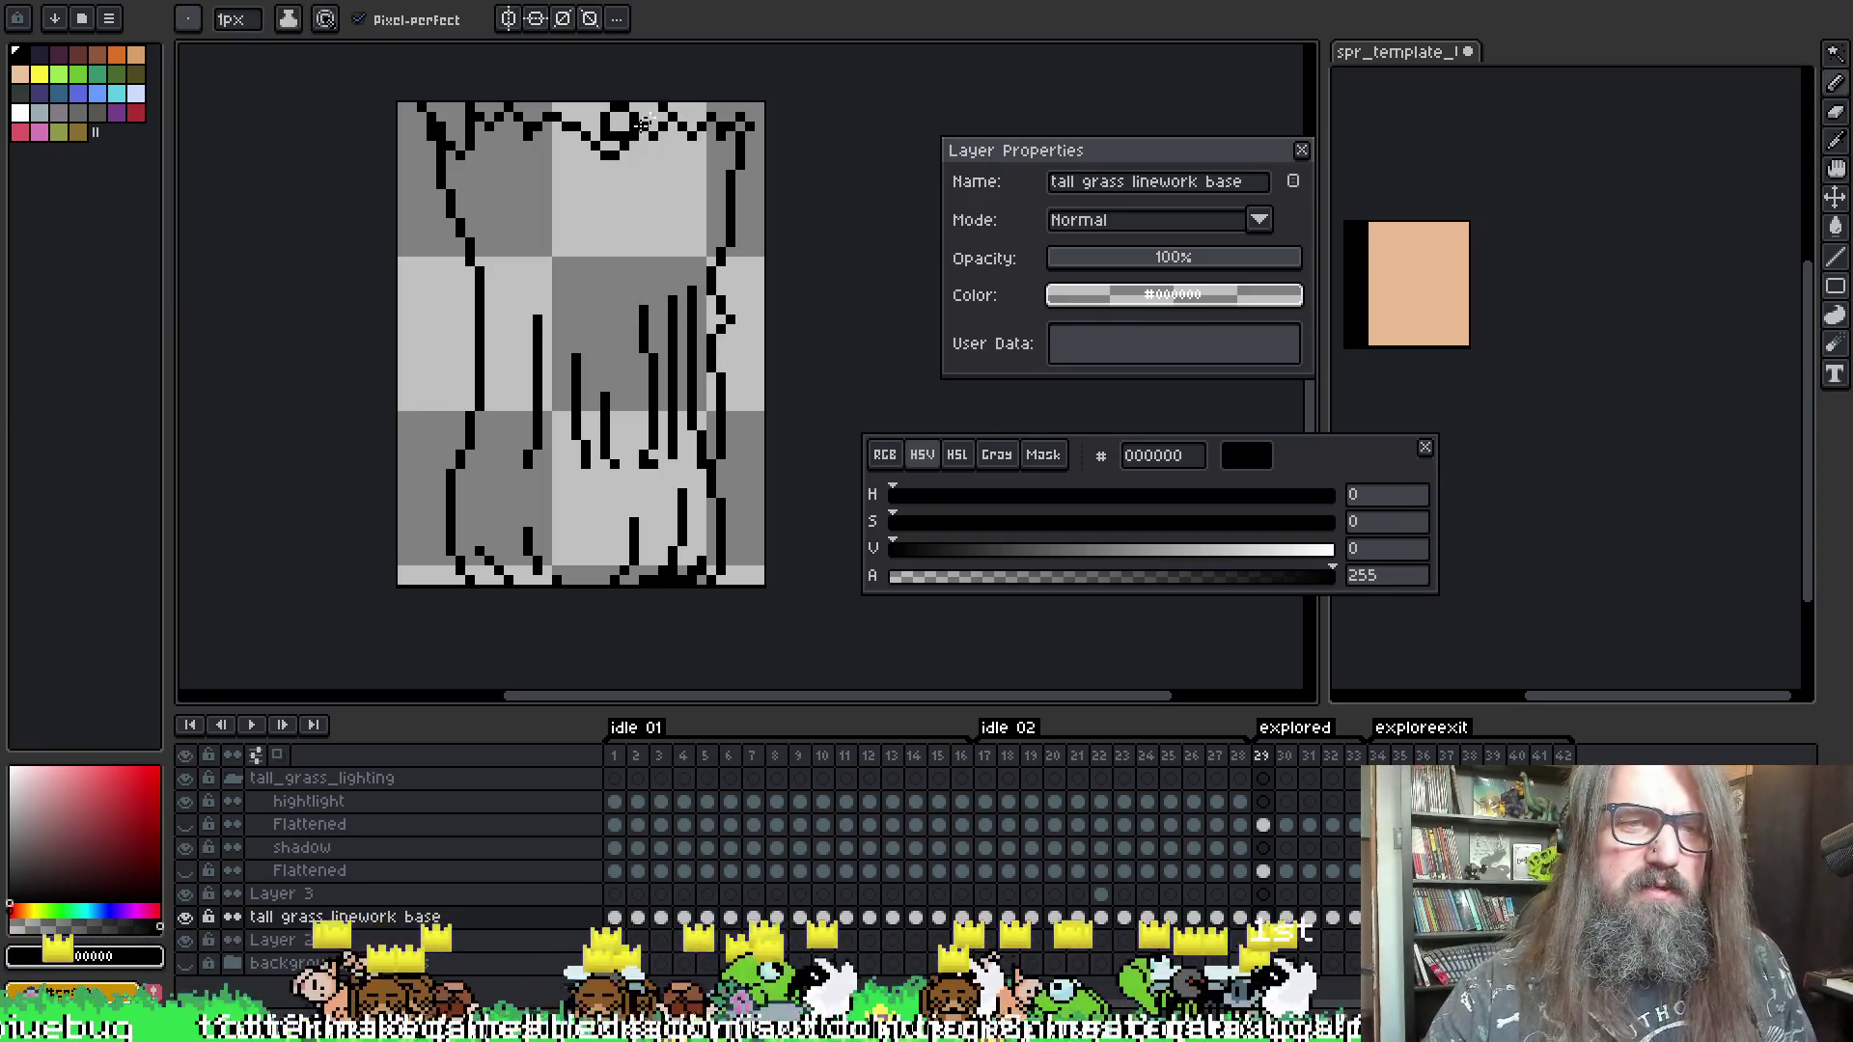
{"action": "key", "text": "Left"}
{"action": "key", "text": "Right"}
{"action": "key", "text": "Right"}
{"action": "key", "text": "Left"}
{"action": "key", "text": "Left"}
{"action": "key", "text": "Left"}
{"action": "key", "text": "Right"}
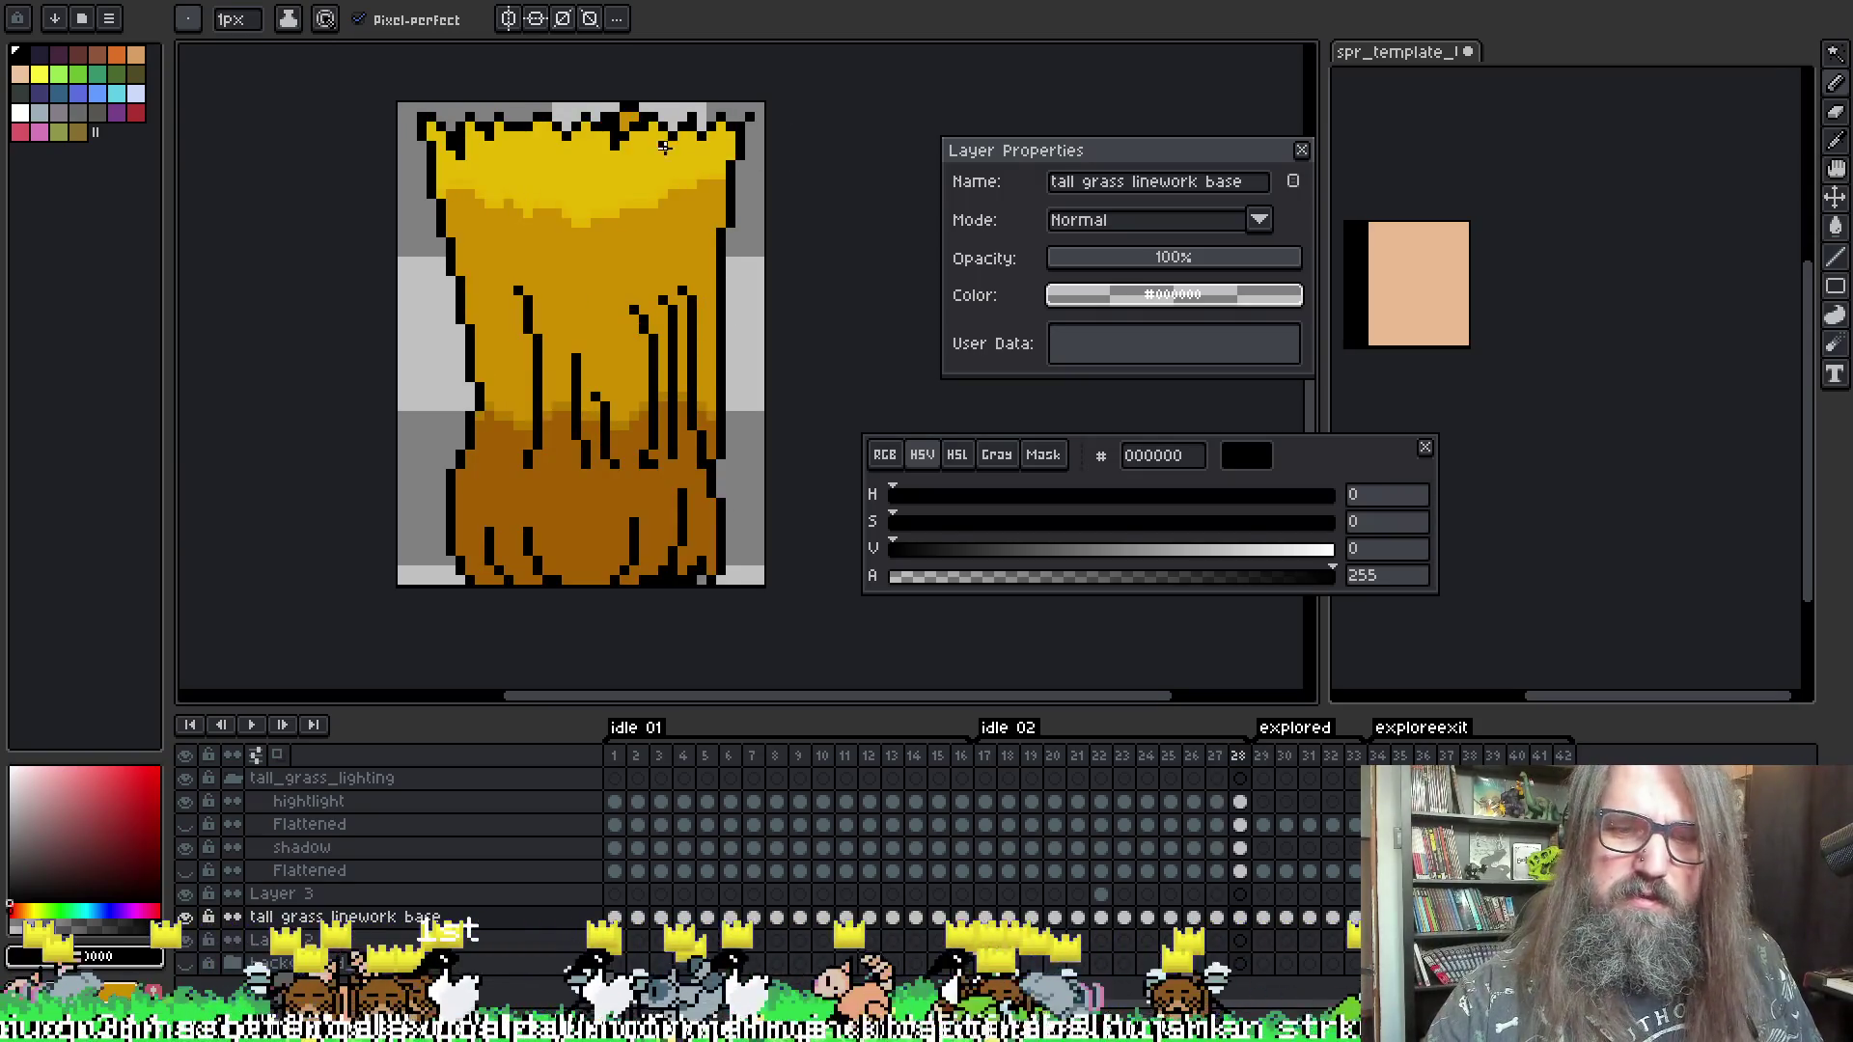
{"action": "key", "text": "Right"}
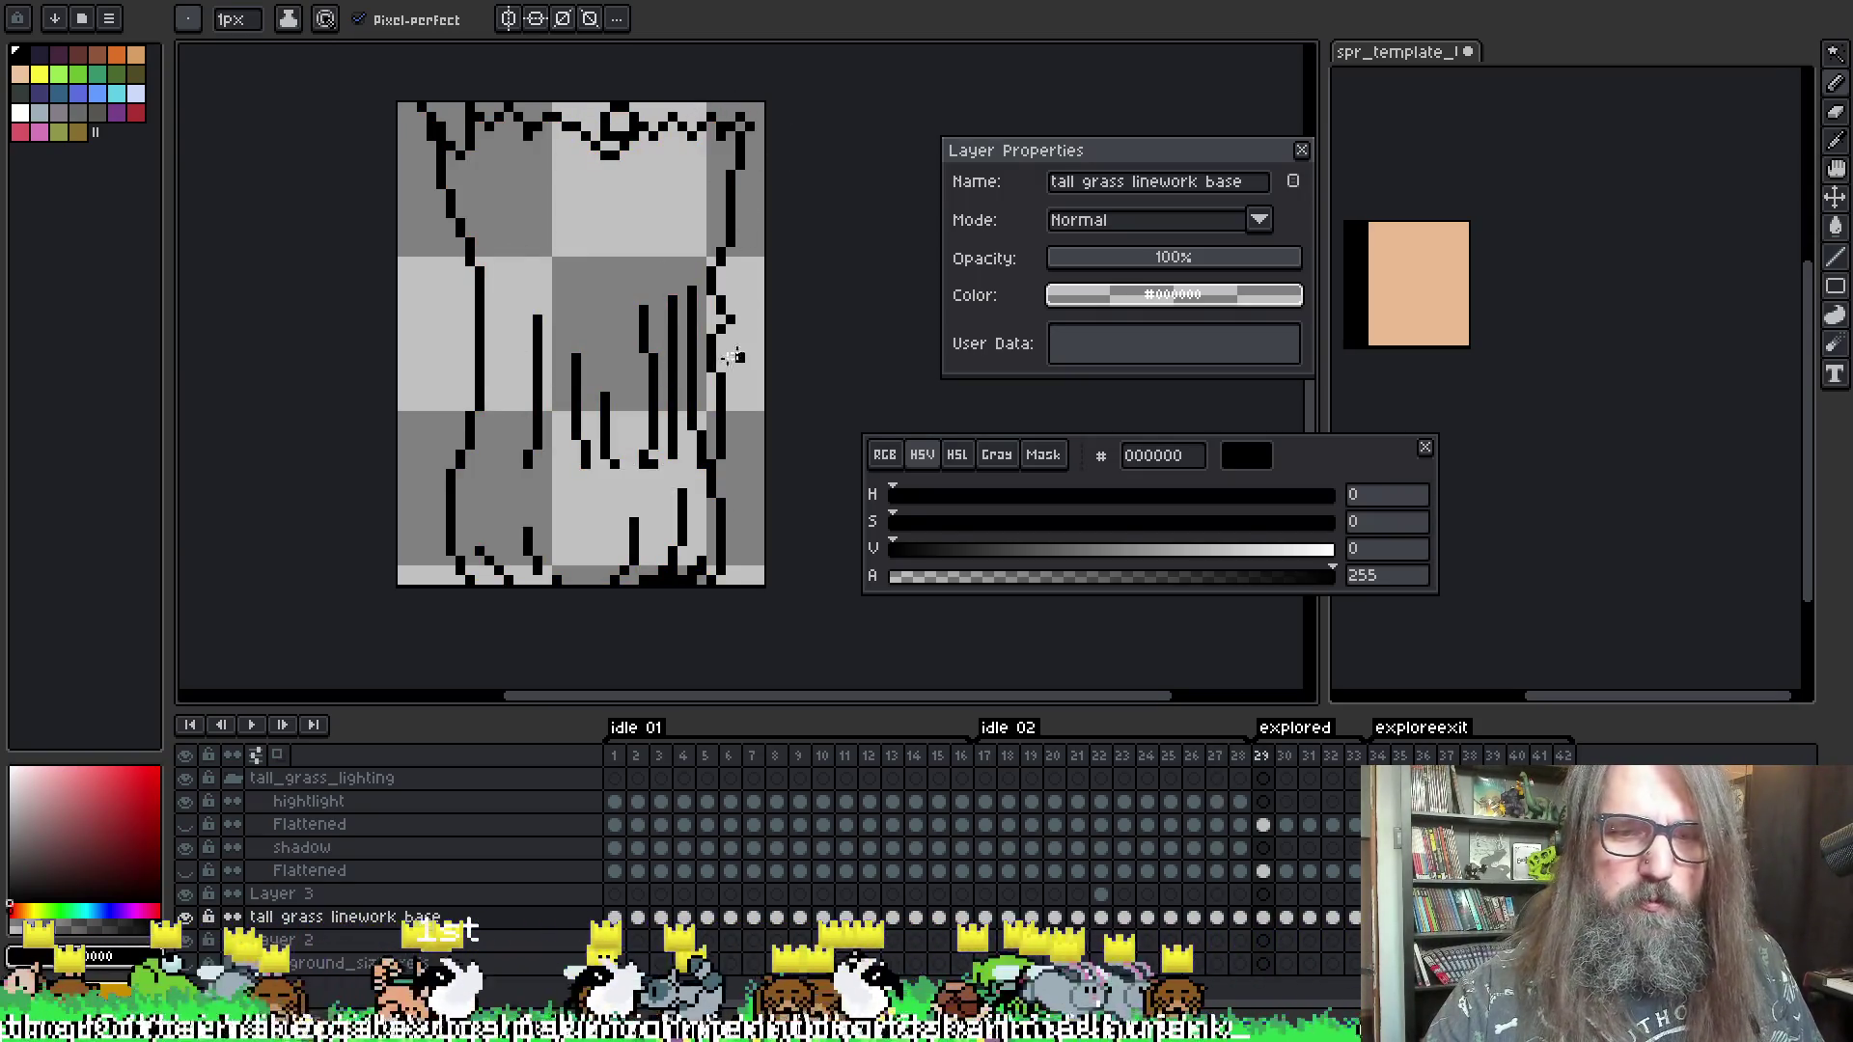
{"action": "key", "text": "Right"}
{"action": "key", "text": "Left"}
{"action": "key", "text": "Right"}
{"action": "key", "text": "Left"}
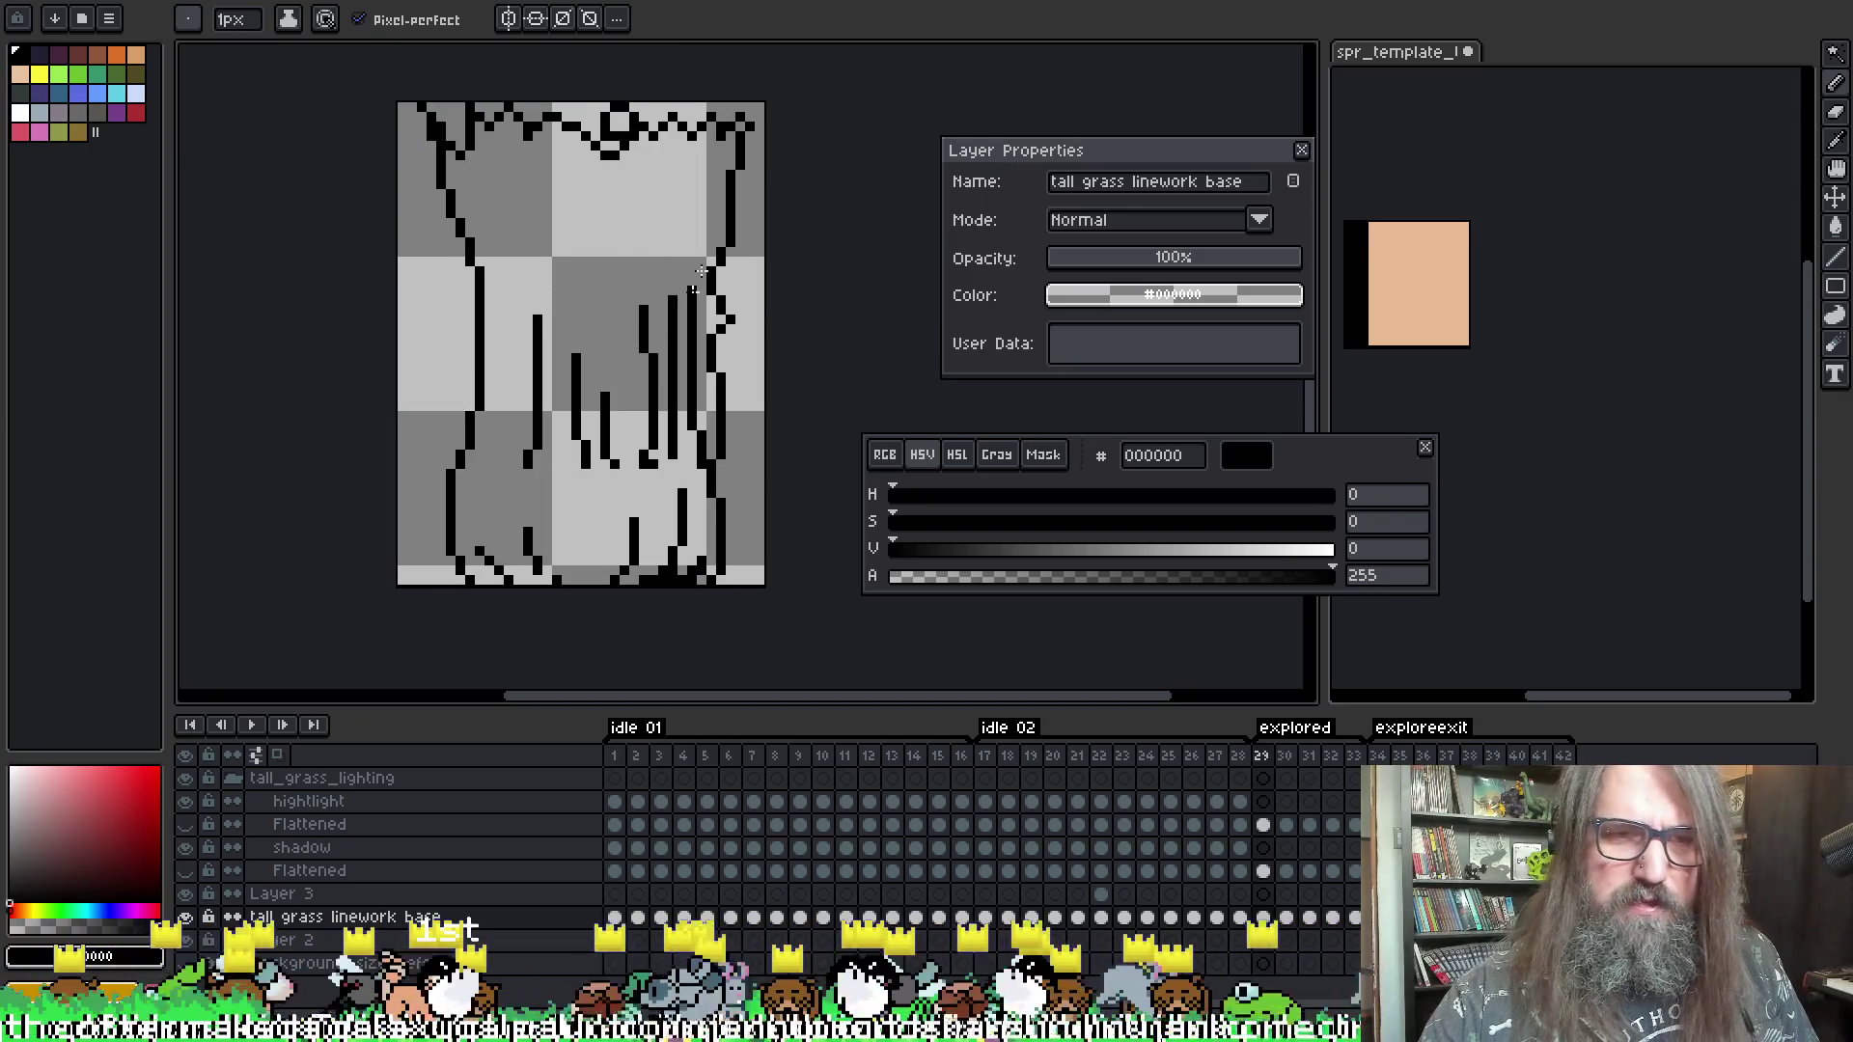
{"action": "key", "text": "Right"}
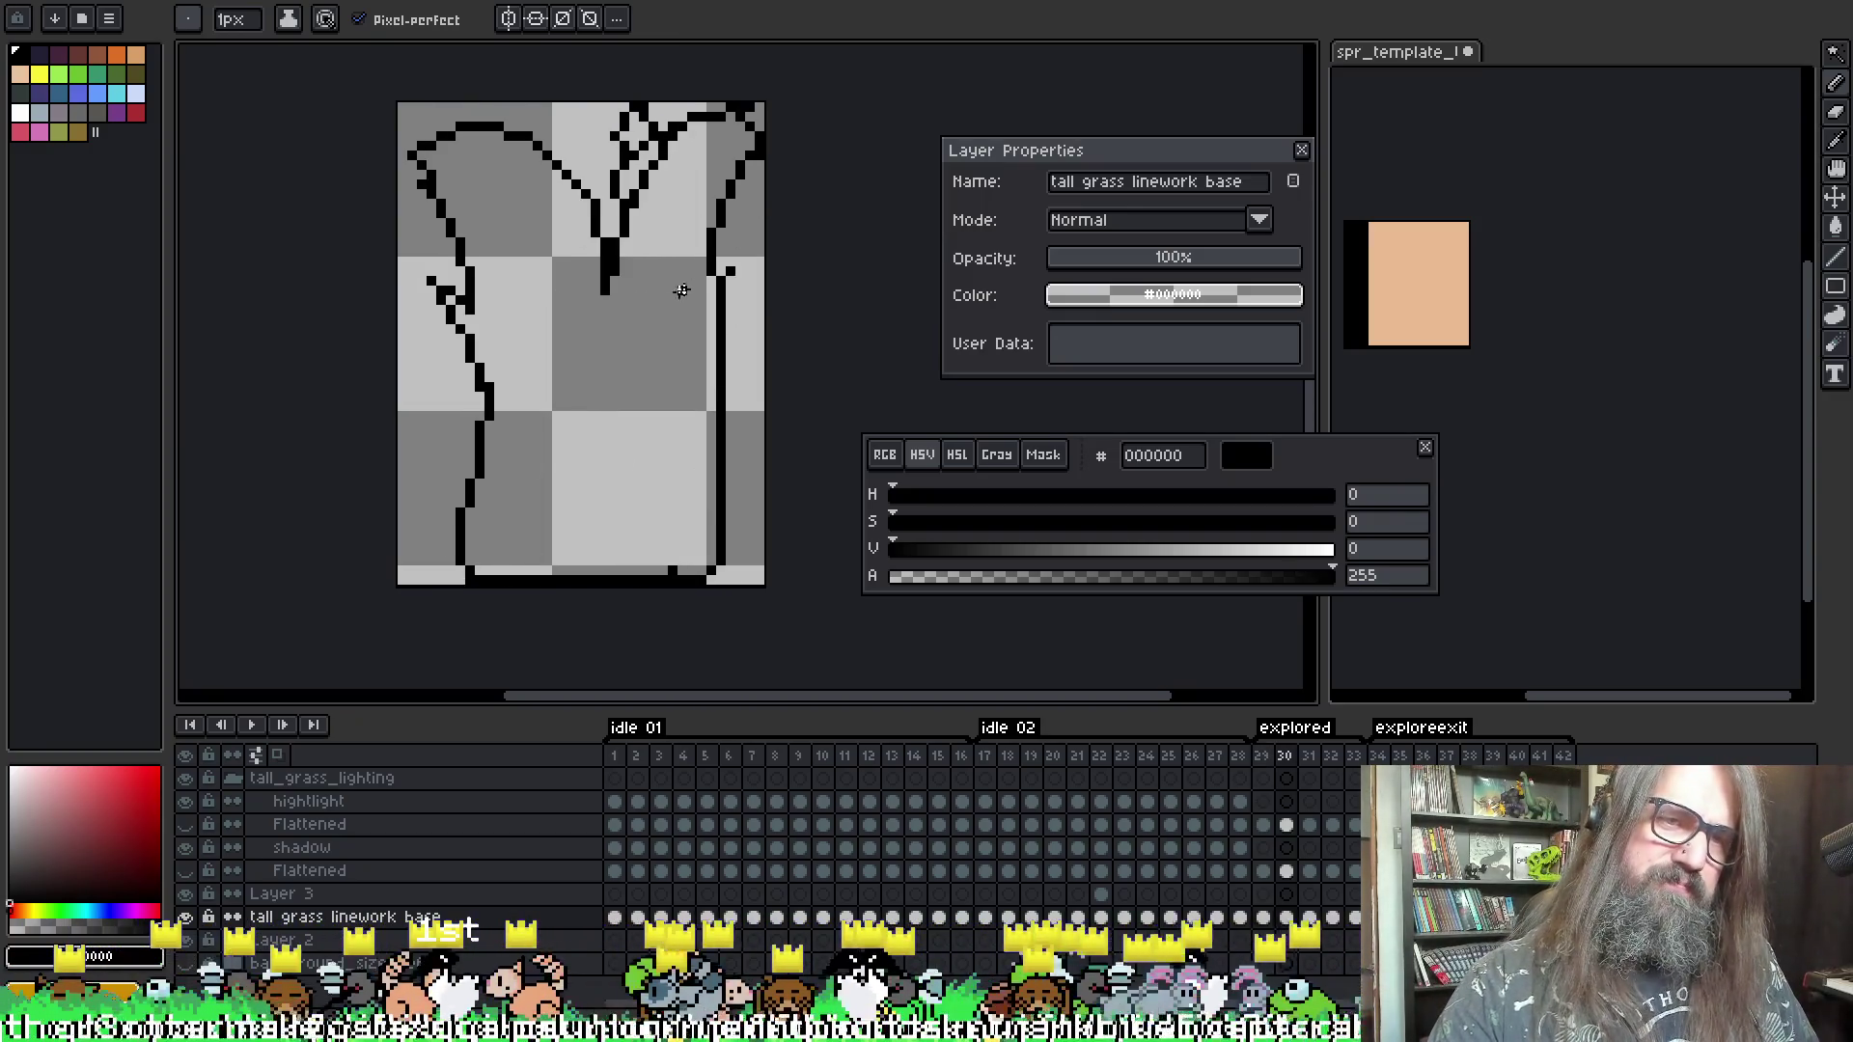
- Flip back and forth through frames 29–33 to preview the motion, stopping on frame 32
{"action": "key", "text": "Left"}
{"action": "key", "text": "Right"}
{"action": "key", "text": "Left"}
{"action": "key", "text": "Right"}
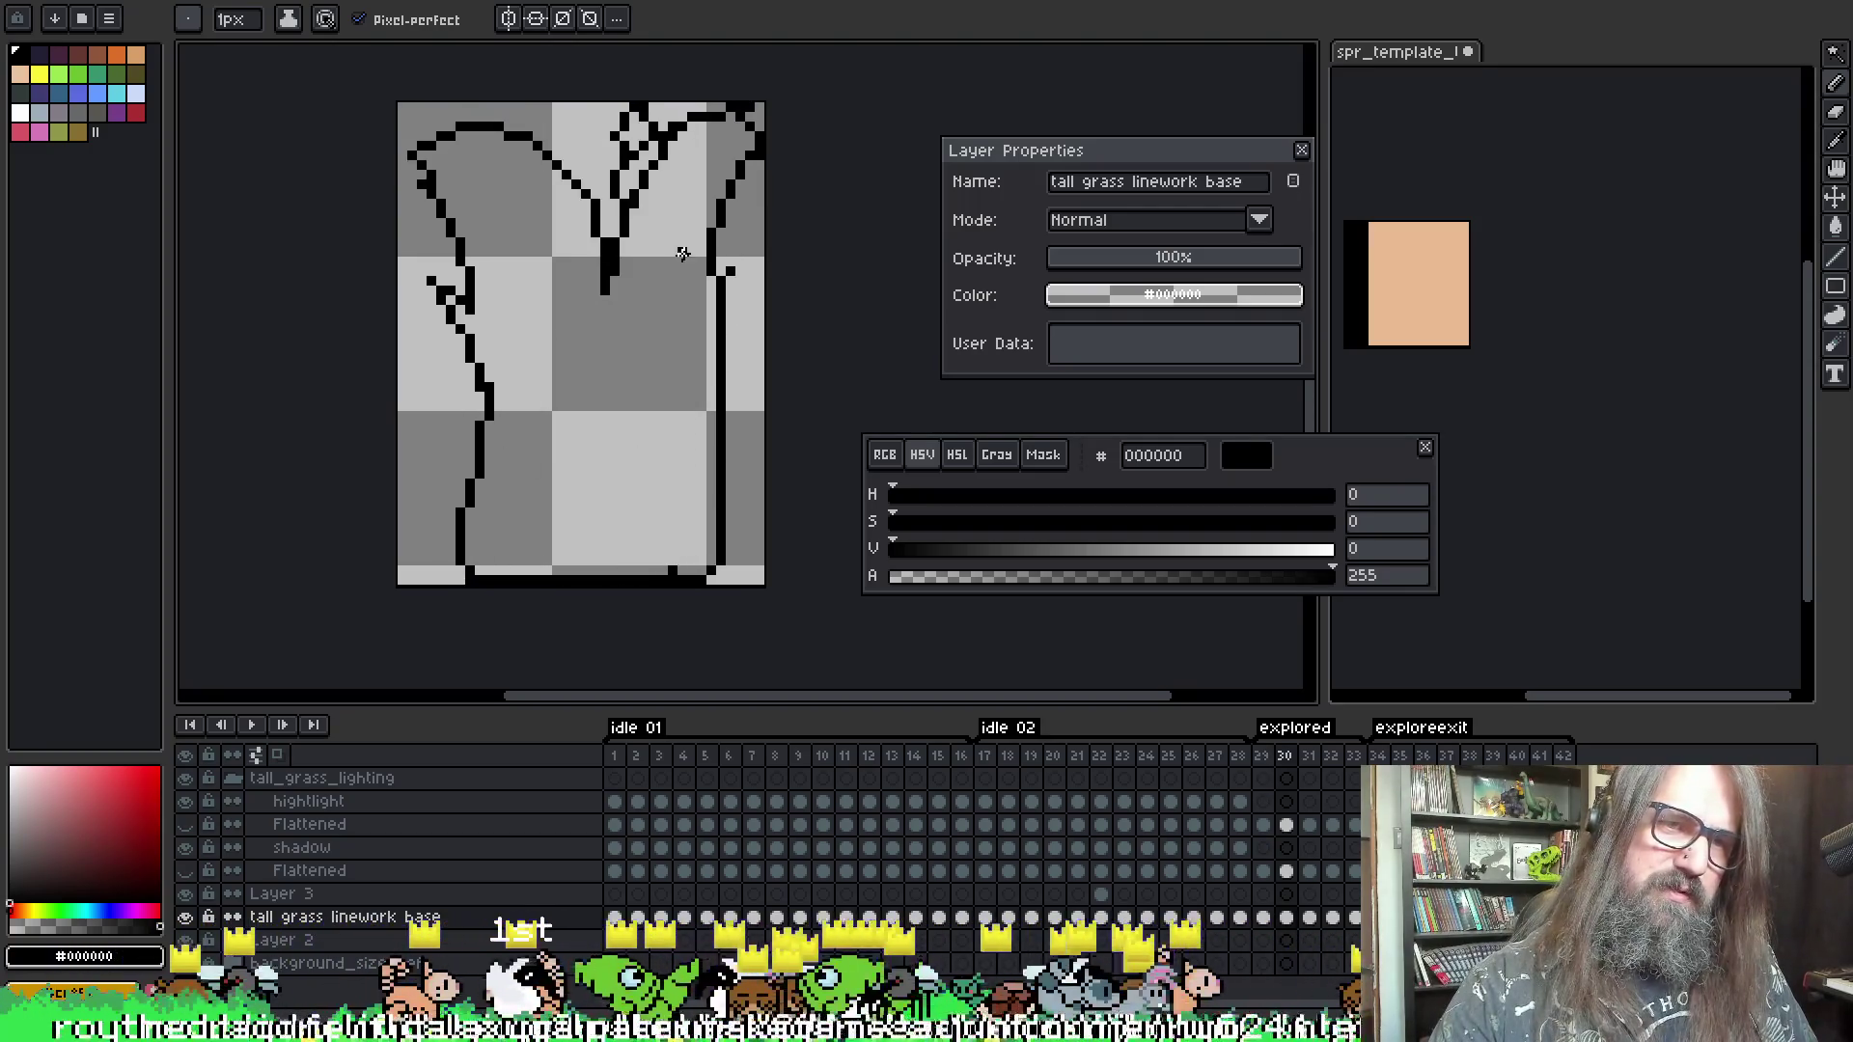
{"action": "key", "text": "Right"}
{"action": "key", "text": "Right"}
{"action": "key", "text": "Right"}
{"action": "key", "text": "Left"}
{"action": "key", "text": "Left"}
{"action": "key", "text": "Left"}
{"action": "key", "text": "Right"}
{"action": "key", "text": "Left"}
{"action": "key", "text": "Right"}
{"action": "key", "text": "Right"}
{"action": "key", "text": "Right"}
{"action": "key", "text": "Left"}
{"action": "key", "text": "Left"}
{"action": "key", "text": "Right"}
{"action": "key", "text": "Left"}
{"action": "key", "text": "Right"}
{"action": "key", "text": "Right"}
{"action": "key", "text": "Left"}
{"action": "key", "text": "Left"}
{"action": "key", "text": "Left"}
{"action": "key", "text": "Right"}
{"action": "key", "text": "Left"}
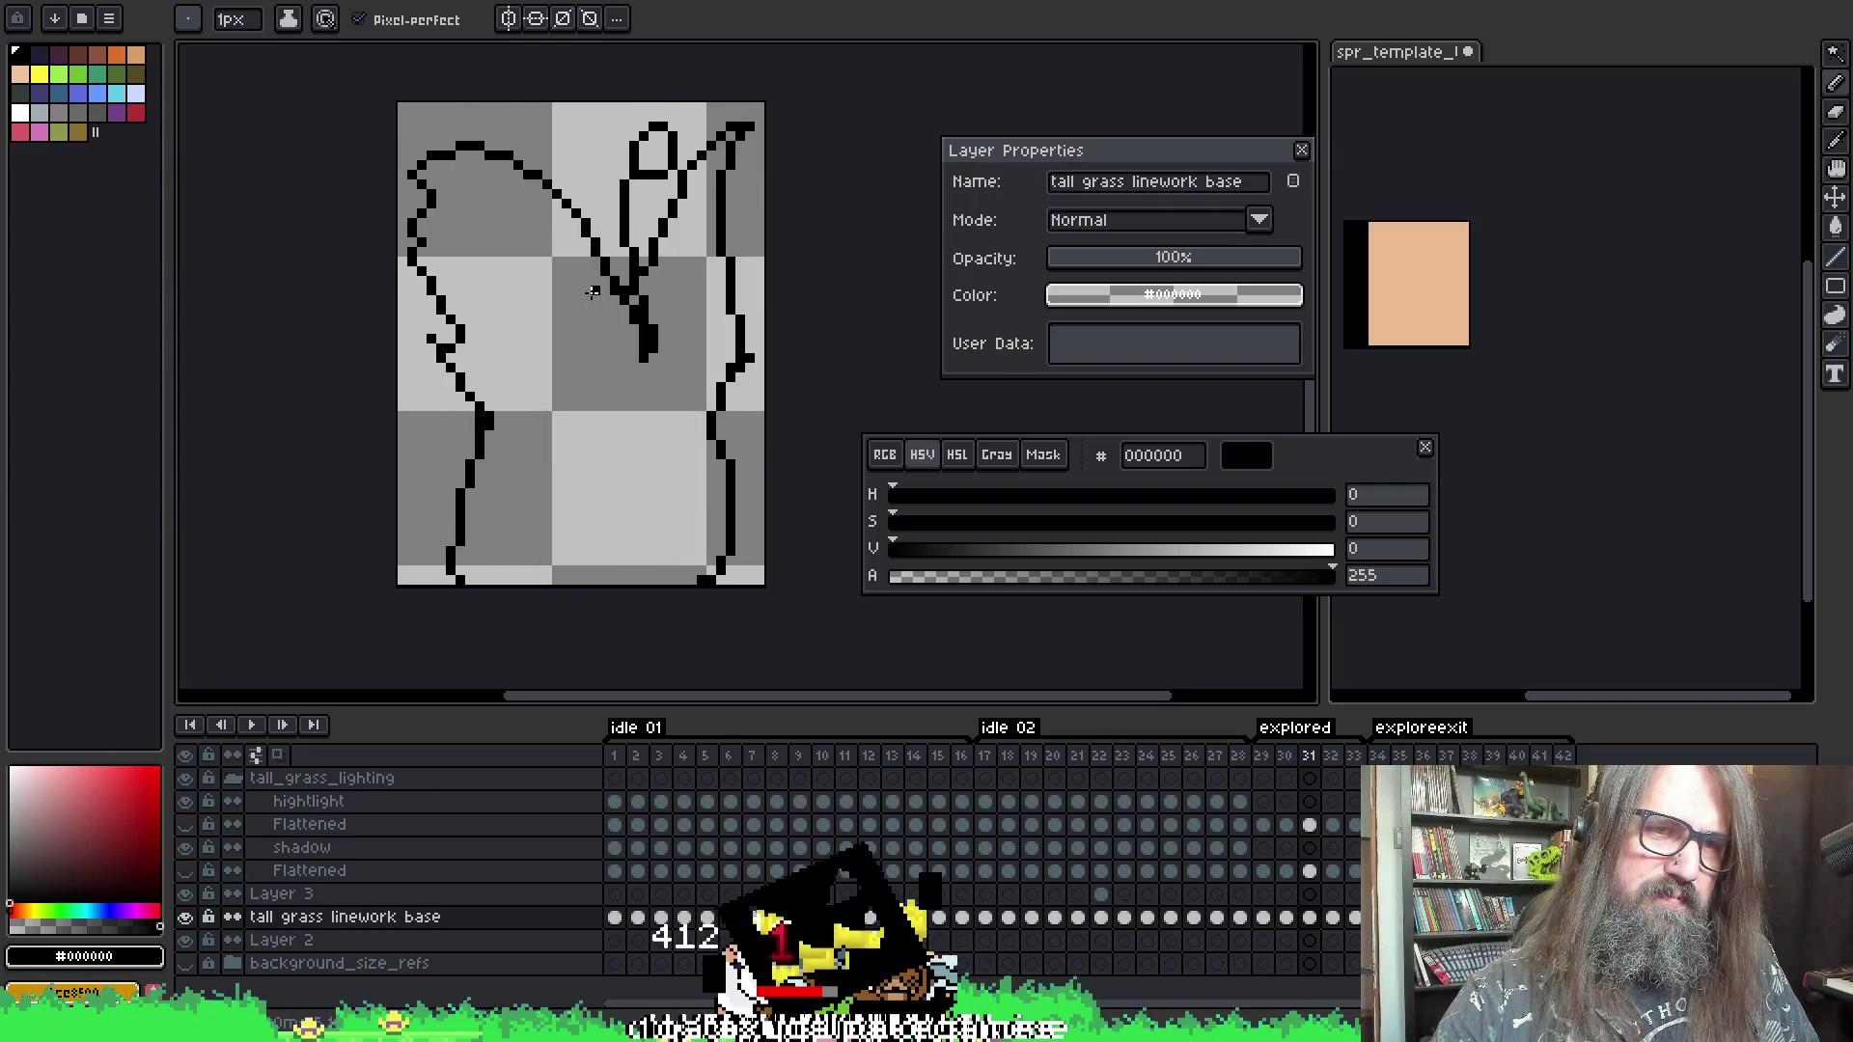
{"action": "key", "text": "Left"}
{"action": "key", "text": "Right"}
{"action": "key", "text": "Right"}
{"action": "key", "text": "Right"}
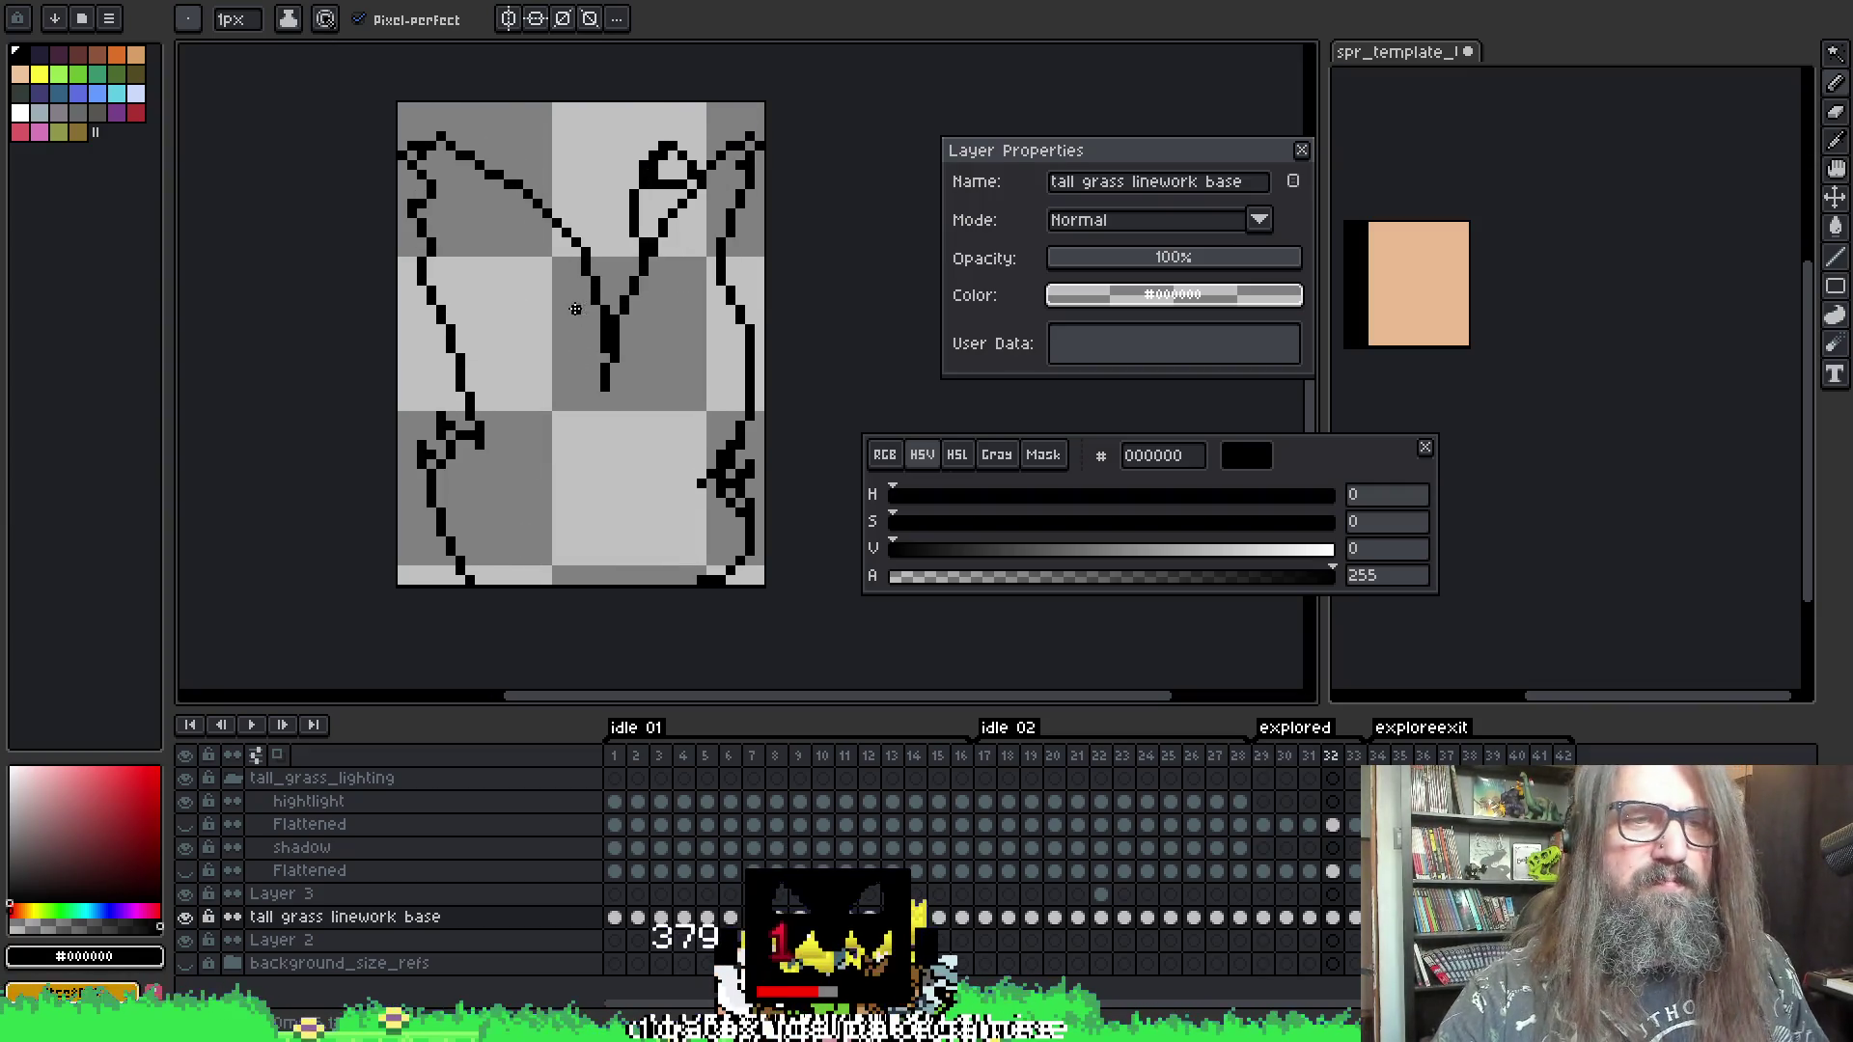
{"action": "key", "text": "Left"}
{"action": "key", "text": "Left"}
{"action": "key", "text": "Left"}
{"action": "key", "text": "Left"}
{"action": "key", "text": "Right"}
{"action": "key", "text": "Right"}
{"action": "key", "text": "Right"}
{"action": "key", "text": "Right"}
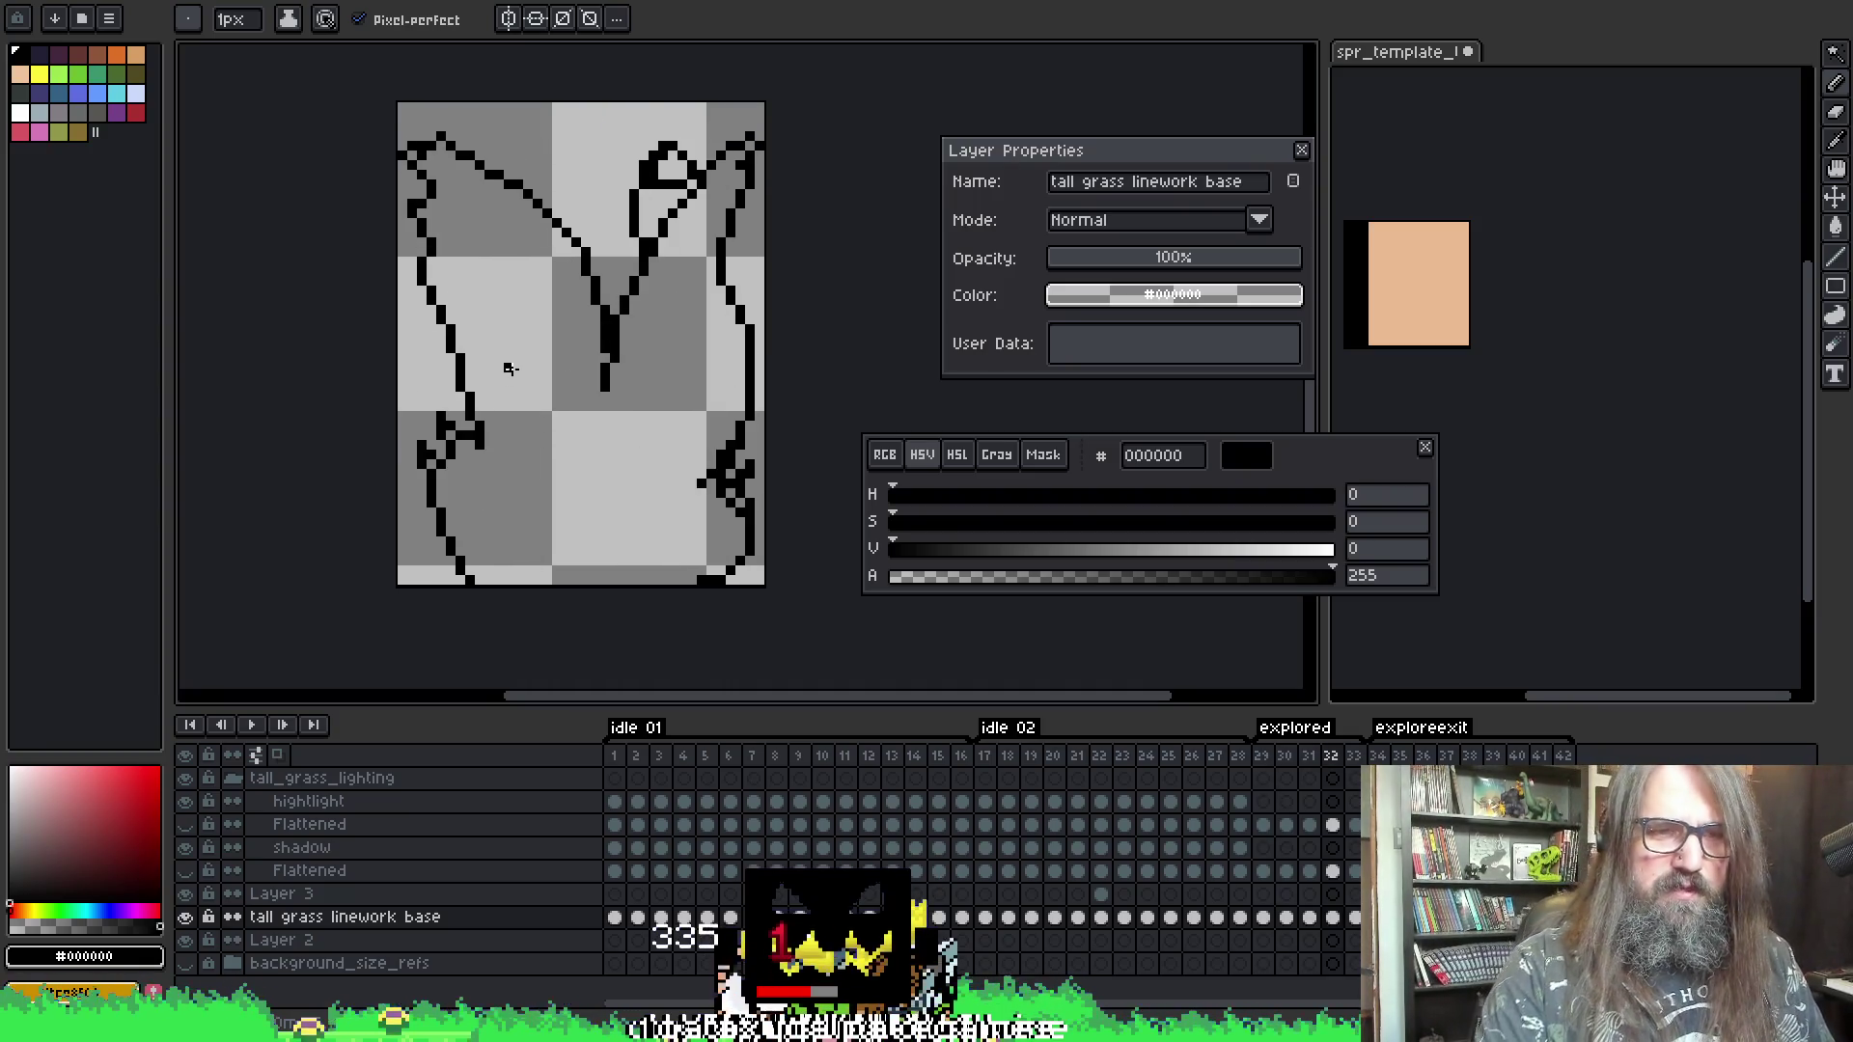
- Erase stray linework pixels and save the sprite file
{"action": "scroll", "coordinate": [511, 367], "scroll_direction": "down", "scroll_amount": 2}
{"action": "scroll", "coordinate": [653, 343], "scroll_direction": "up", "scroll_amount": 1}
{"action": "scroll", "coordinate": [540, 271], "scroll_direction": "up", "scroll_amount": 2}
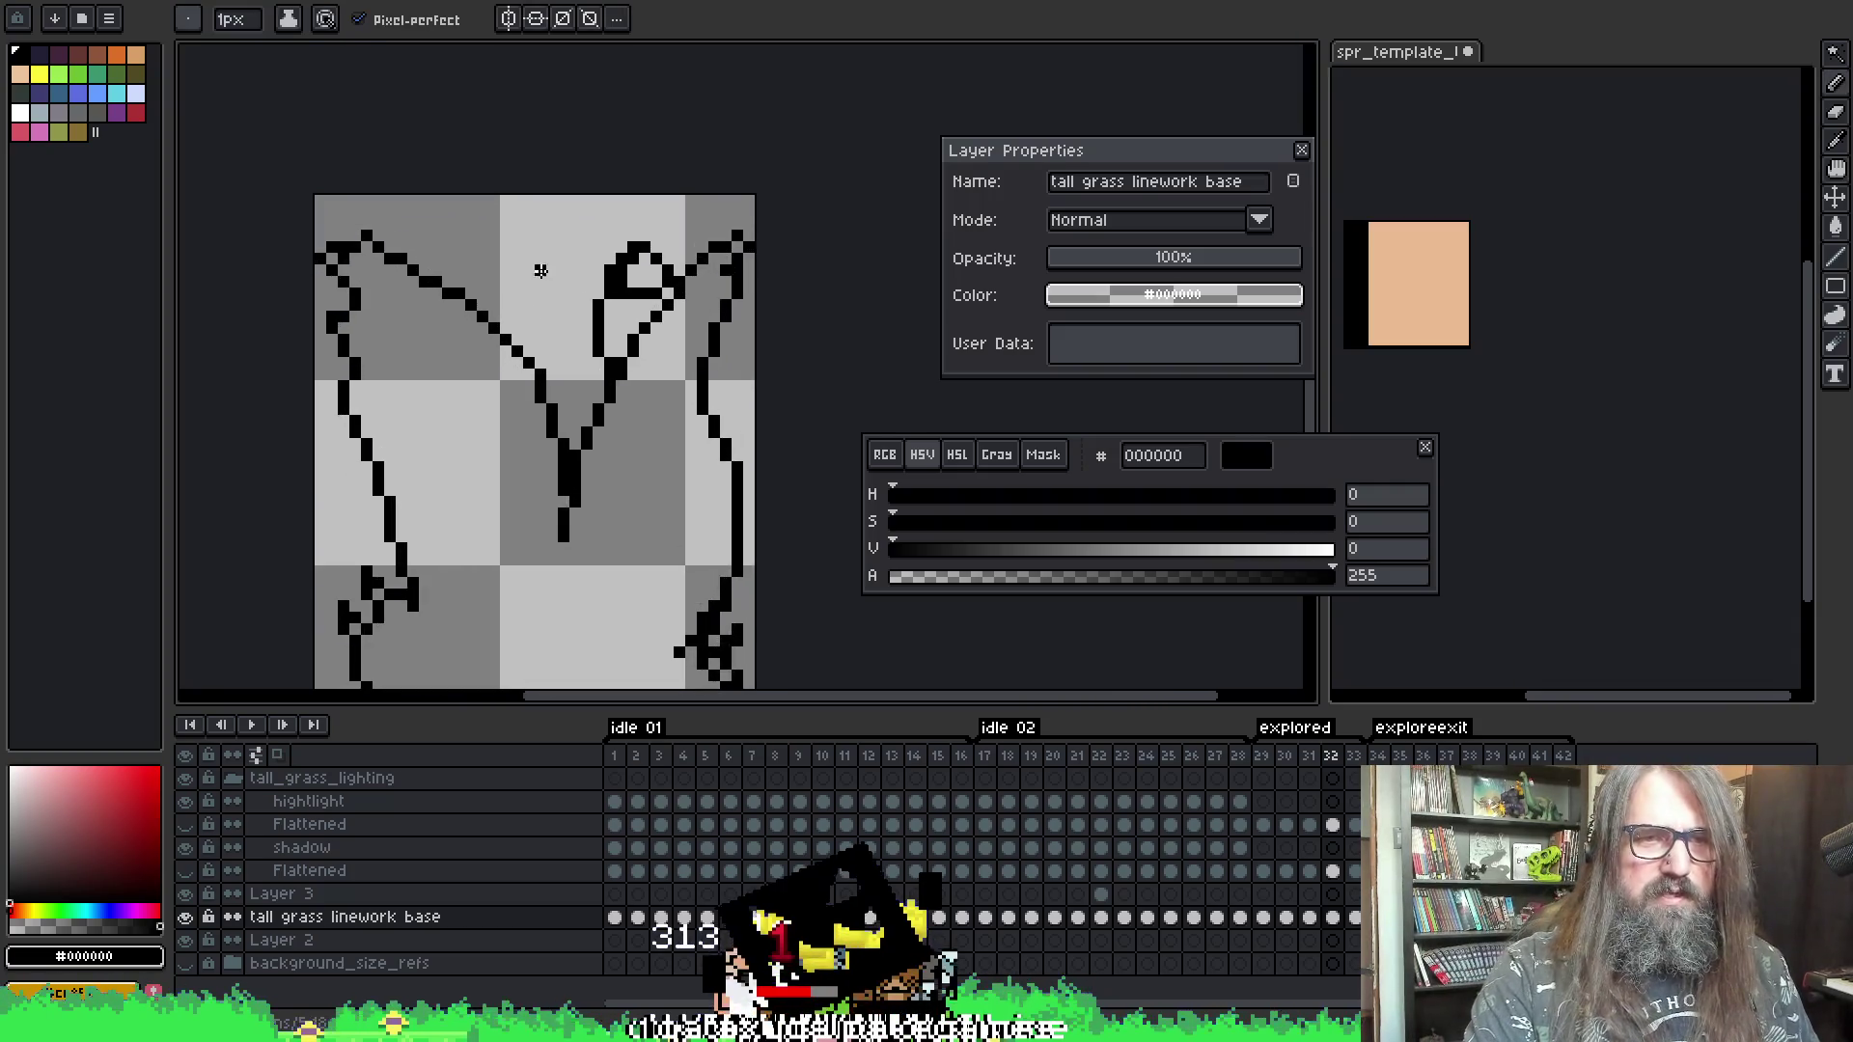
{"action": "key", "text": "e"}
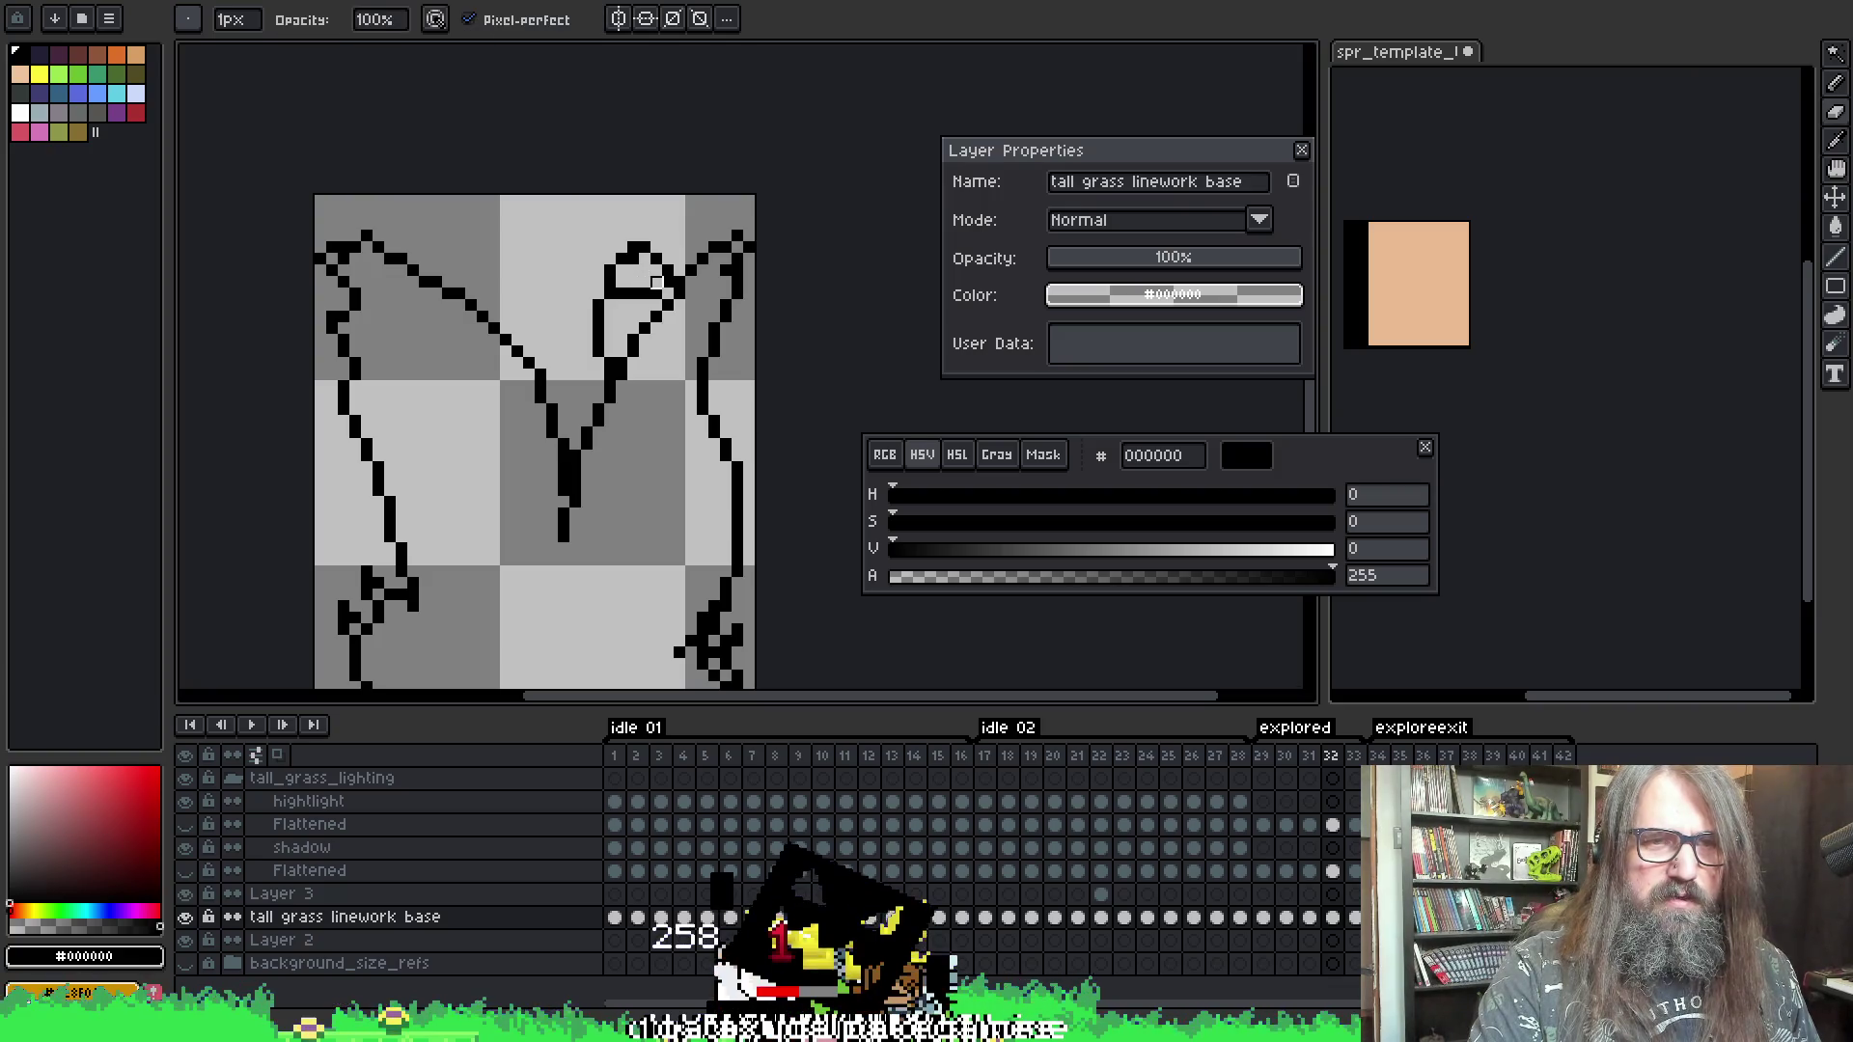
{"action": "key", "text": "b"}
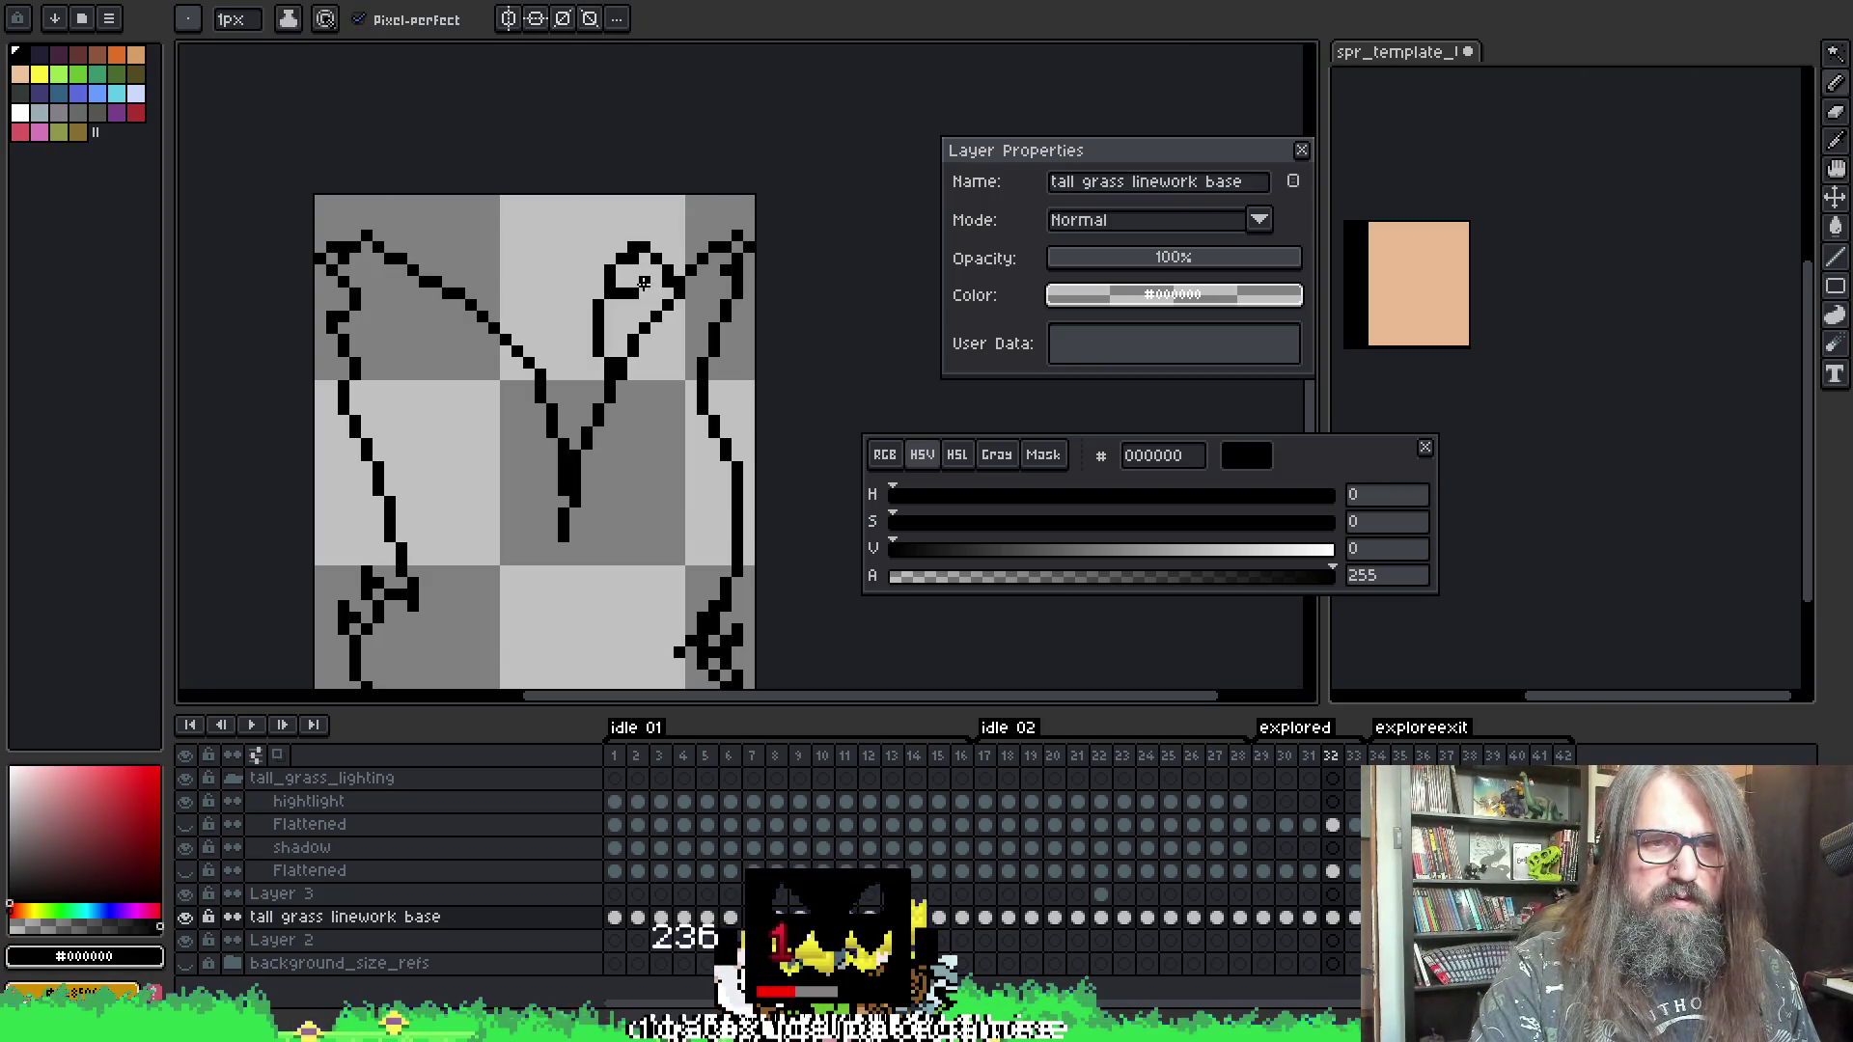
{"action": "key", "text": "e"}
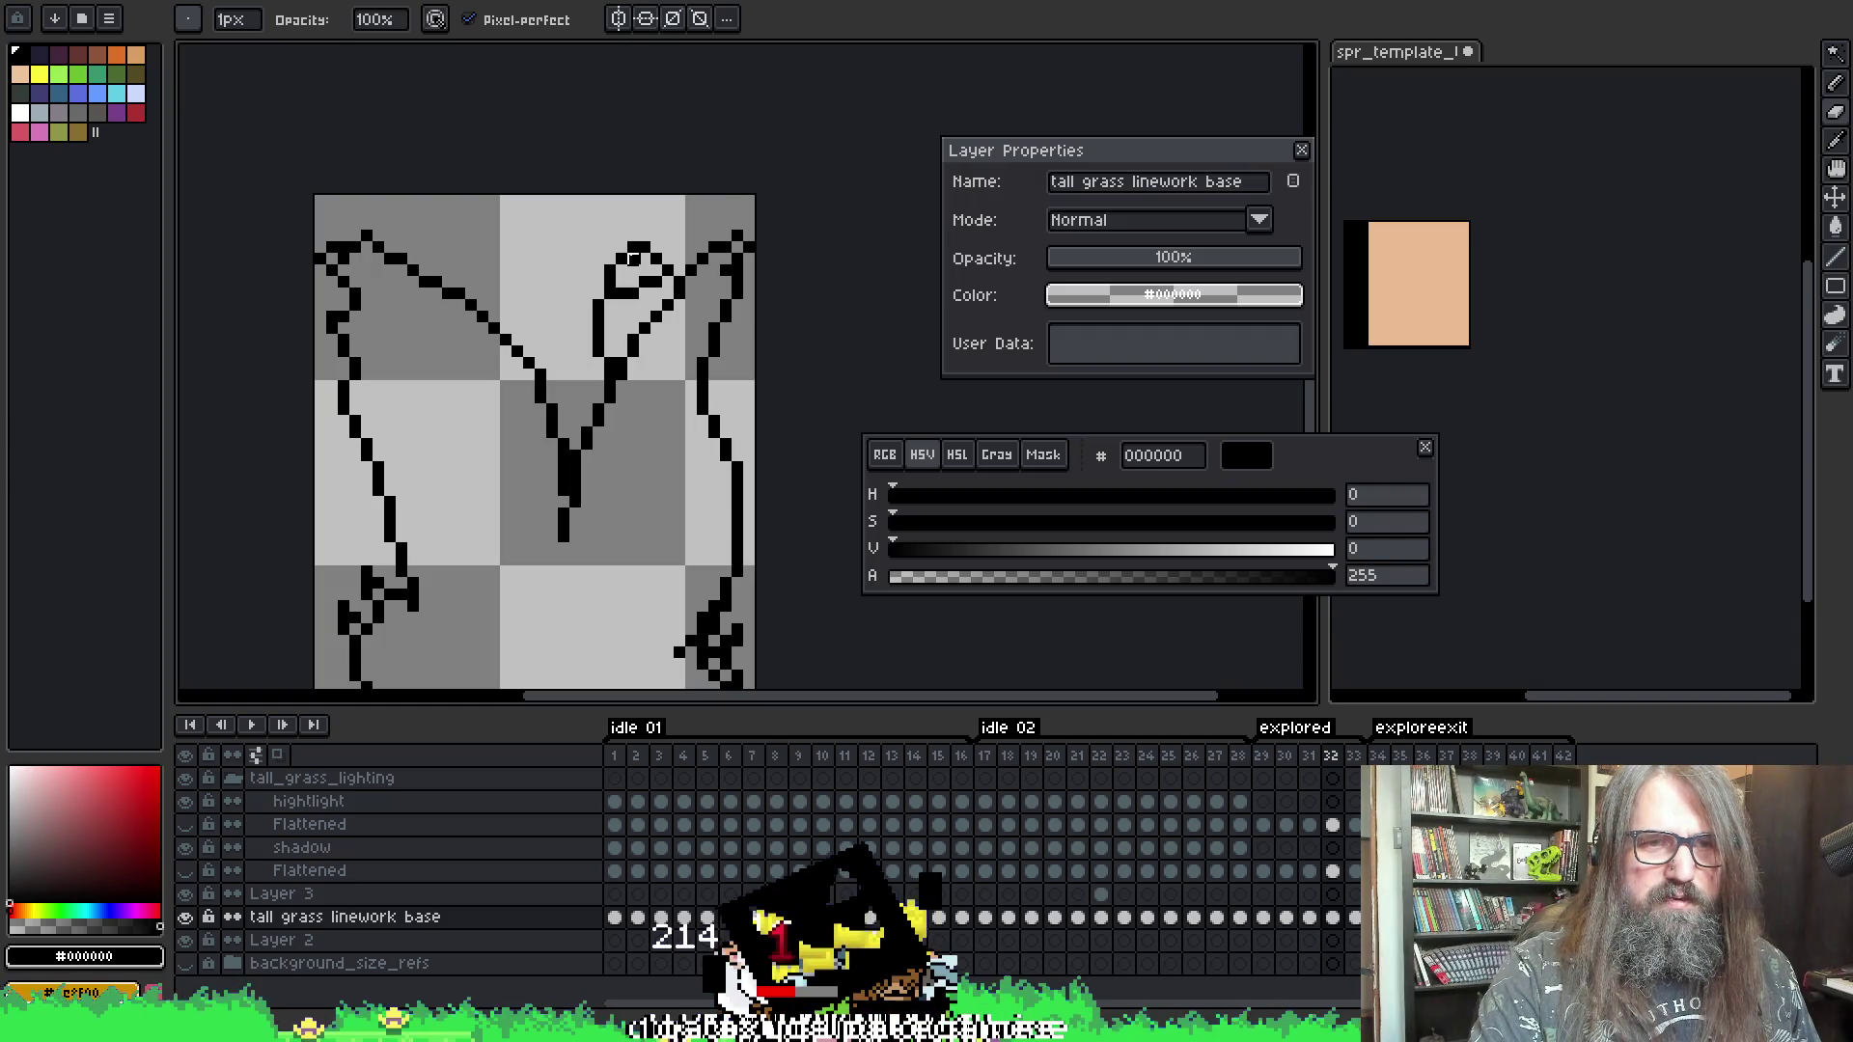
{"action": "key", "text": "ctrl+s"}
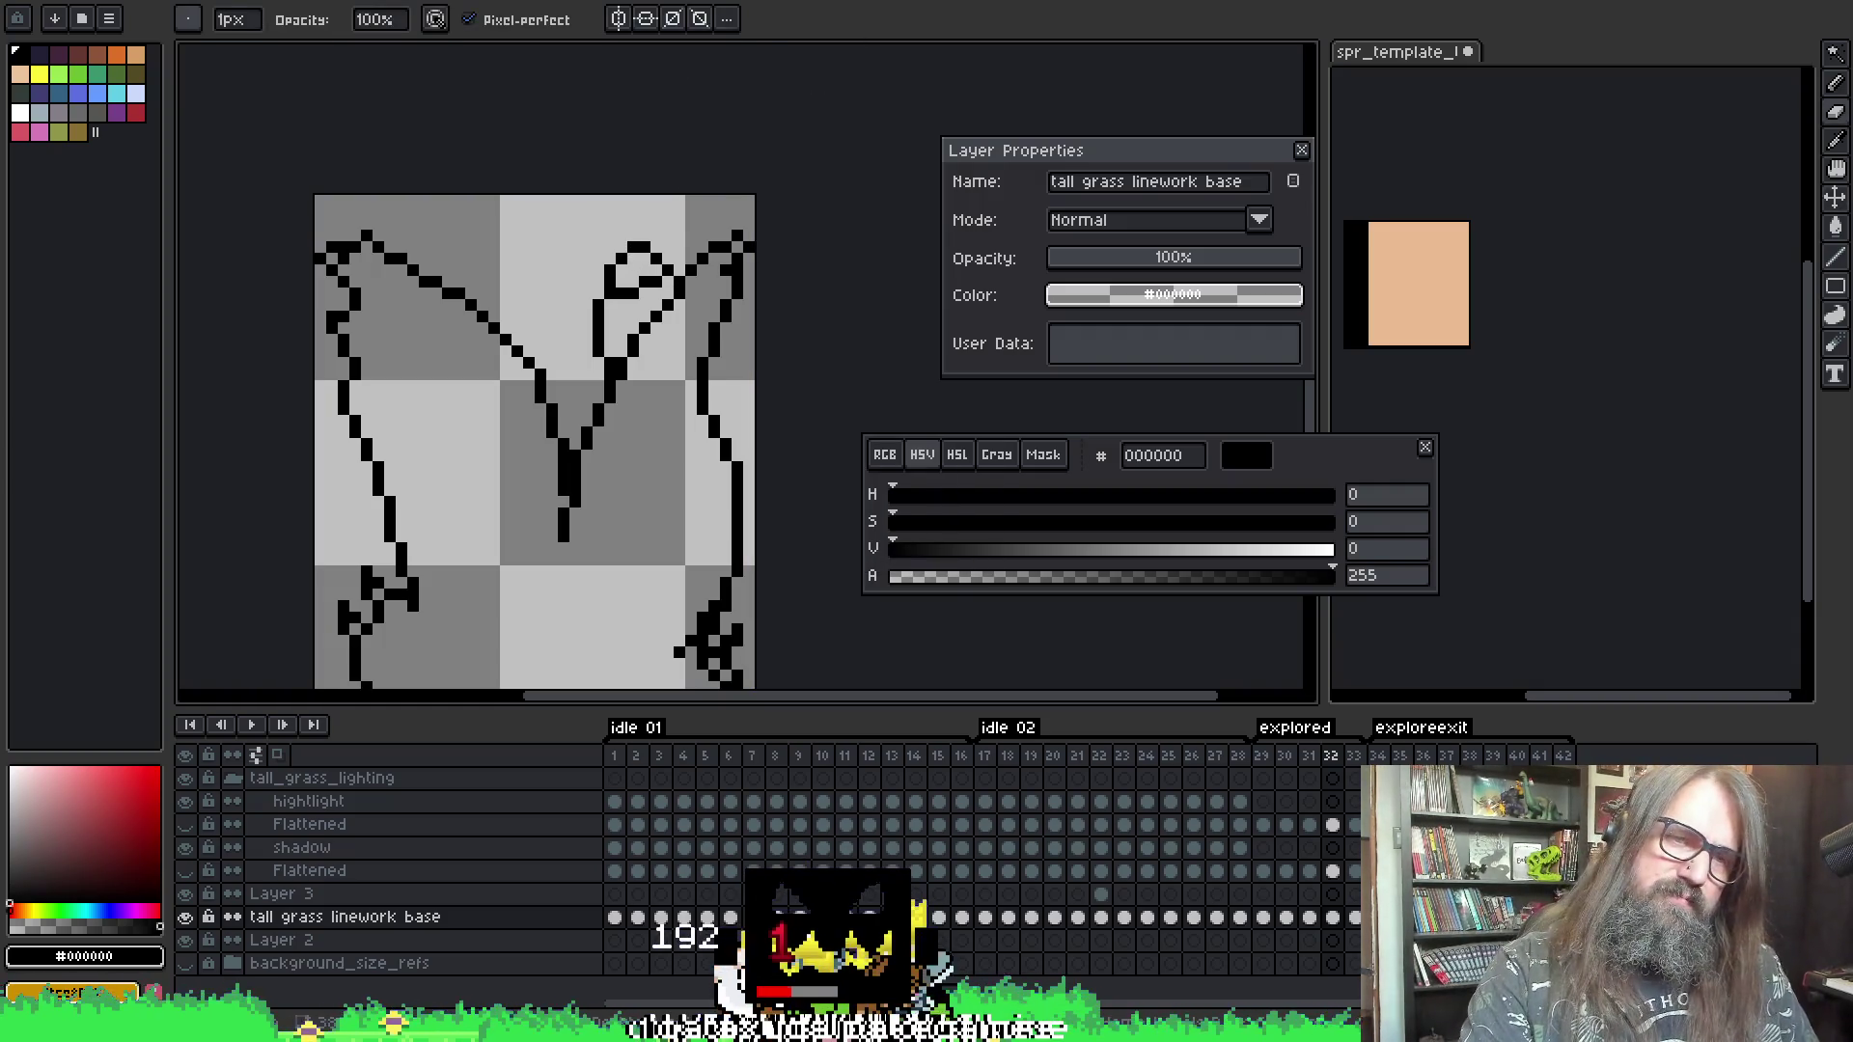
- Recentre the sprite and flip between frames 29 and 30 to compare, landing on frame 31
{"action": "scroll", "coordinate": [763, 123], "scroll_direction": "down", "scroll_amount": 1}
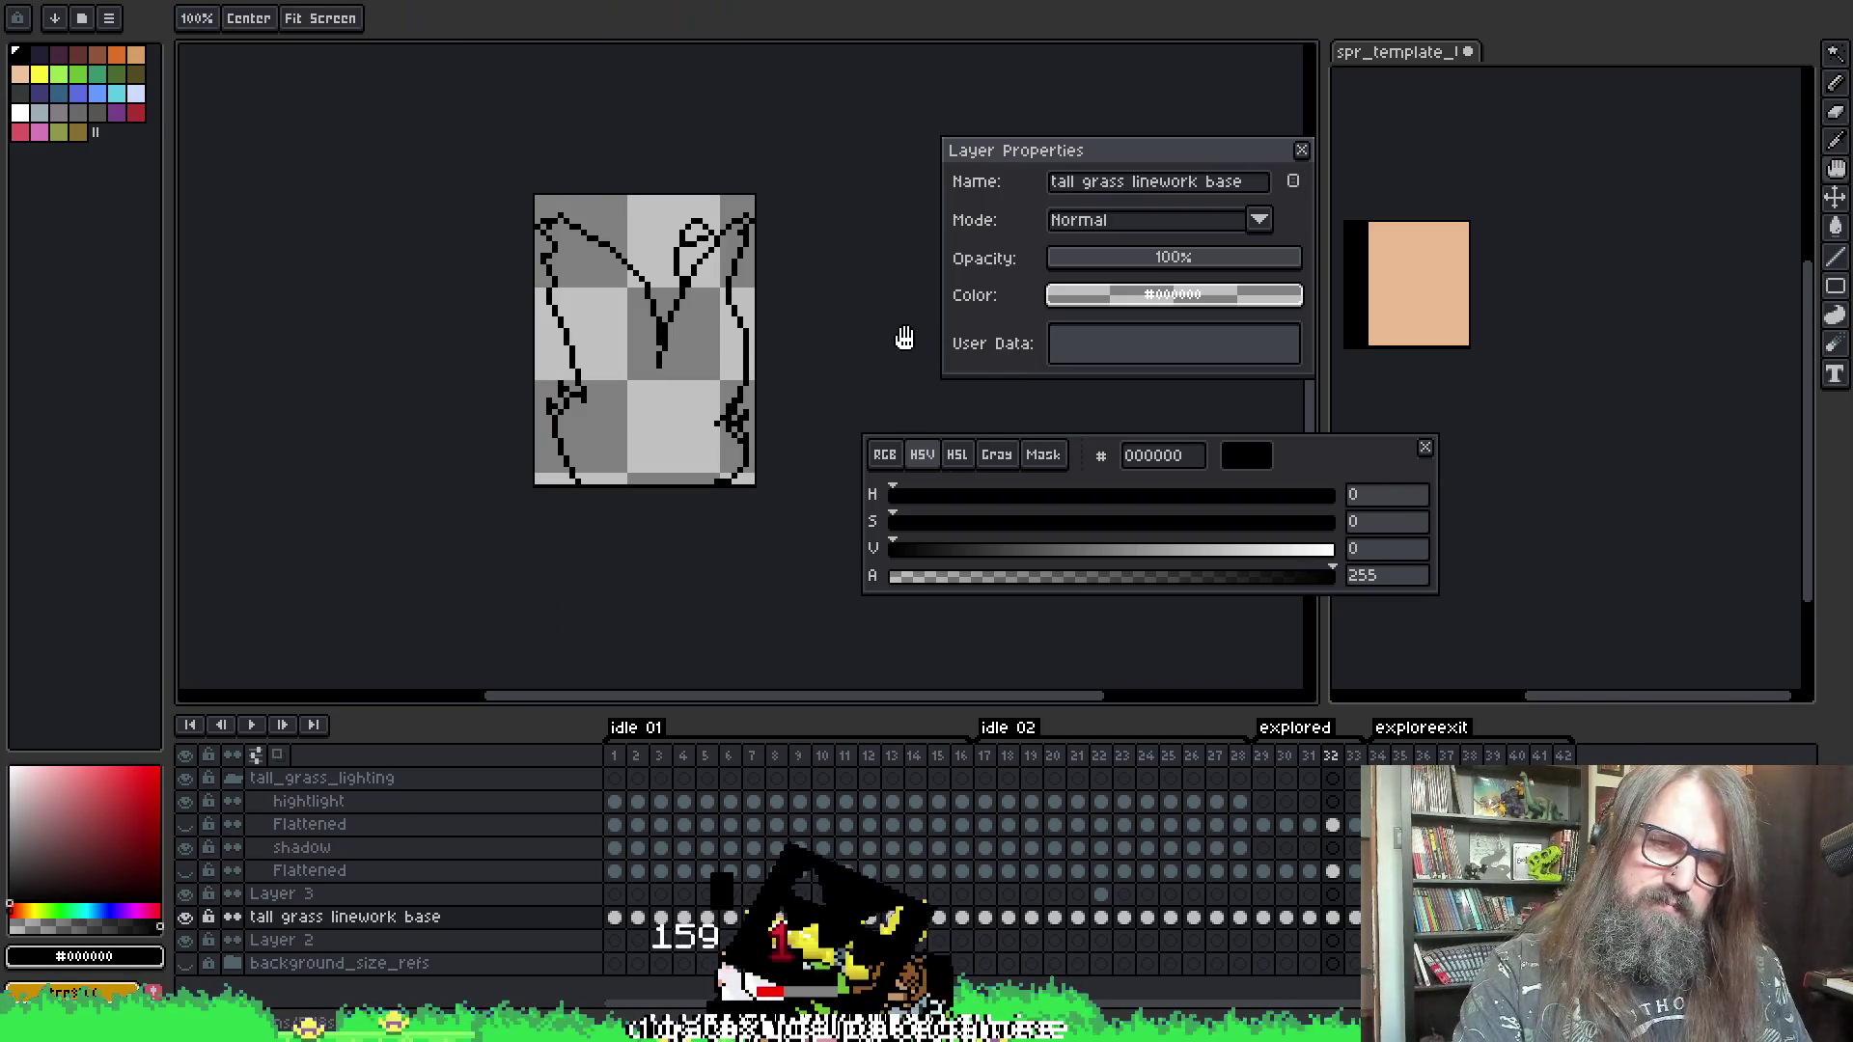
{"action": "left_click_drag", "start_coordinate": [851, 318], "coordinate": [683, 256]}
{"action": "scroll", "coordinate": [518, 315], "scroll_direction": "up", "scroll_amount": 1}
{"action": "scroll", "coordinate": [517, 315], "scroll_direction": "up", "scroll_amount": 1}
{"action": "key", "text": "comma"}
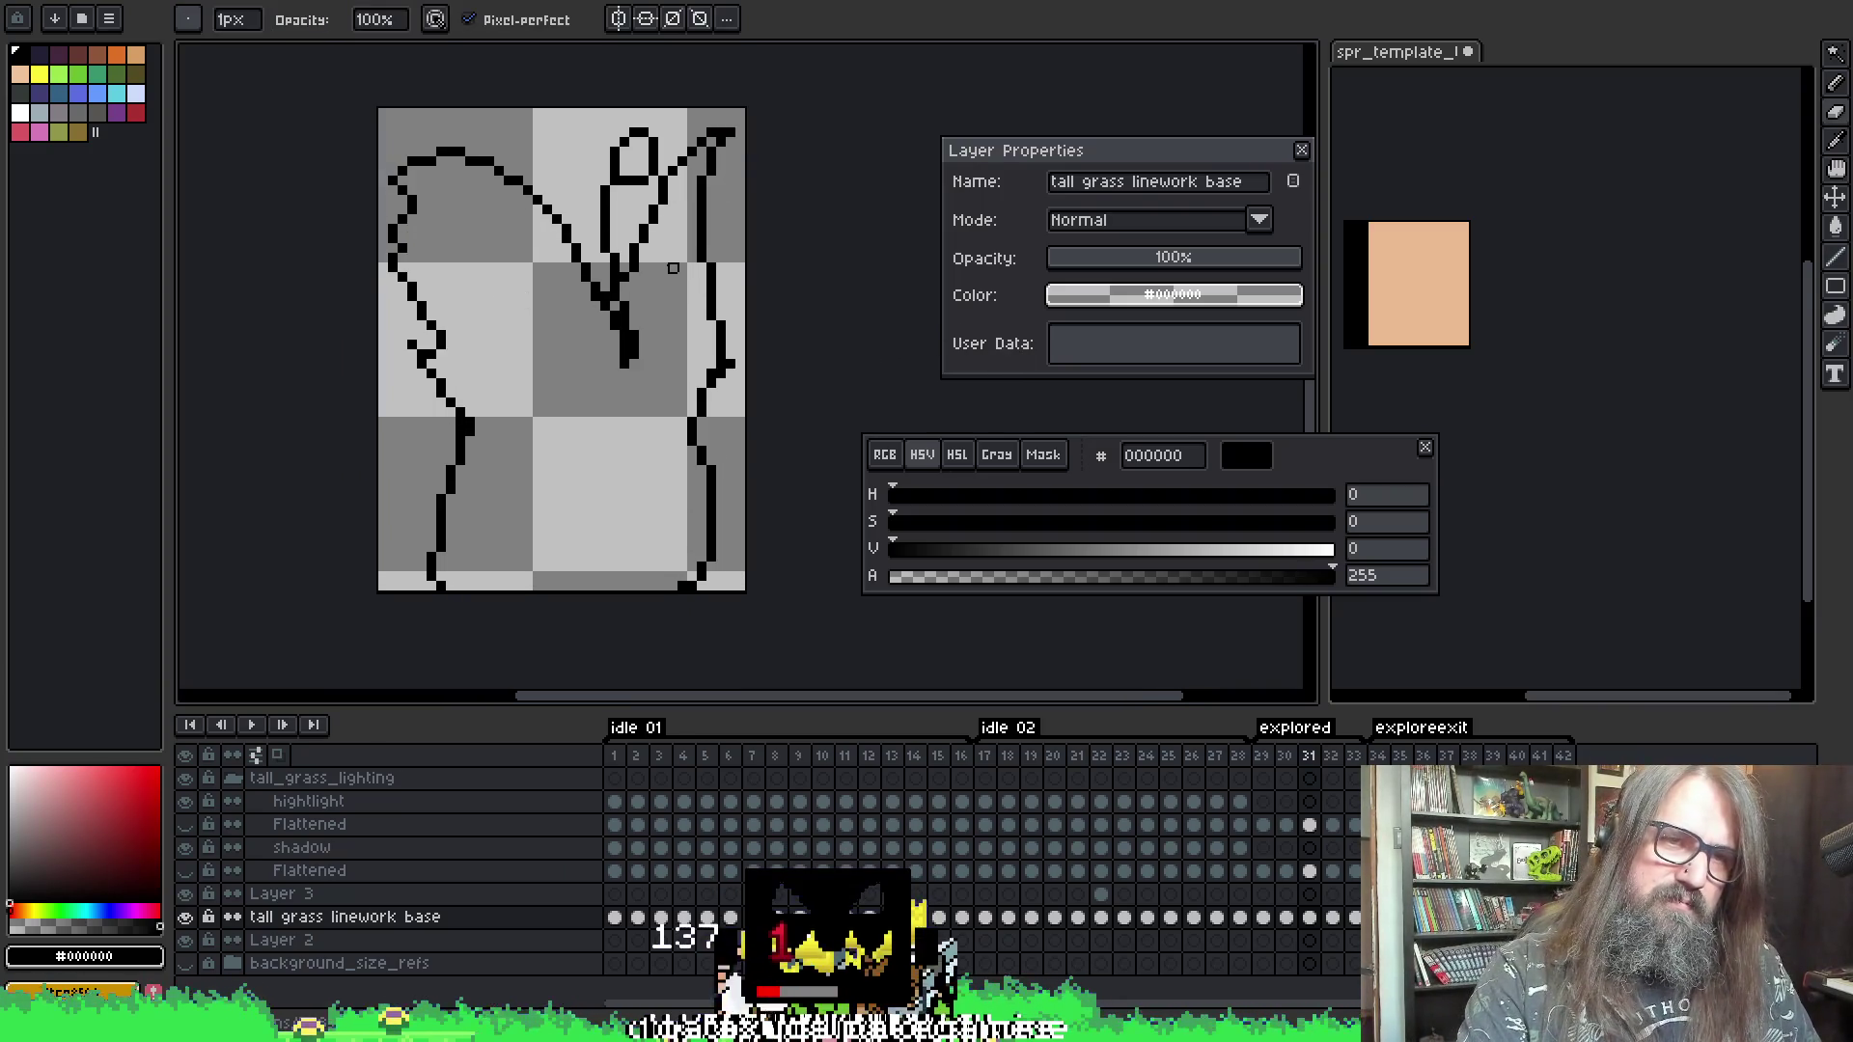
{"action": "key", "text": "comma"}
{"action": "key", "text": "comma"}
{"action": "key", "text": "comma"}
{"action": "key", "text": "comma"}
{"action": "key", "text": "period"}
{"action": "key", "text": "period"}
{"action": "key", "text": "period"}
{"action": "key", "text": "comma"}
{"action": "key", "text": "period"}
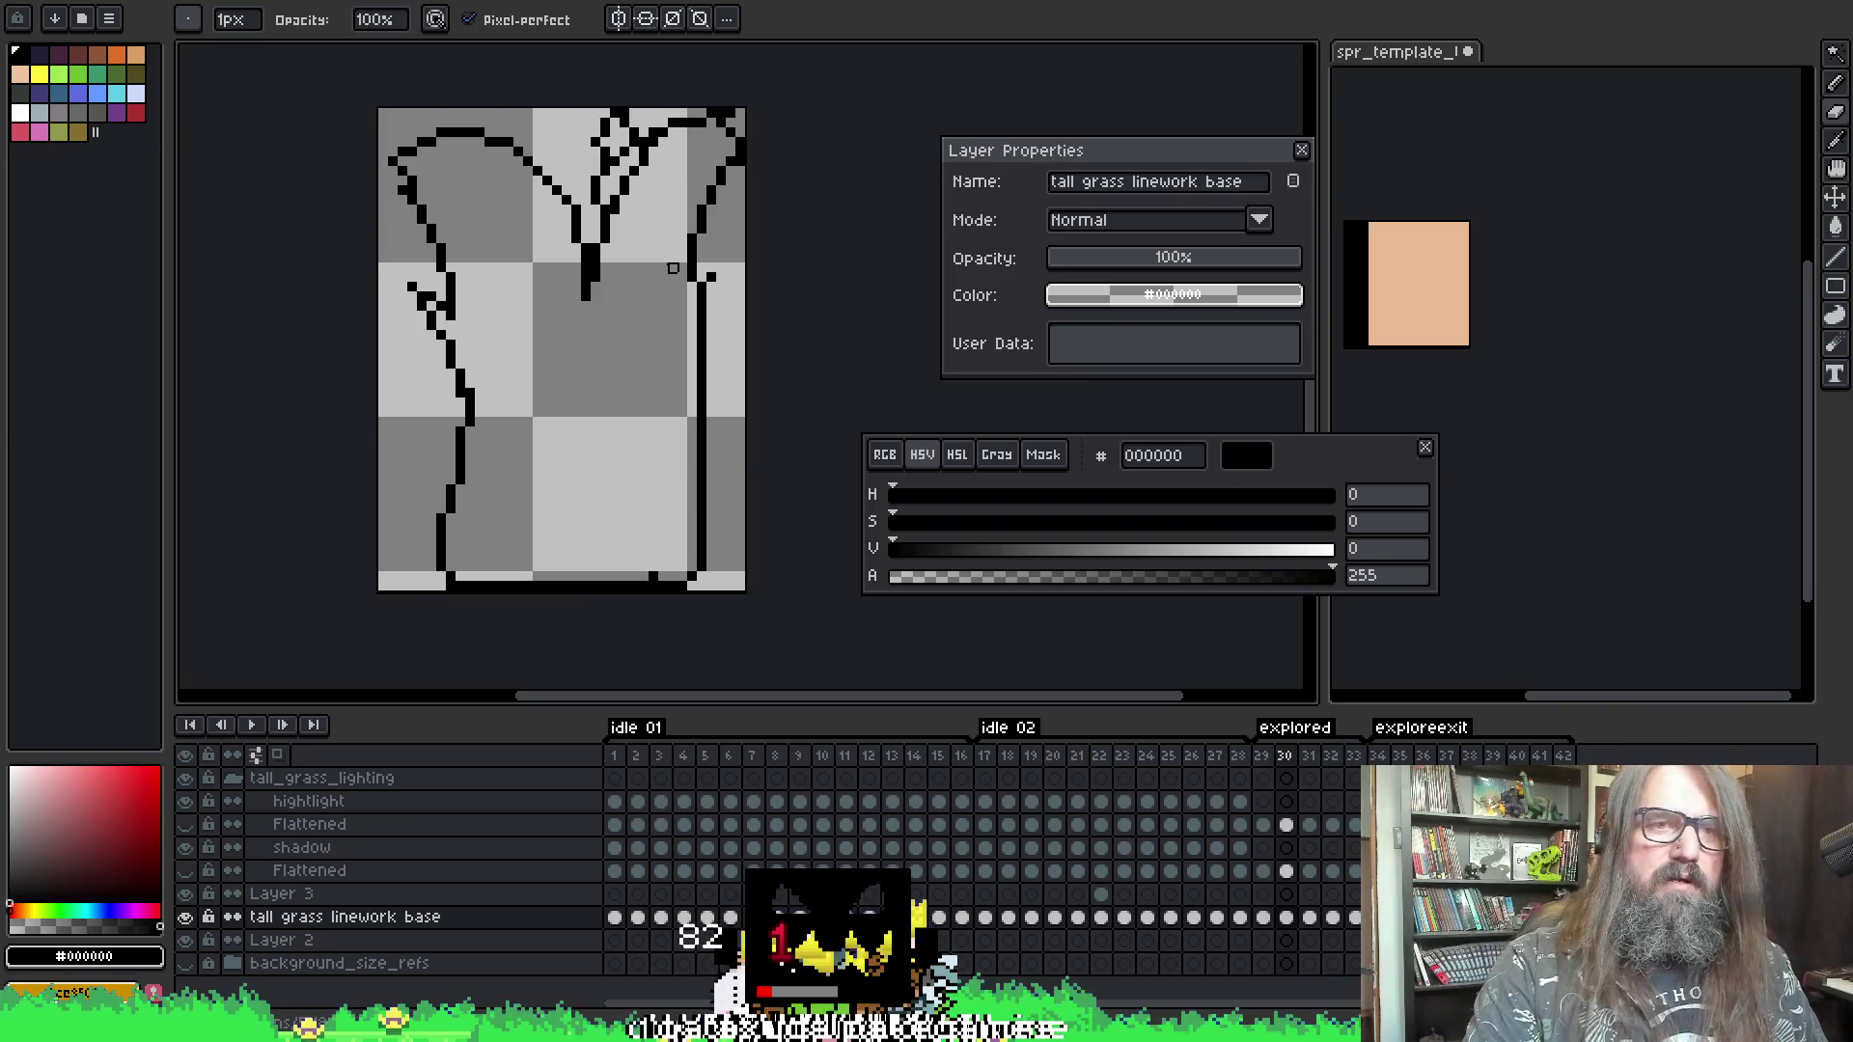
{"action": "key", "text": "period"}
{"action": "key", "text": "comma"}
{"action": "key", "text": "comma"}
{"action": "key", "text": "period"}
{"action": "key", "text": "period"}
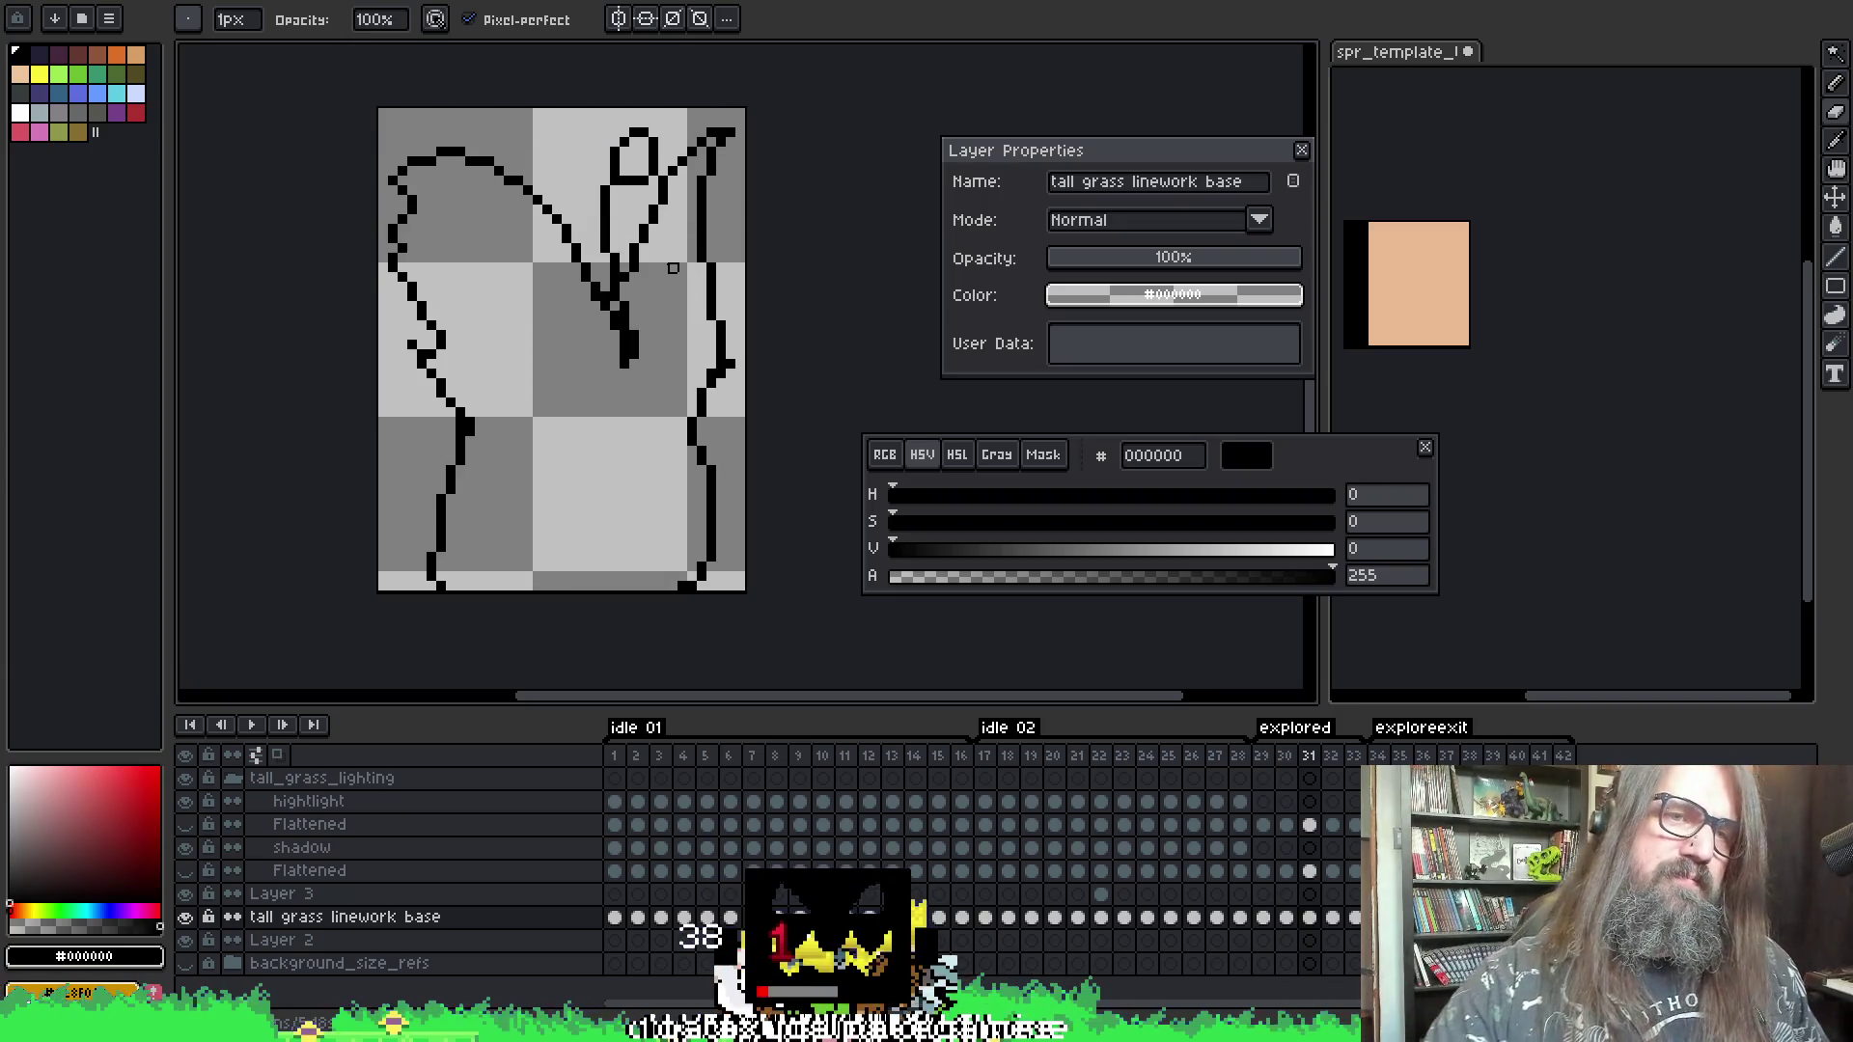
- With onion skinning on, rework a stretch of frame 31's linework
{"action": "key", "text": "F3"}
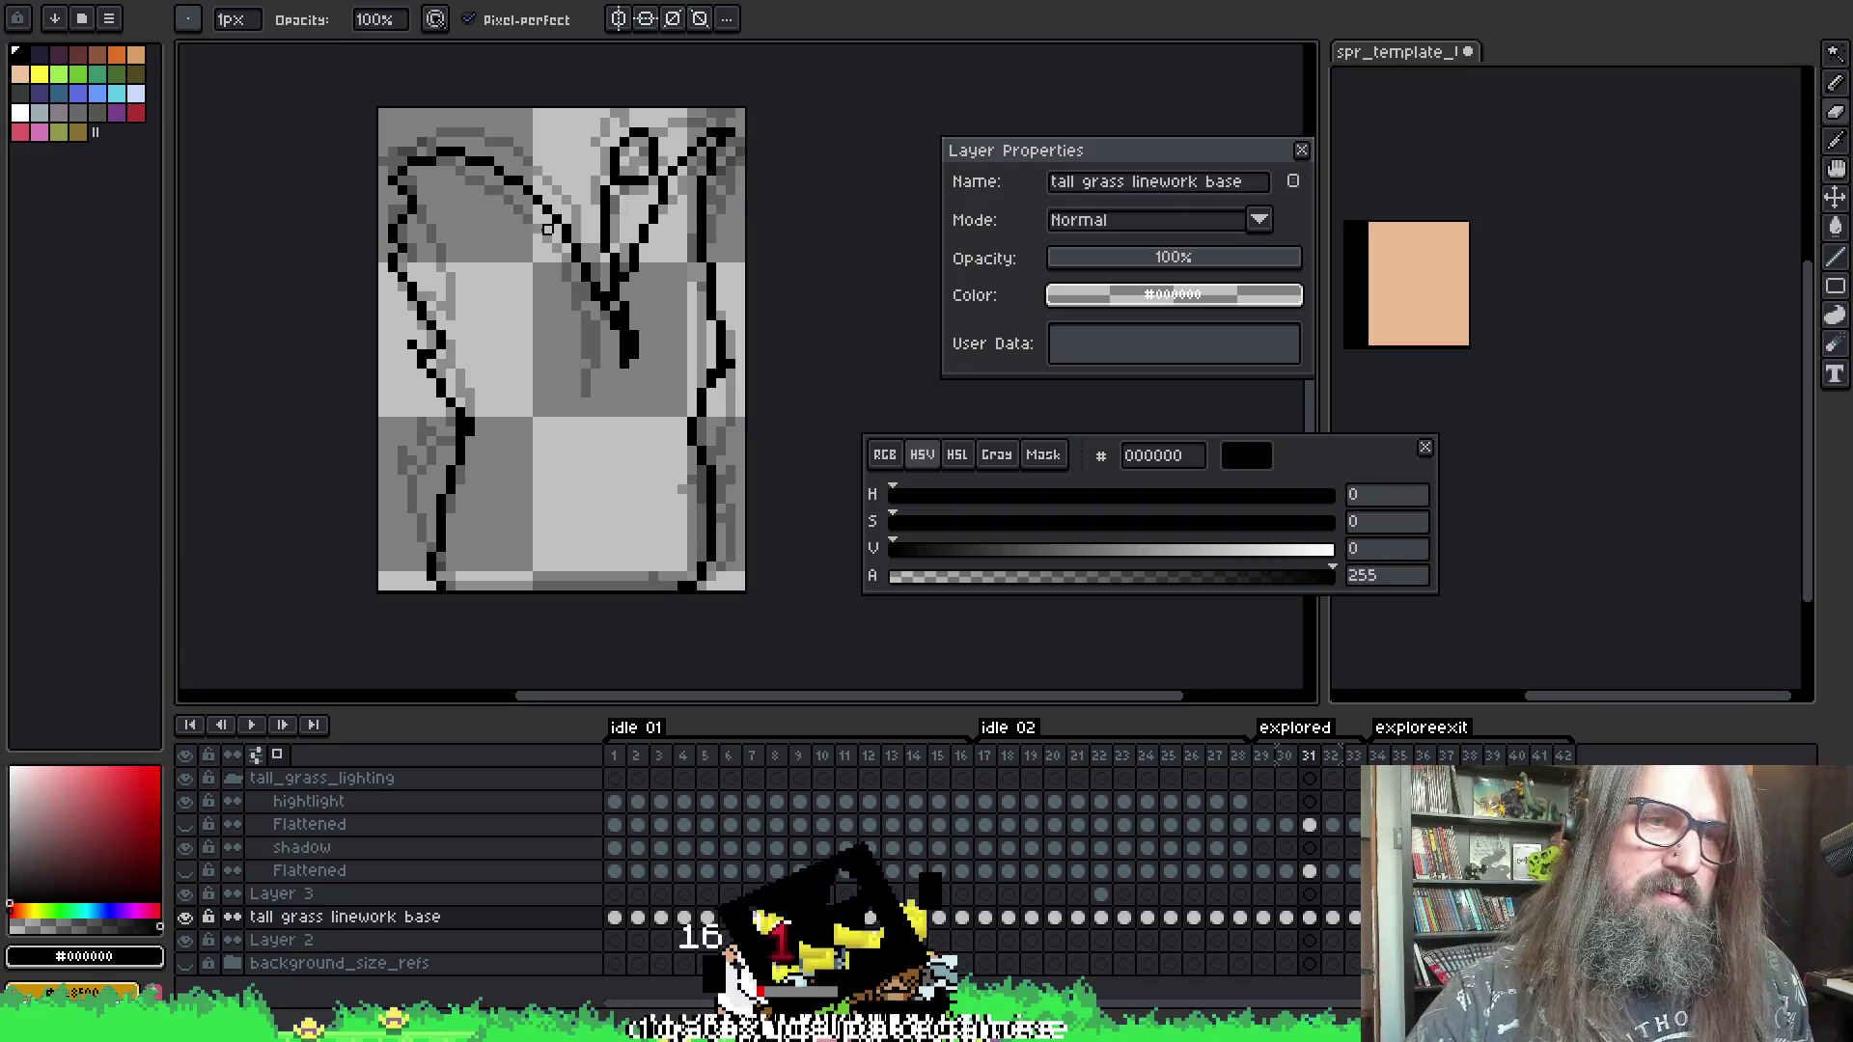
{"action": "left_click_drag", "start_coordinate": [596, 316], "coordinate": [566, 248]}
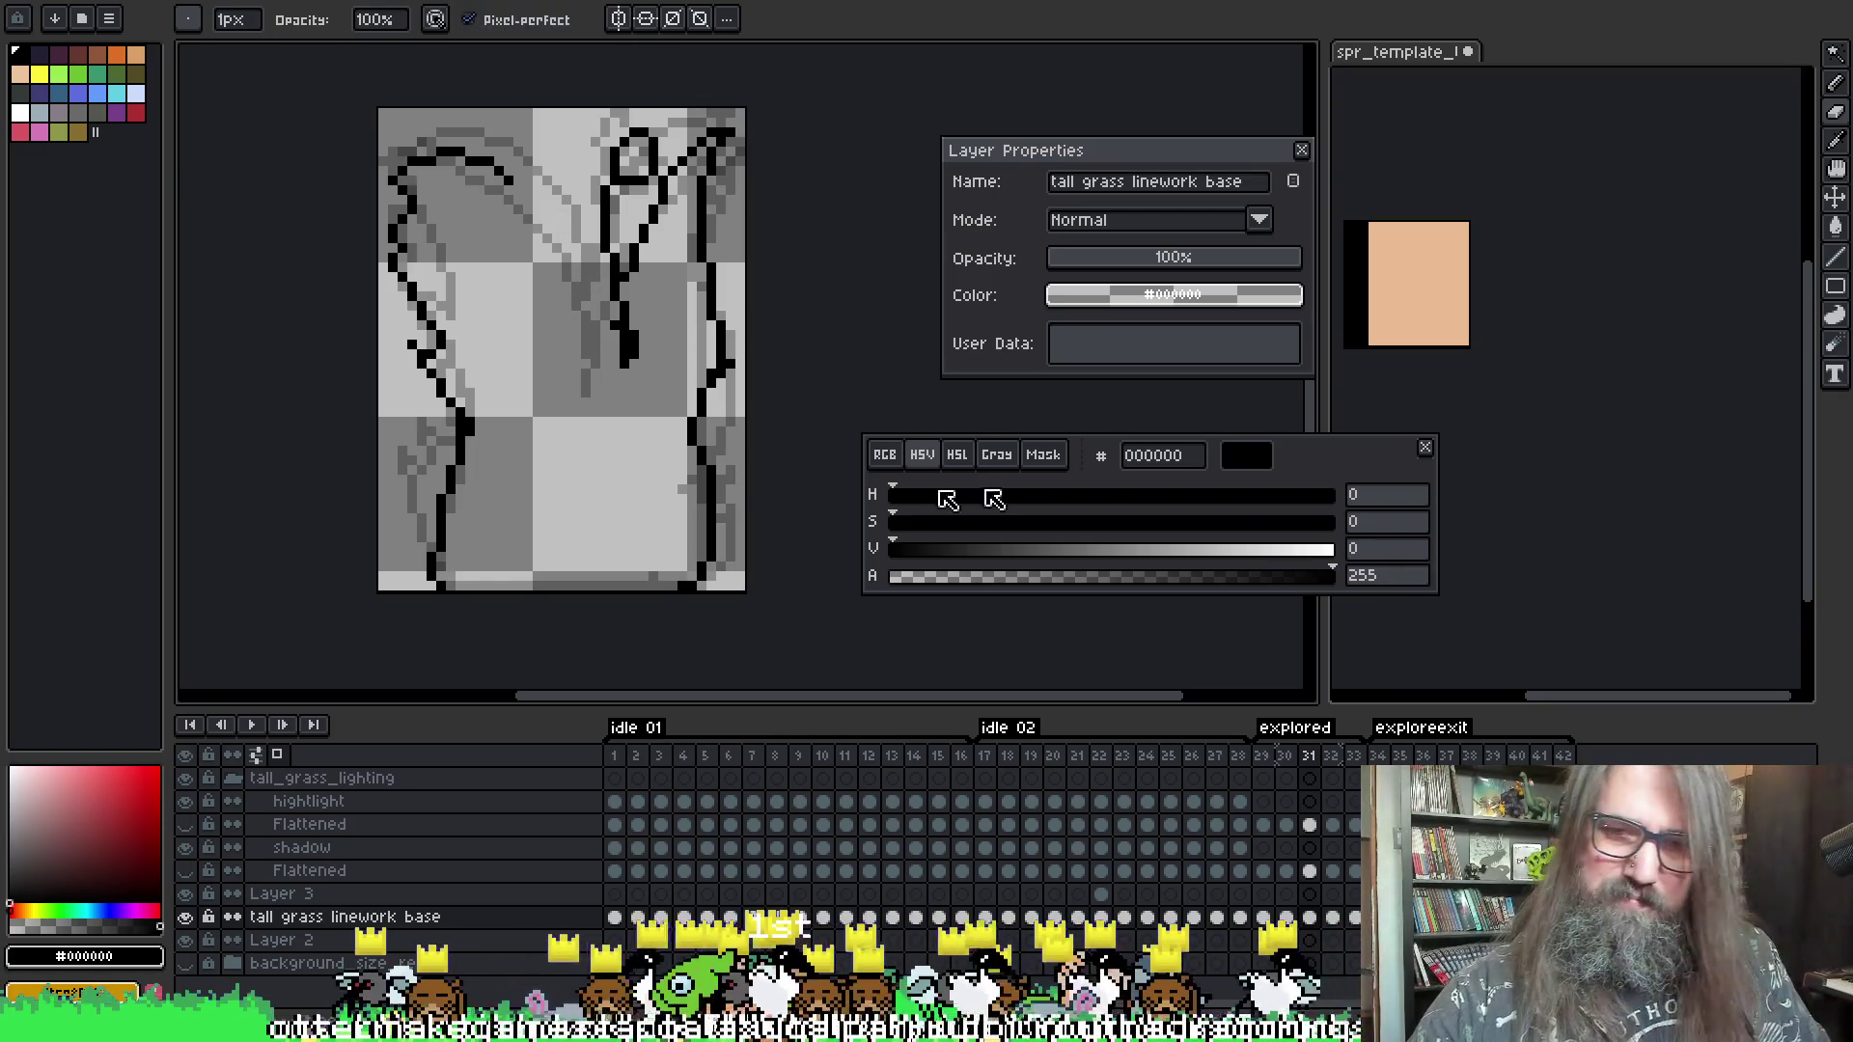
{"action": "key", "text": "i"}
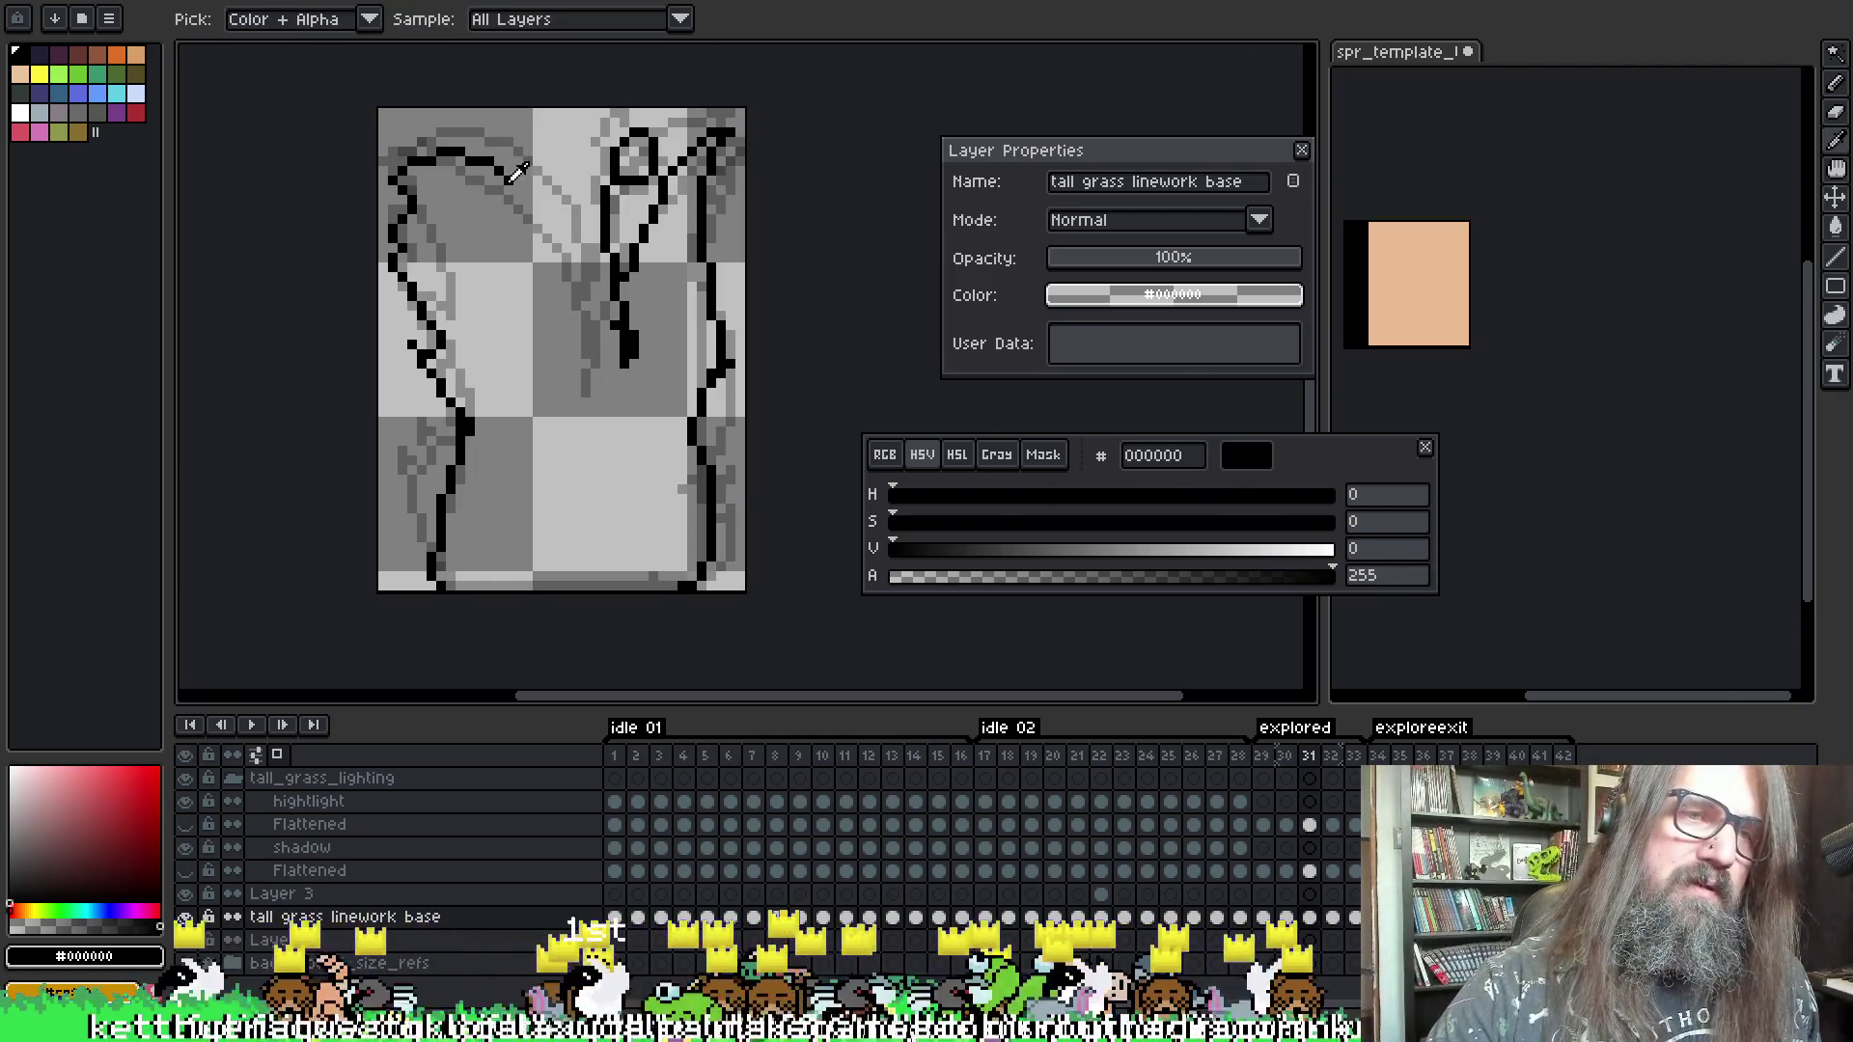
{"action": "key", "text": "b"}
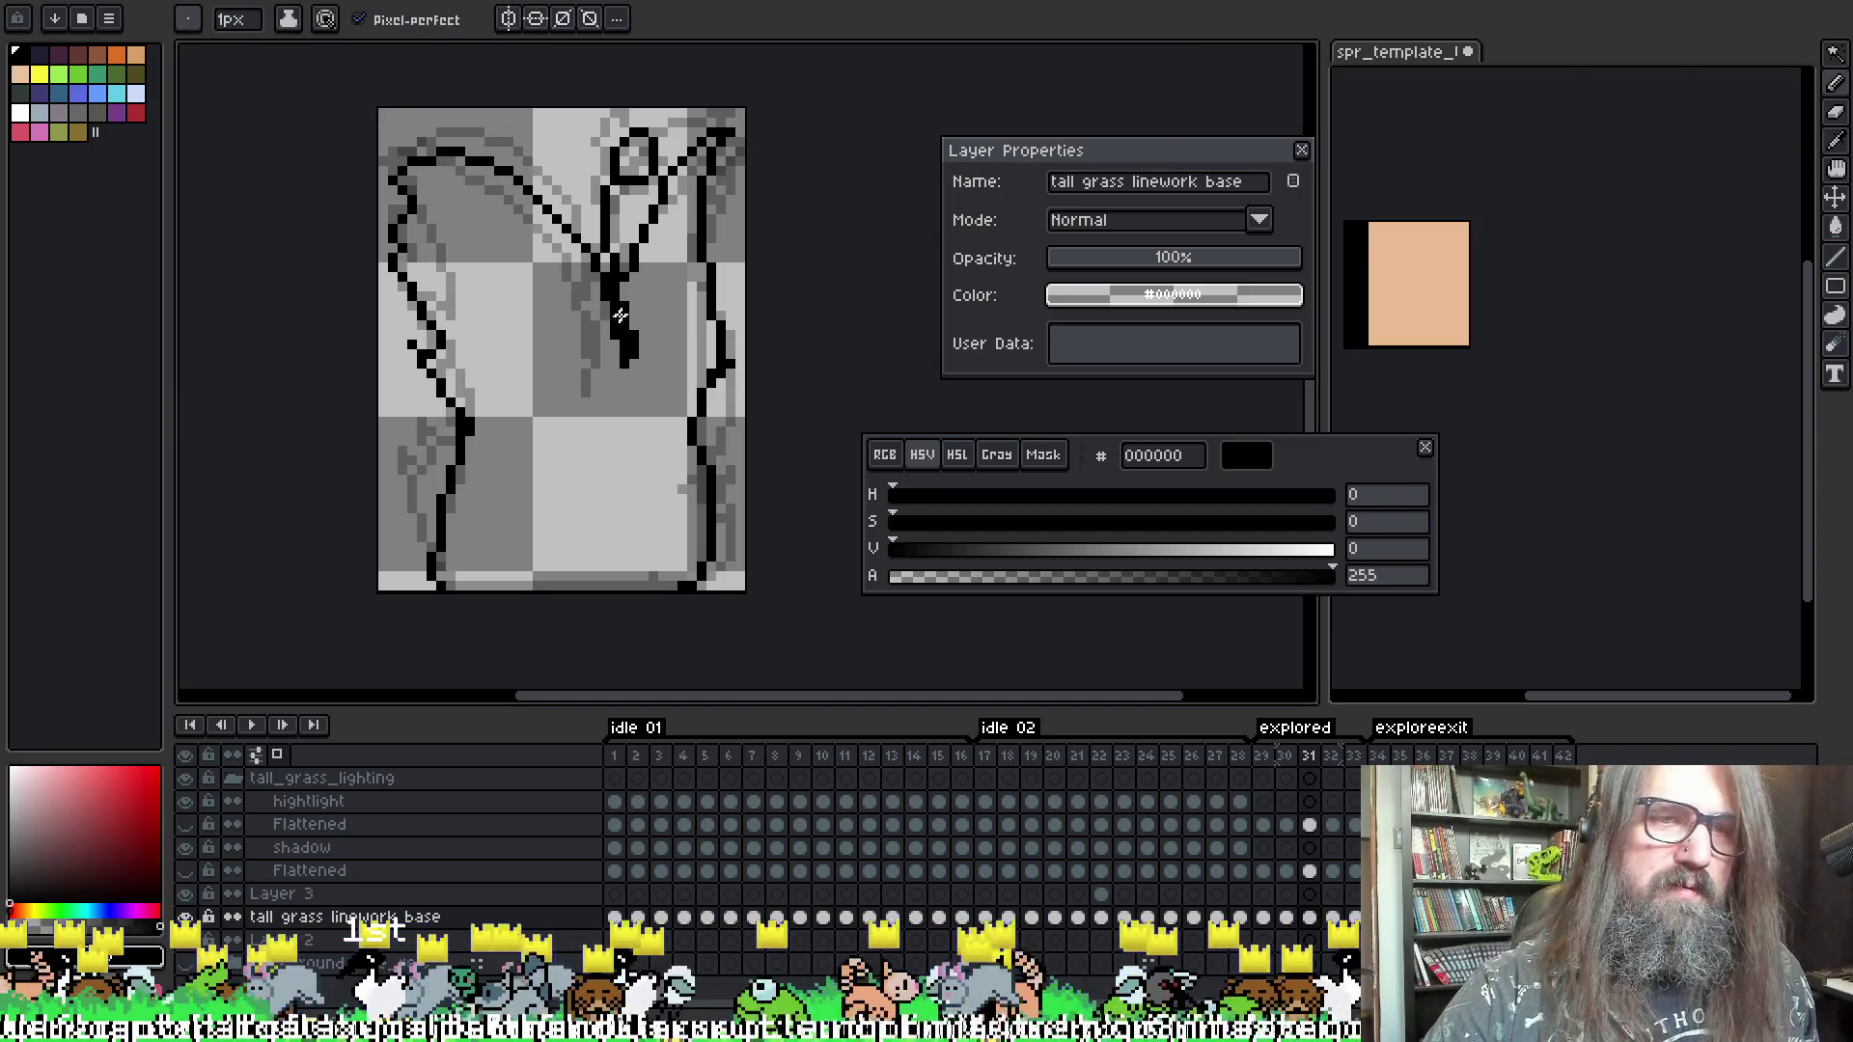
{"action": "key", "text": "Left"}
{"action": "key", "text": "Right"}
{"action": "key", "text": "Right"}
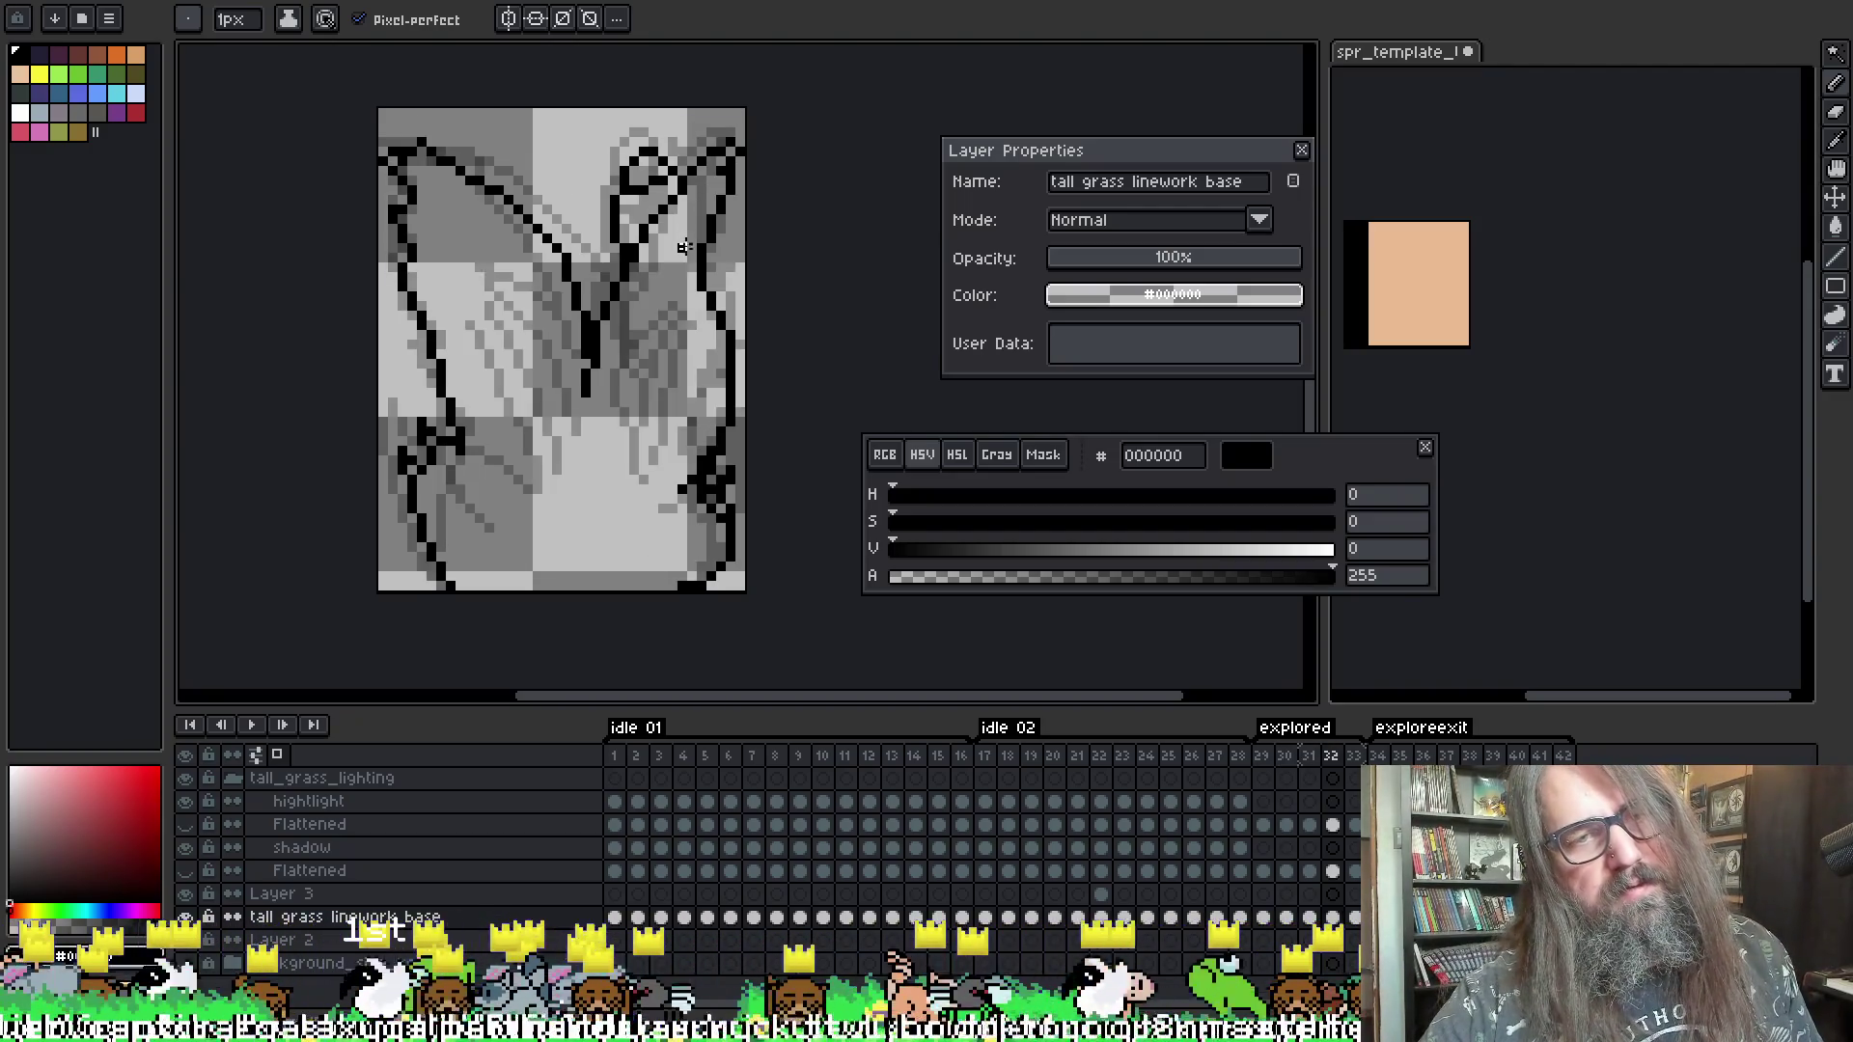
{"action": "key", "text": "Left"}
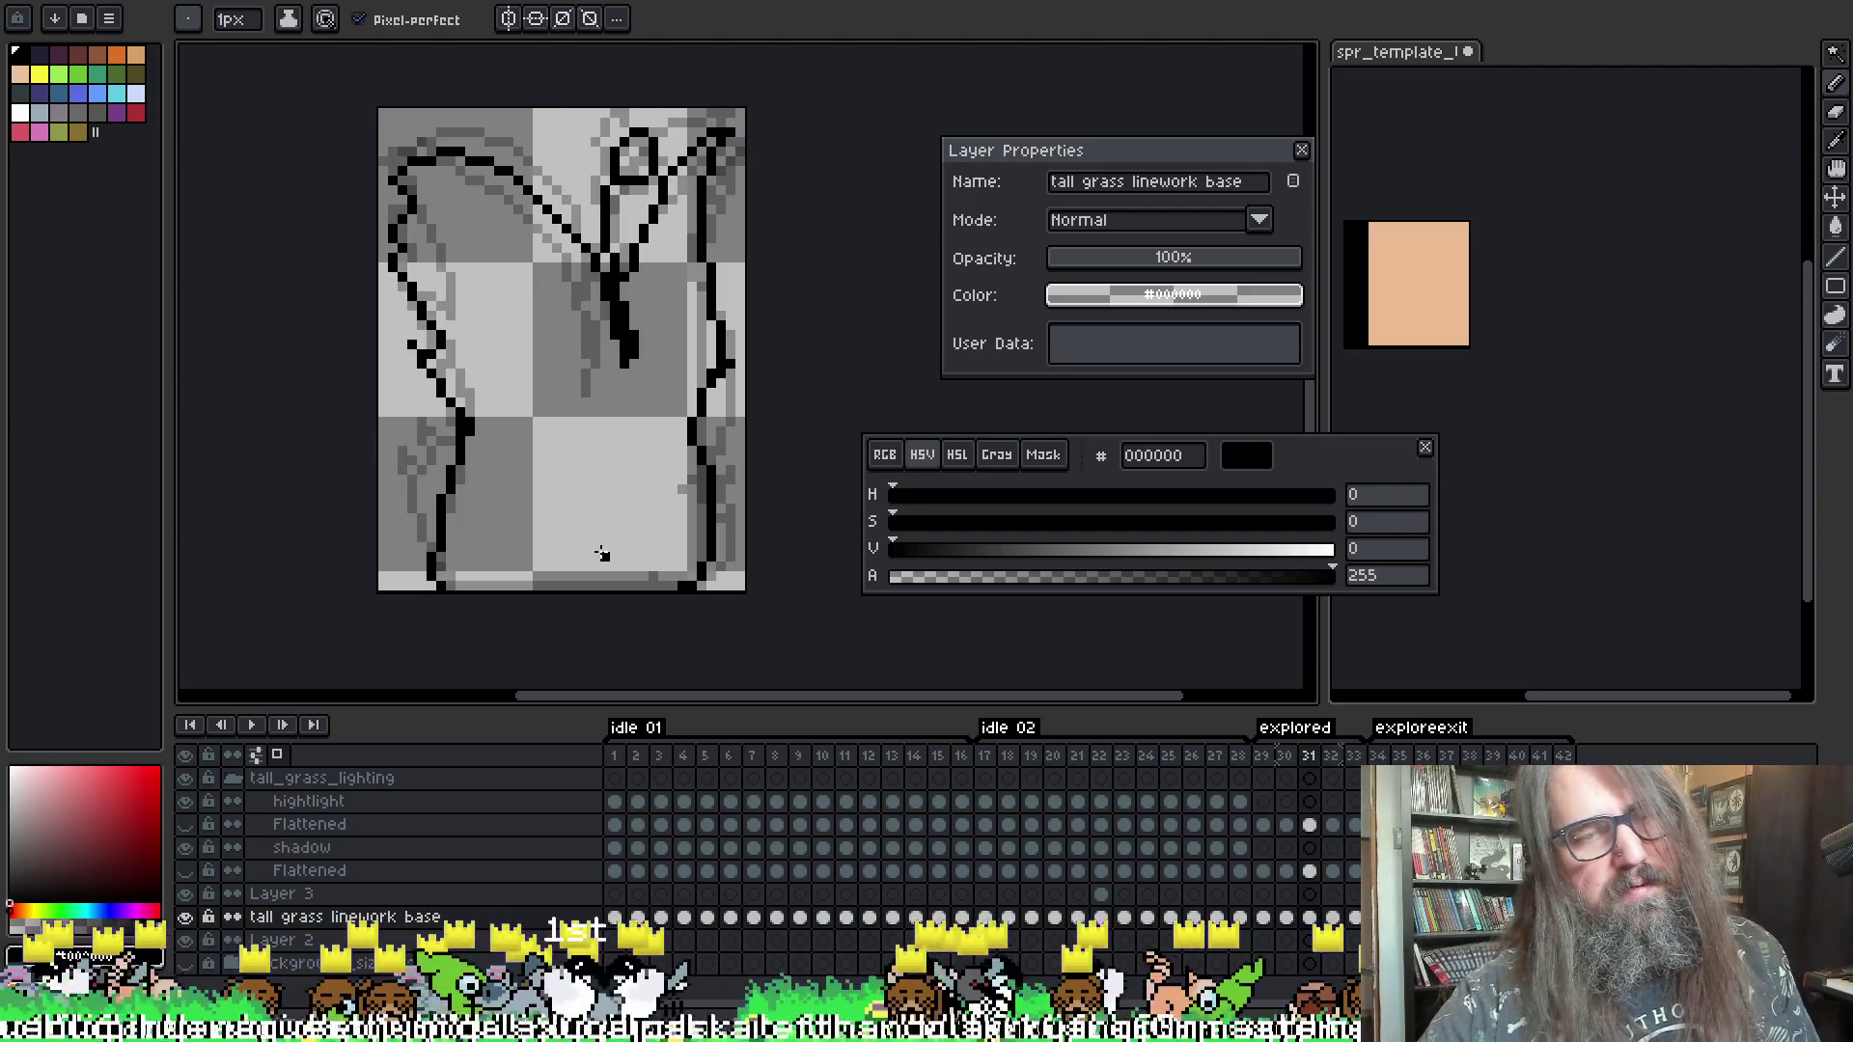
{"action": "key", "text": "F3"}
- Flip through neighbouring frames to compare linework, ending on frame 32
{"action": "key", "text": "Right"}
{"action": "key", "text": "Right"}
{"action": "key", "text": "Left"}
{"action": "key", "text": "Left"}
{"action": "key", "text": "Right"}
{"action": "key", "text": "Right"}
{"action": "key", "text": "Left"}
{"action": "key", "text": "Left"}
{"action": "key", "text": "Left"}
{"action": "key", "text": "Right"}
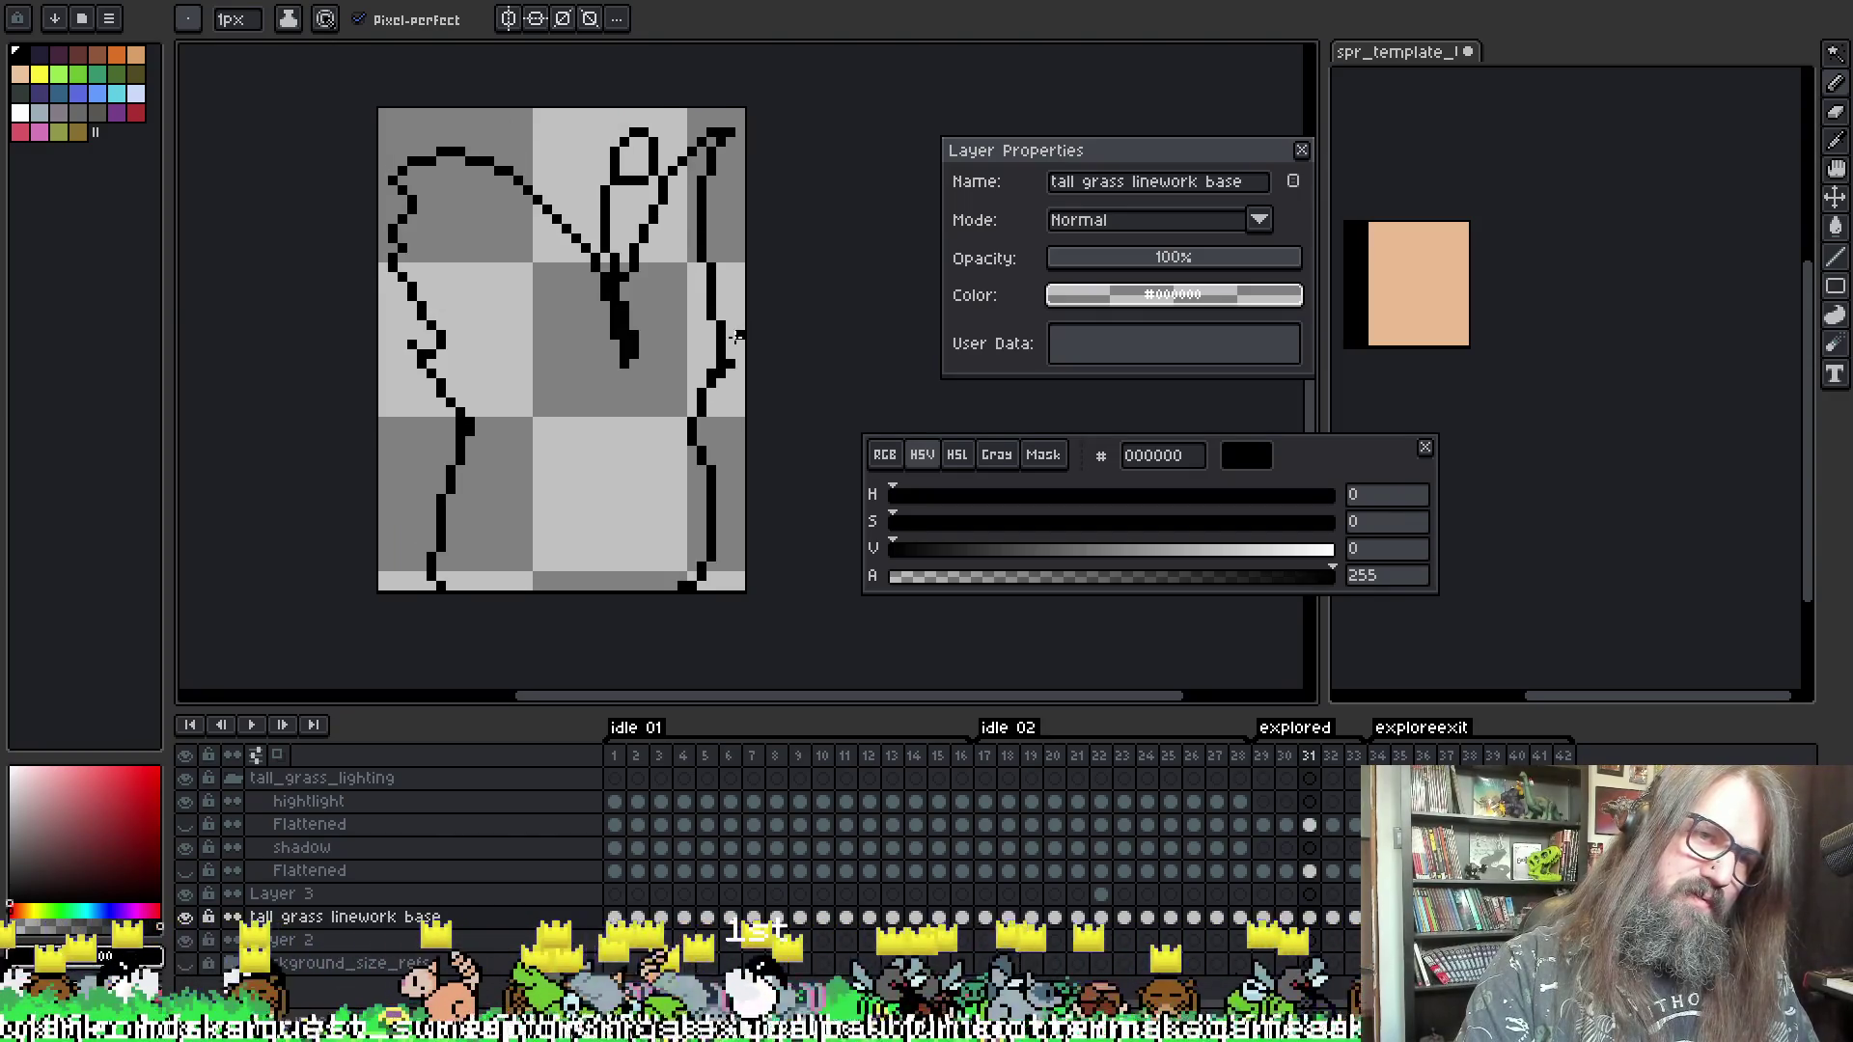
{"action": "key", "text": "Right"}
- Undo frame 32's diagonal stroke and redraw it across the upper left with the Pencil
{"action": "key", "text": "e"}
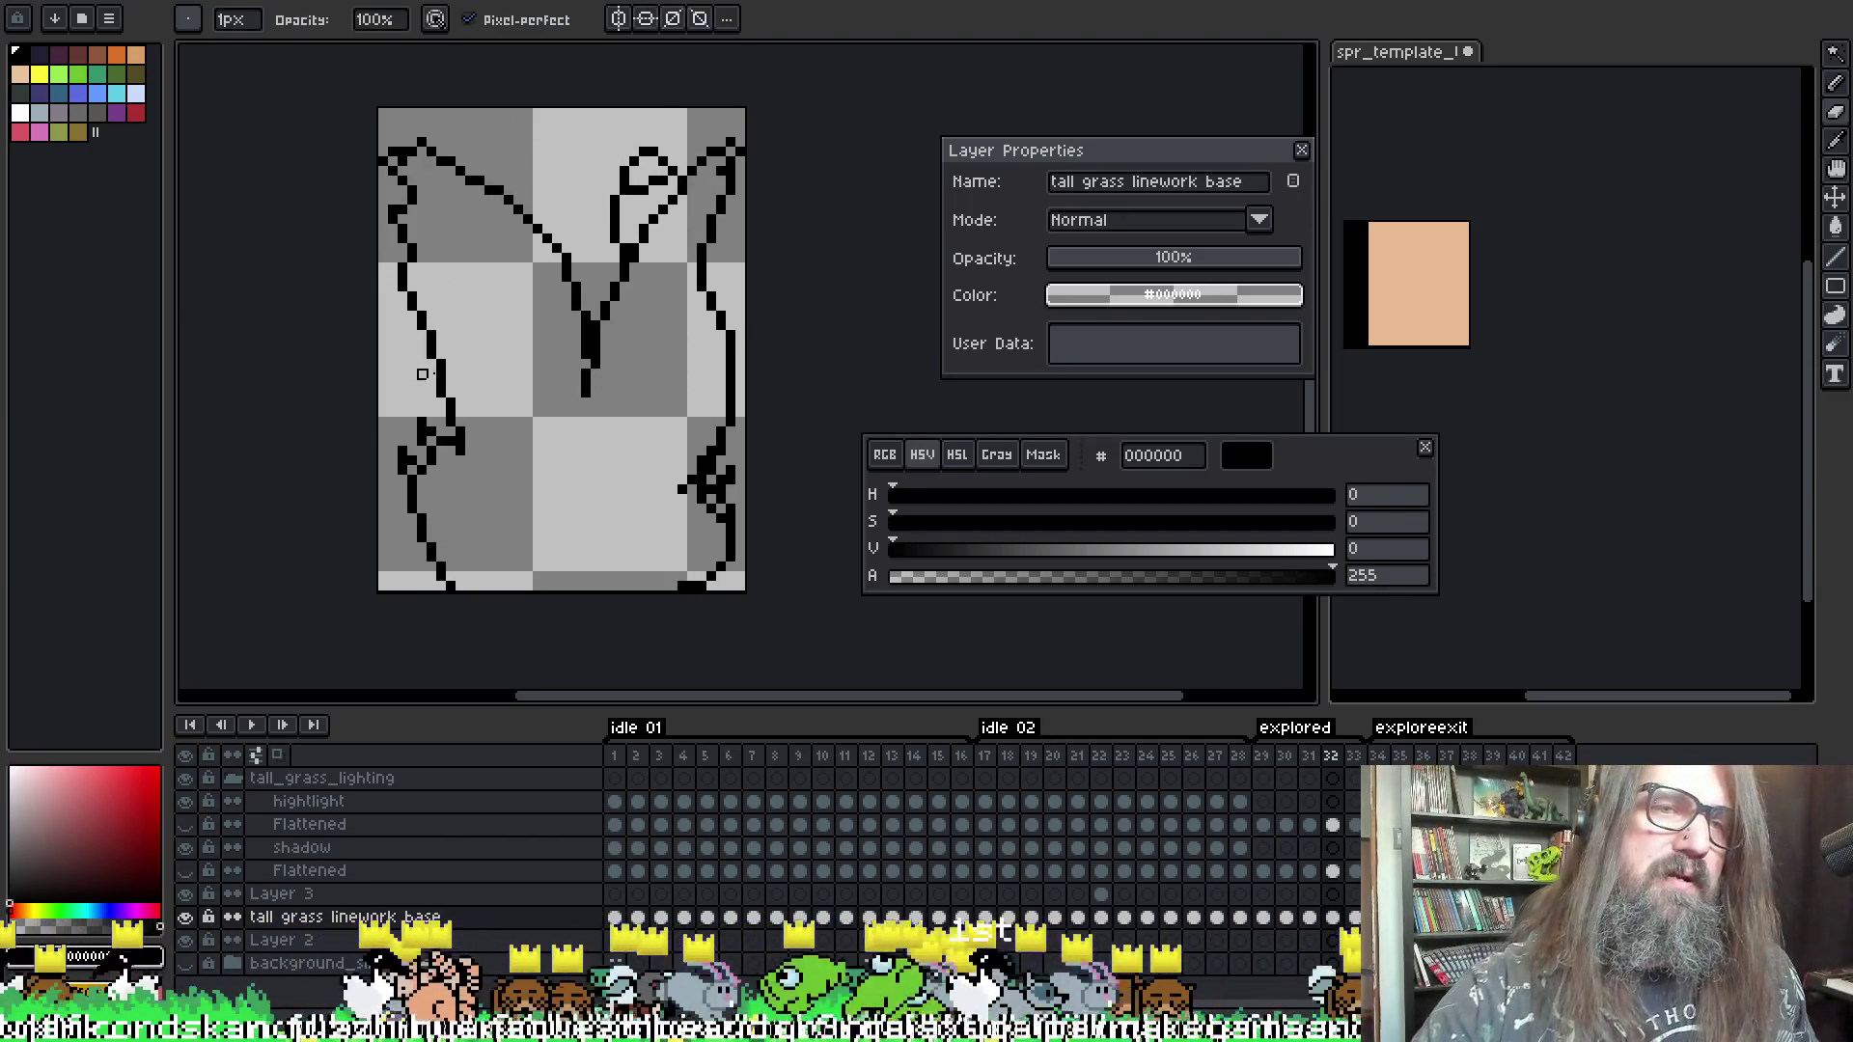
{"action": "key", "text": "F3"}
{"action": "key", "text": "b"}
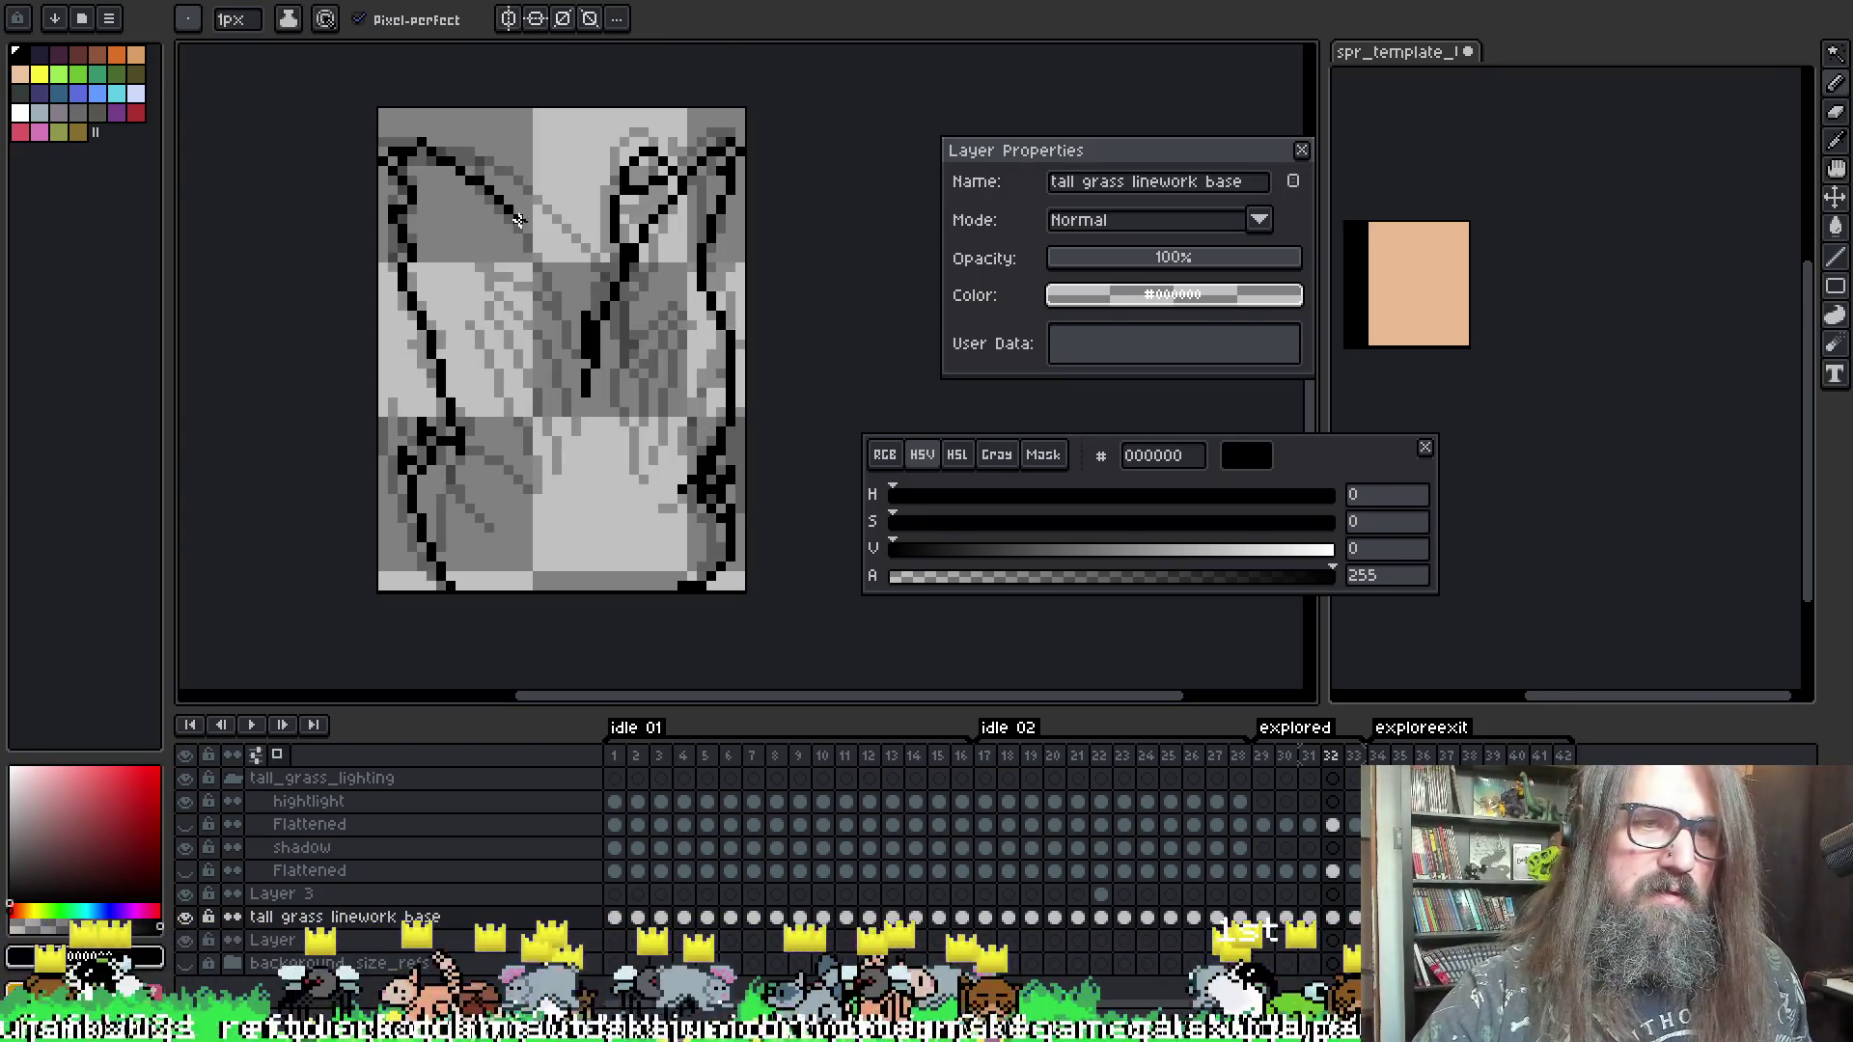
{"action": "key", "text": "ctrl+z"}
{"action": "key", "text": "ctrl+z"}
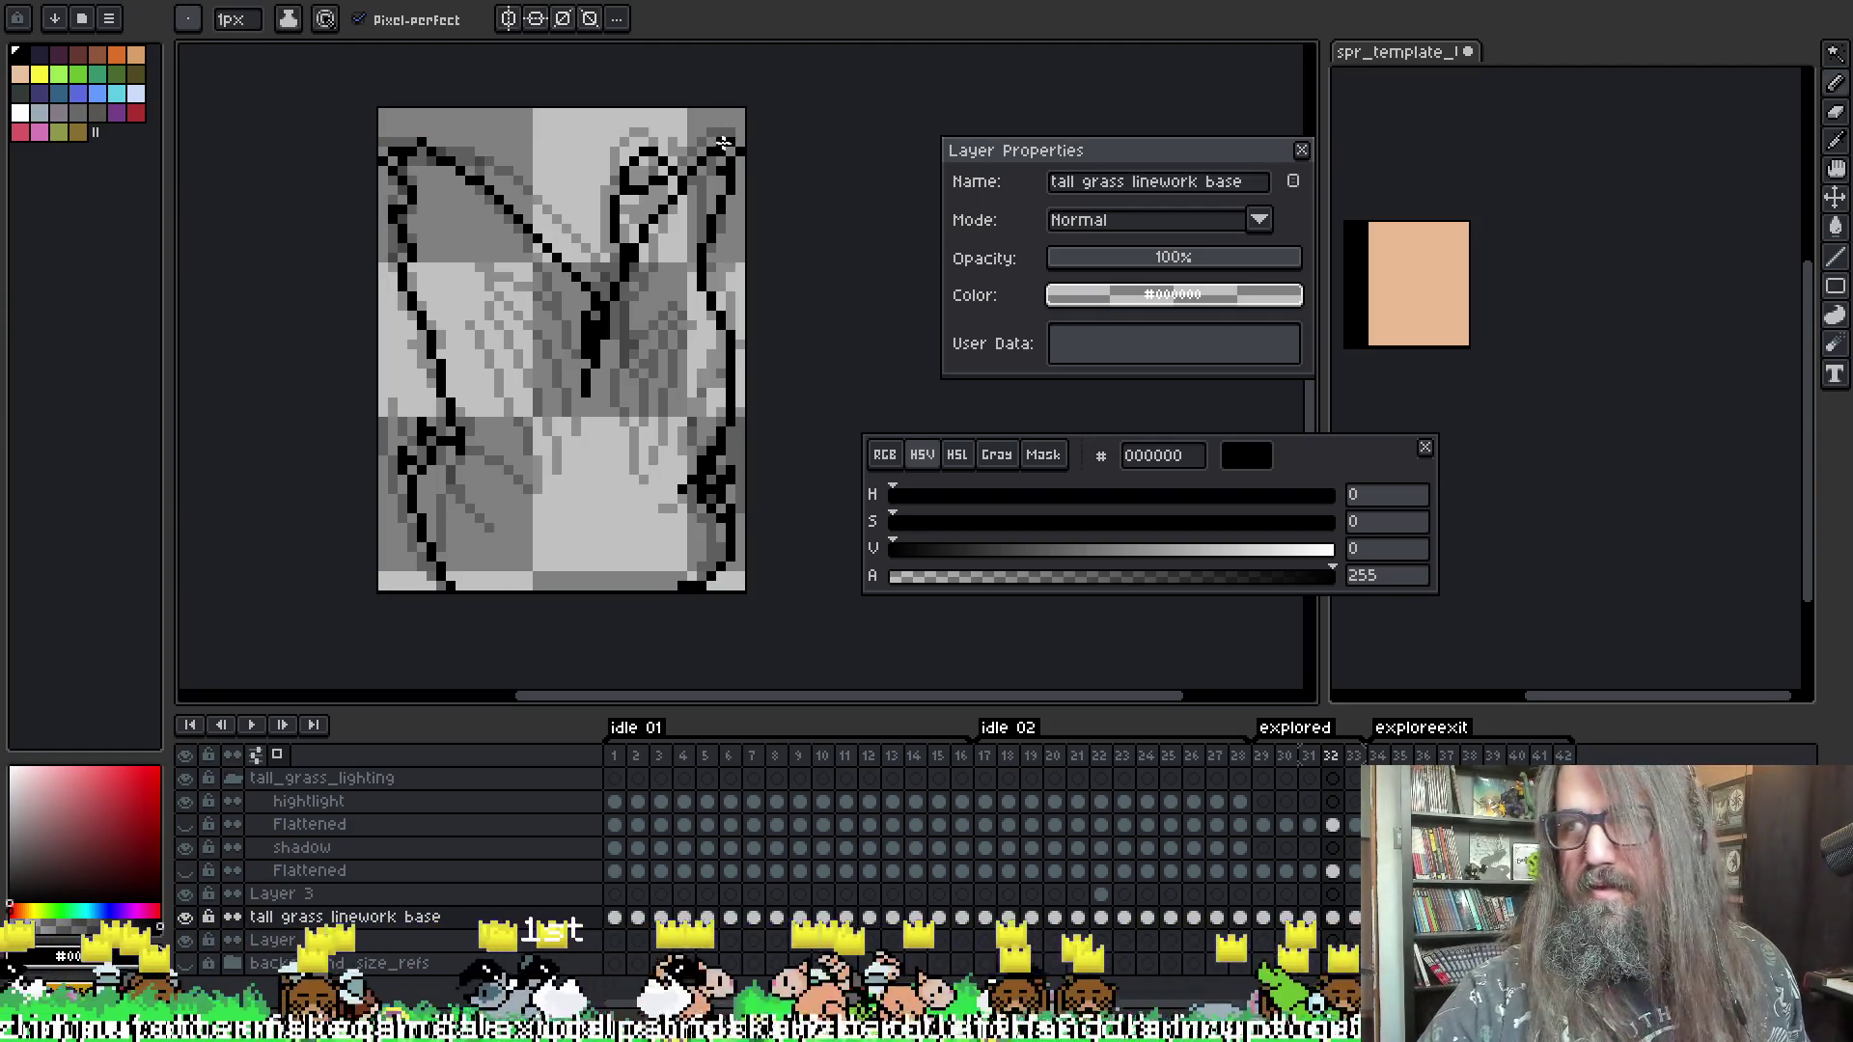
{"action": "key", "text": "ctrl+z"}
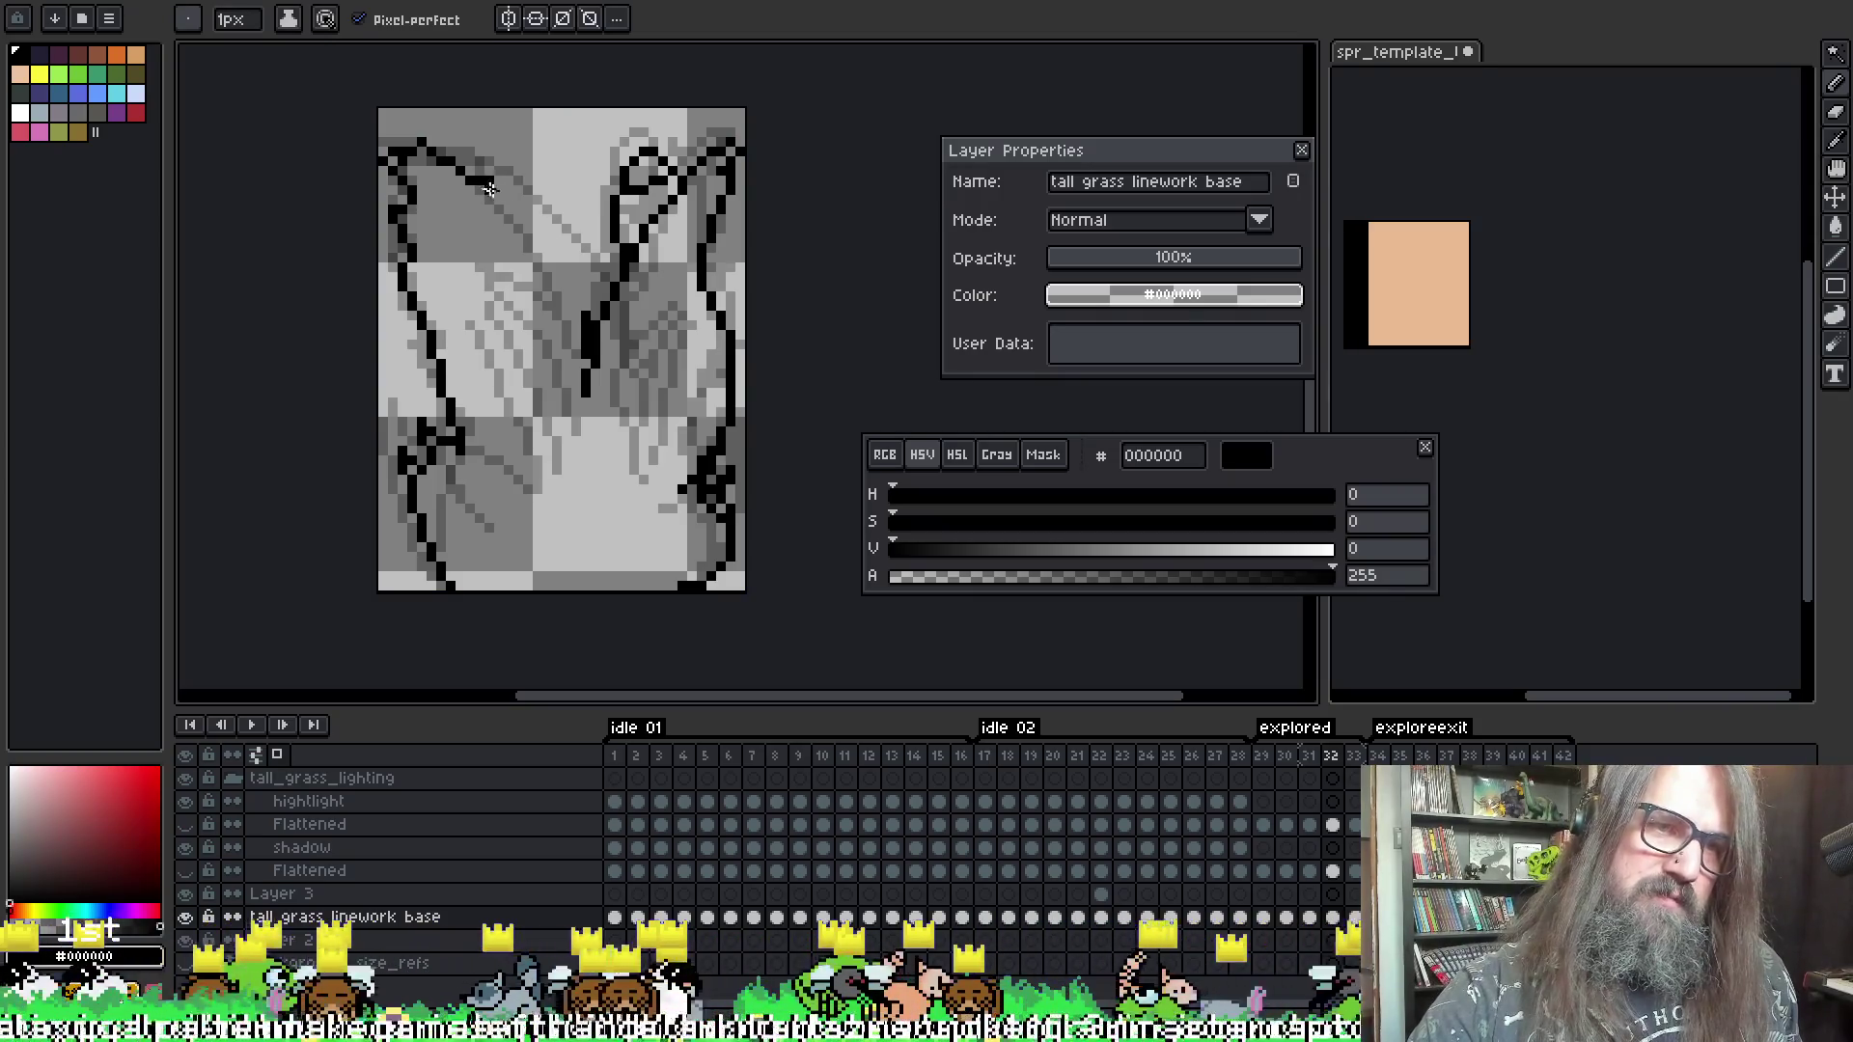
{"action": "left_click_drag", "start_coordinate": [488, 187], "coordinate": [586, 320]}
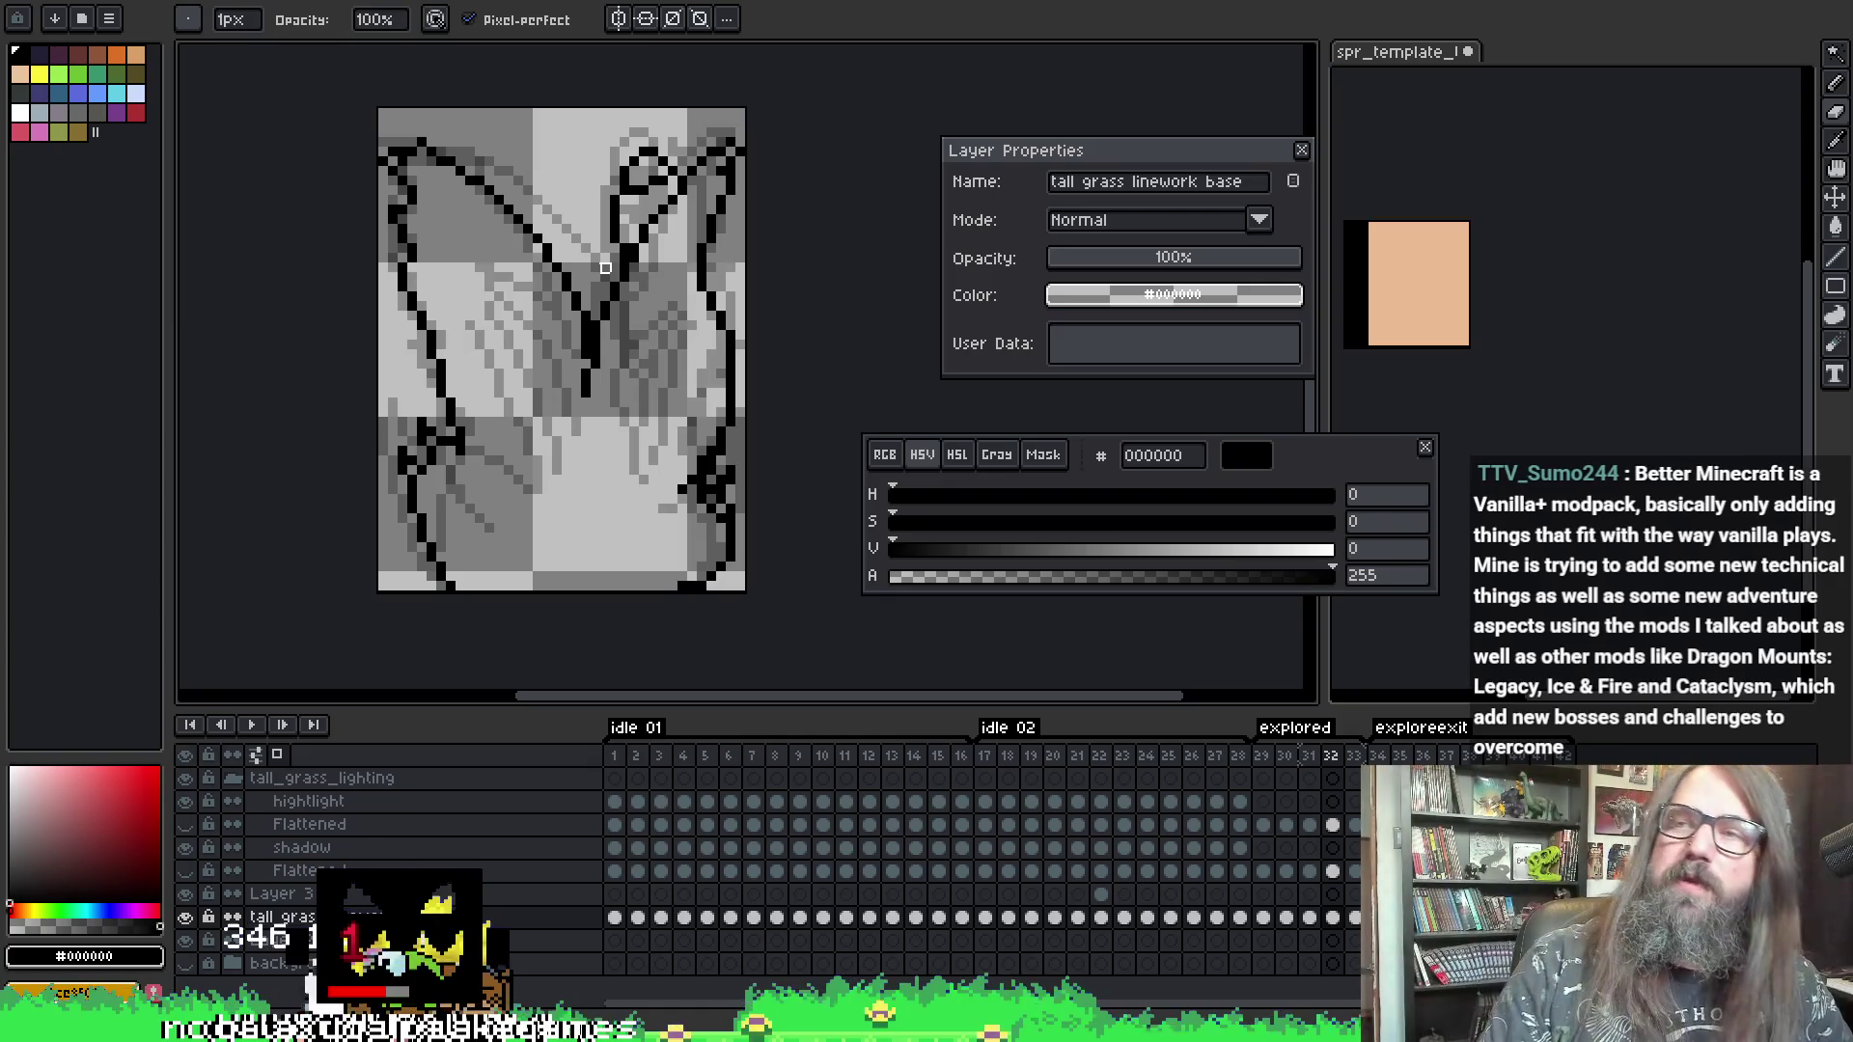
- Play through the timeline and stop on explored frame 29
{"action": "key", "text": "Return"}
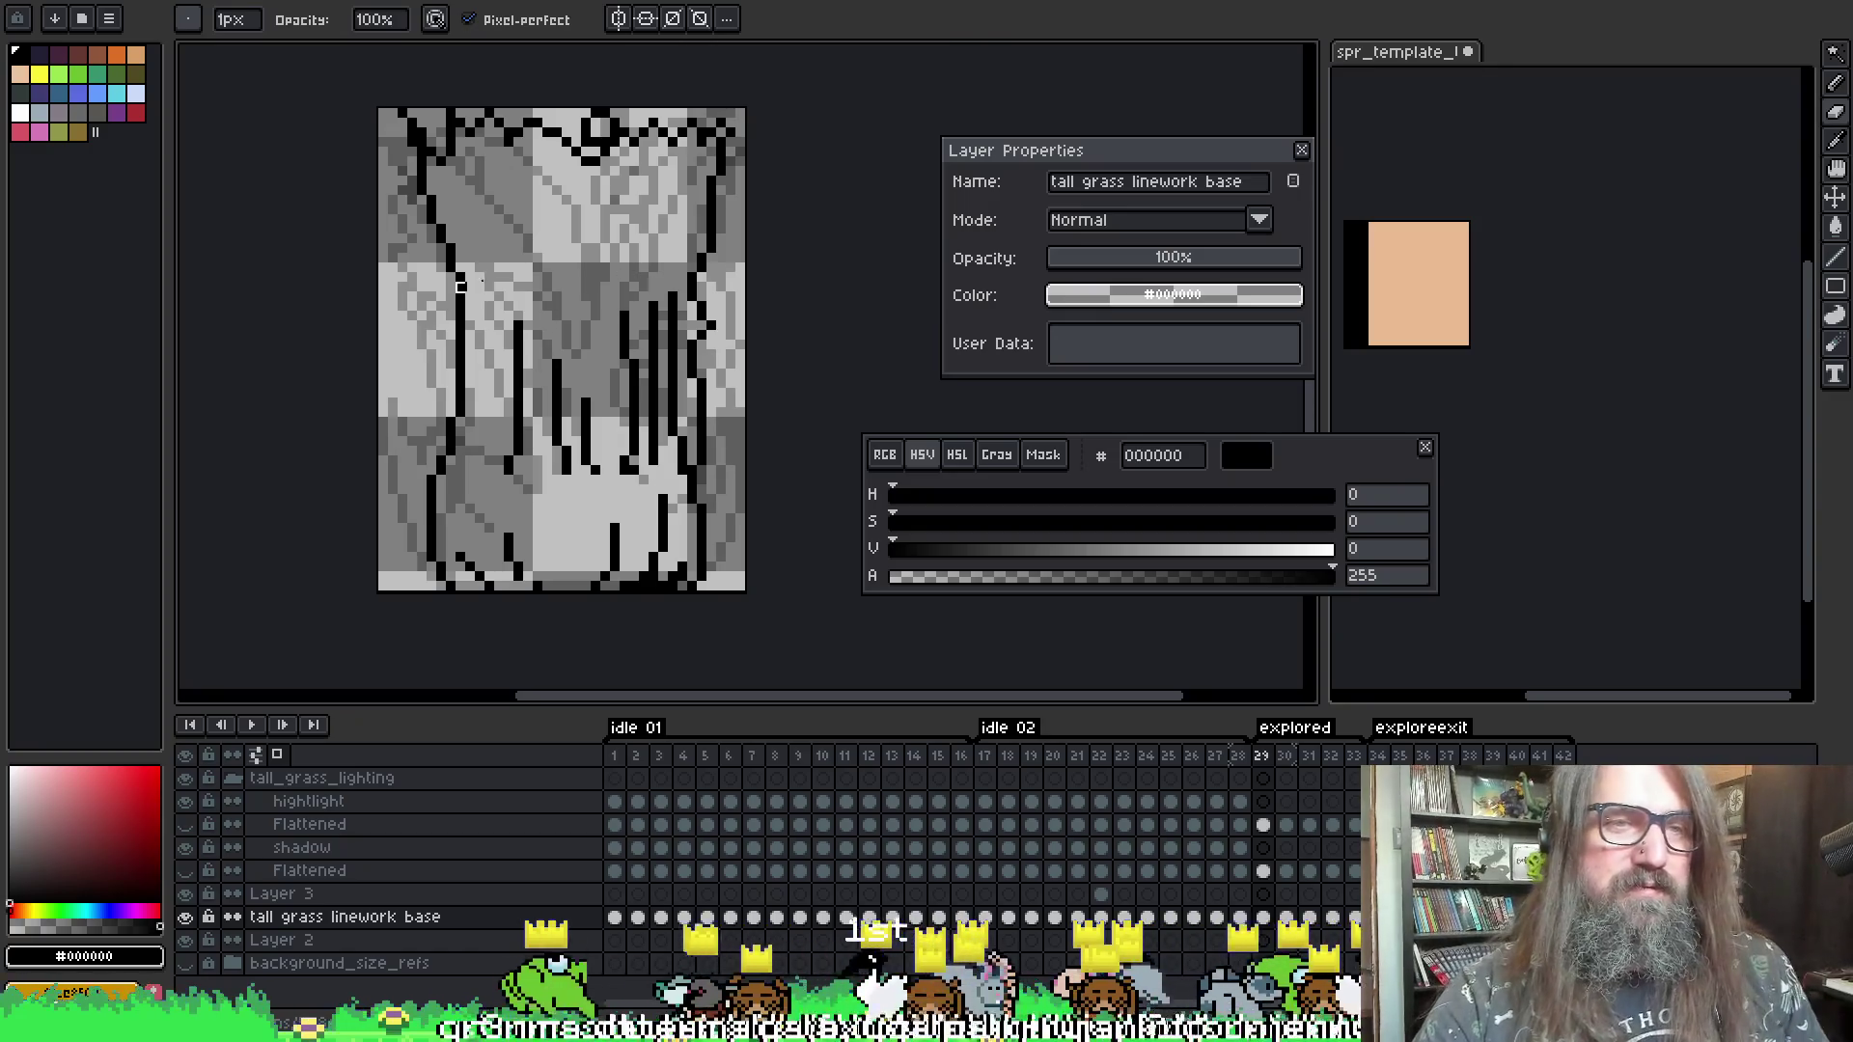
- Sample the black linework colour and move to frame 30
{"action": "key", "text": "i"}
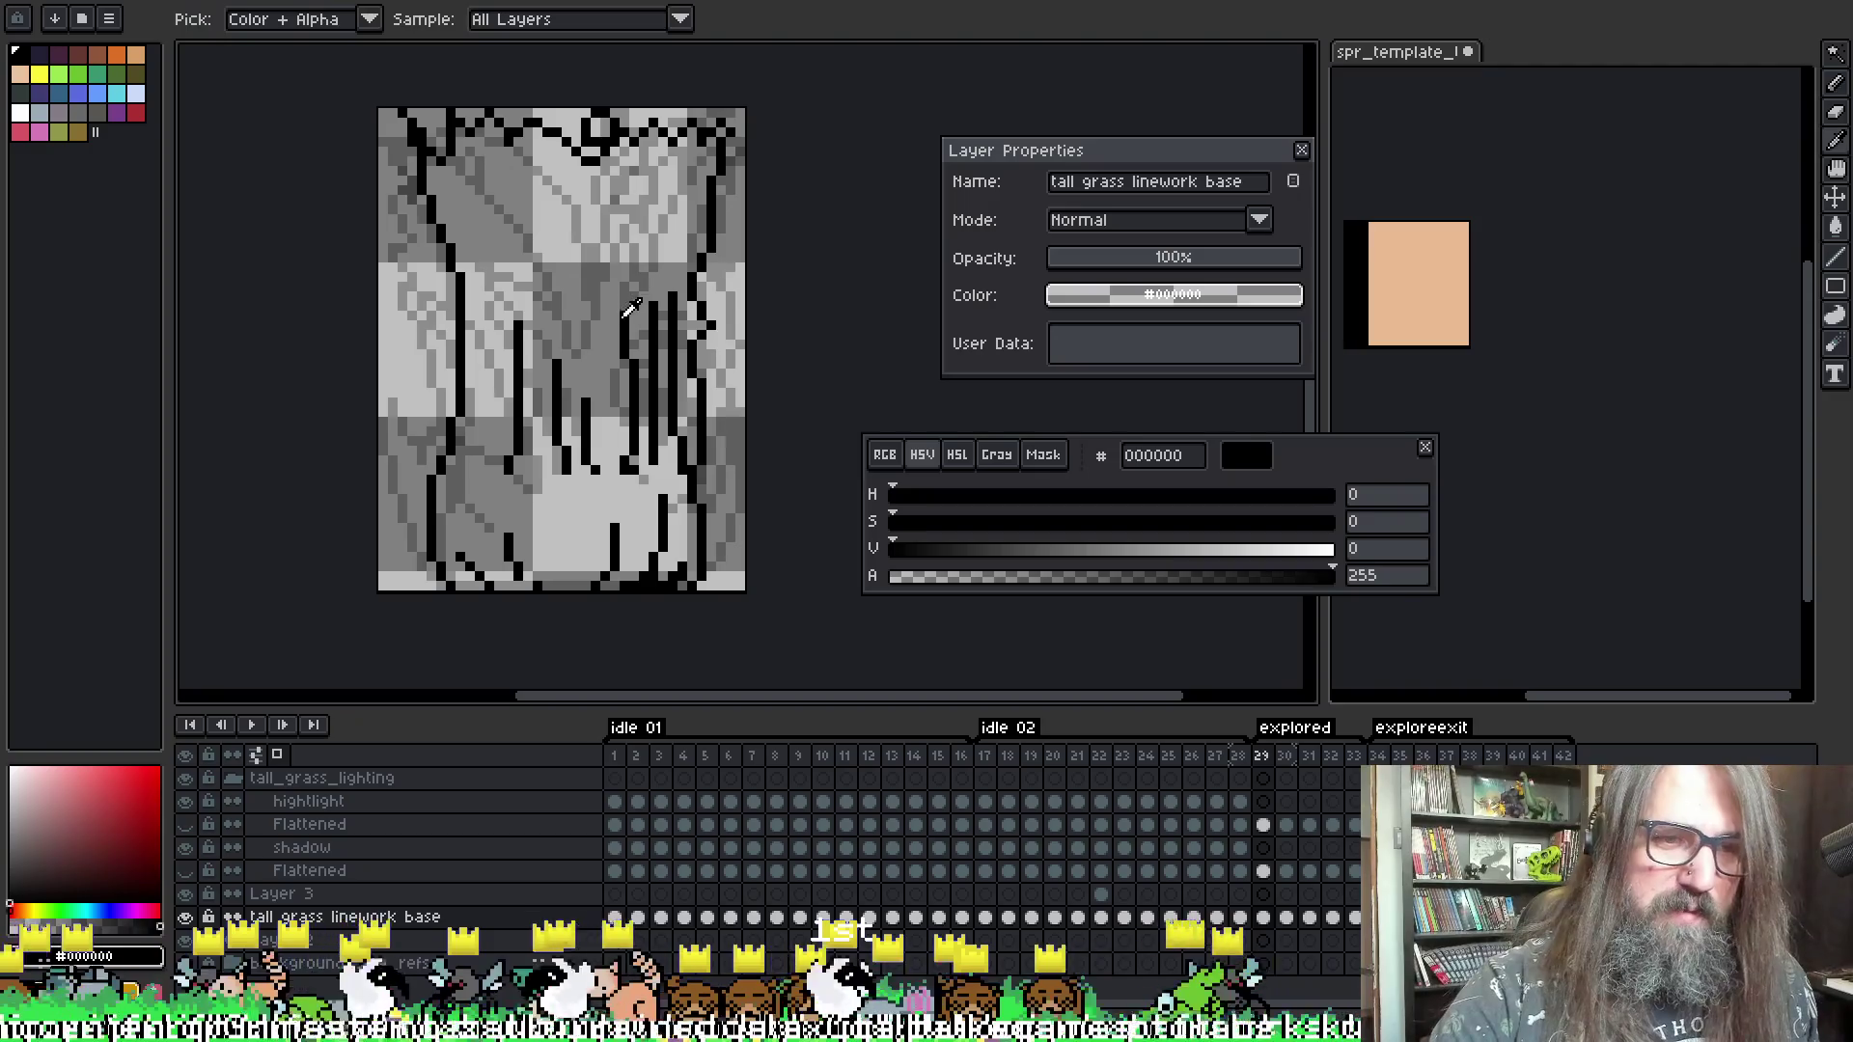
{"action": "key", "text": "b"}
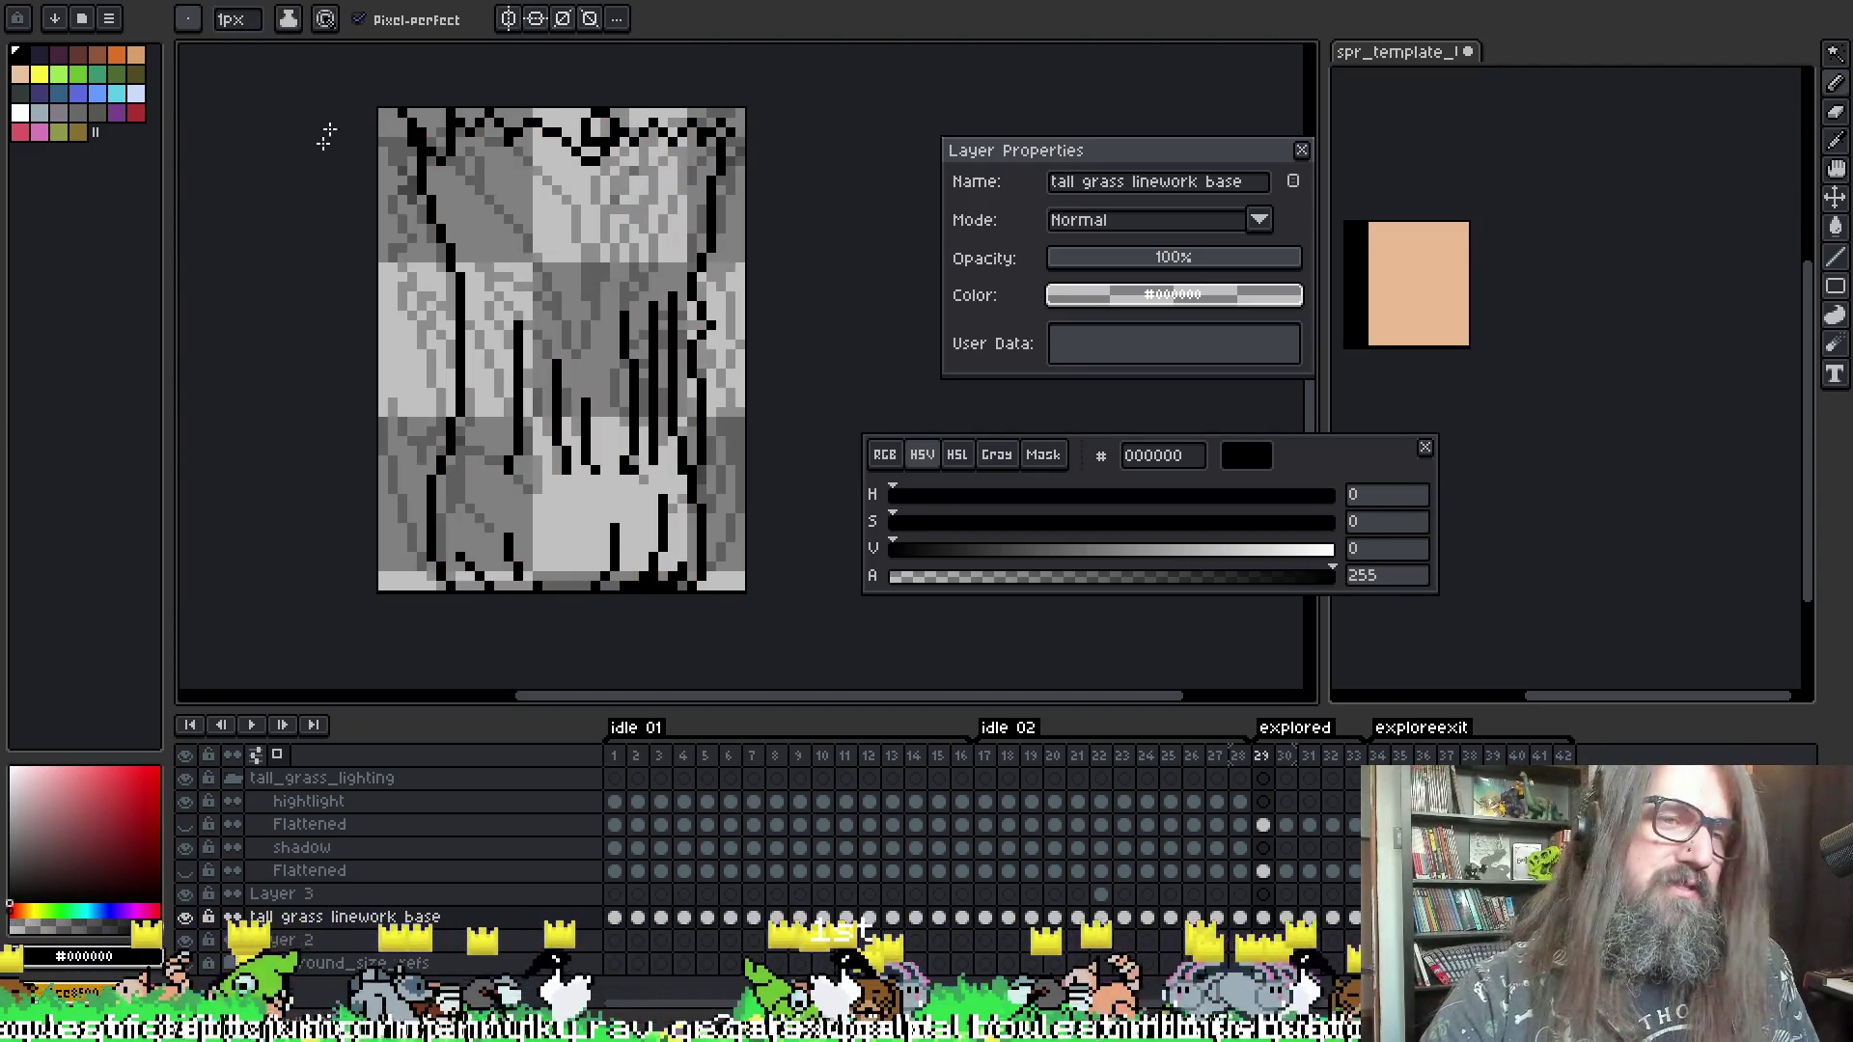
{"action": "key", "text": "Right"}
{"action": "key", "text": "Left"}
{"action": "key", "text": "Right"}
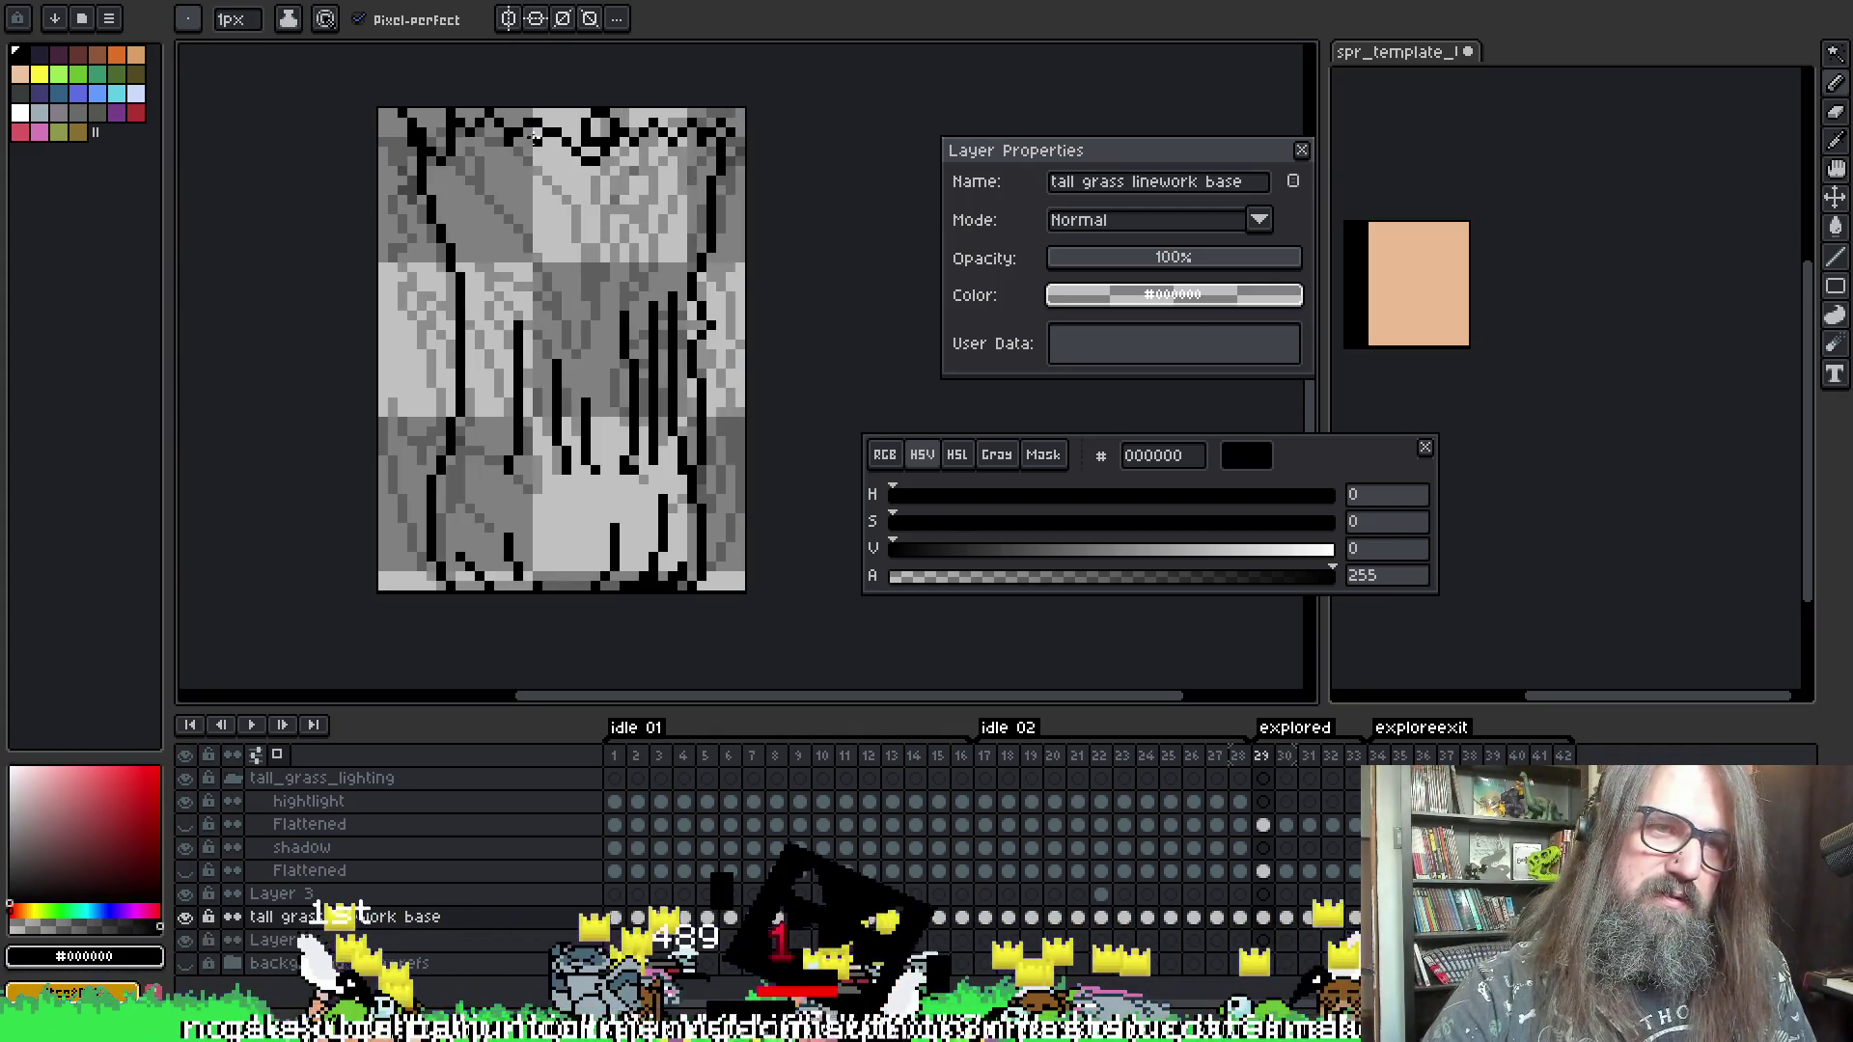
- Remove the long stroke below the V and erase stray dark pixels at its bottom
{"action": "key", "text": "b"}
{"action": "key", "text": "ctrl+z"}
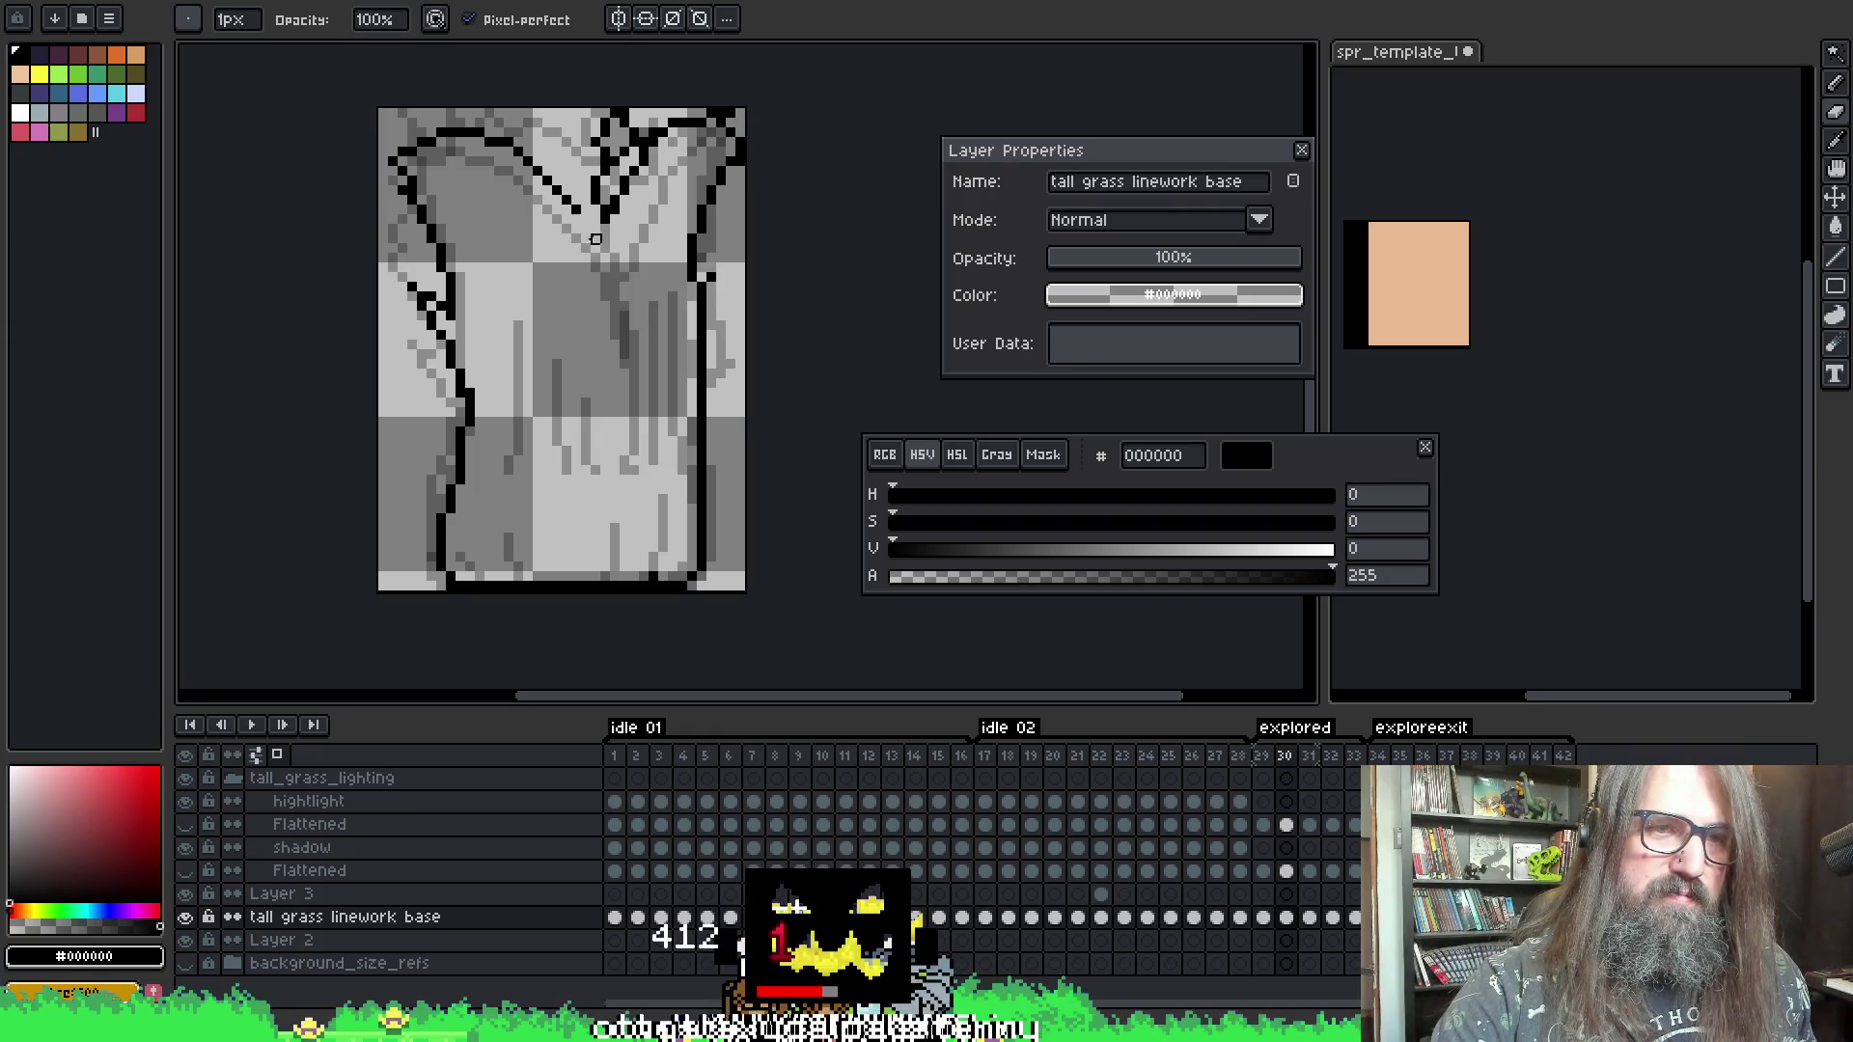
{"action": "key", "text": "e"}
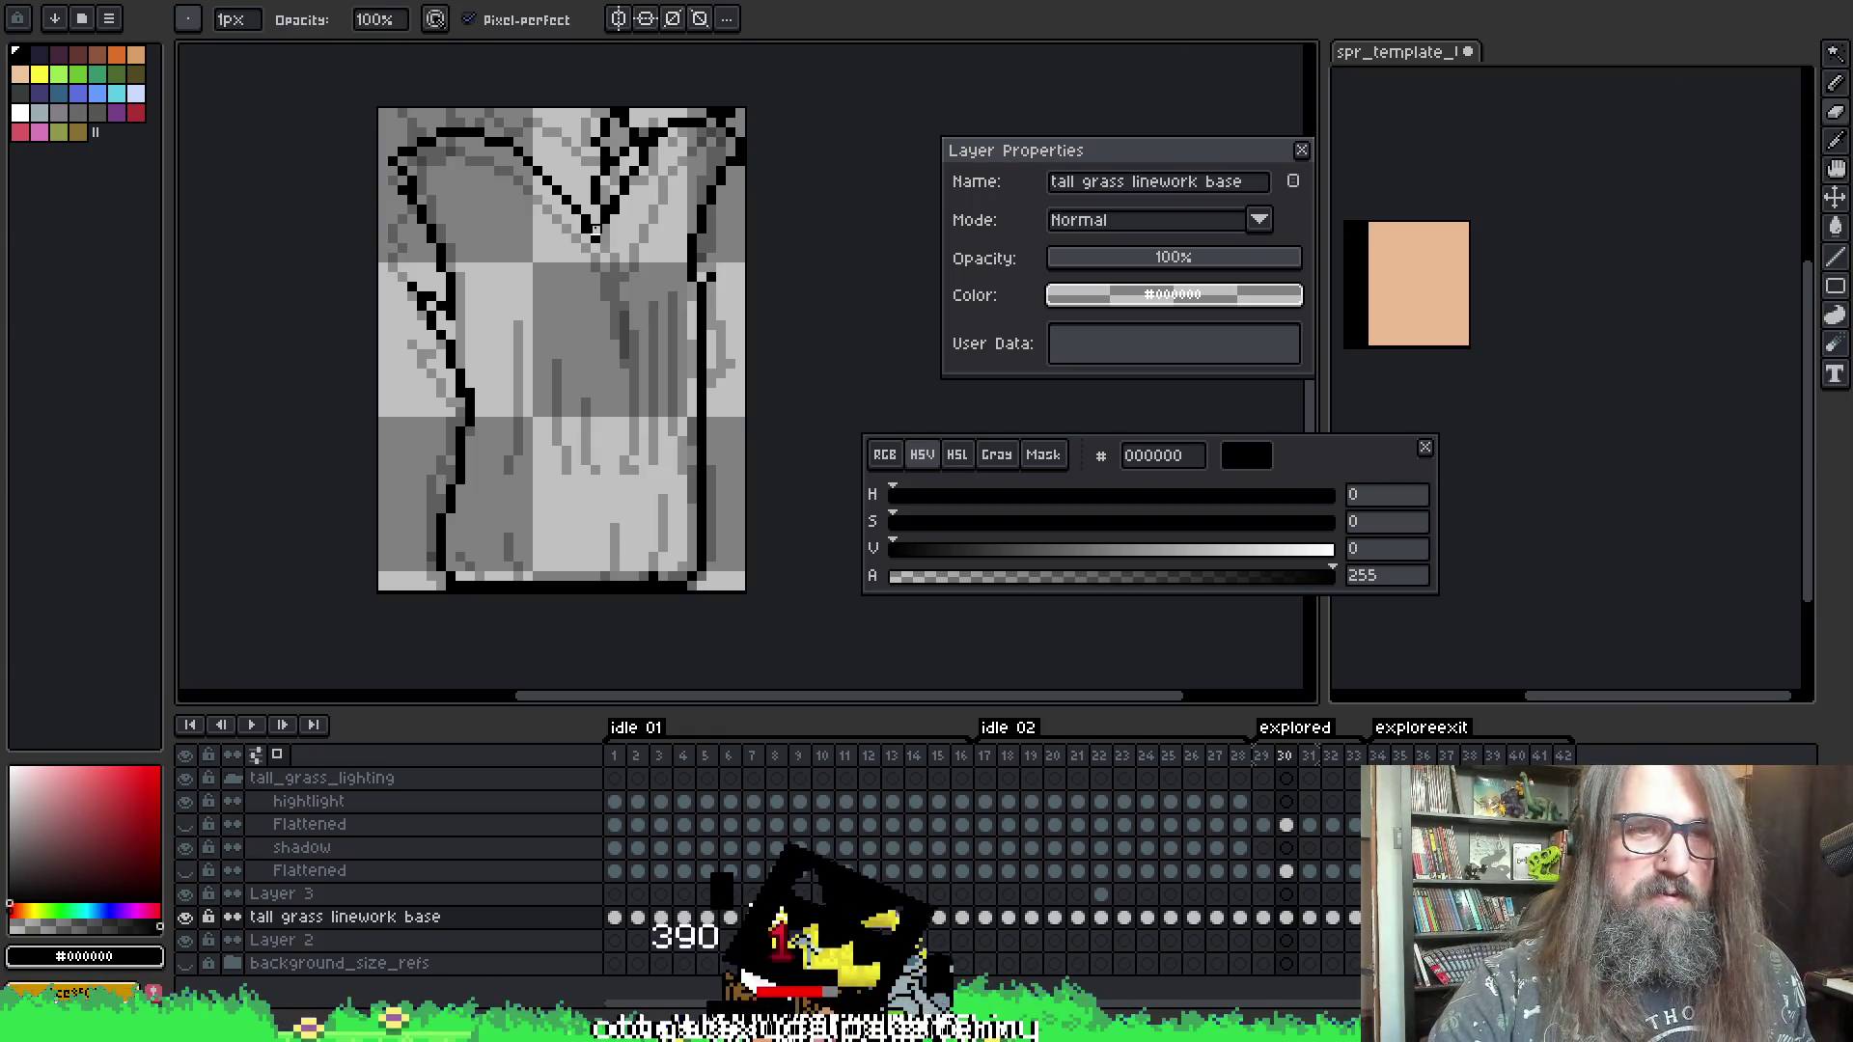
{"action": "left_click_drag", "start_coordinate": [596, 249], "coordinate": [594, 227]}
- Flip between frames 30 and 31 to compare the cleaned-up V
{"action": "key", "text": "comma"}
{"action": "key", "text": "period"}
{"action": "key", "text": "period"}
{"action": "key", "text": "comma"}
{"action": "key", "text": "comma"}
{"action": "key", "text": "period"}
{"action": "key", "text": "period"}
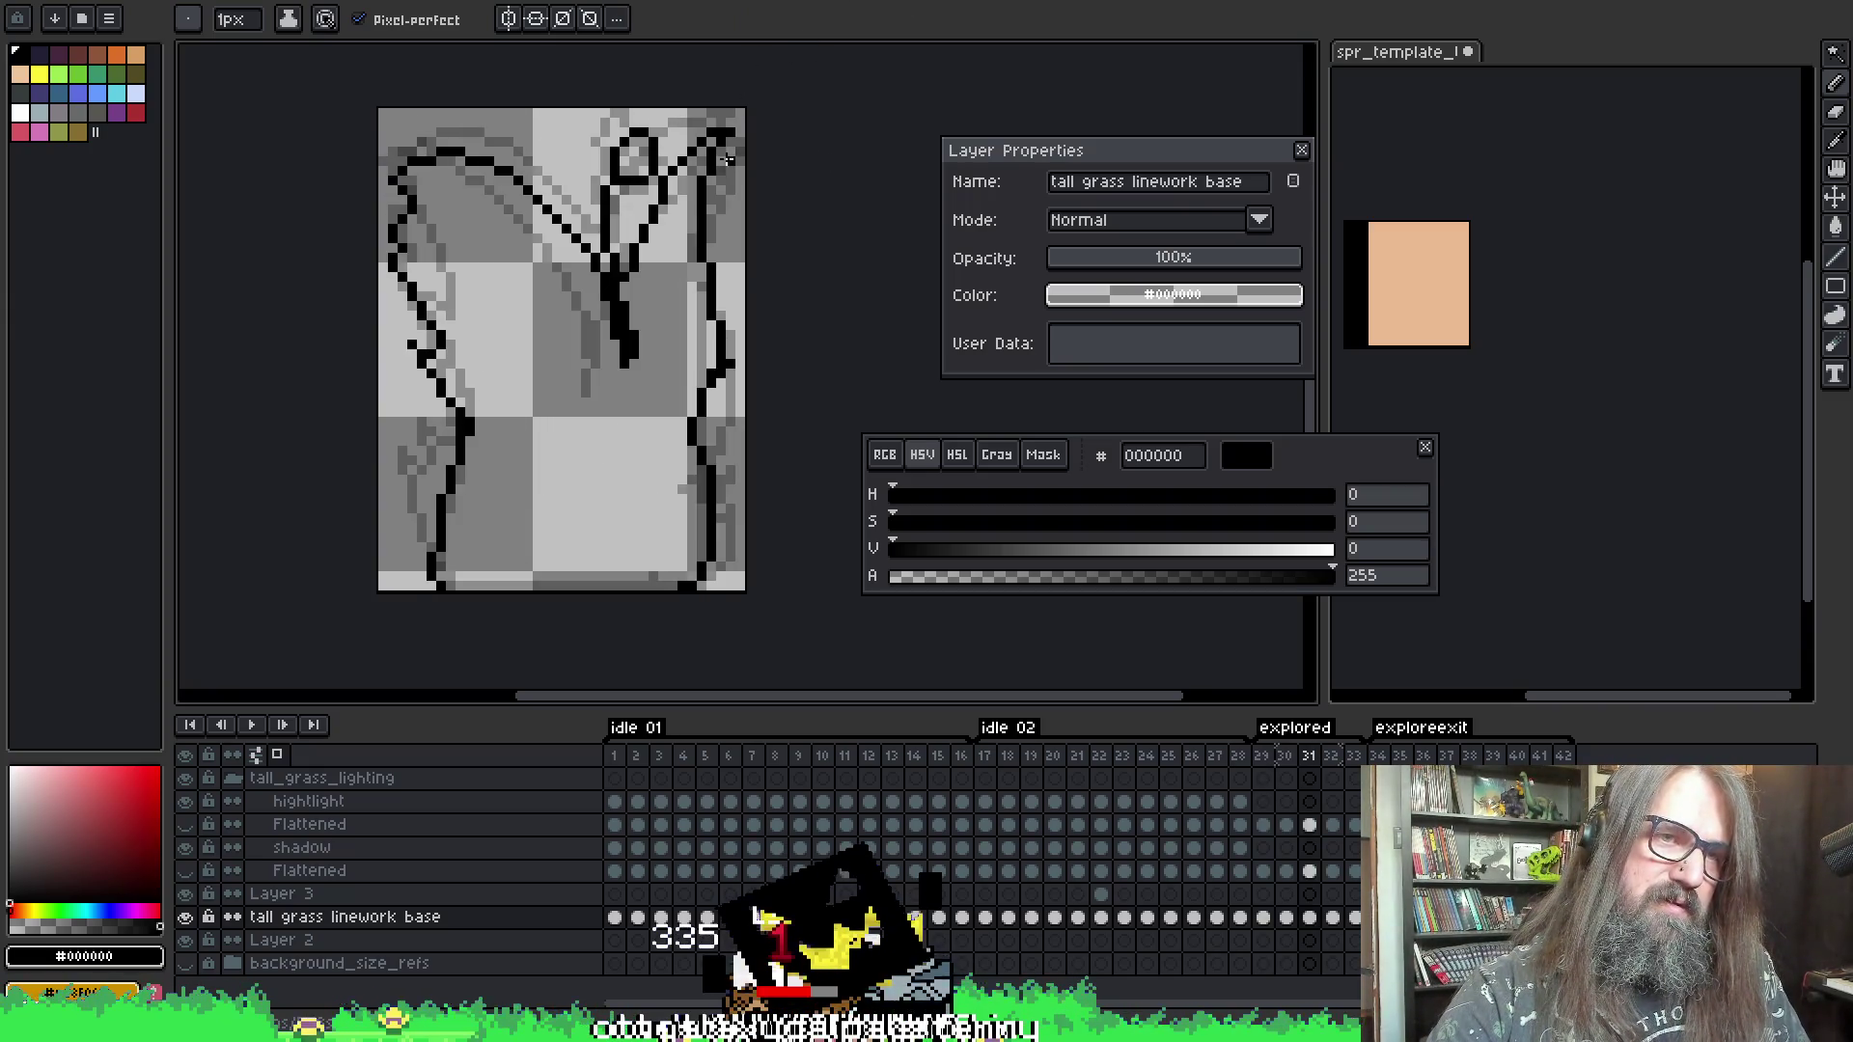
{"action": "key", "text": "comma"}
{"action": "key", "text": "comma"}
{"action": "key", "text": "period"}
{"action": "key", "text": "period"}
{"action": "key", "text": "comma"}
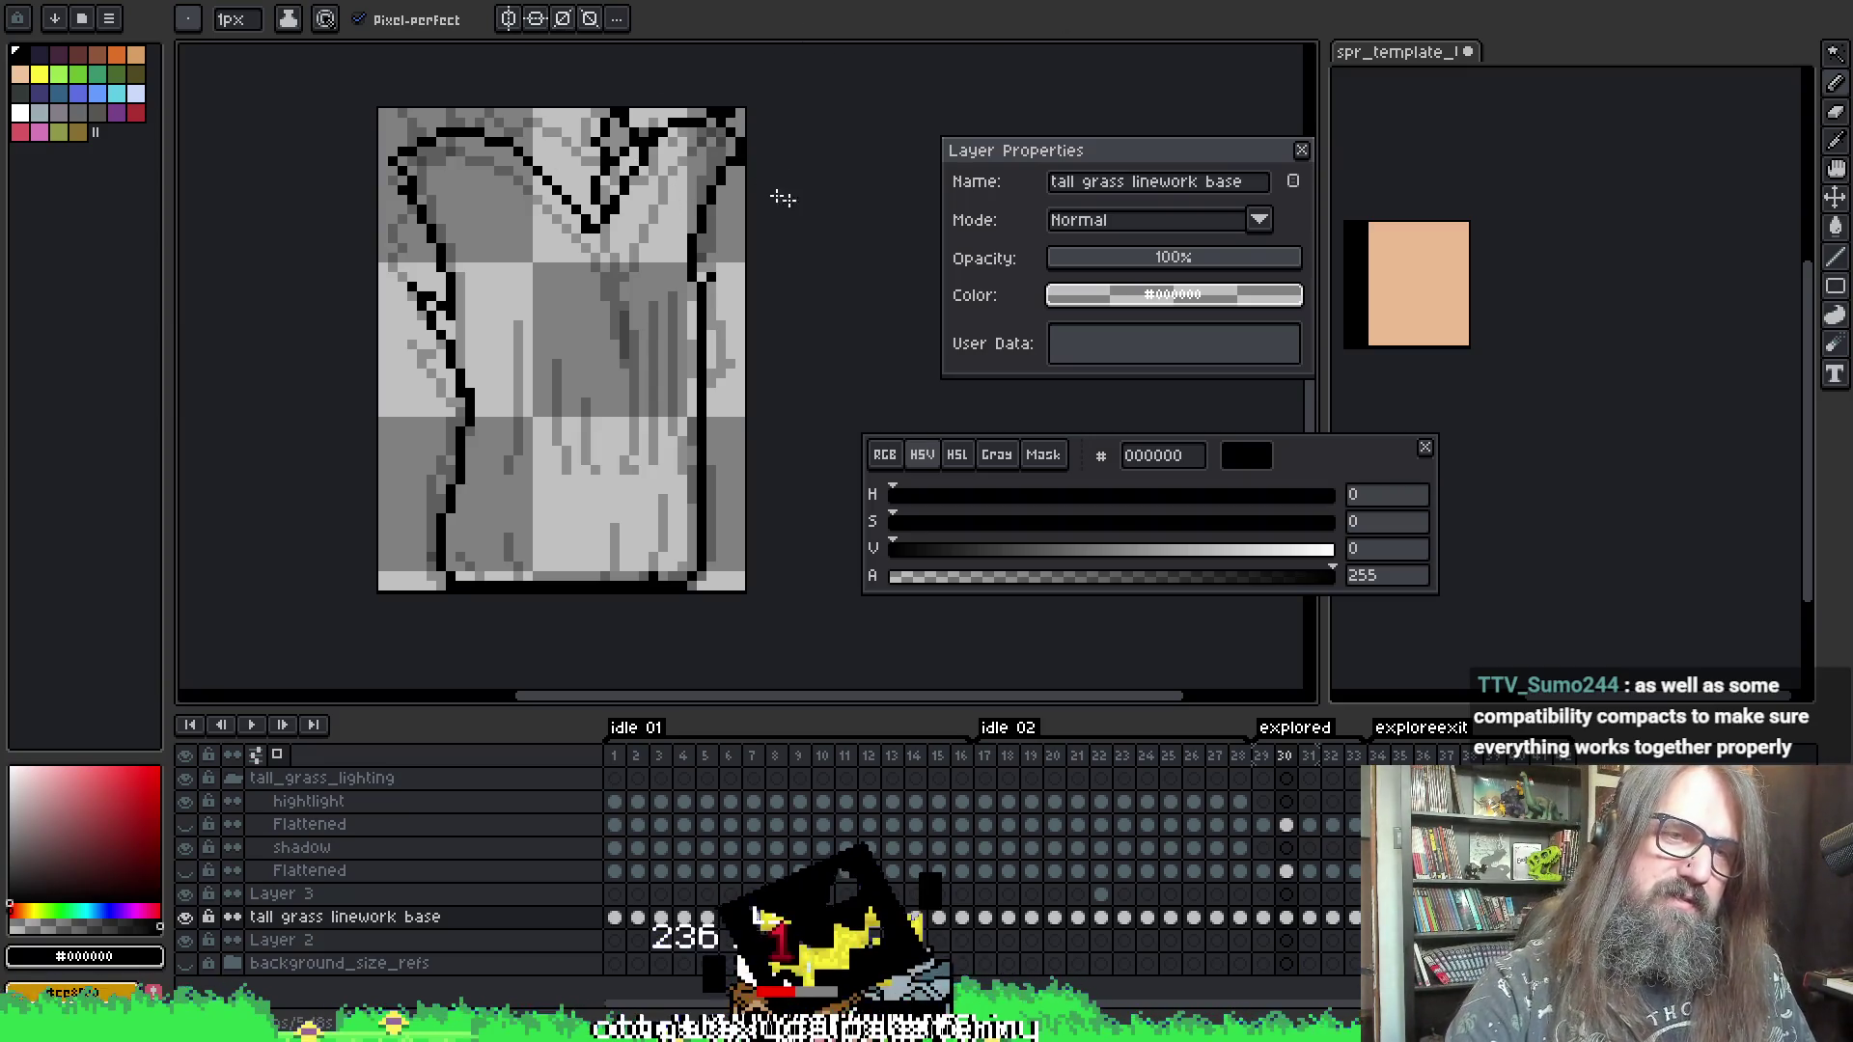
- Pencil a few black pixels onto frame 30's right outline
{"action": "key", "text": "i"}
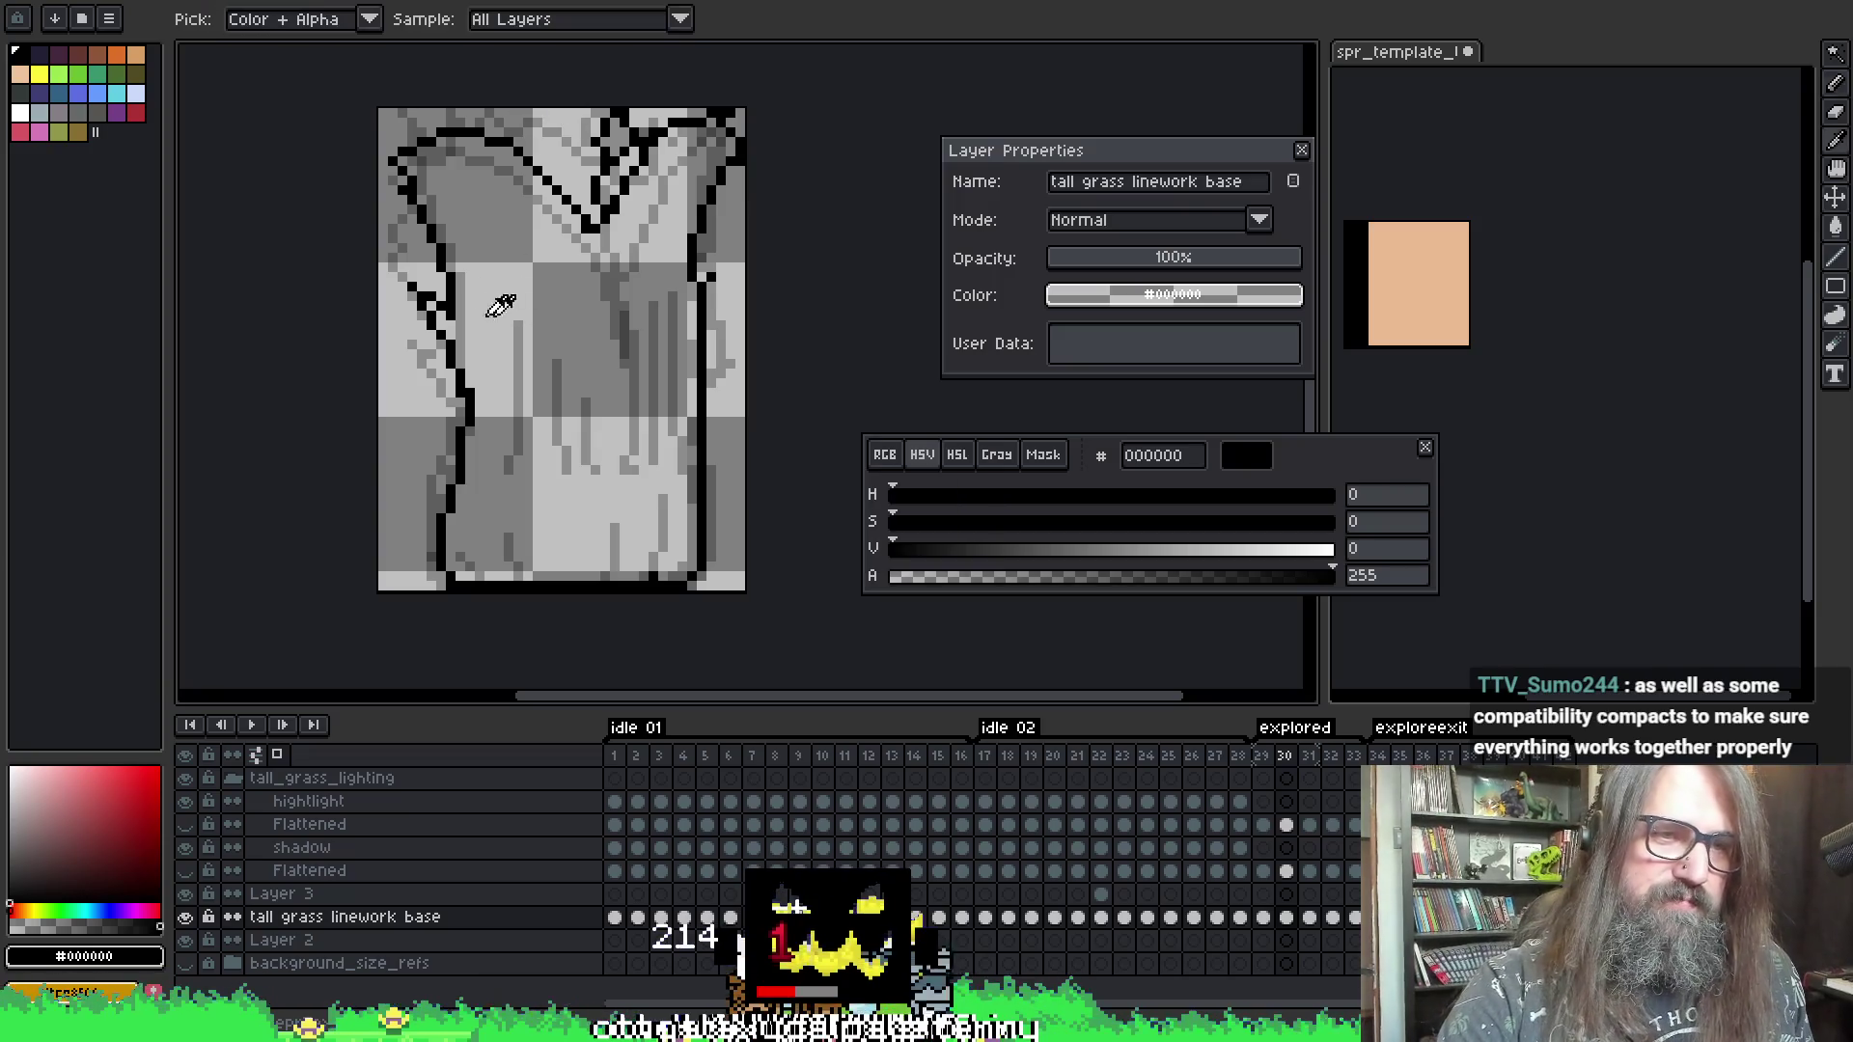
{"action": "key", "text": "b"}
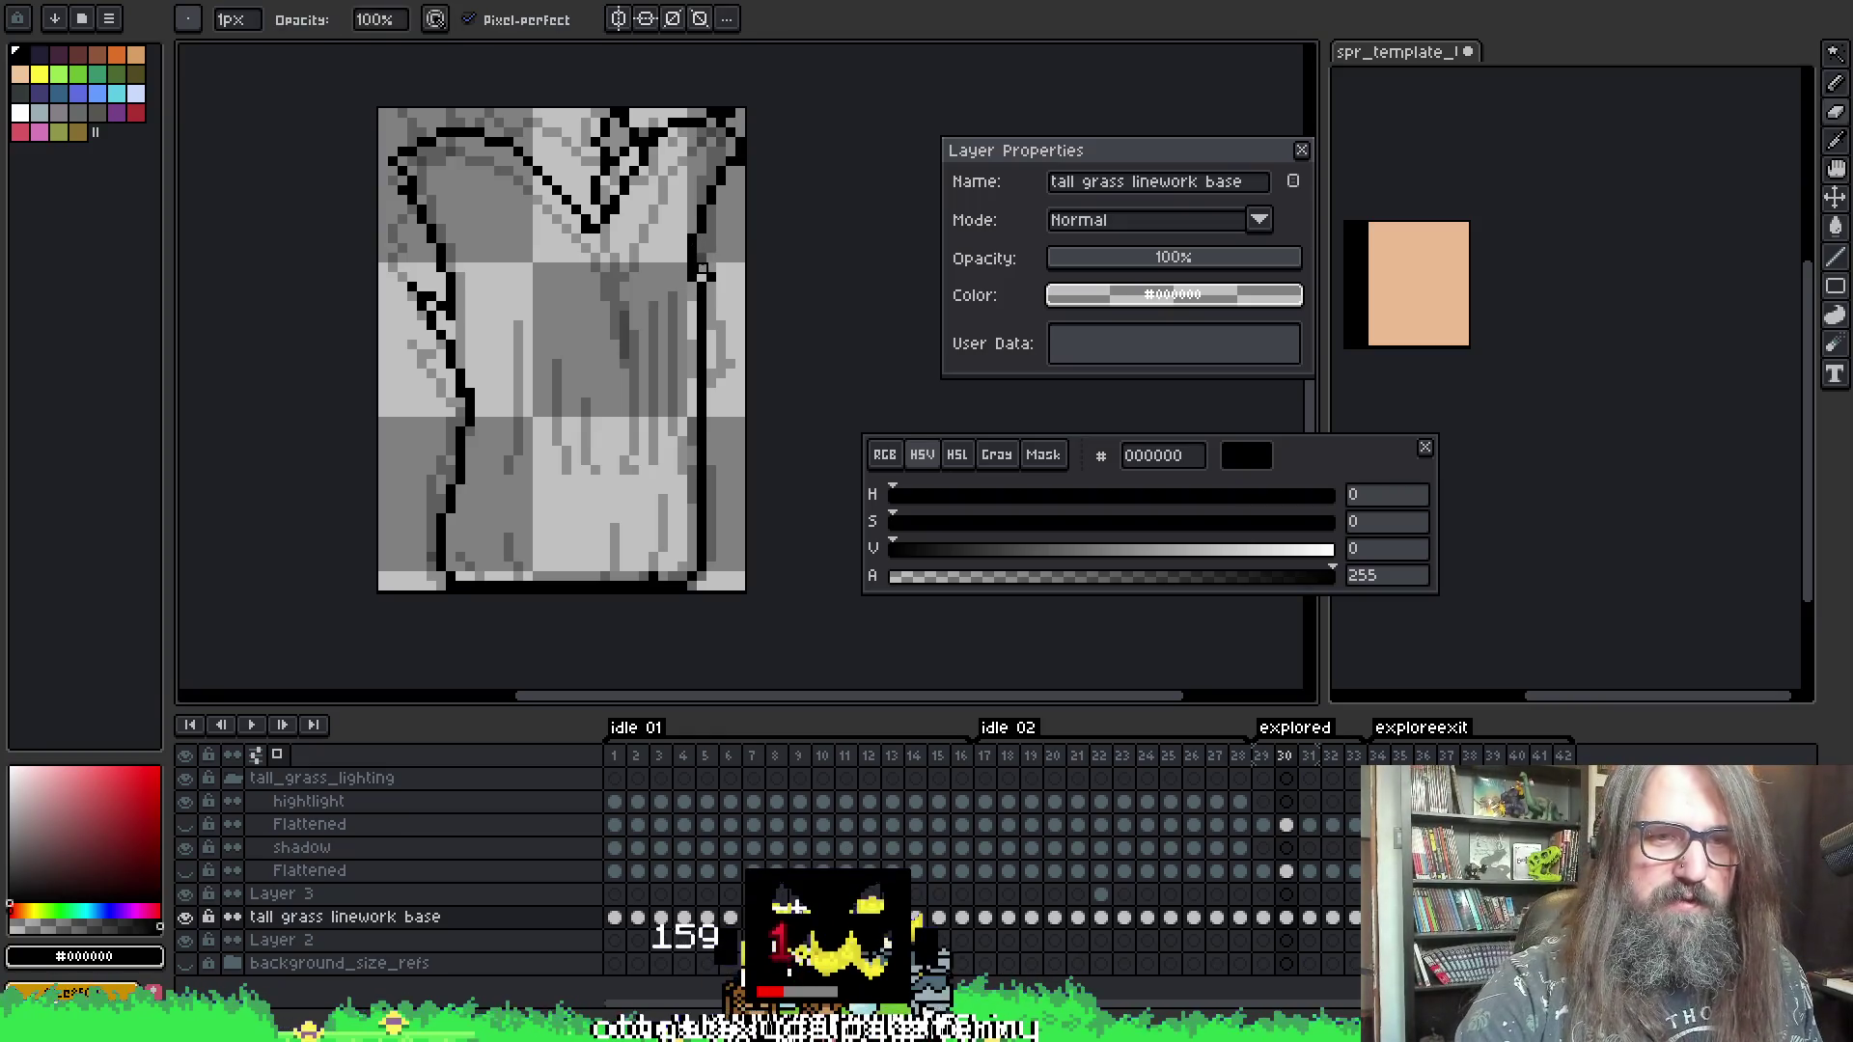
{"action": "left_click_drag", "start_coordinate": [695, 277], "coordinate": [678, 292]}
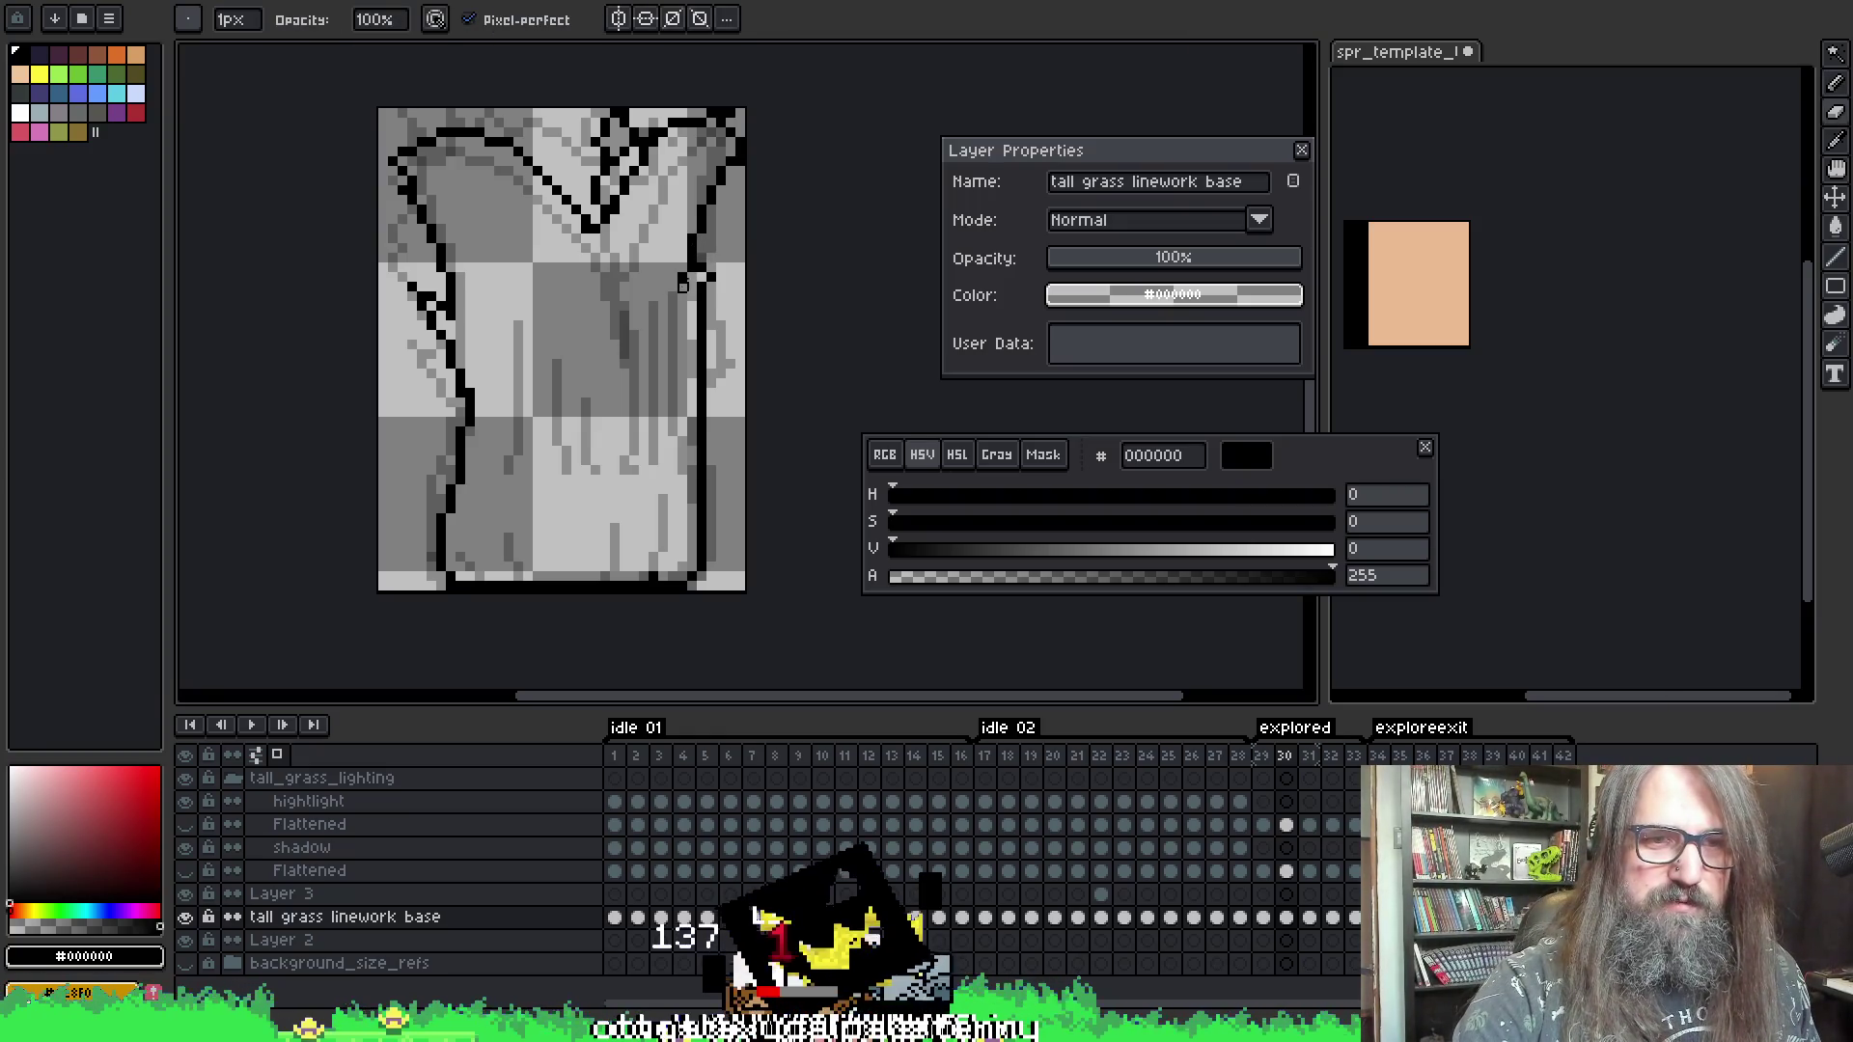
{"action": "key", "text": "alt"}
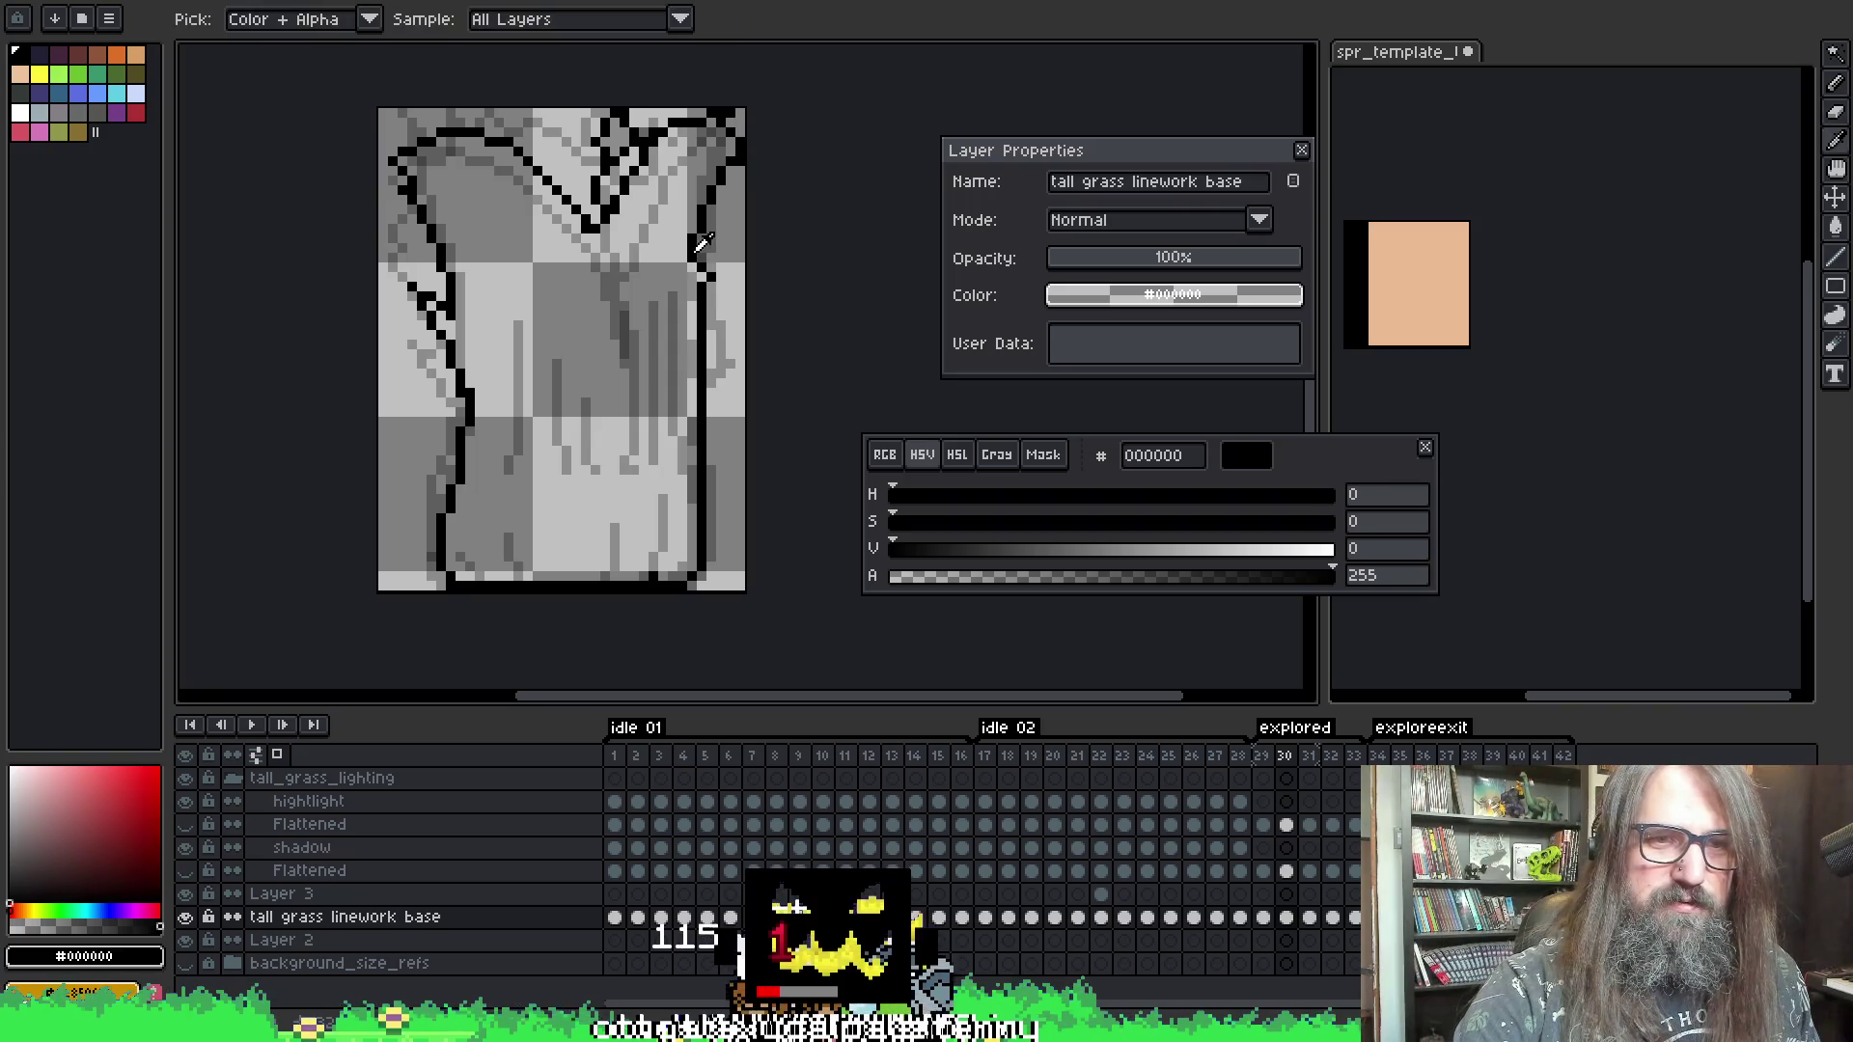
{"action": "key", "text": "Return"}
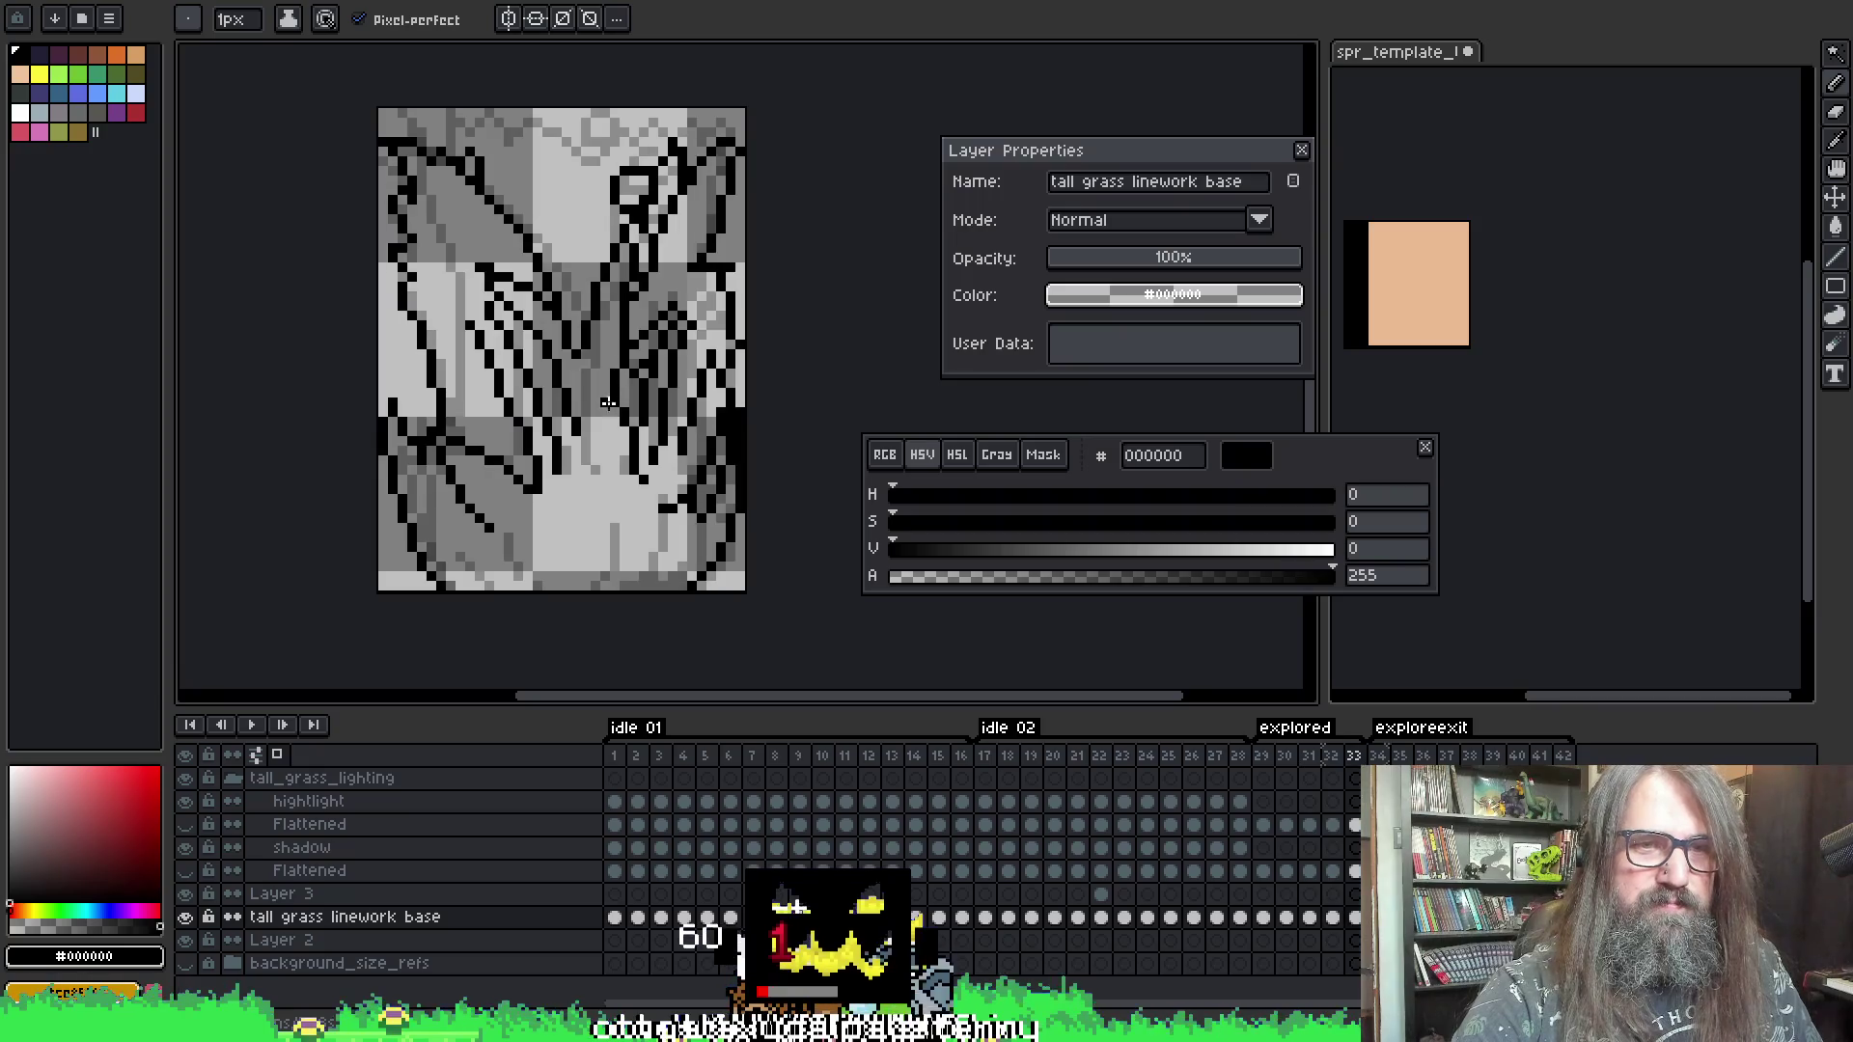
- On frame 32, draw a vertical black line down from the V
{"action": "key", "text": "Right"}
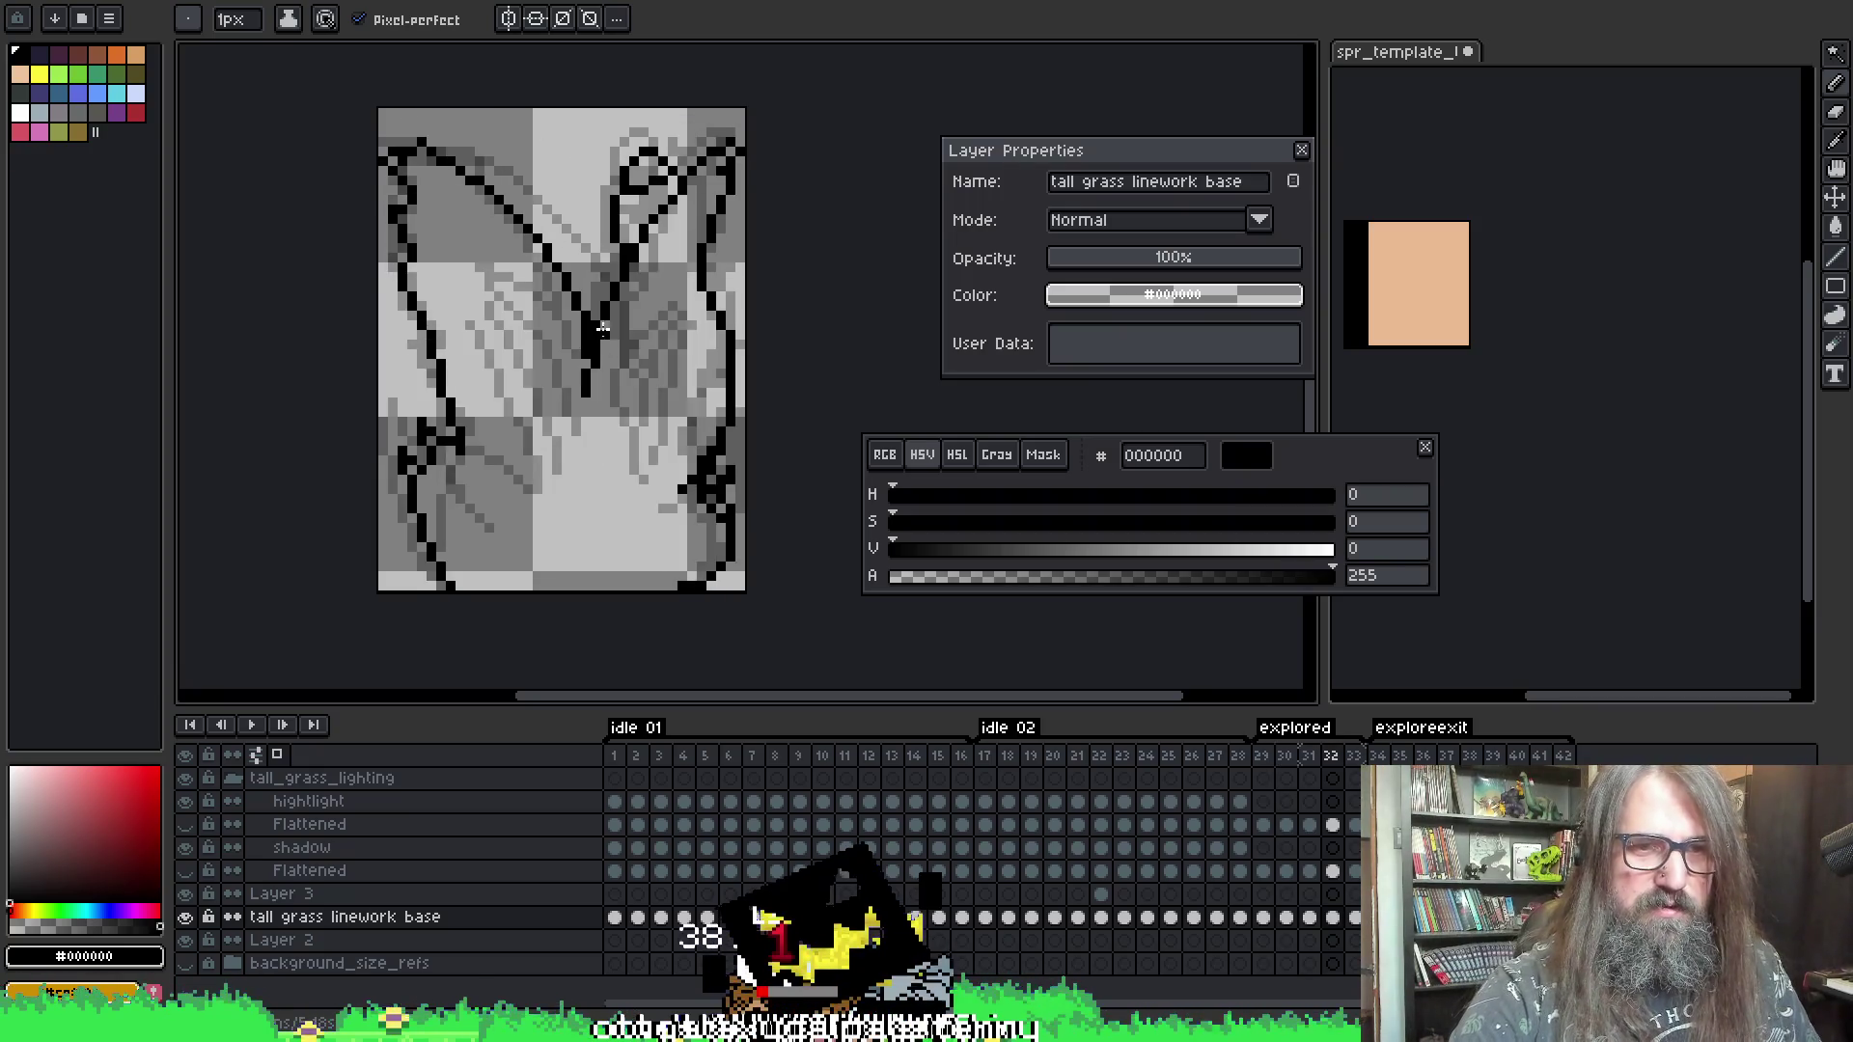
{"action": "key", "text": "e"}
{"action": "key", "text": "b"}
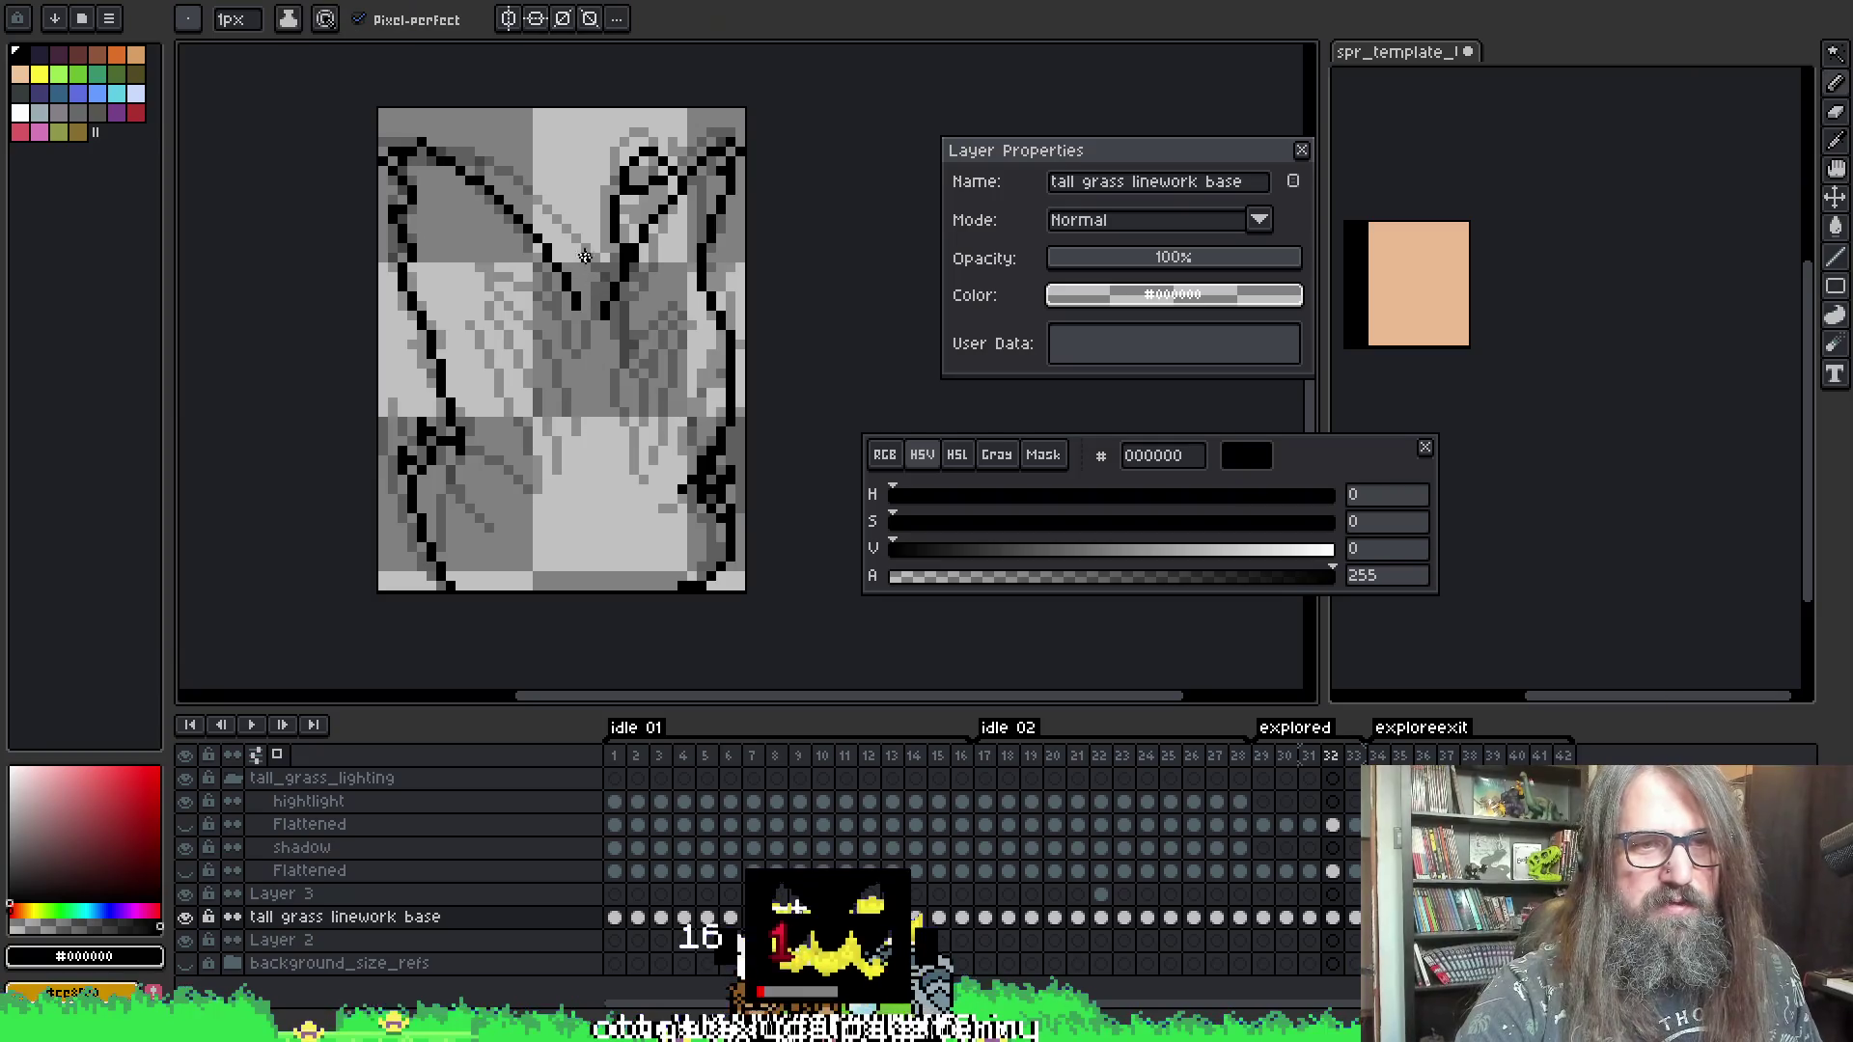
{"action": "key", "text": "e"}
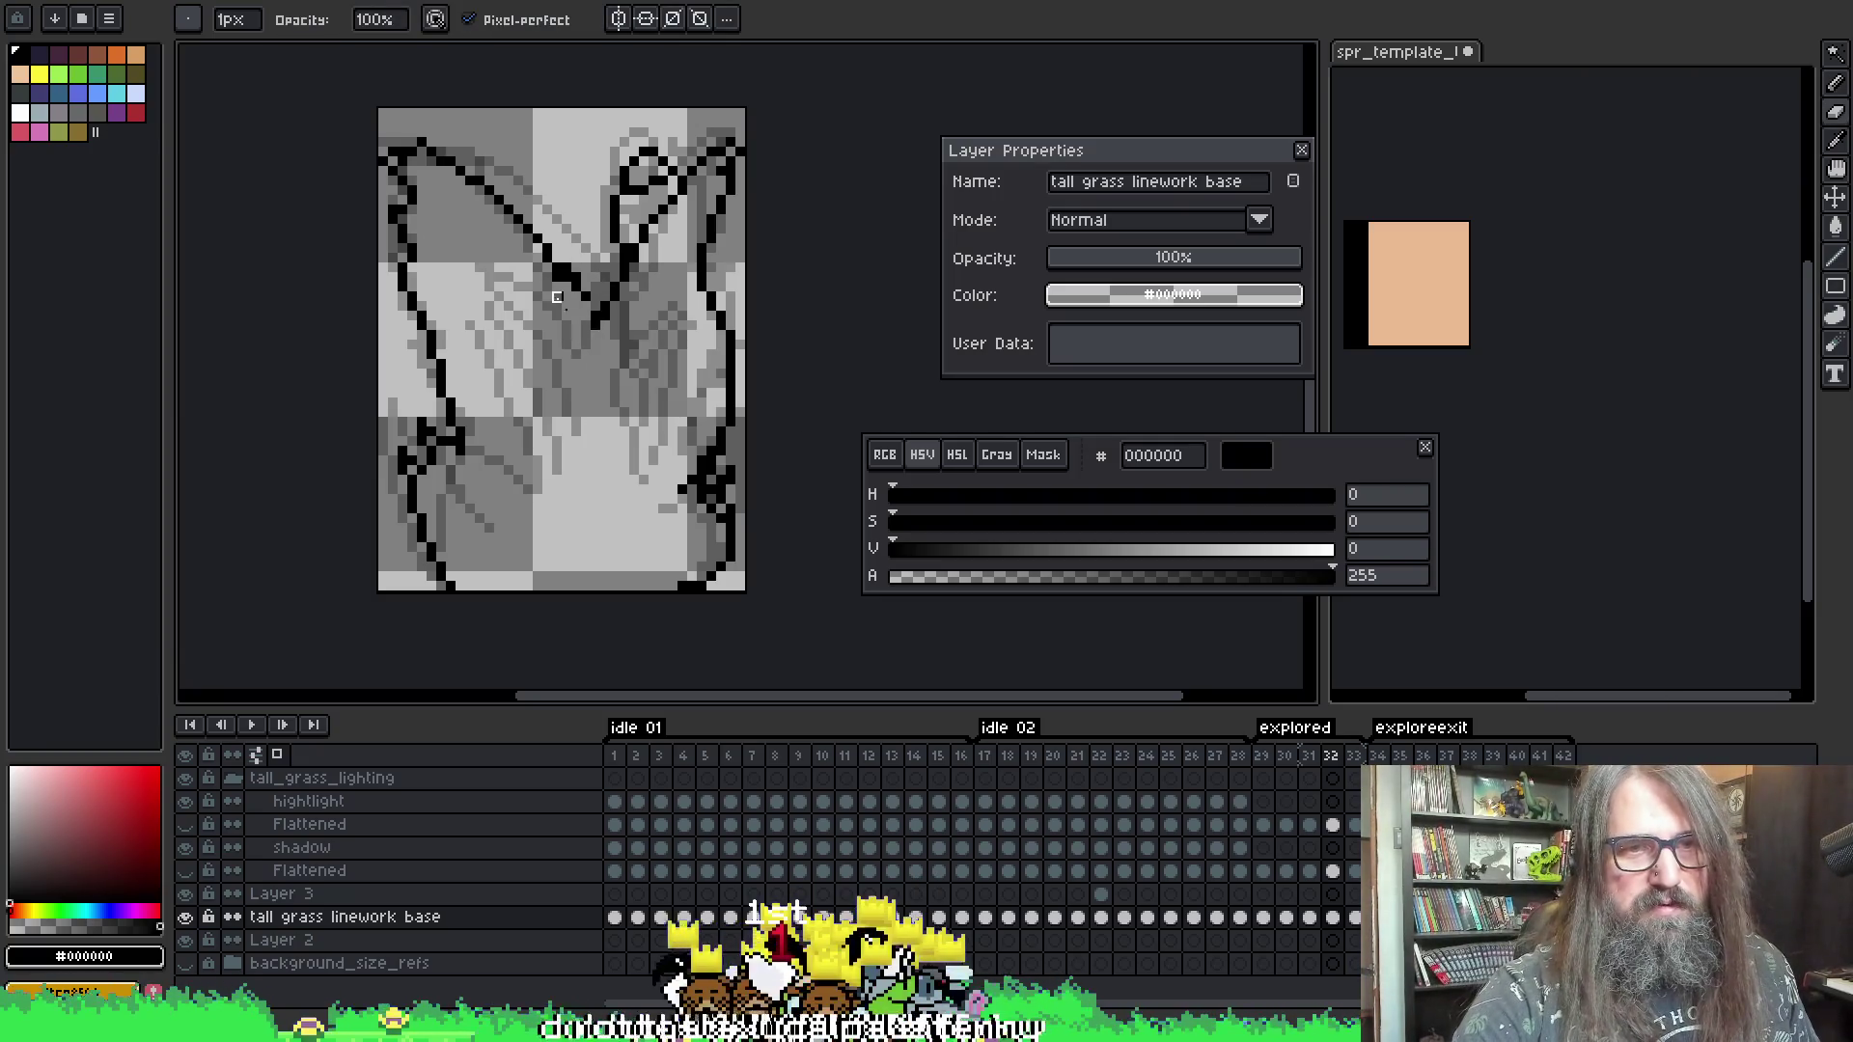
{"action": "key", "text": "b"}
{"action": "key", "text": "e"}
{"action": "key", "text": "b"}
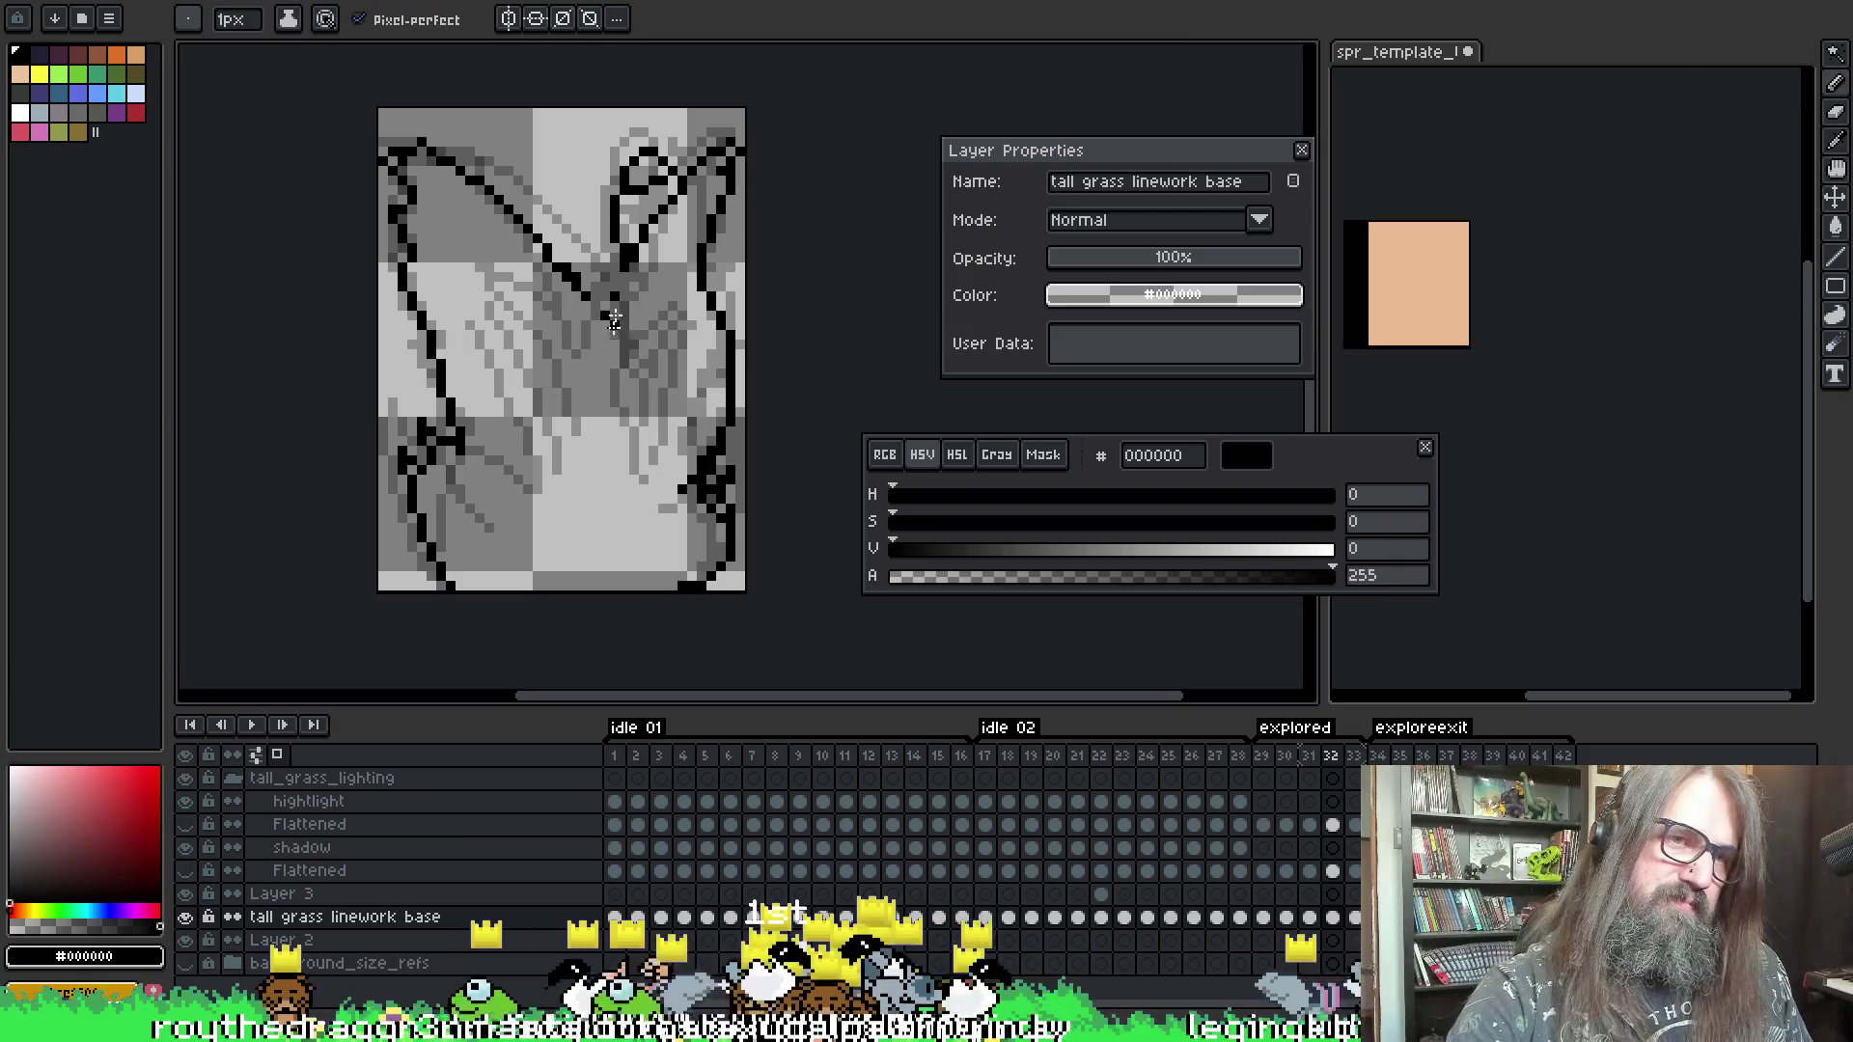
{"action": "left_click_drag", "start_coordinate": [592, 314], "coordinate": [592, 377]}
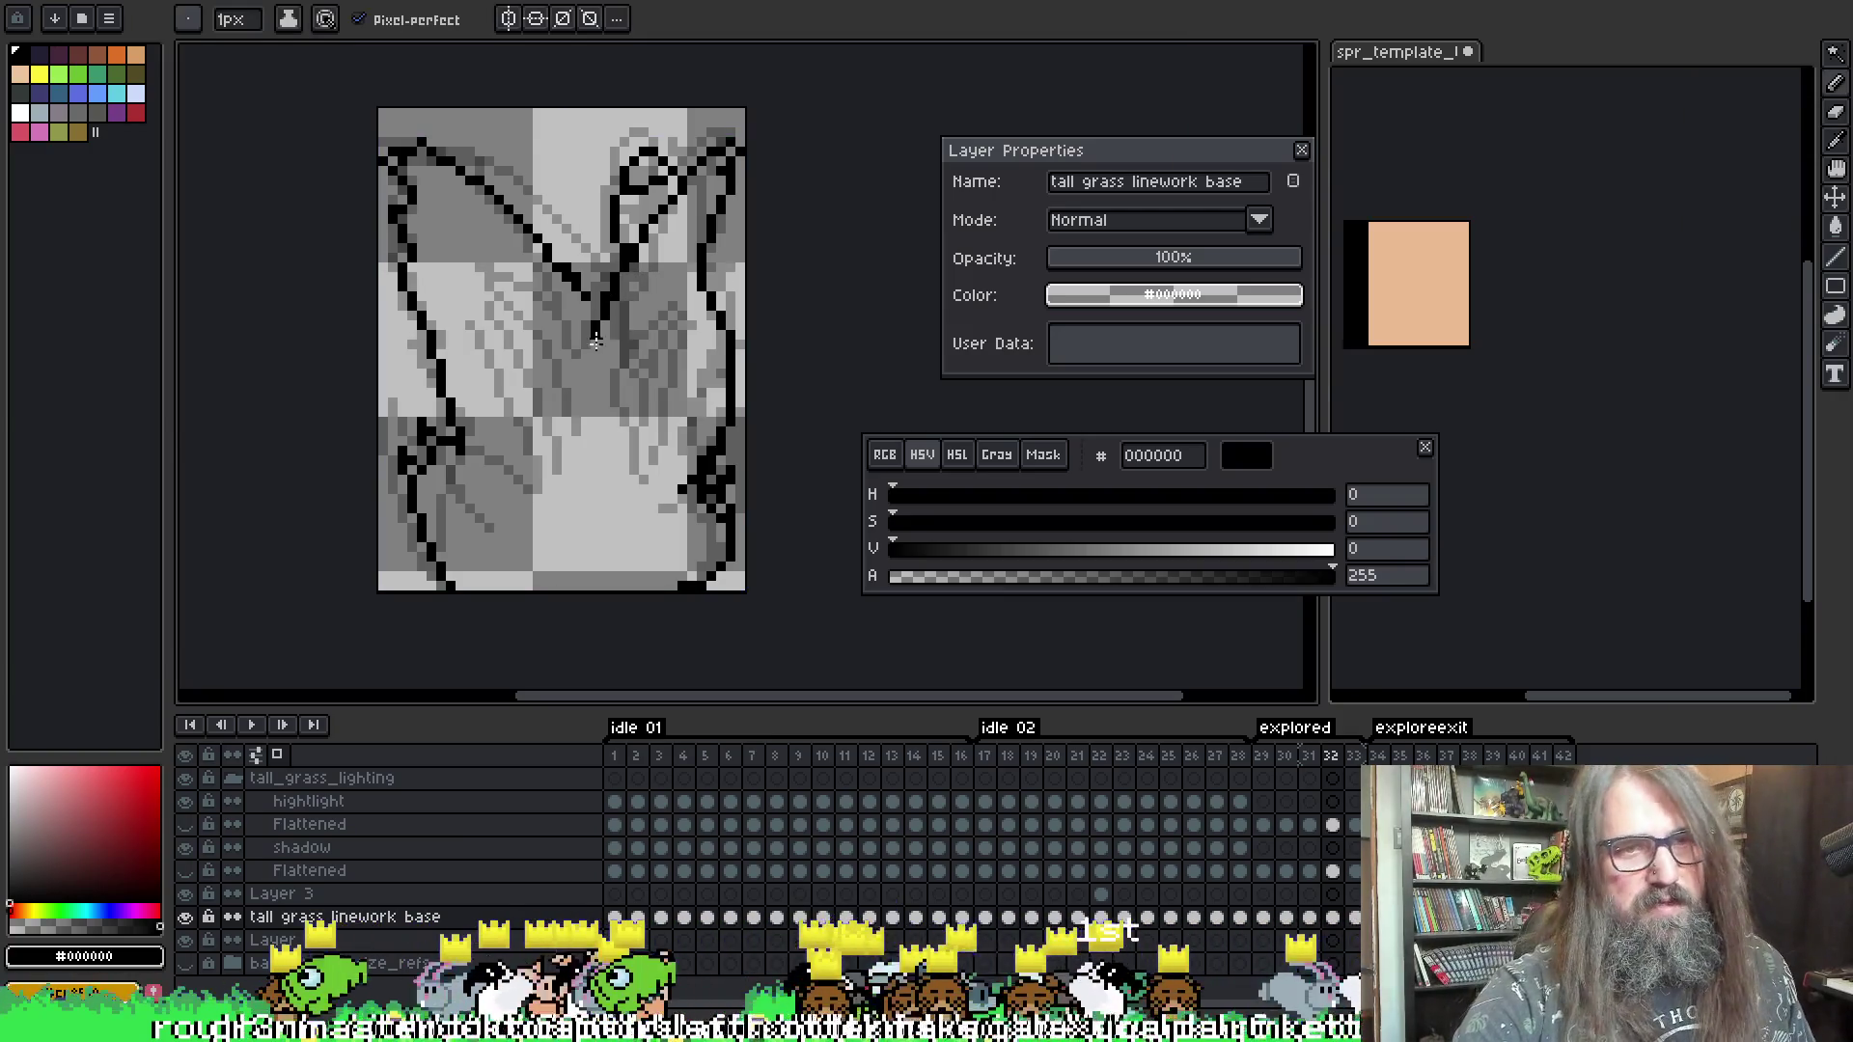
- Touch up the upper right outline, then shift the canvas slightly up and left
{"action": "key", "text": "e"}
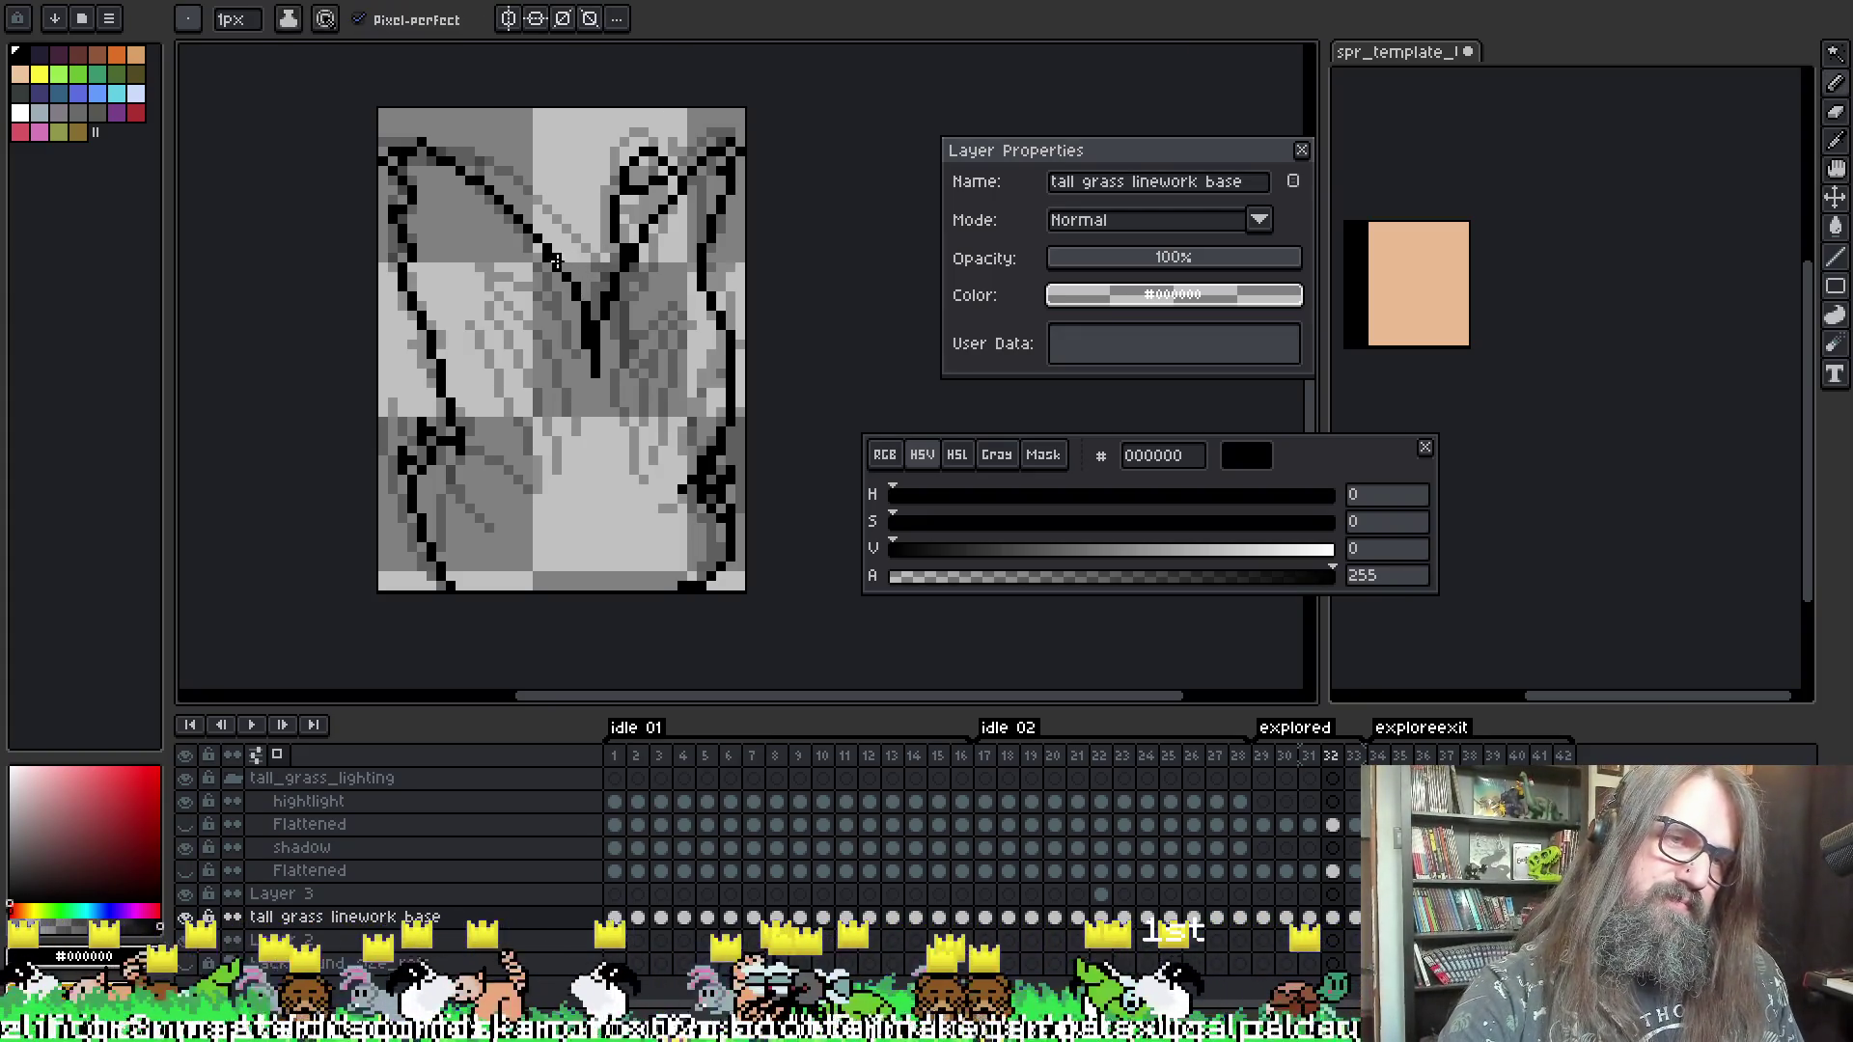
{"action": "key", "text": "b"}
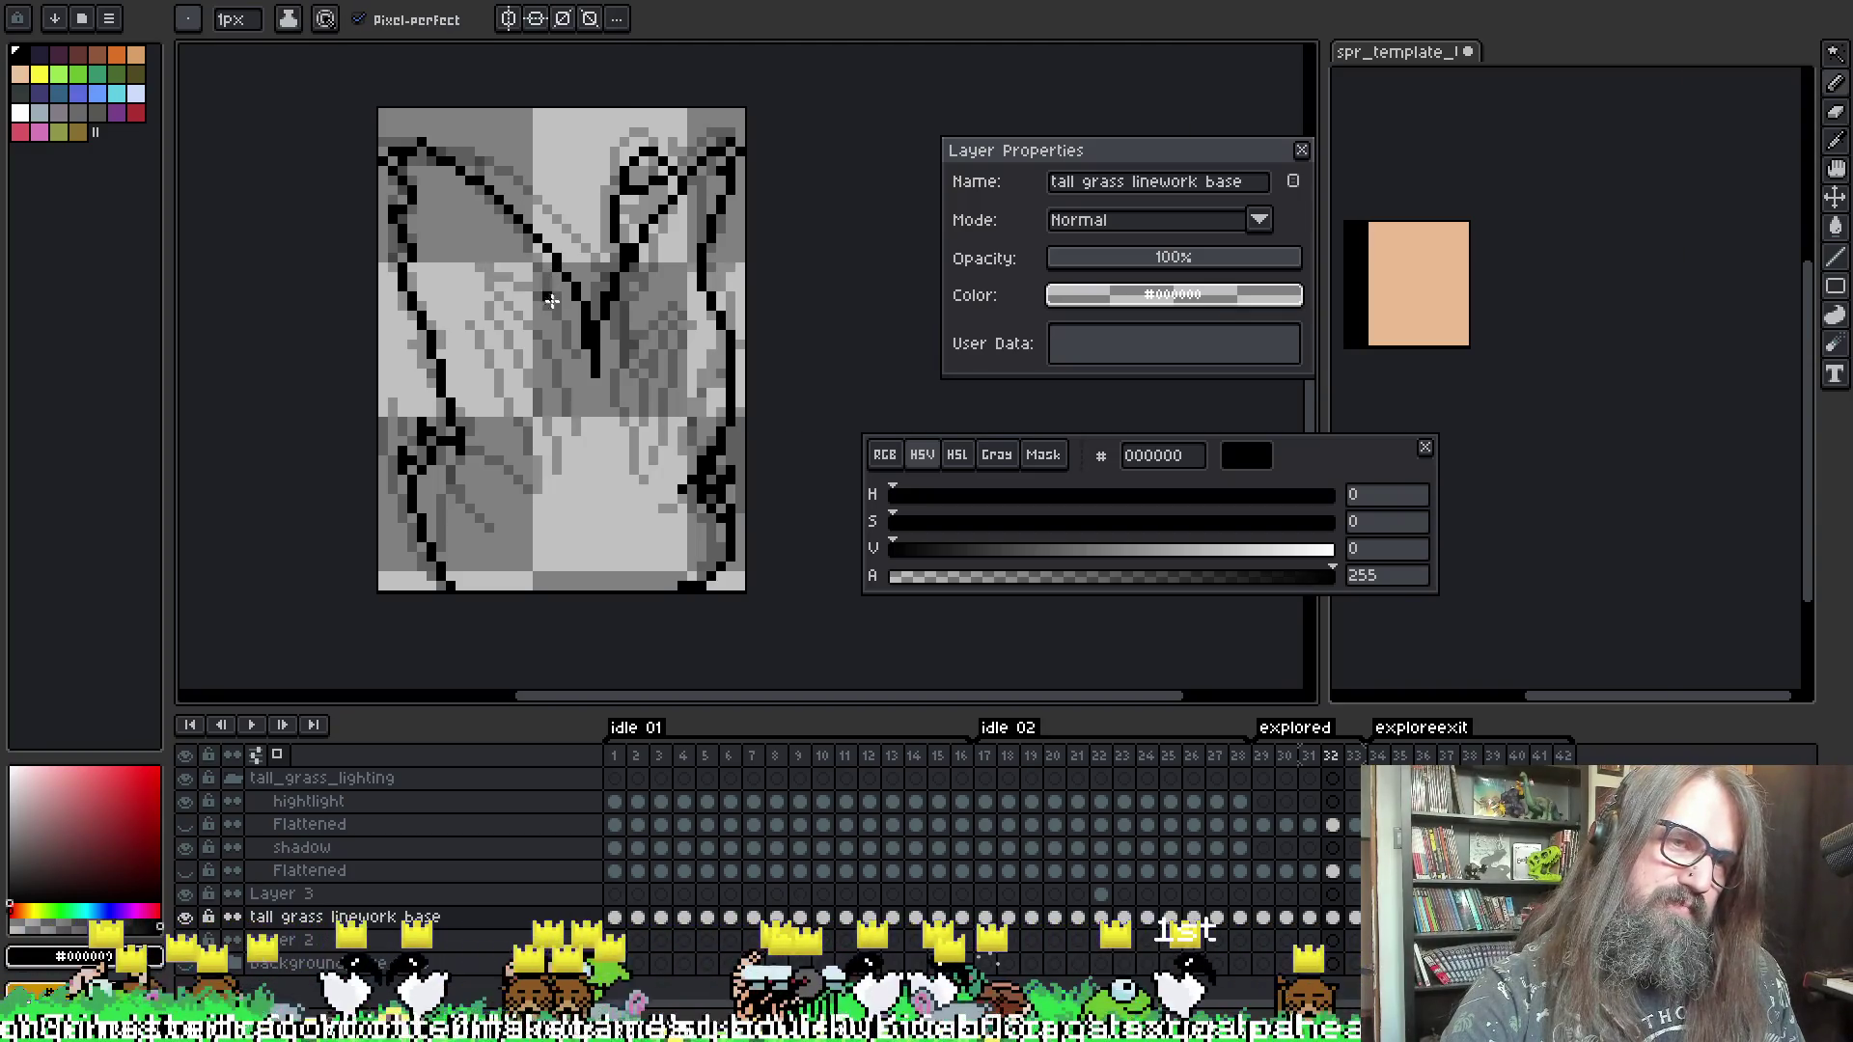
{"action": "key", "text": "e"}
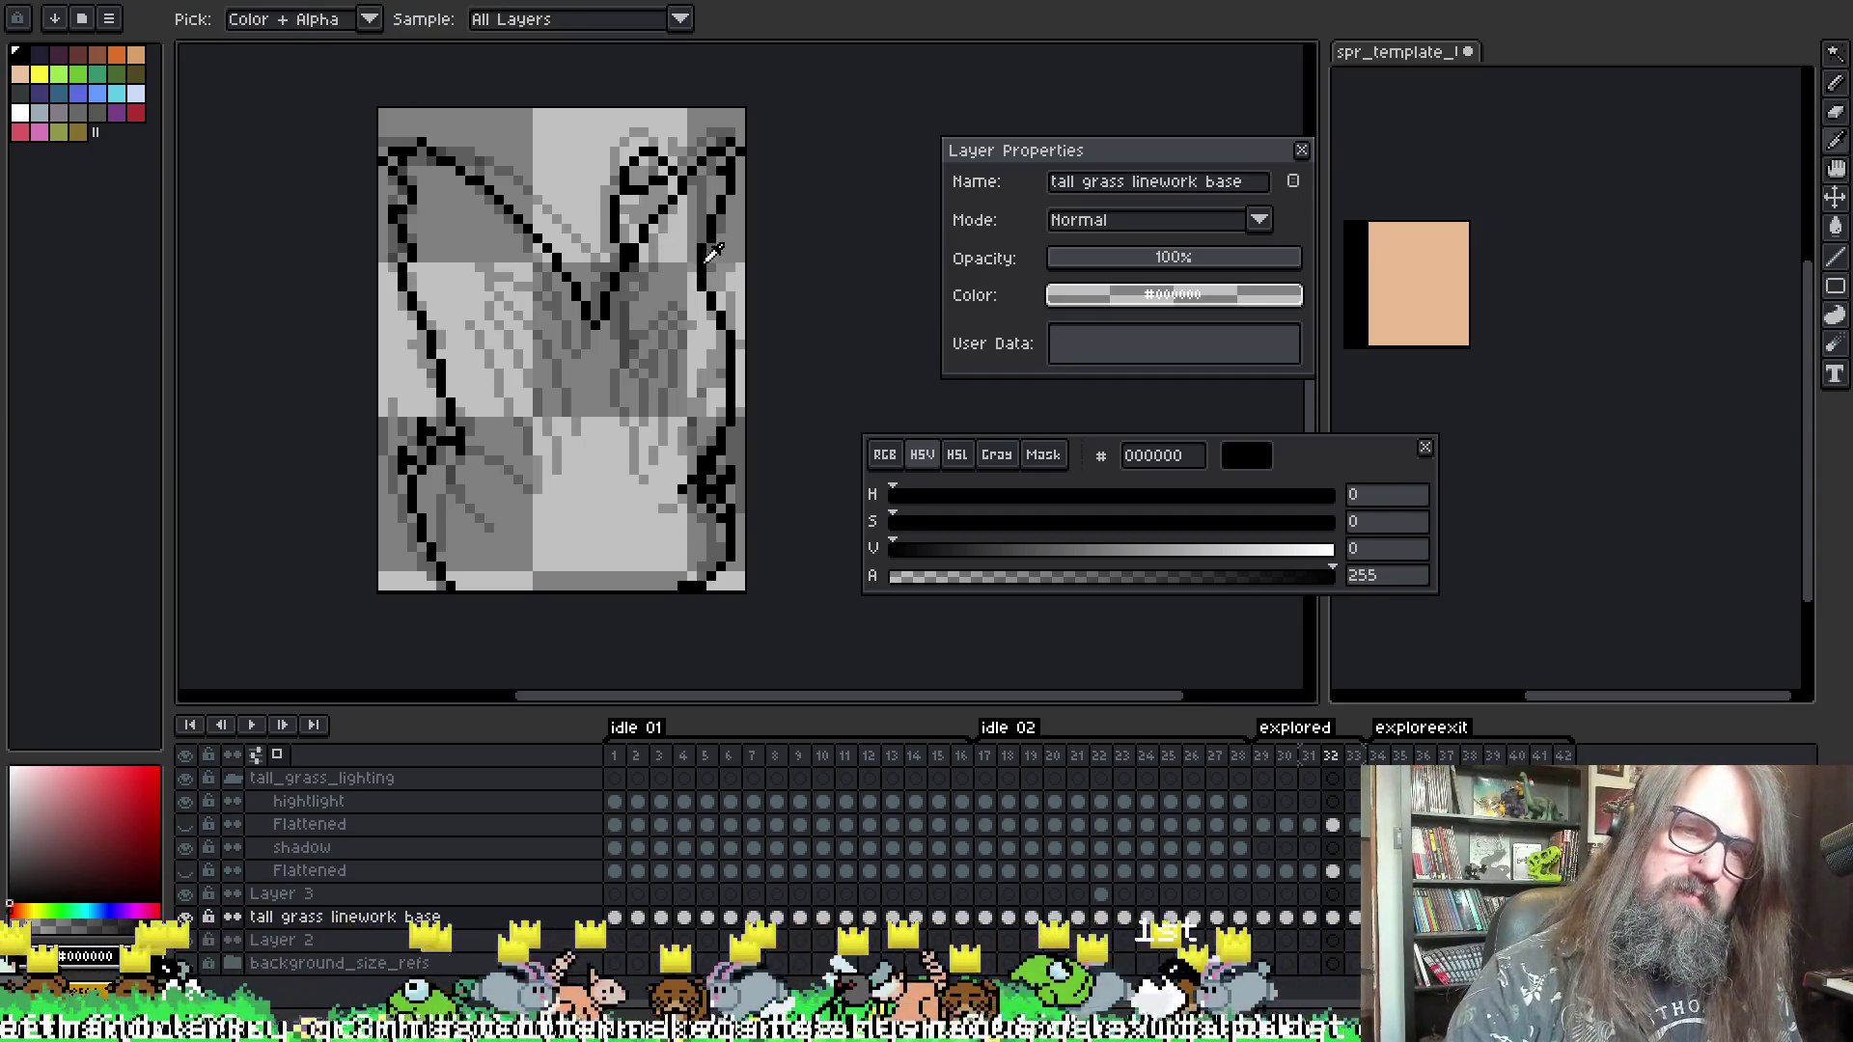
{"action": "key", "text": "b"}
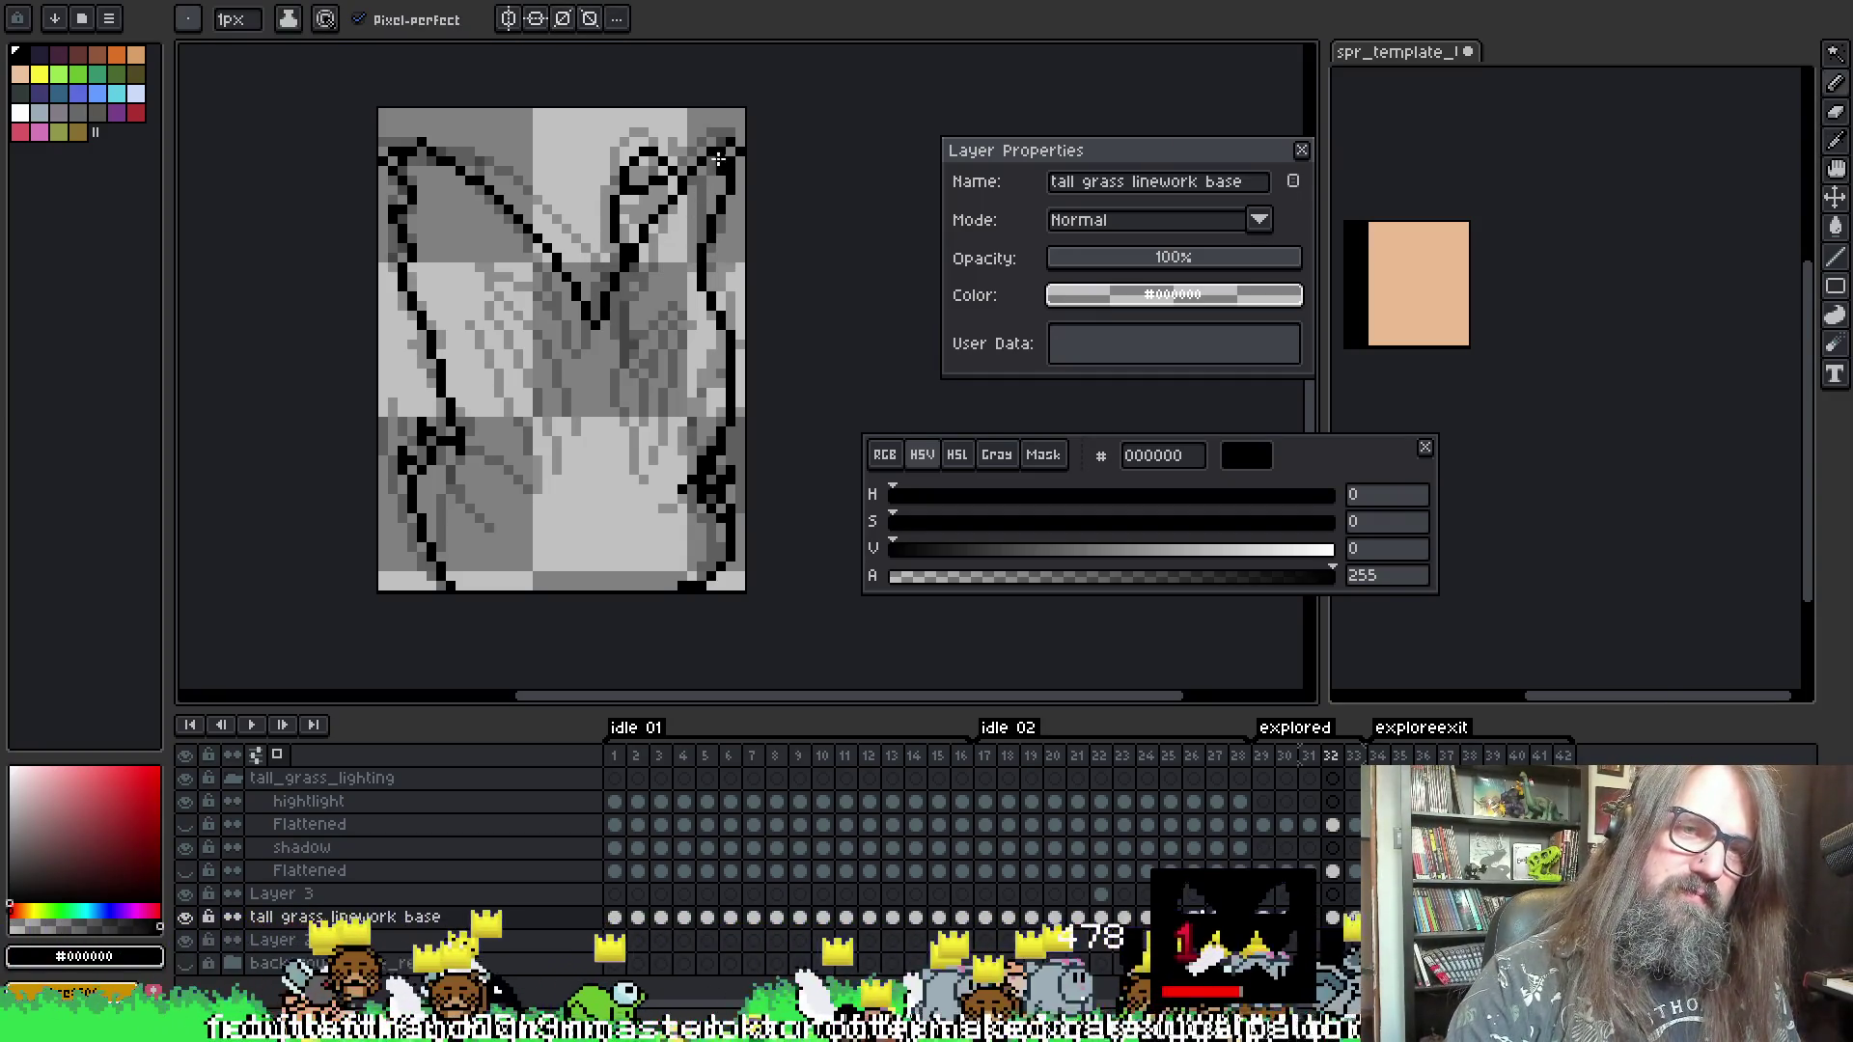
{"action": "key", "text": "e"}
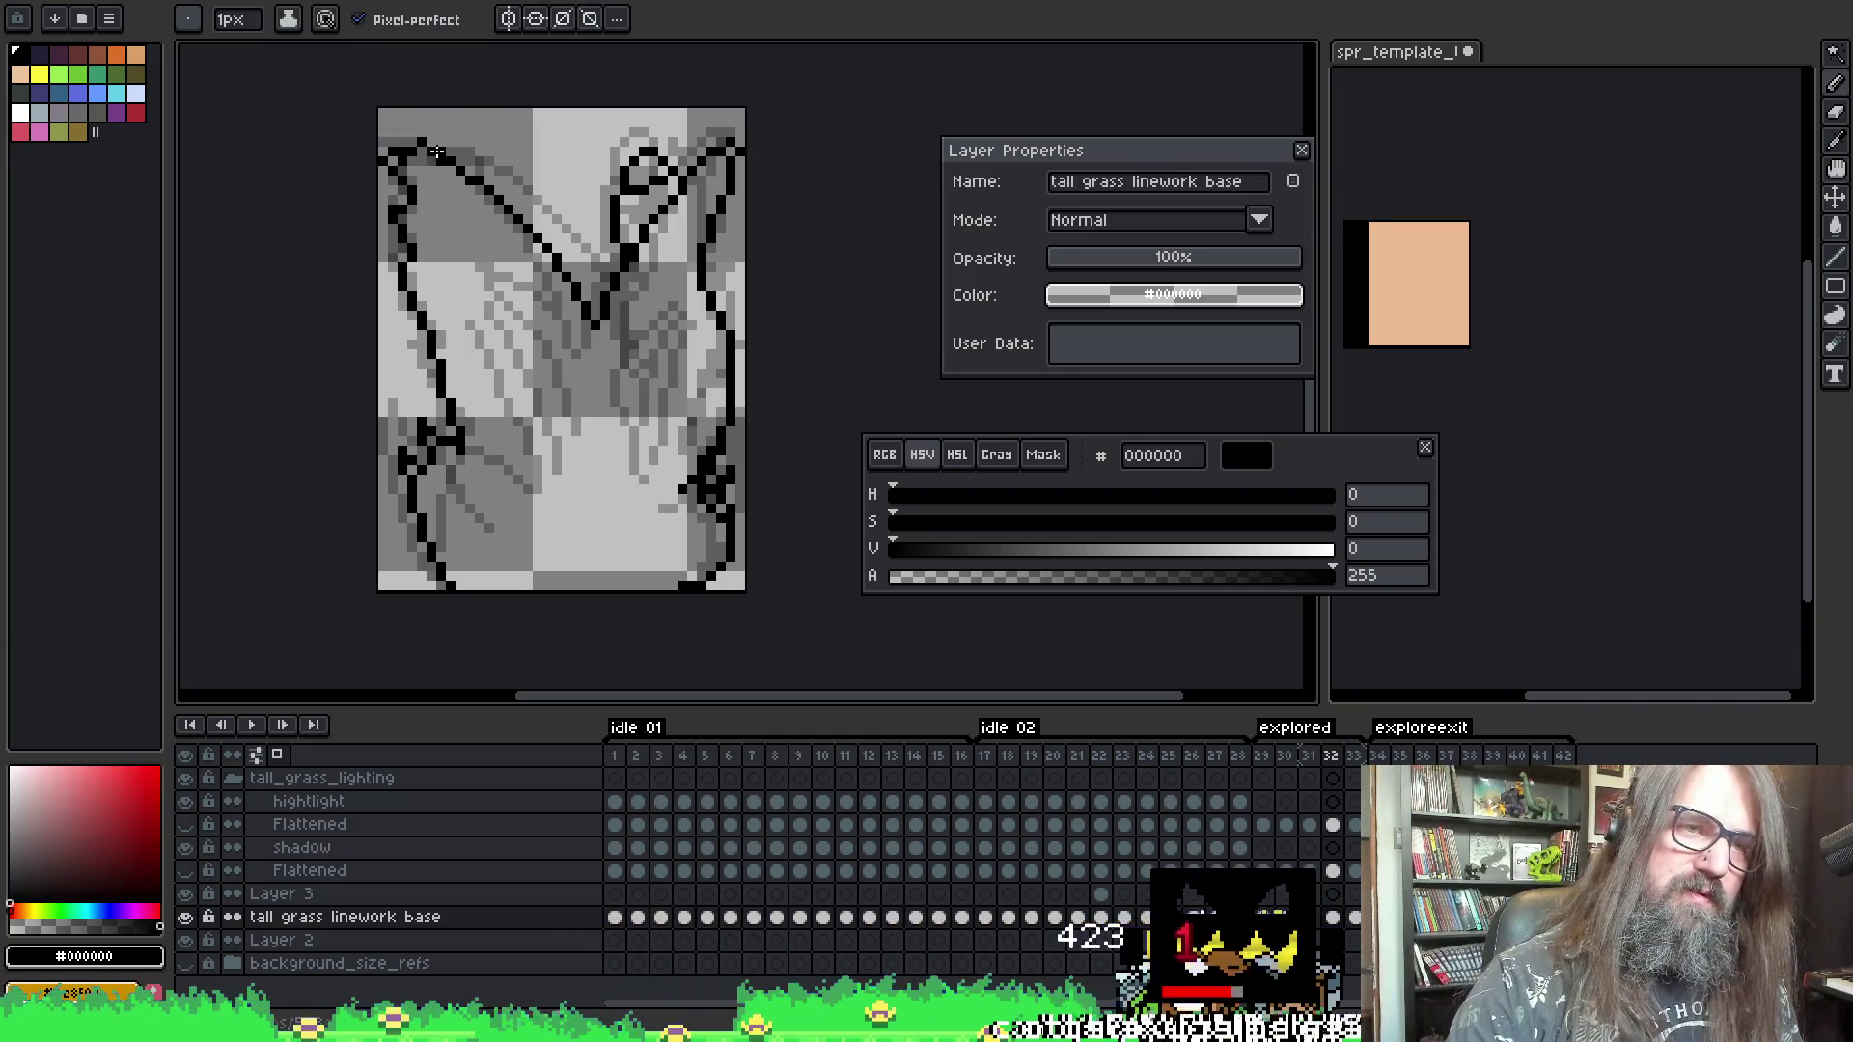
{"action": "key", "text": "v"}
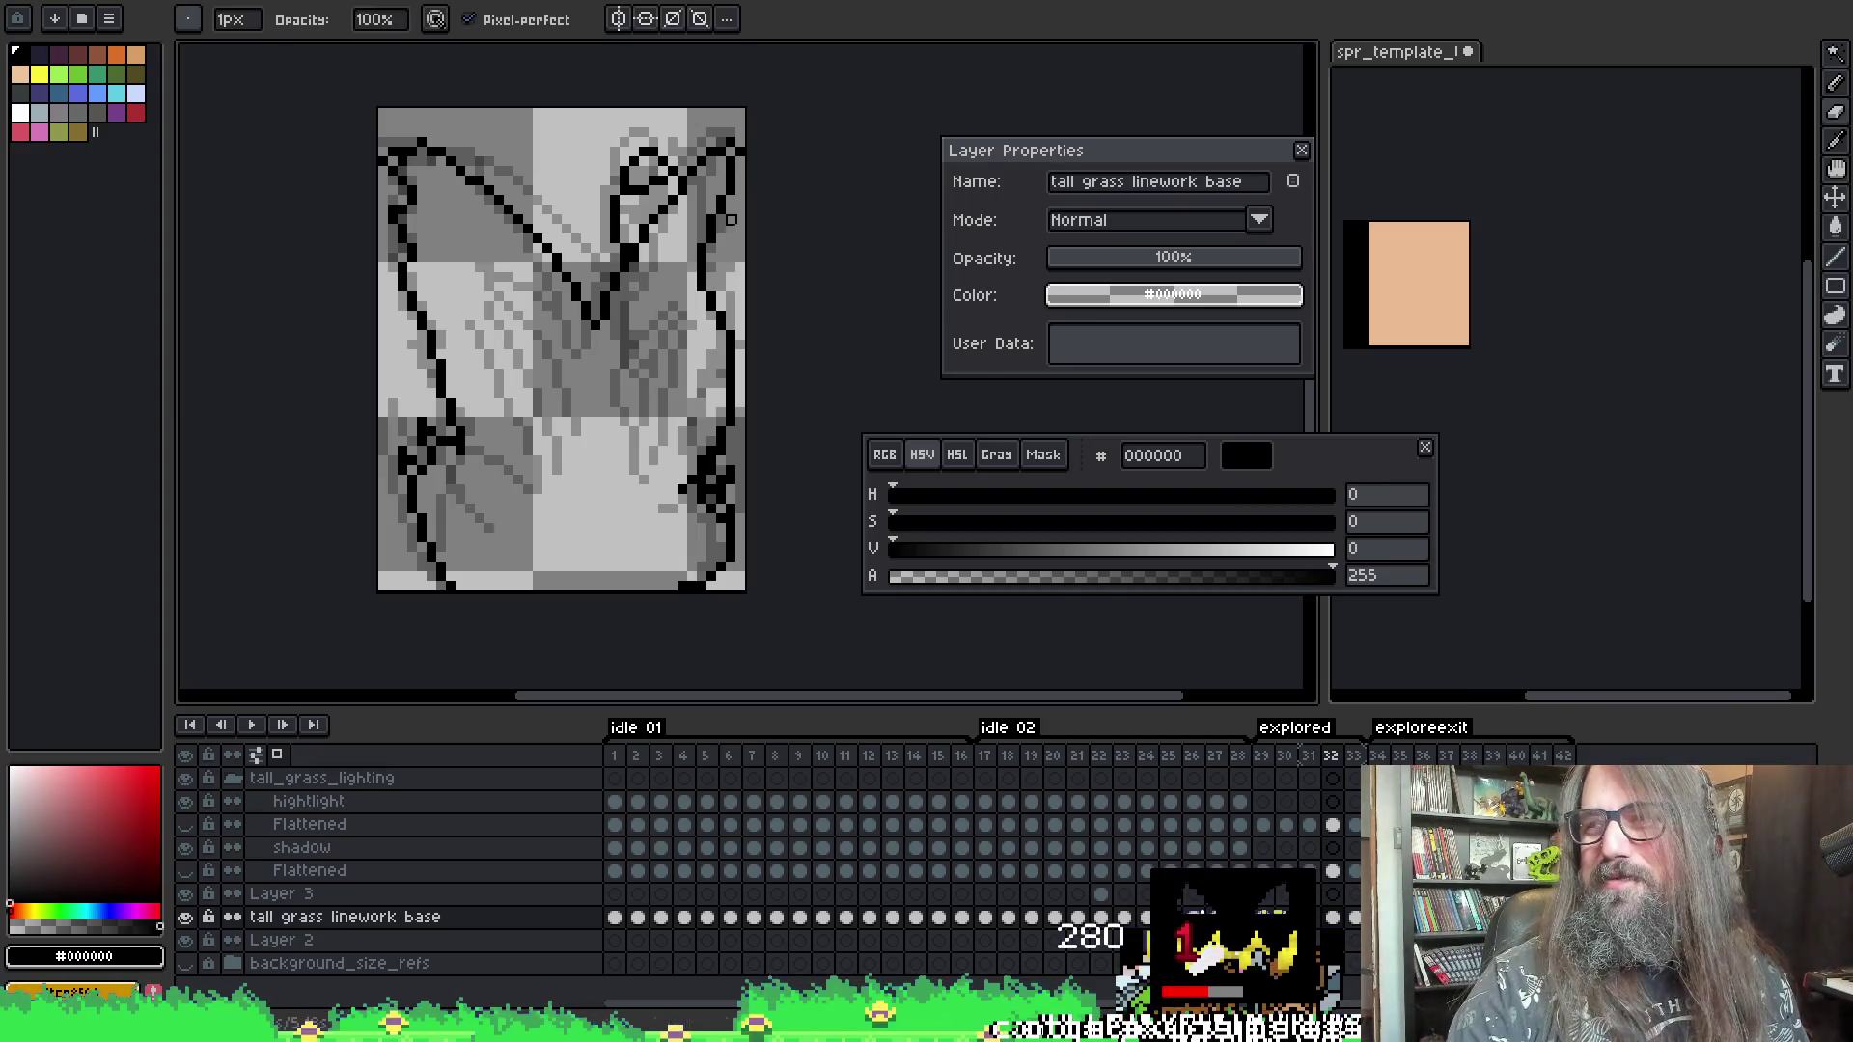
{"action": "left_click_drag", "start_coordinate": [611, 286], "coordinate": [591, 269]}
- Sample opaque black from the linework and go back to frame 30
{"action": "key", "text": "i"}
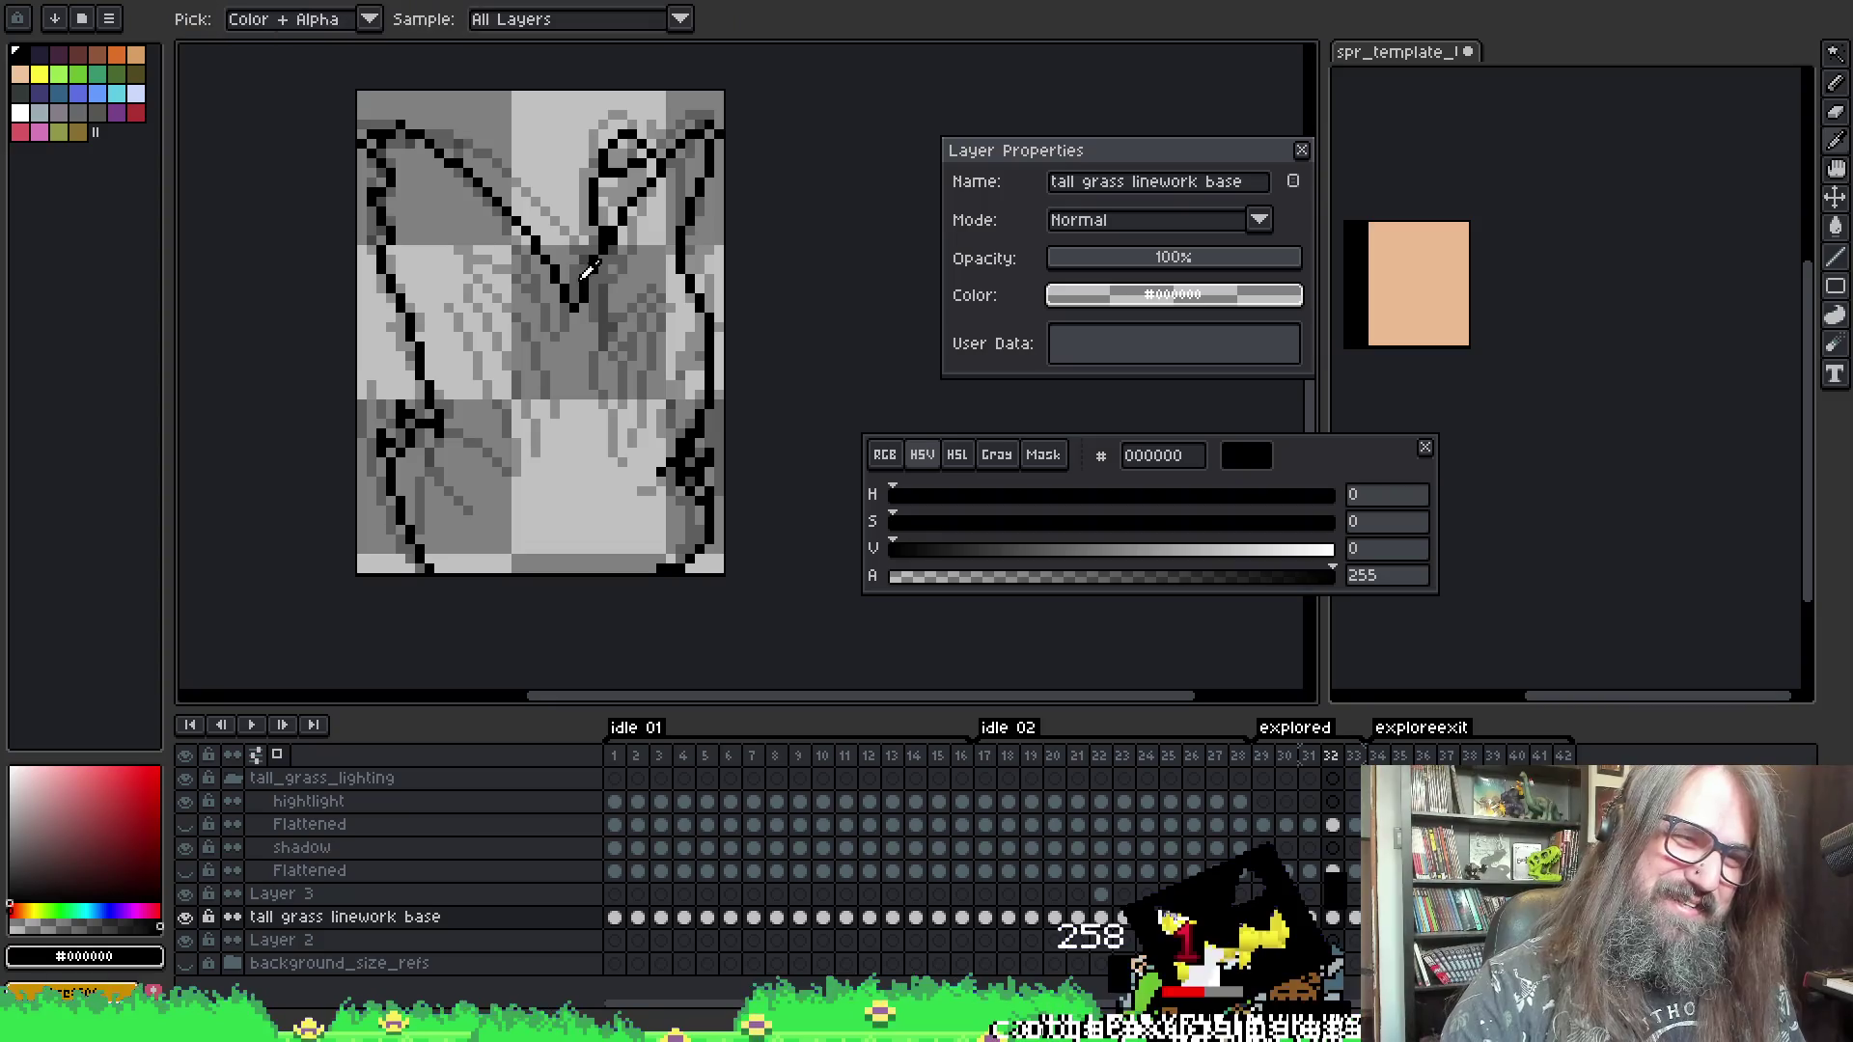
{"action": "left_click", "coordinate": [575, 316], "text": "alt"}
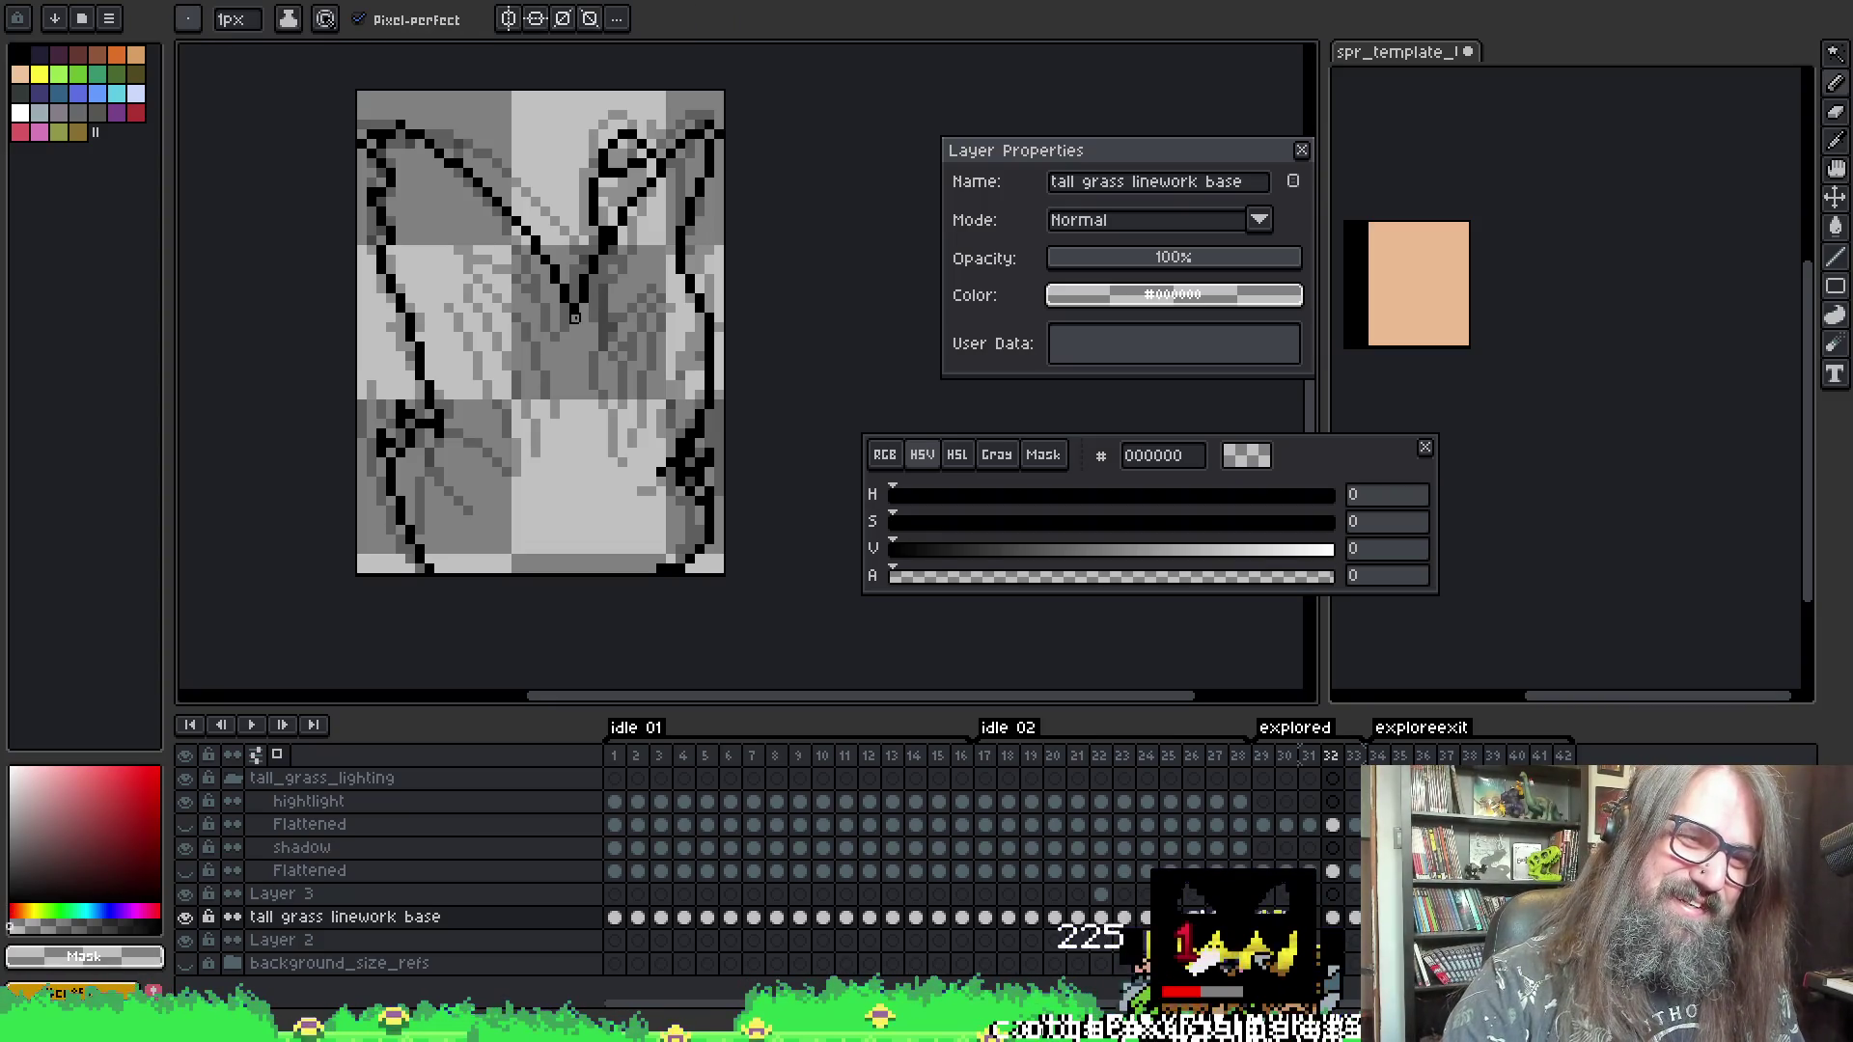
{"action": "left_click", "coordinate": [573, 312], "text": "alt"}
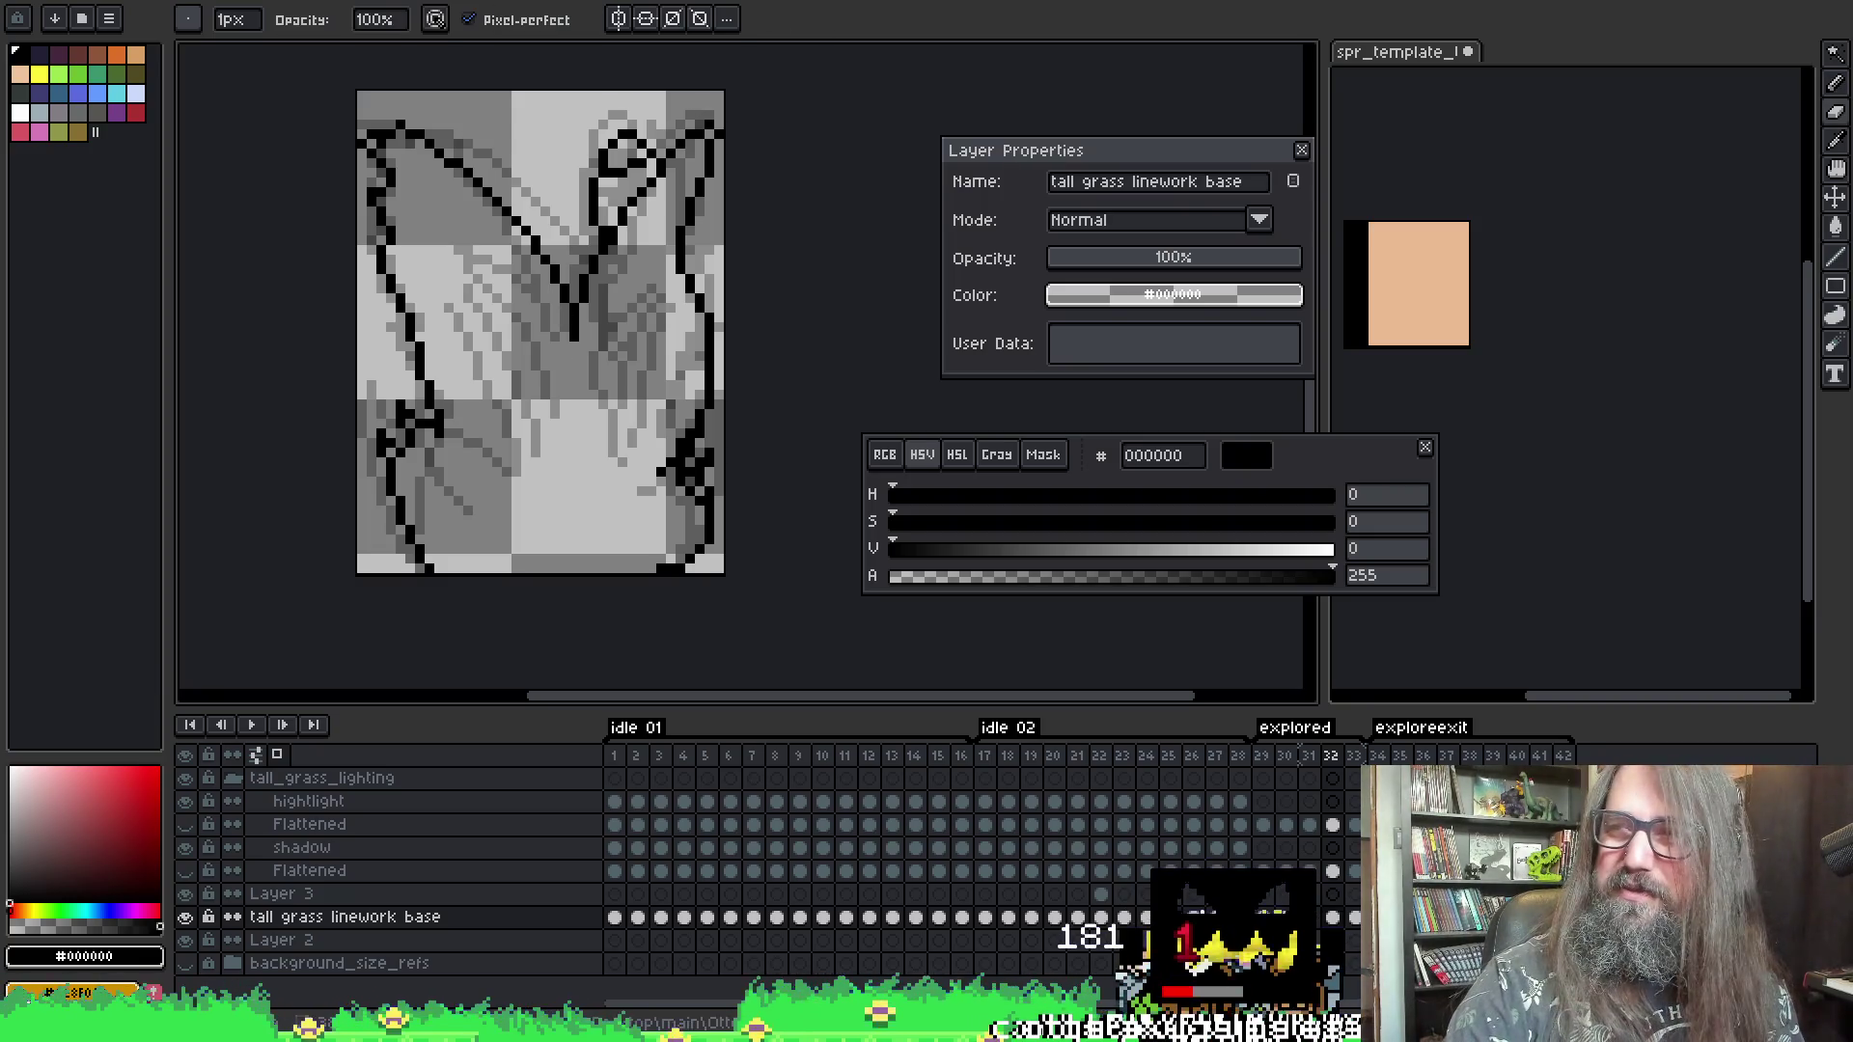
{"action": "key", "text": "Return"}
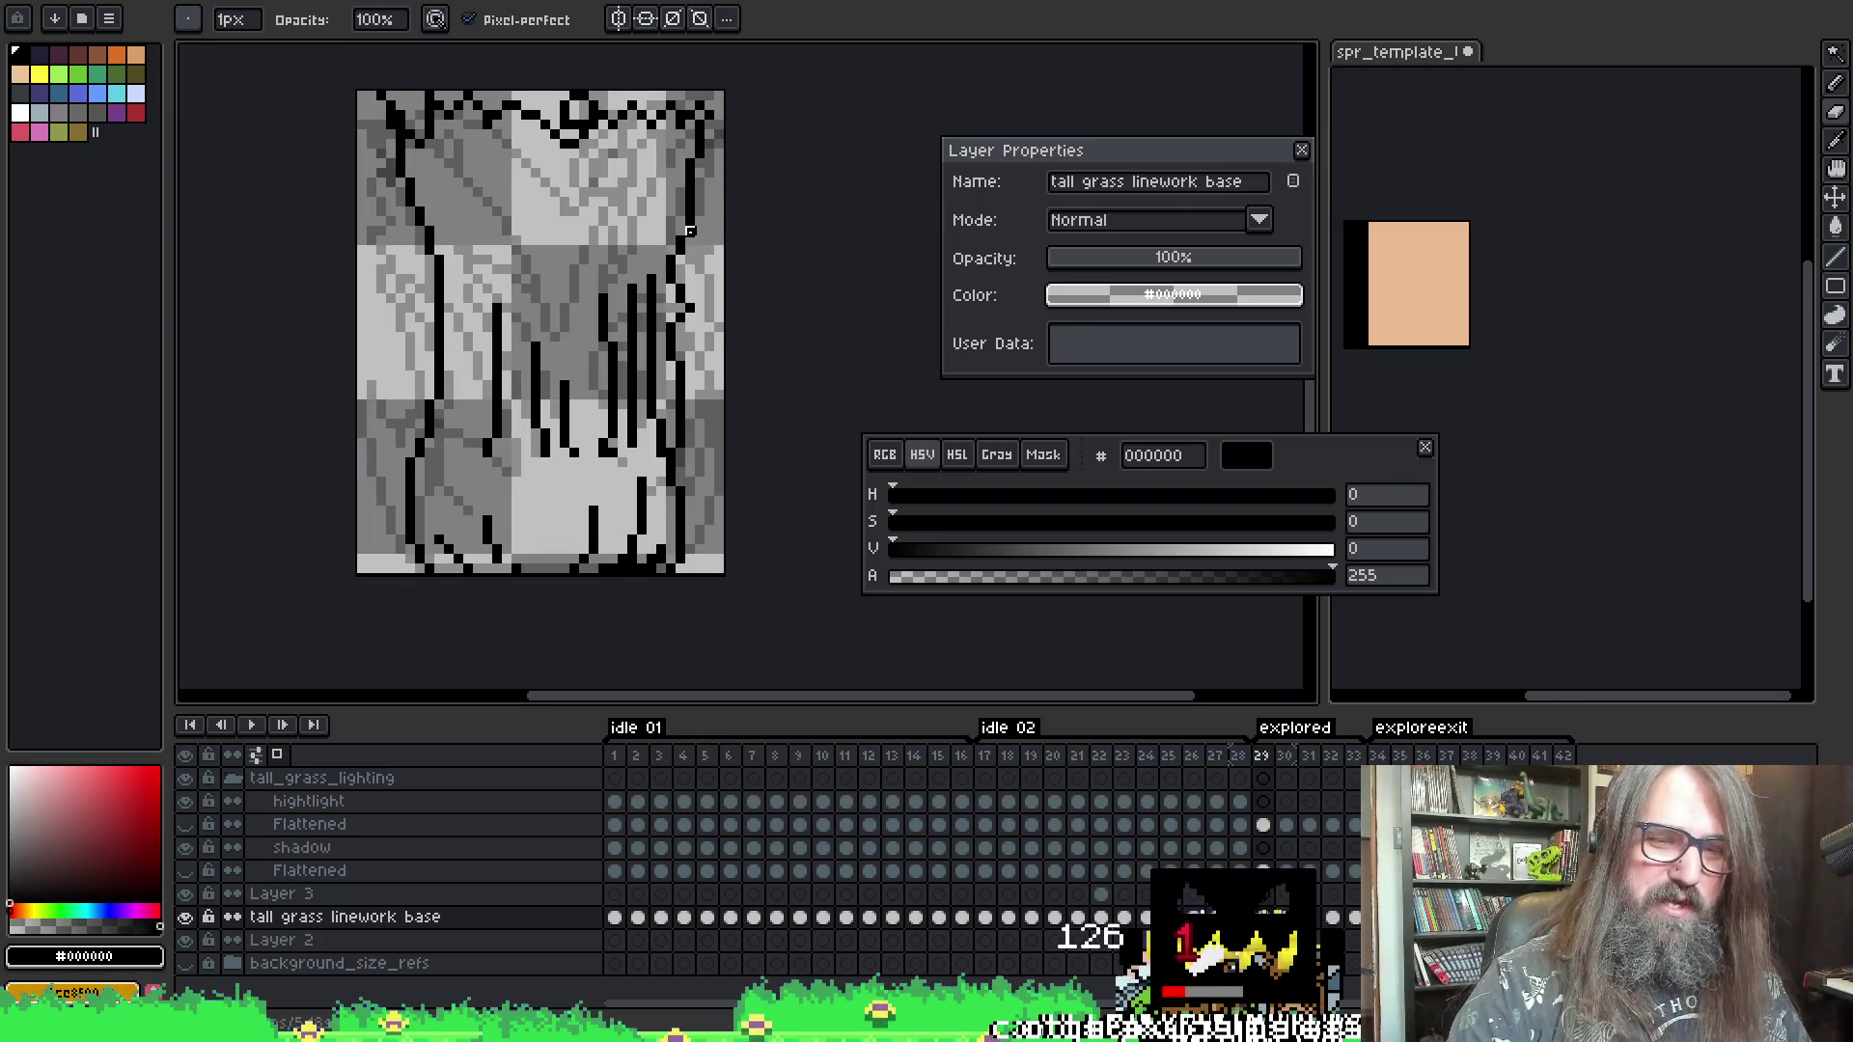
{"action": "key", "text": "Right"}
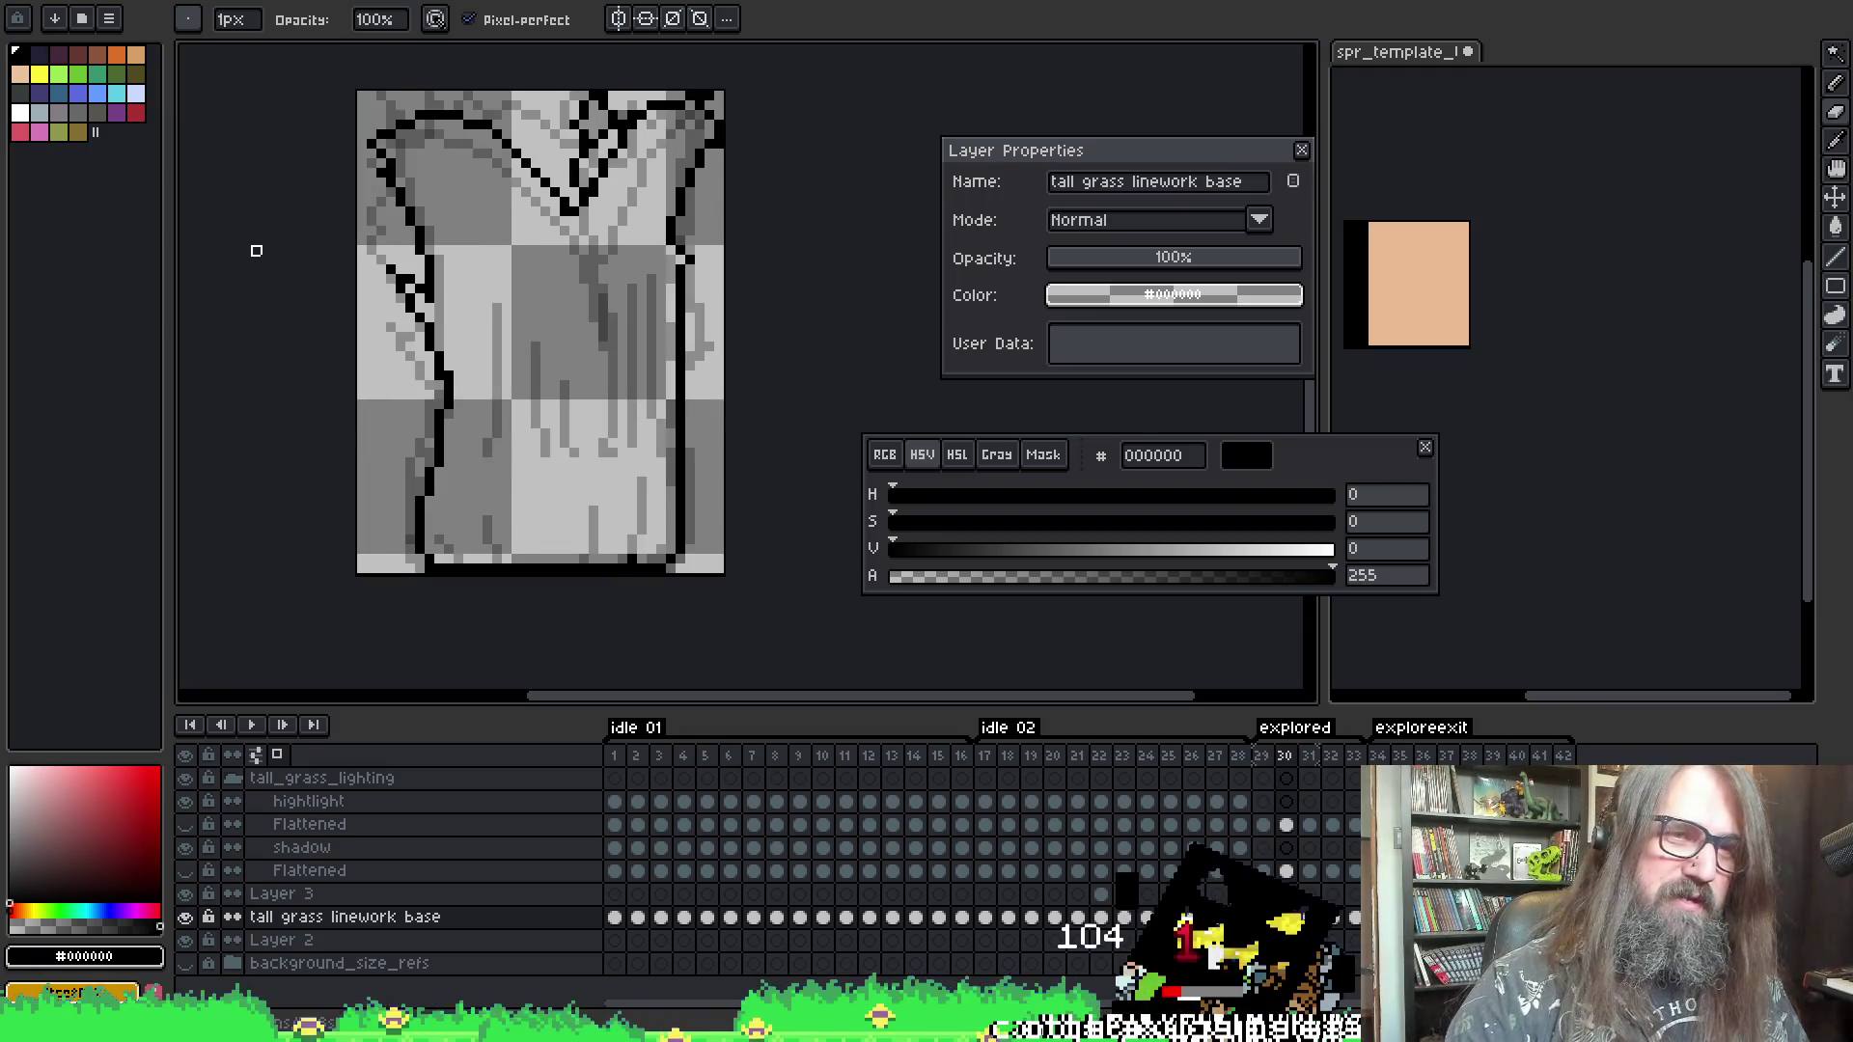
{"action": "key", "text": "e"}
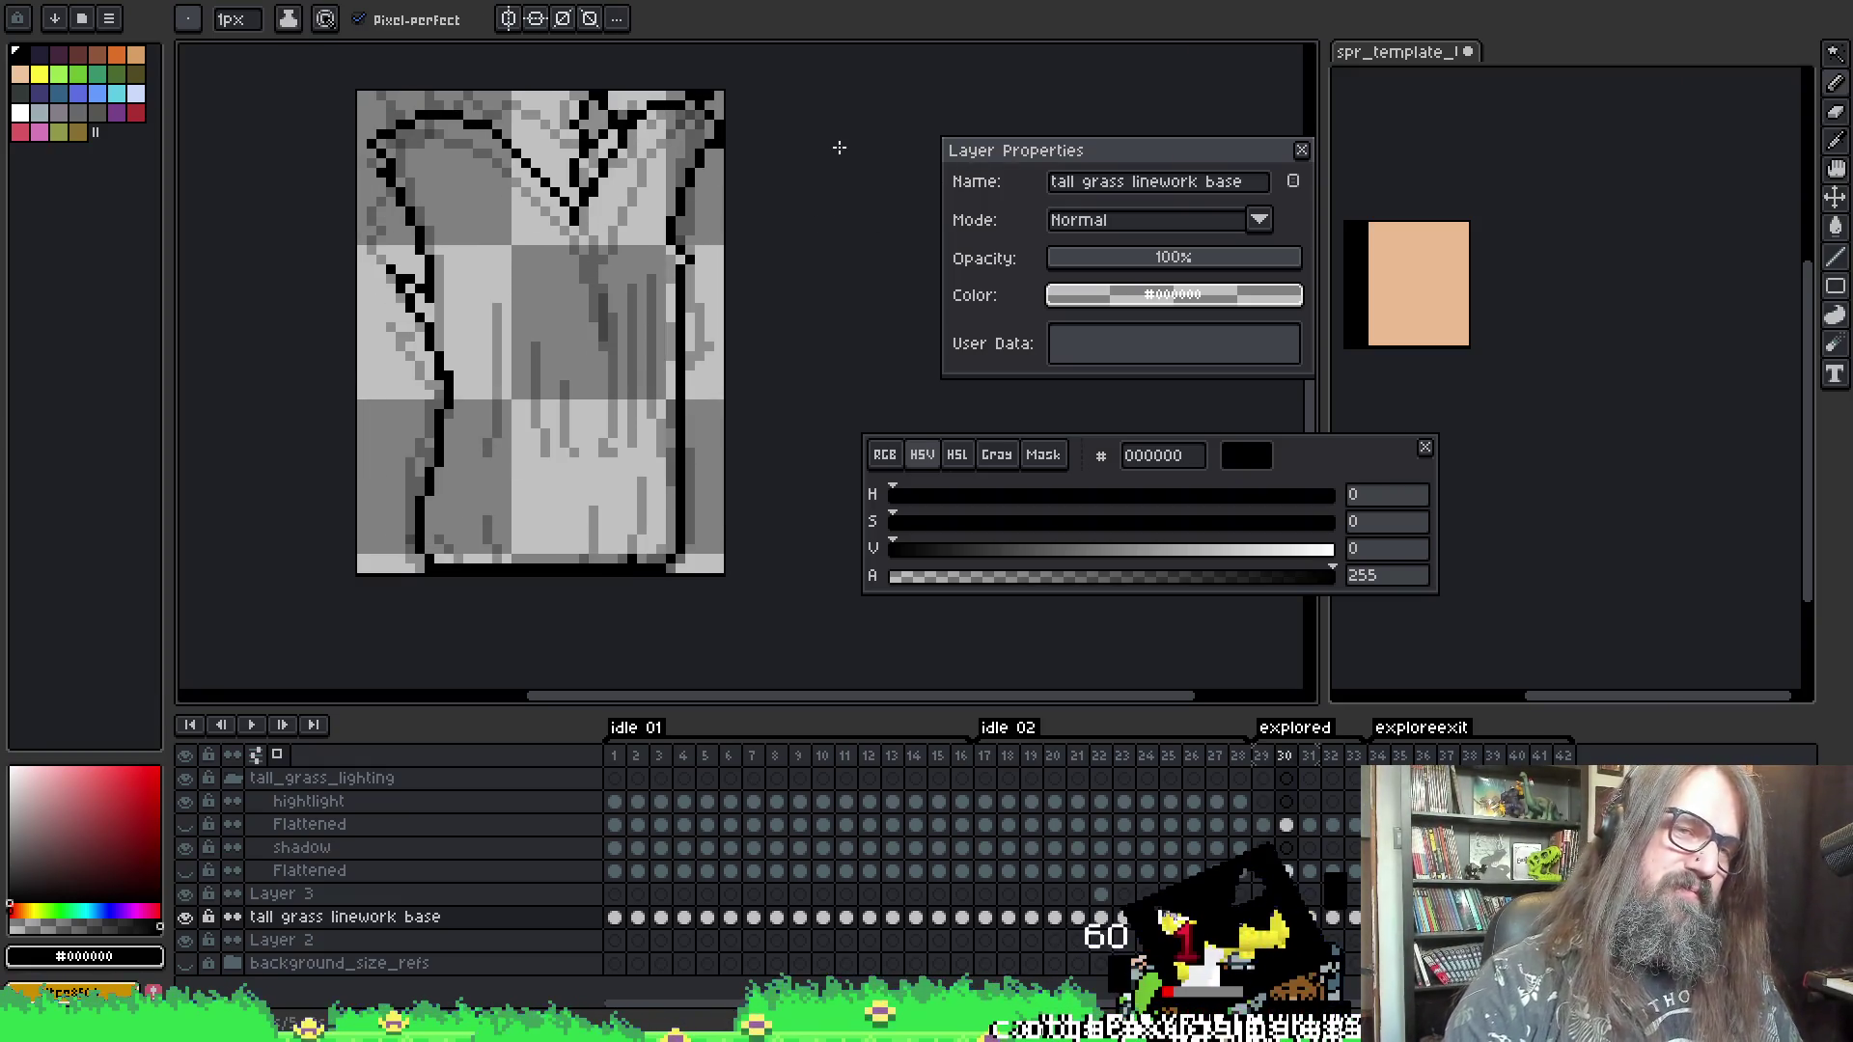
- Play the explored animation, then flip between frames 29 and 30 to compare
{"action": "key", "text": "Return"}
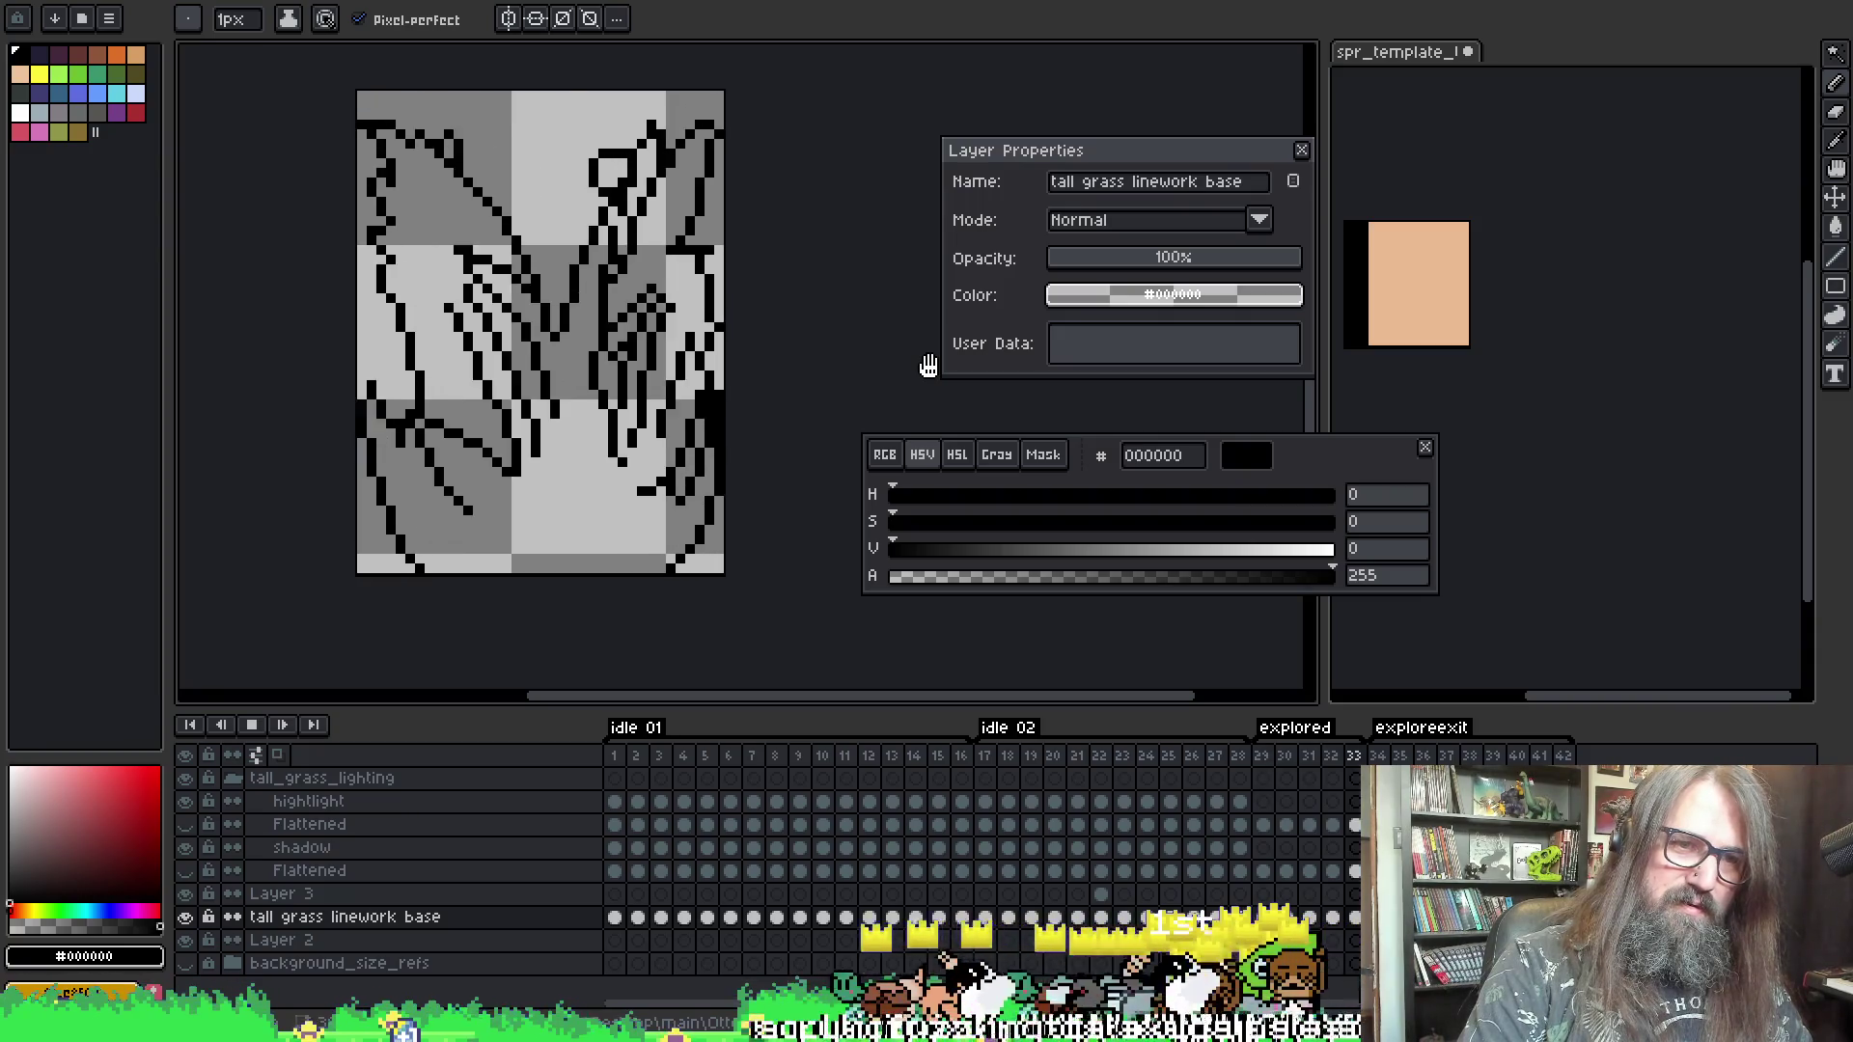
{"action": "key", "text": "Return"}
{"action": "key", "text": "Return"}
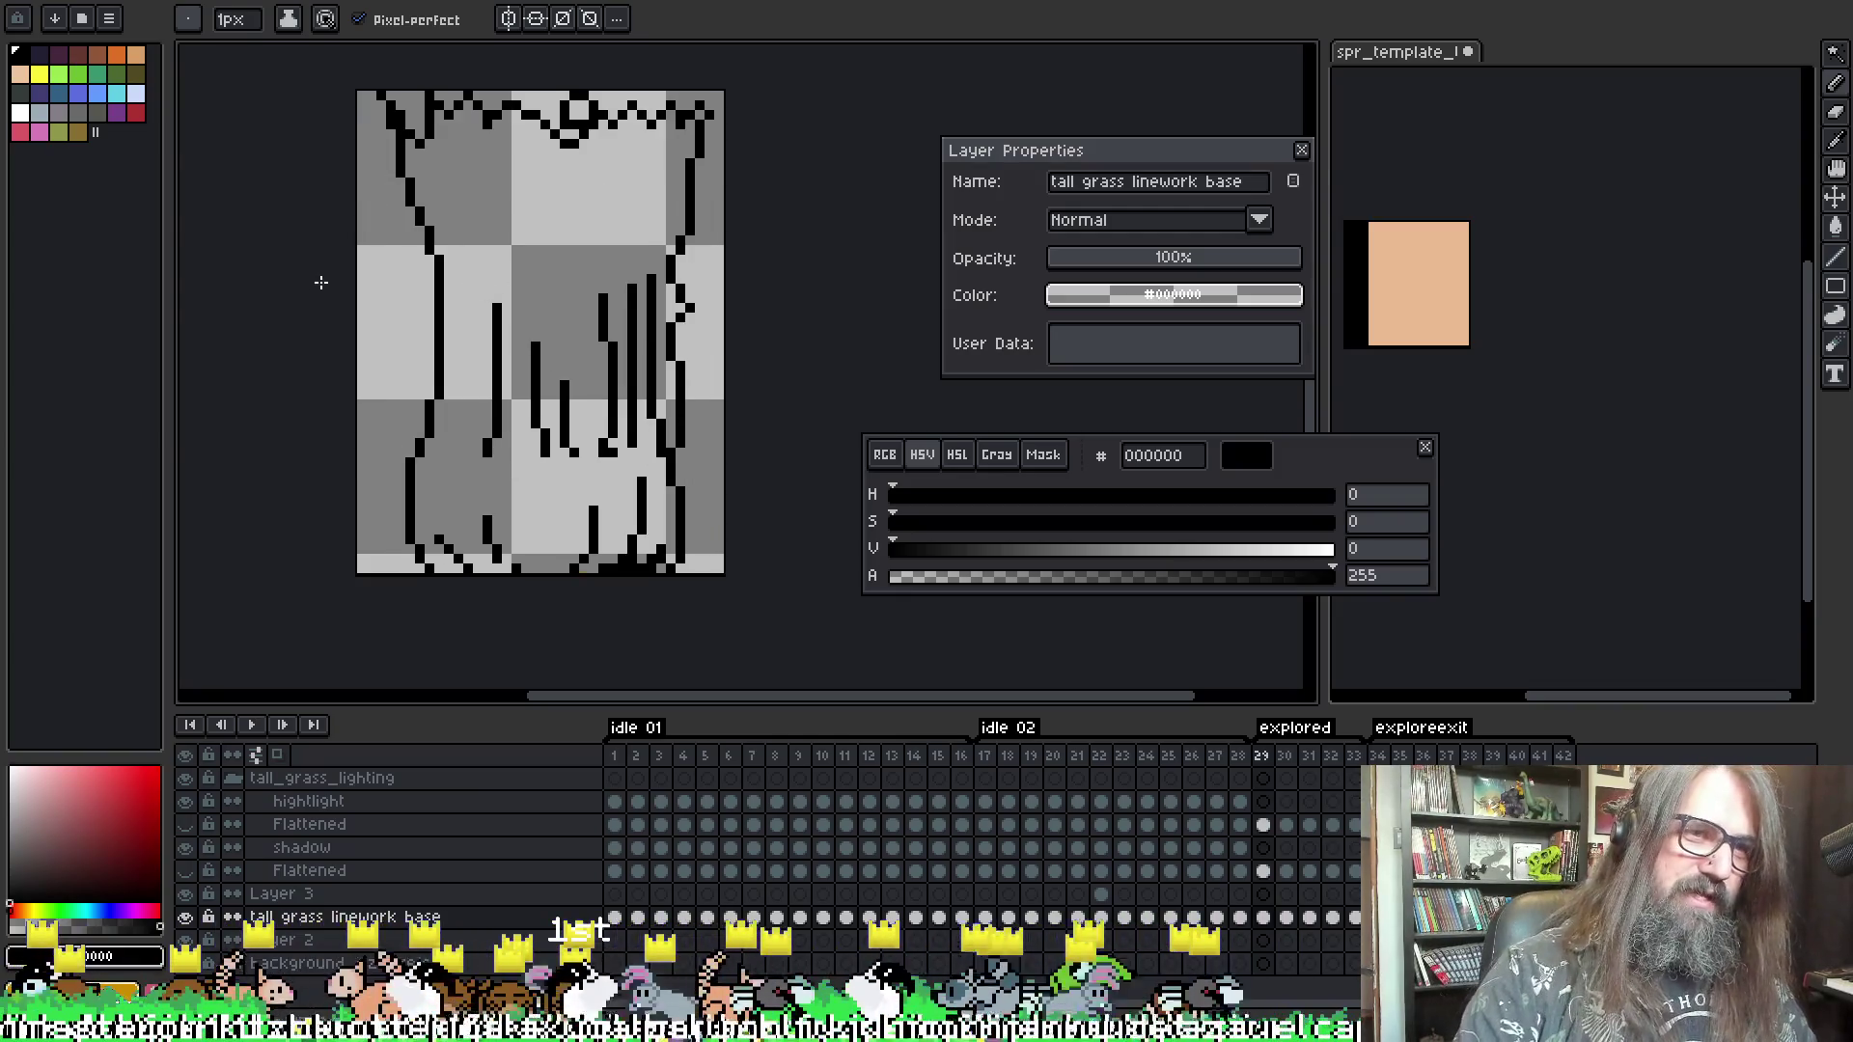
{"action": "key", "text": "Return"}
{"action": "key", "text": "Right"}
{"action": "key", "text": "Right"}
{"action": "key", "text": "Right"}
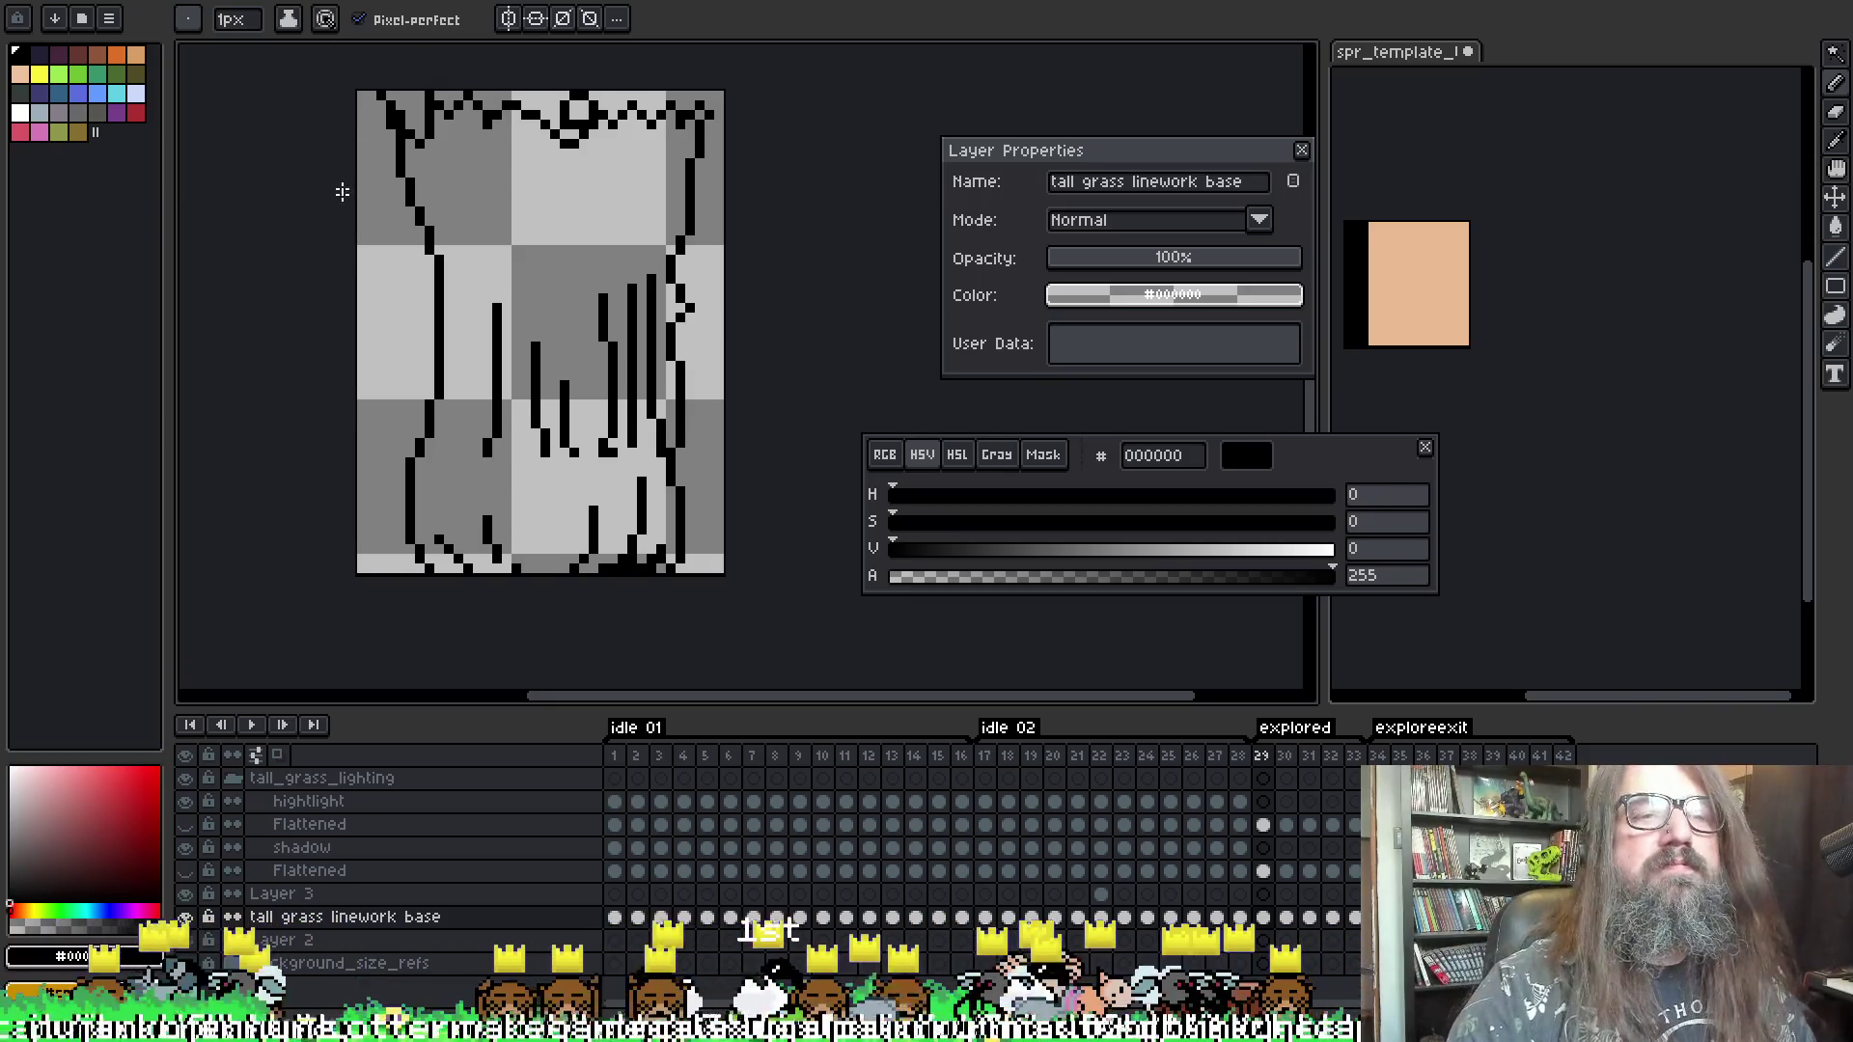
{"action": "key", "text": "Right"}
{"action": "key", "text": "Left"}
{"action": "key", "text": "Right"}
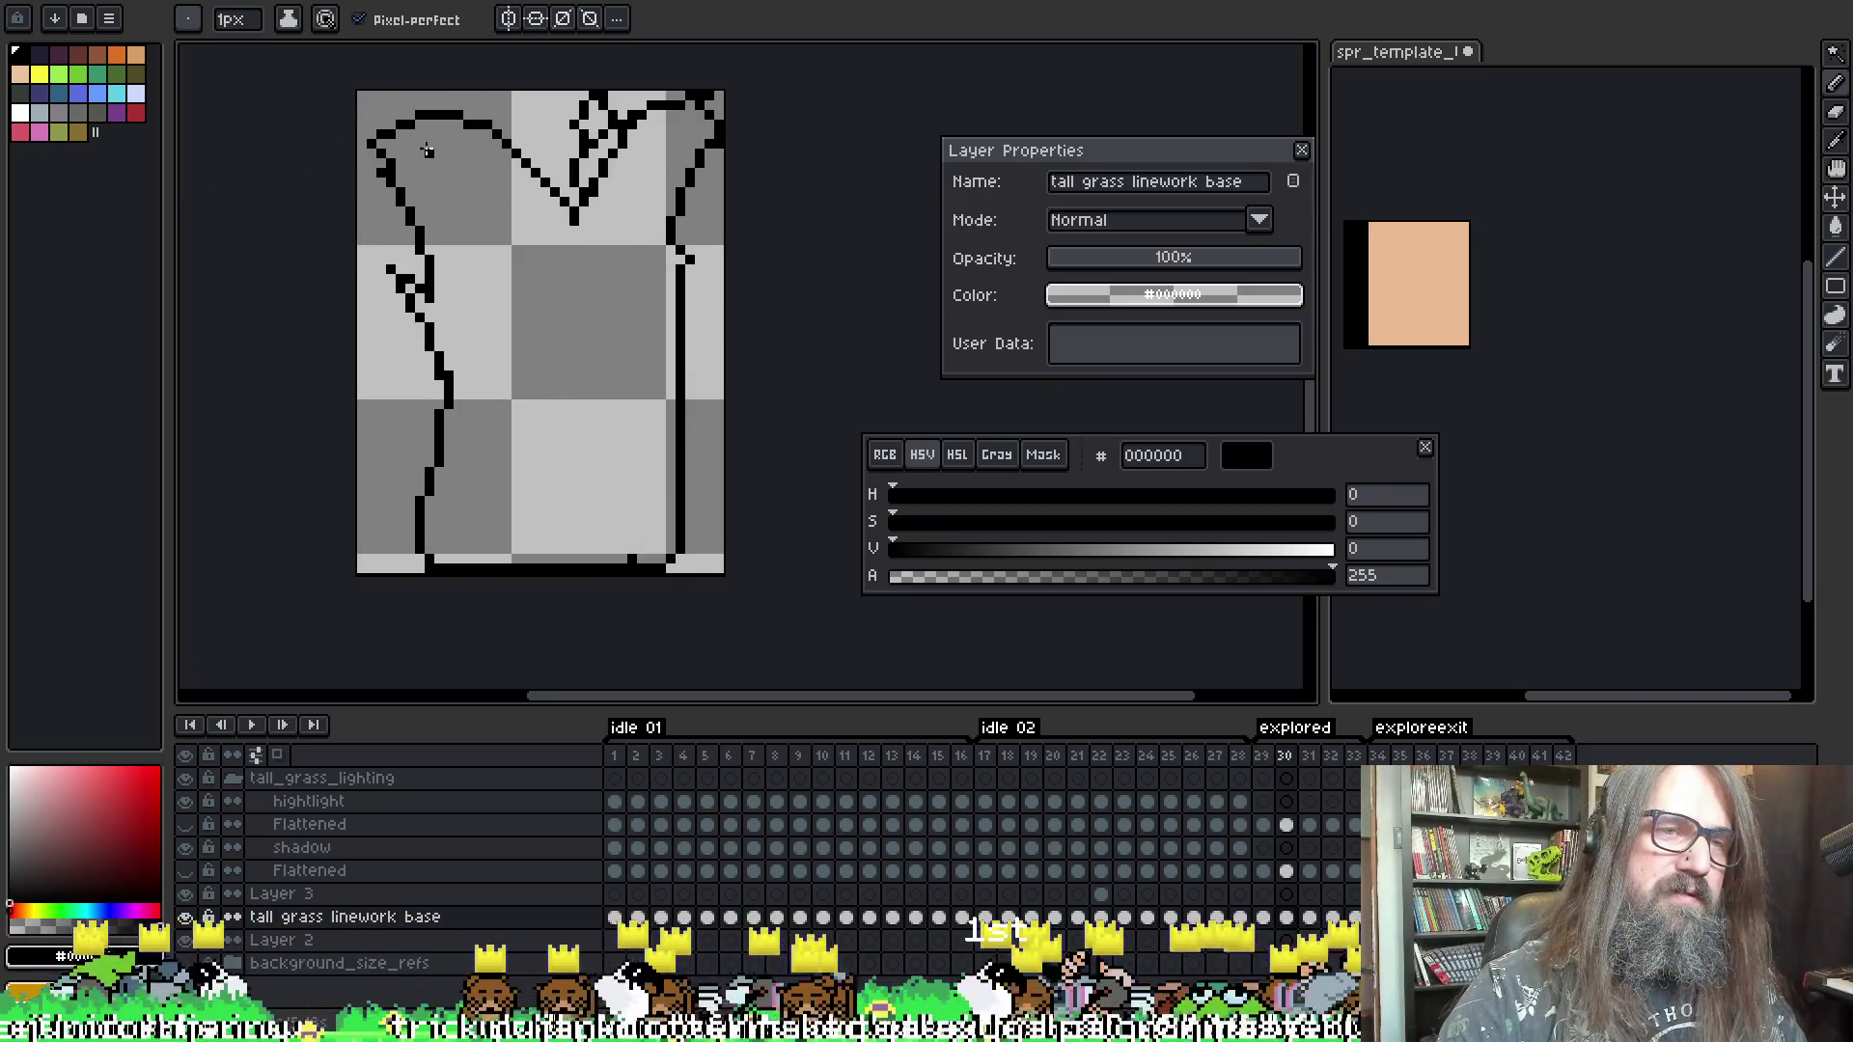
{"action": "key", "text": "Left"}
{"action": "key", "text": "Right"}
{"action": "key", "text": "Left"}
{"action": "key", "text": "Right"}
- Turn on onion skinning (F3) and settle back on frame 30
{"action": "key", "text": "F3"}
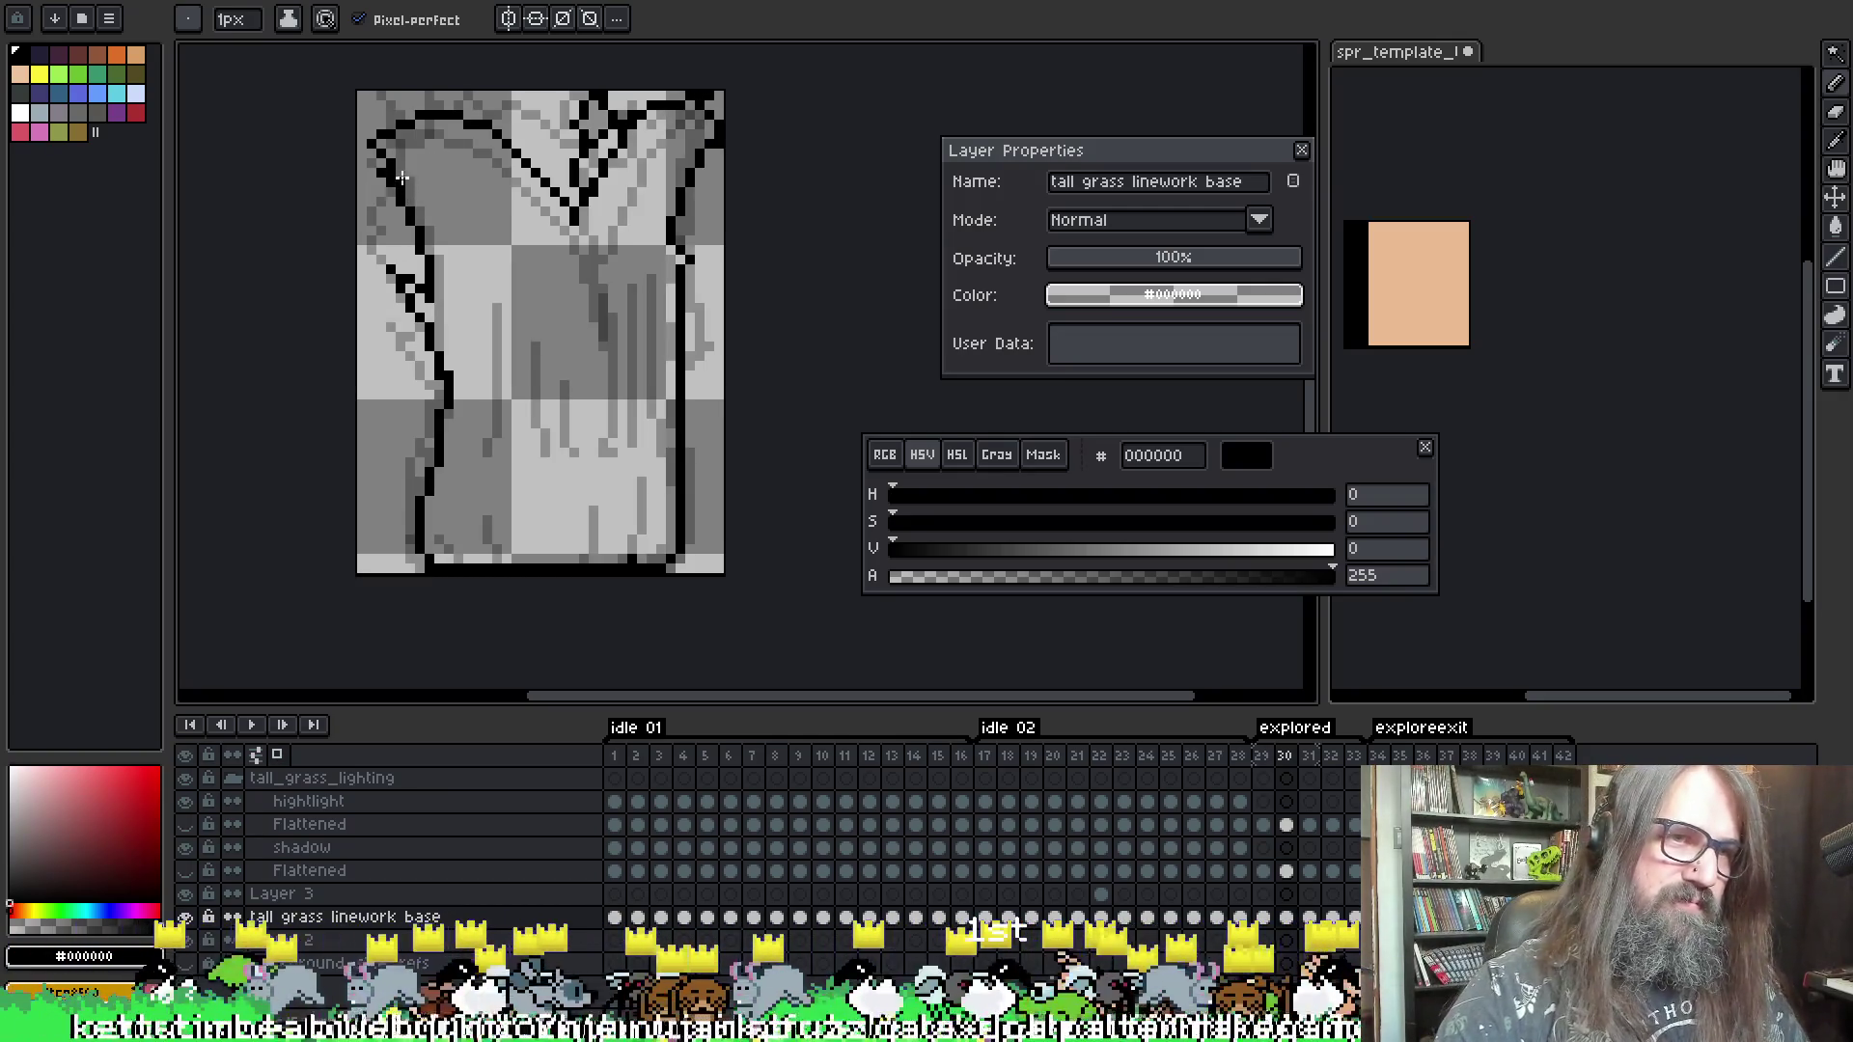
{"action": "key", "text": "Right"}
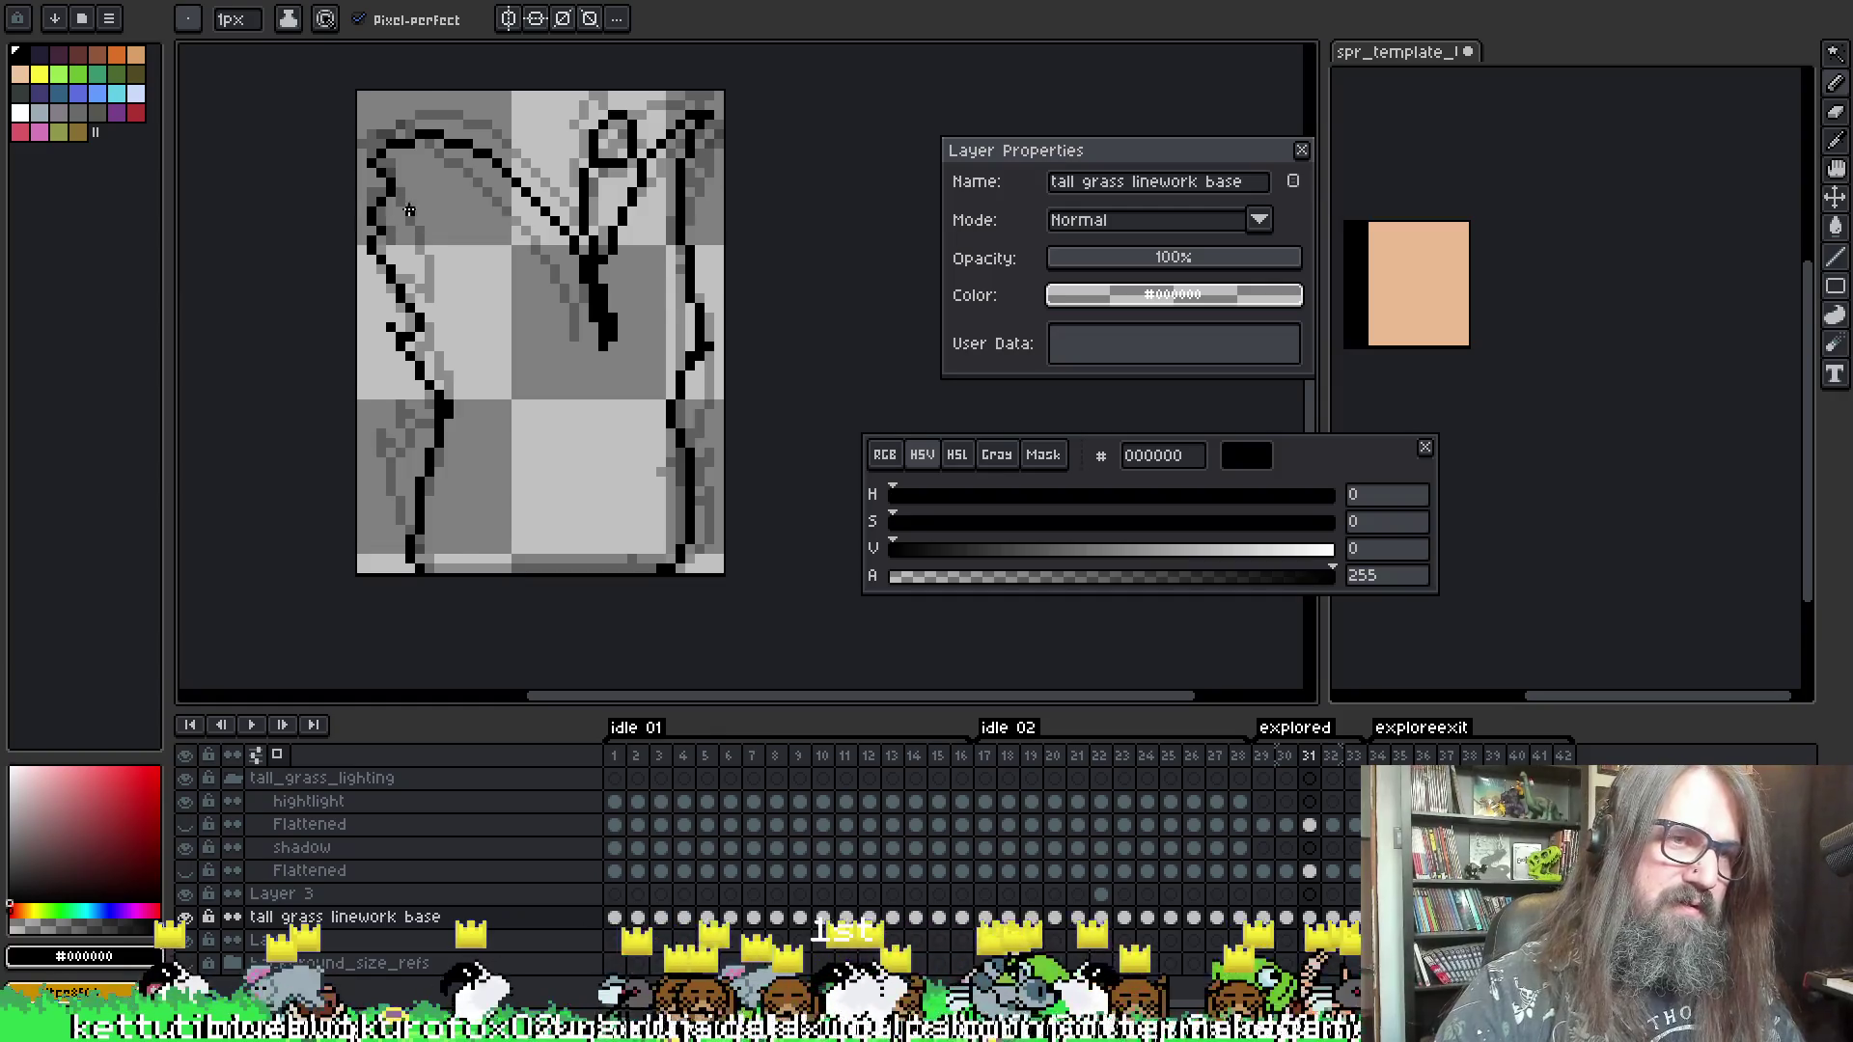
{"action": "key", "text": "Left"}
{"action": "key", "text": "Left"}
{"action": "key", "text": "Right"}
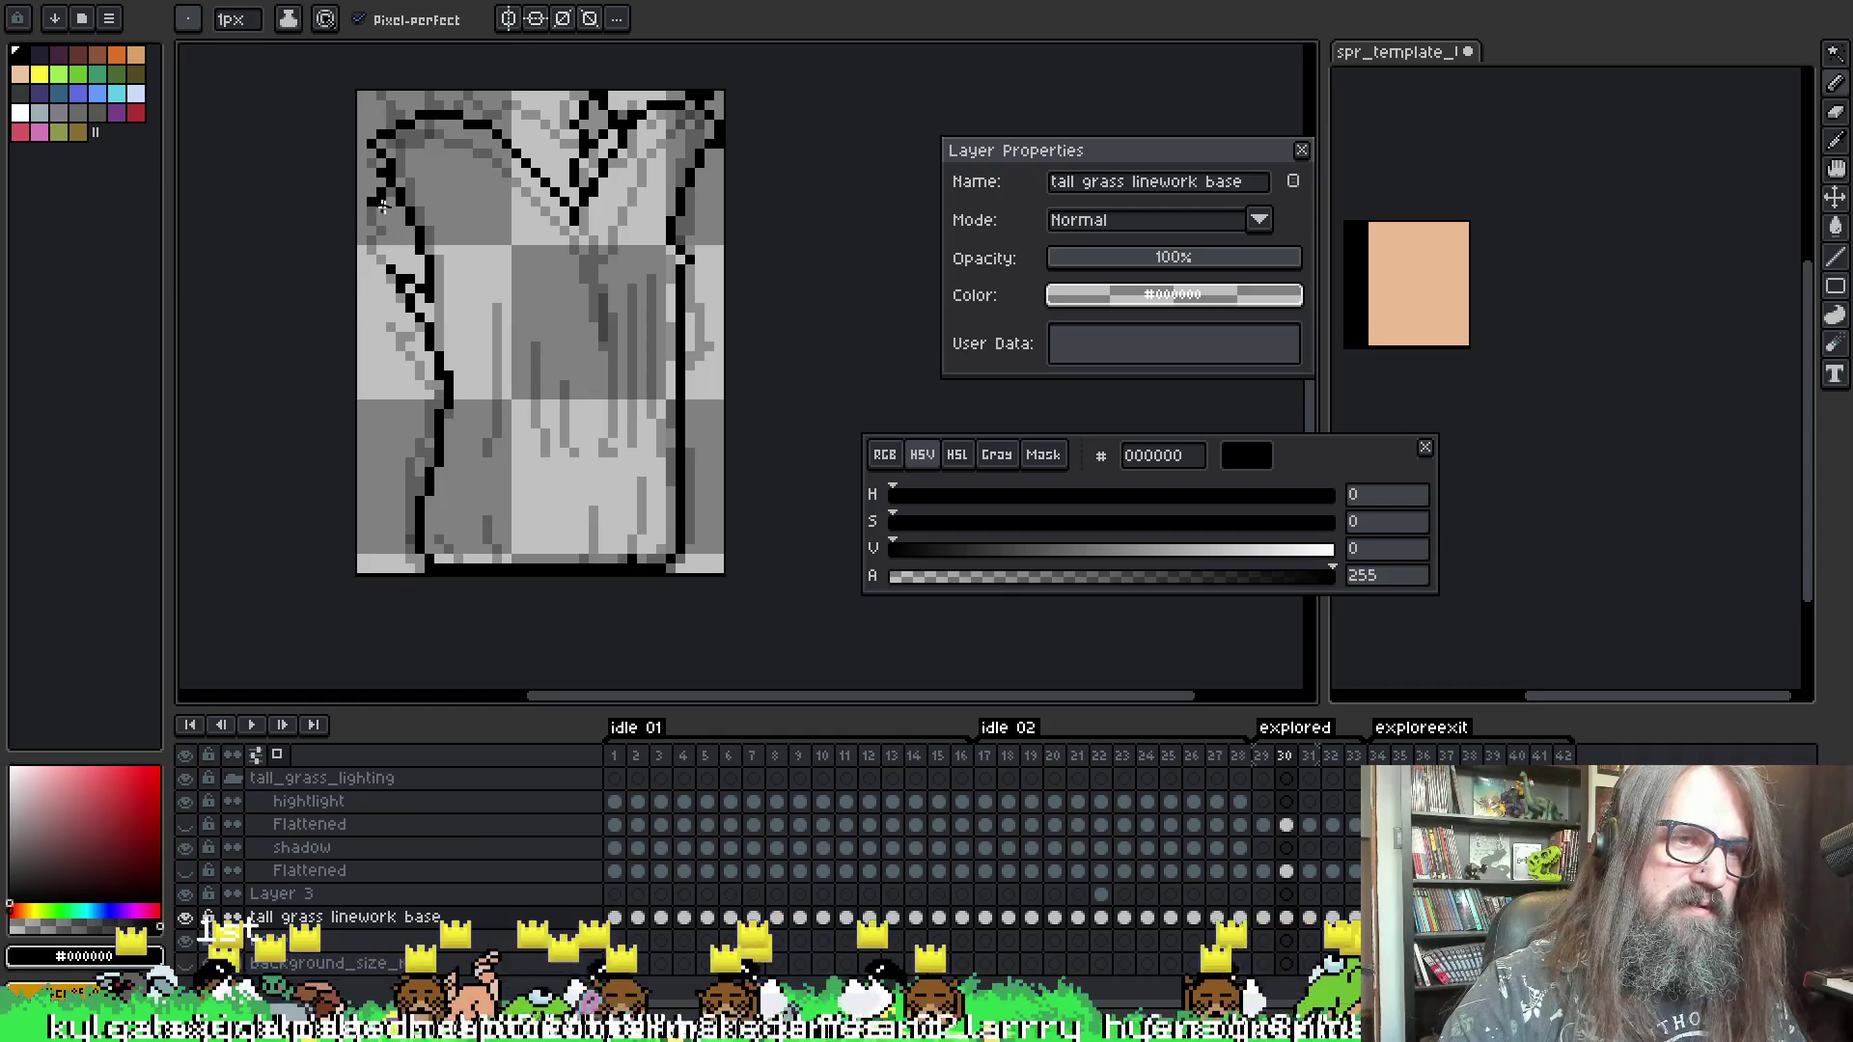
{"action": "key", "text": "e"}
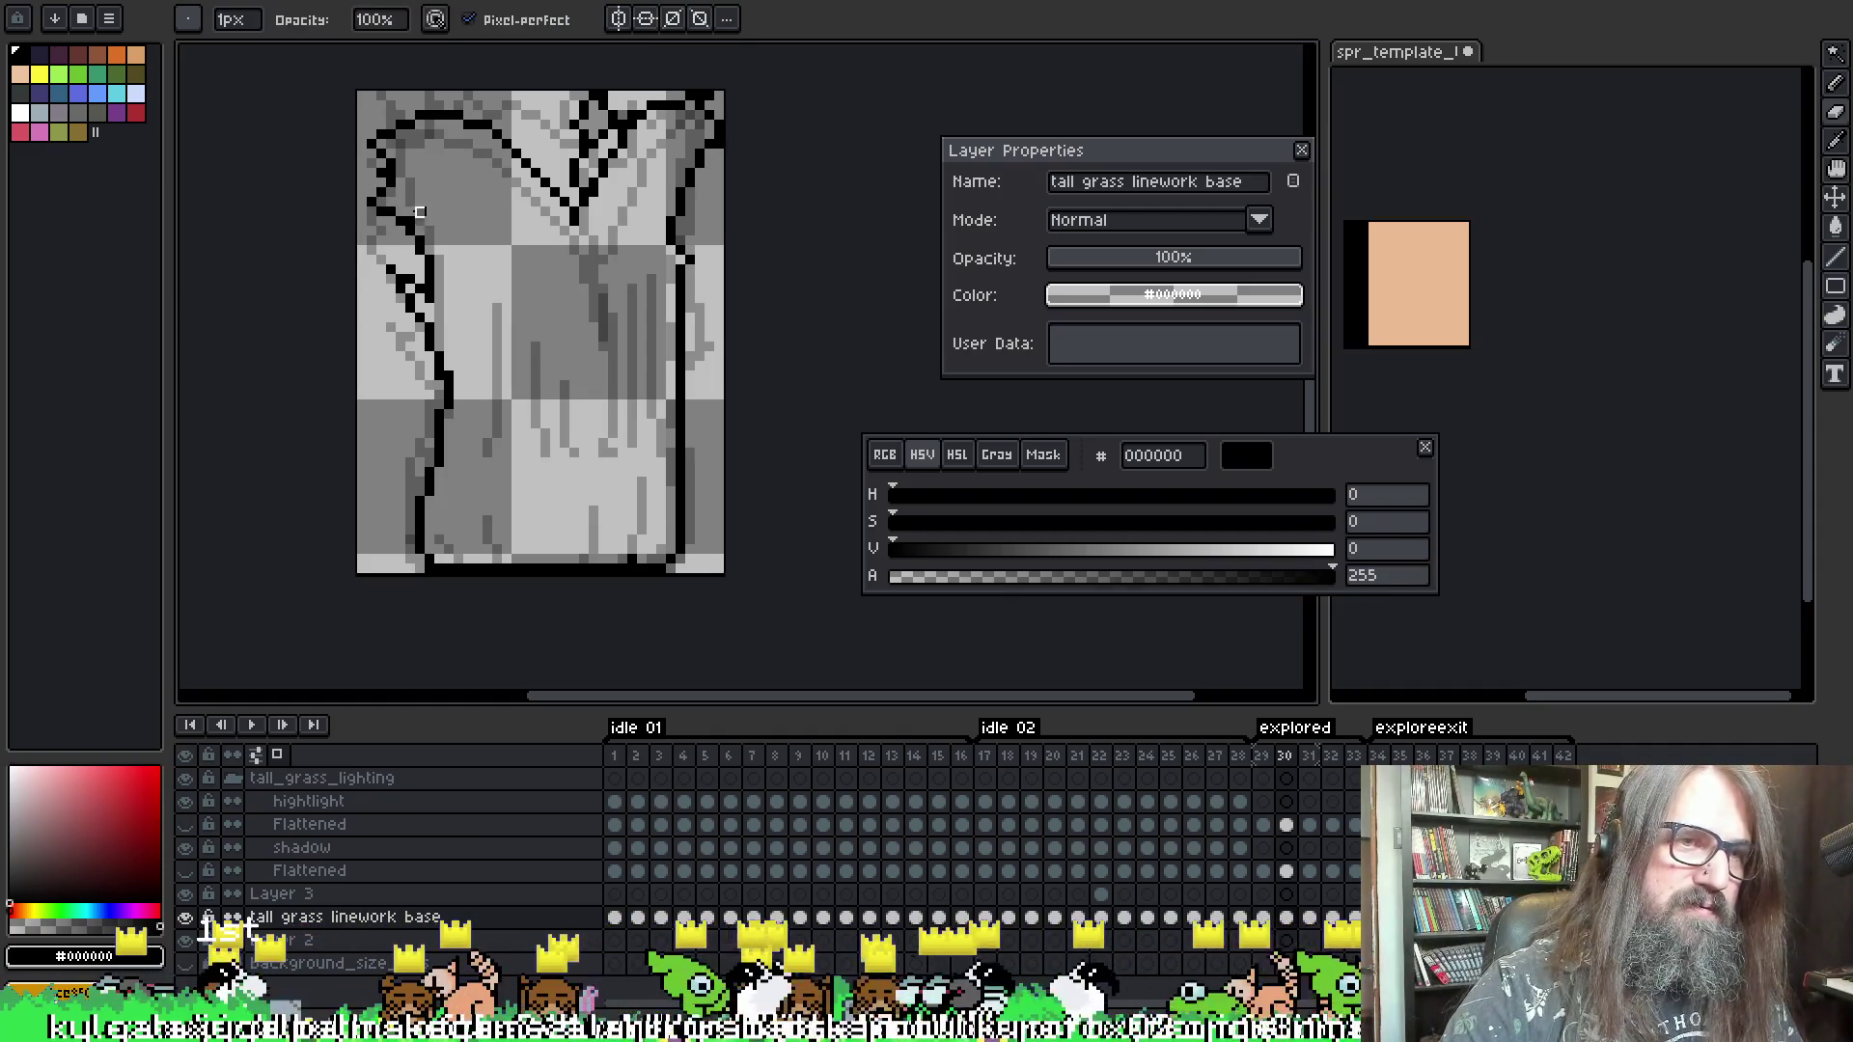
- Correct frame 31's outline pixels, sampling transparent and then opaque black as the drawing colour
{"action": "key", "text": "b"}
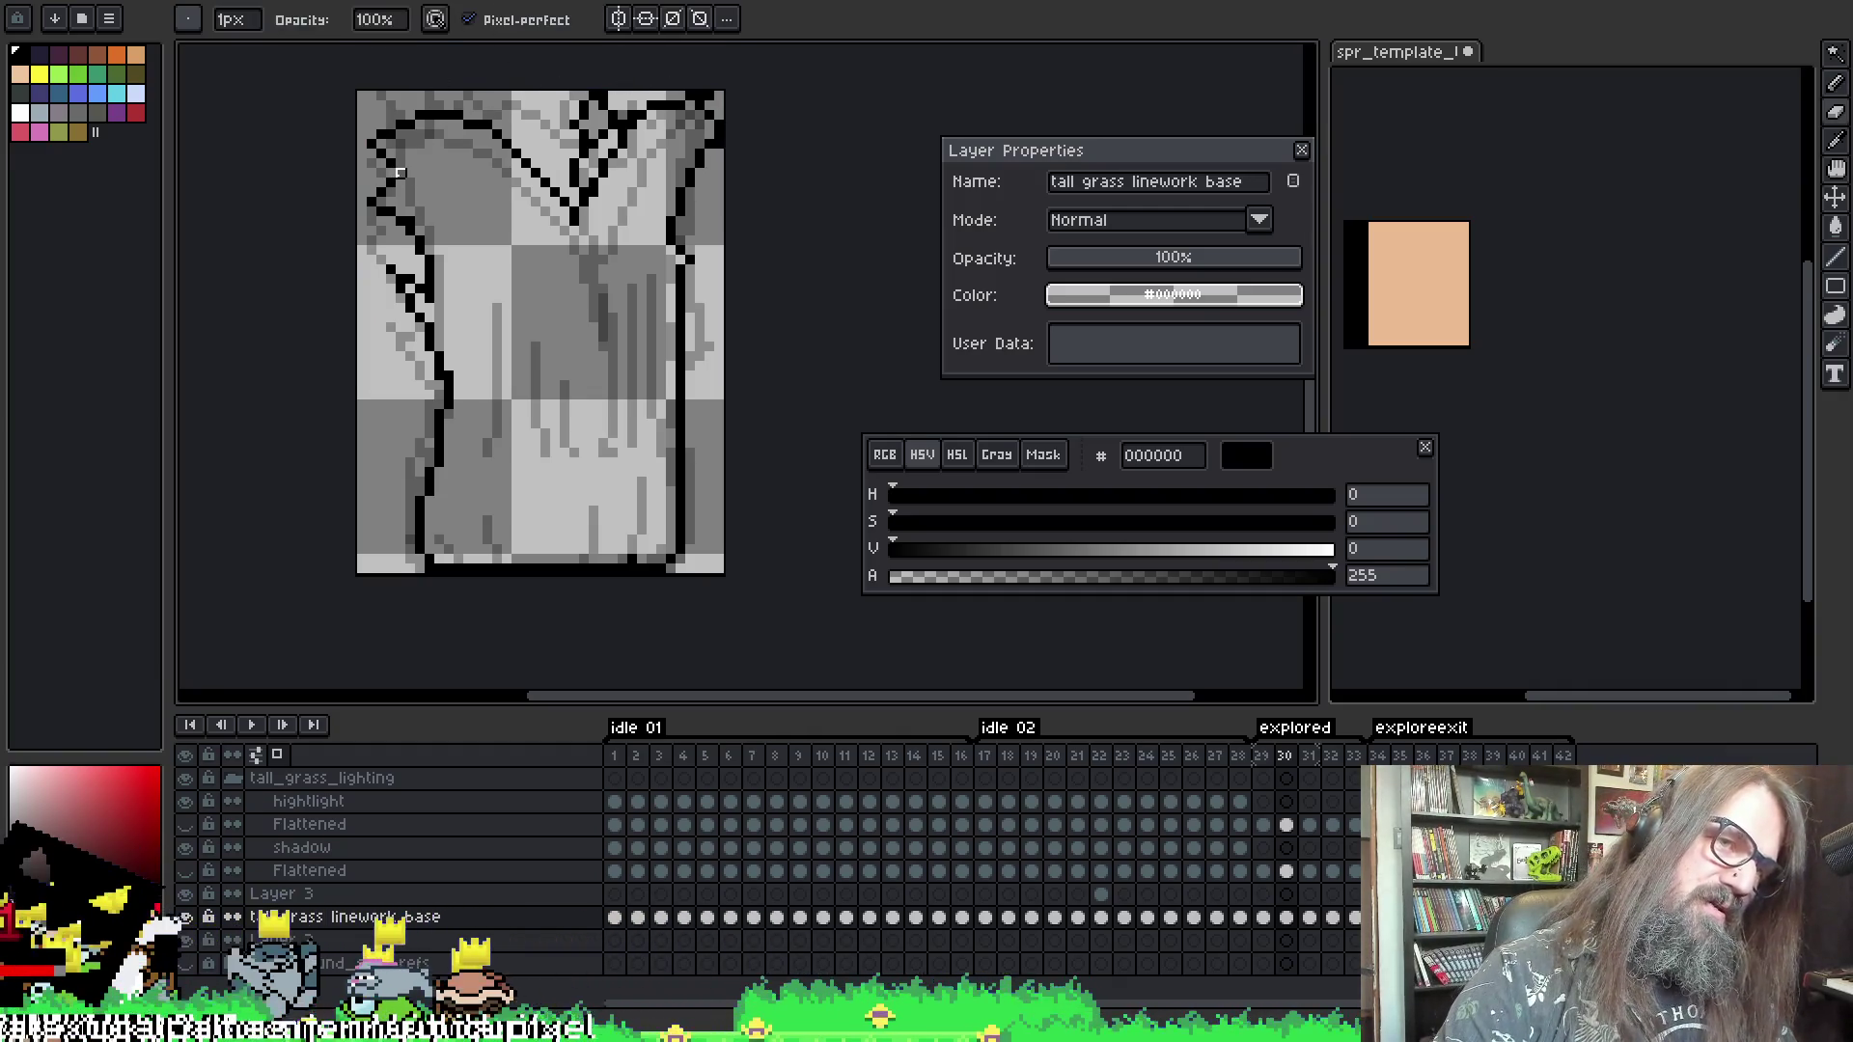
{"action": "key", "text": "i"}
{"action": "key", "text": "b"}
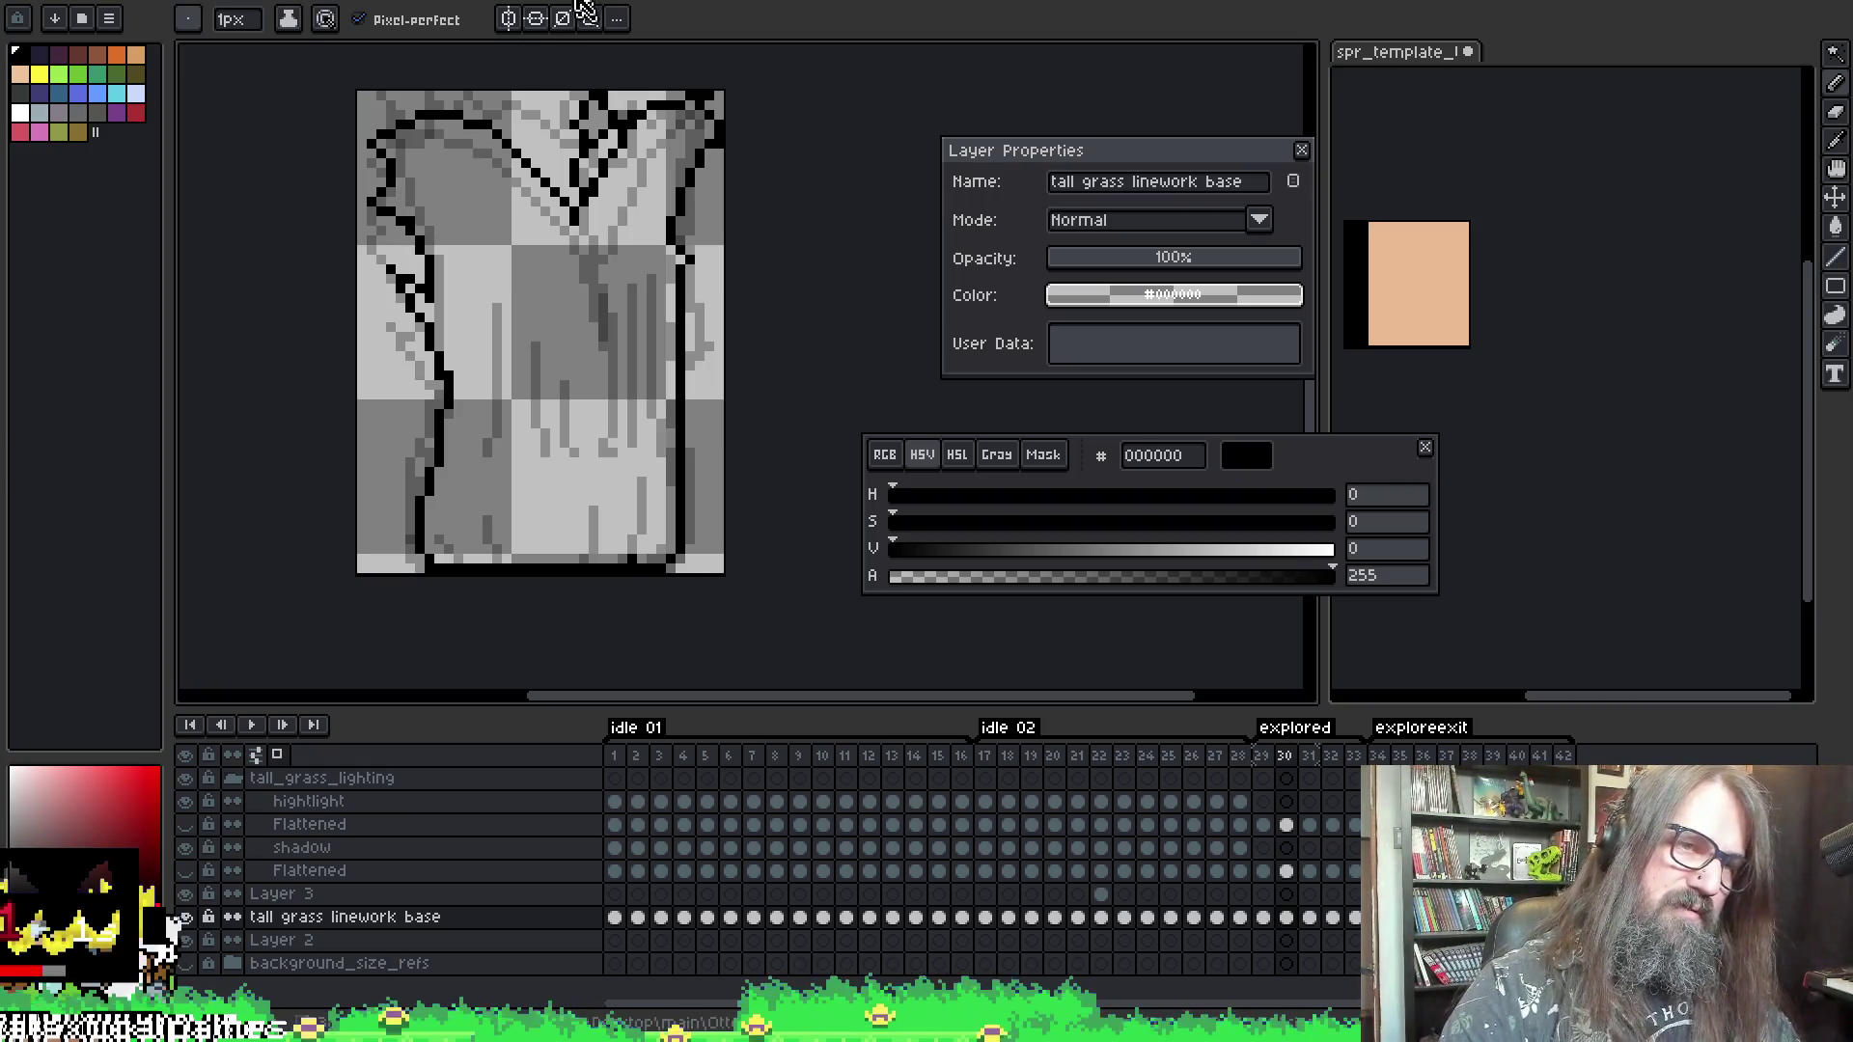
{"action": "key", "text": "Right"}
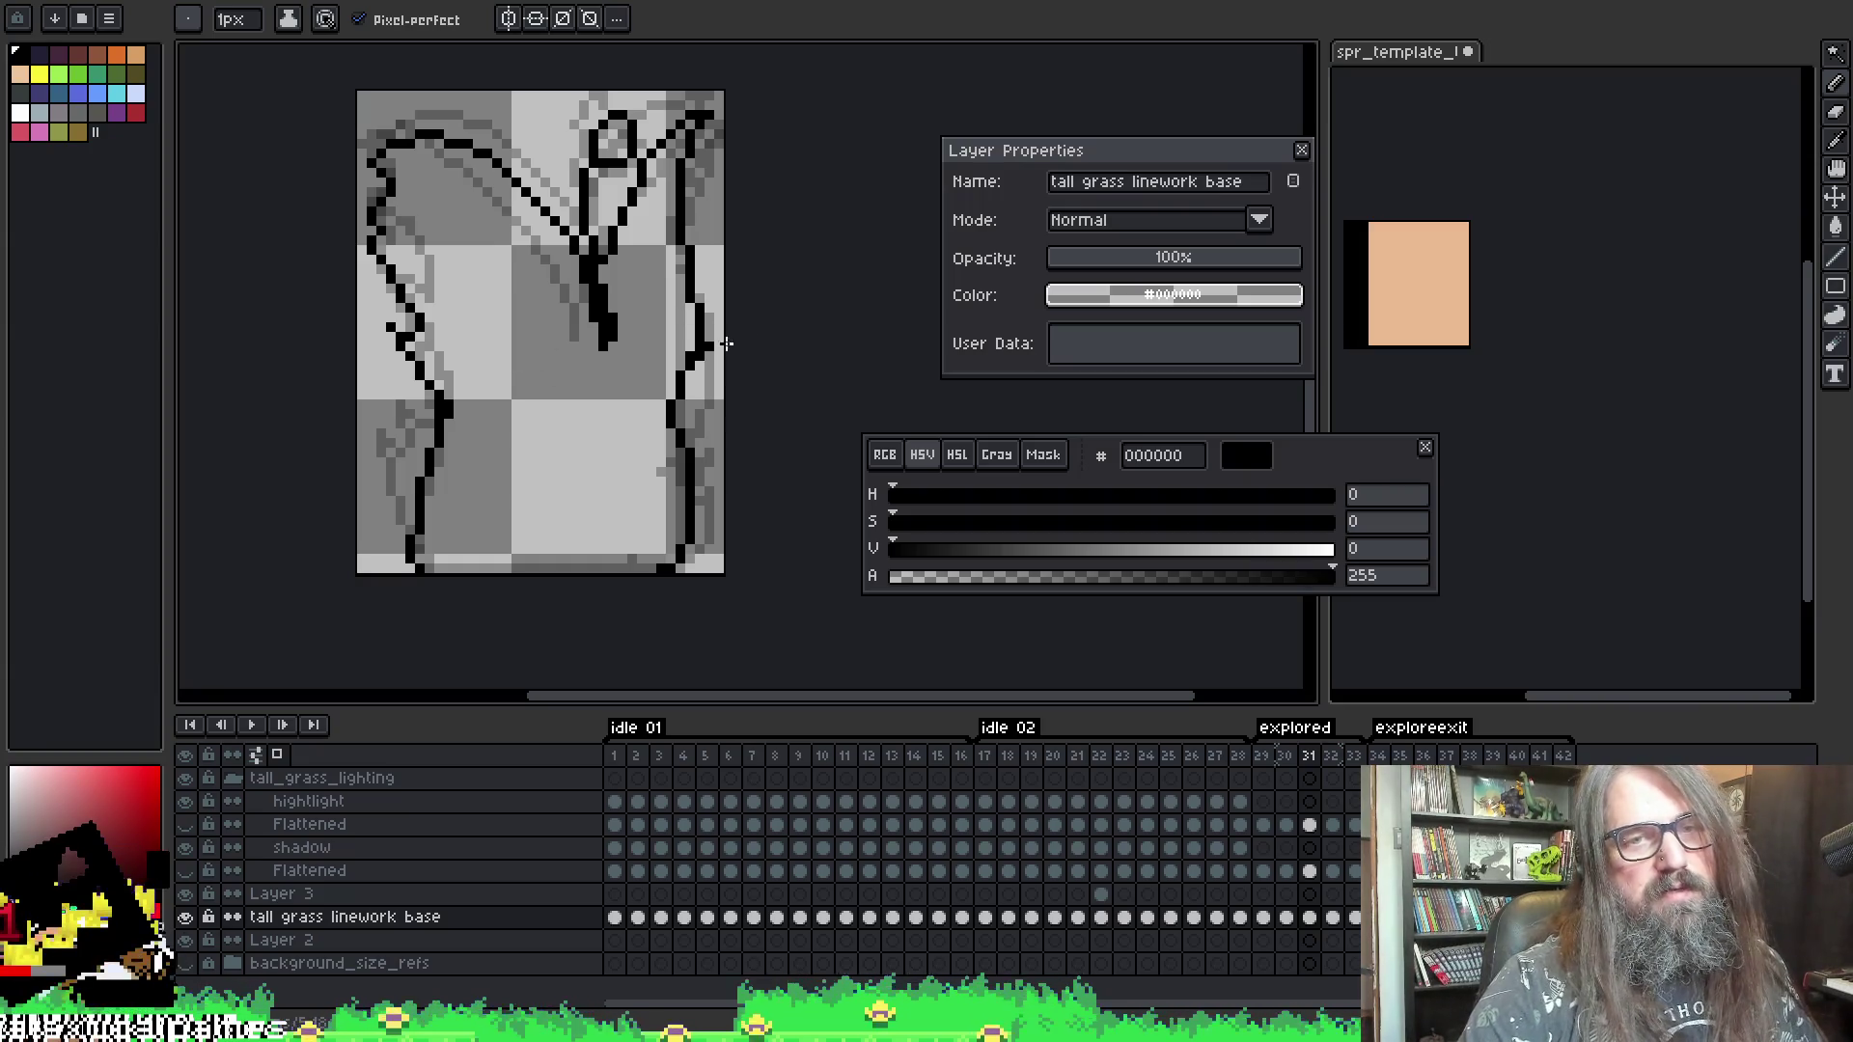
{"action": "key", "text": "e"}
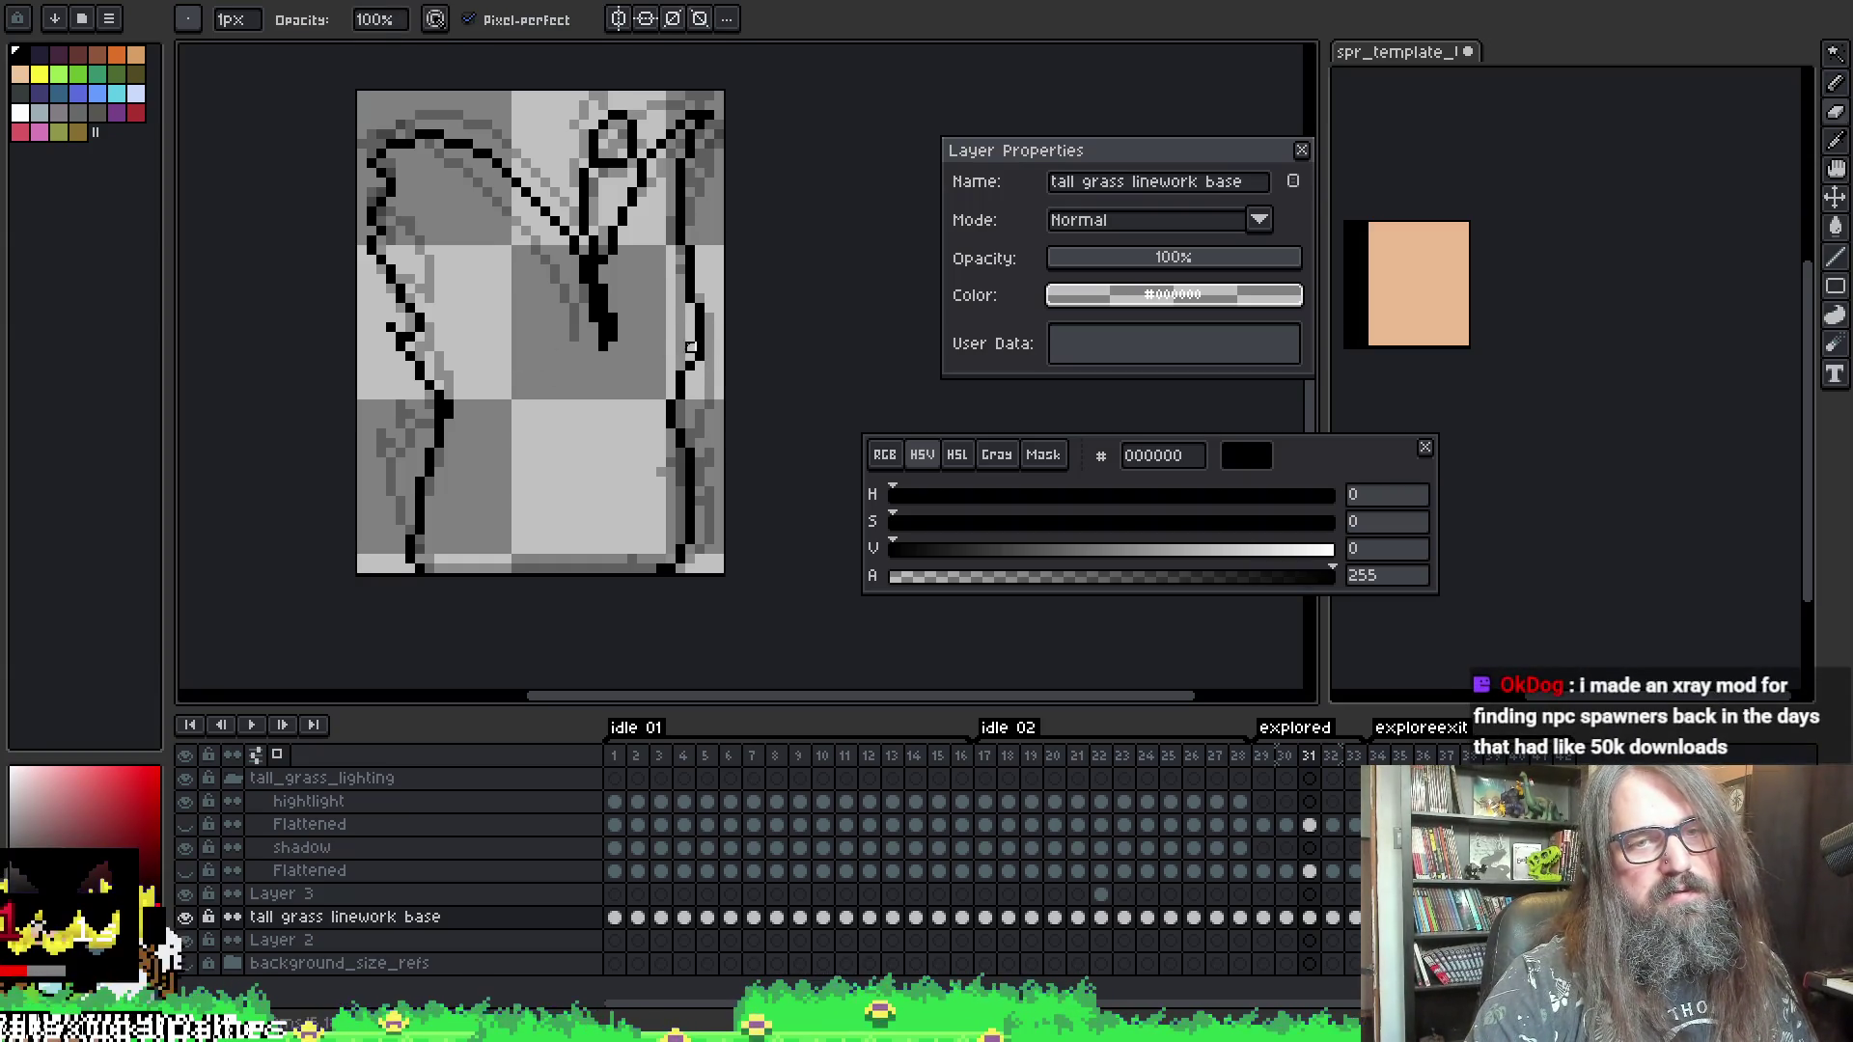
{"action": "key", "text": "i"}
{"action": "left_click", "coordinate": [714, 322]}
{"action": "key", "text": "b"}
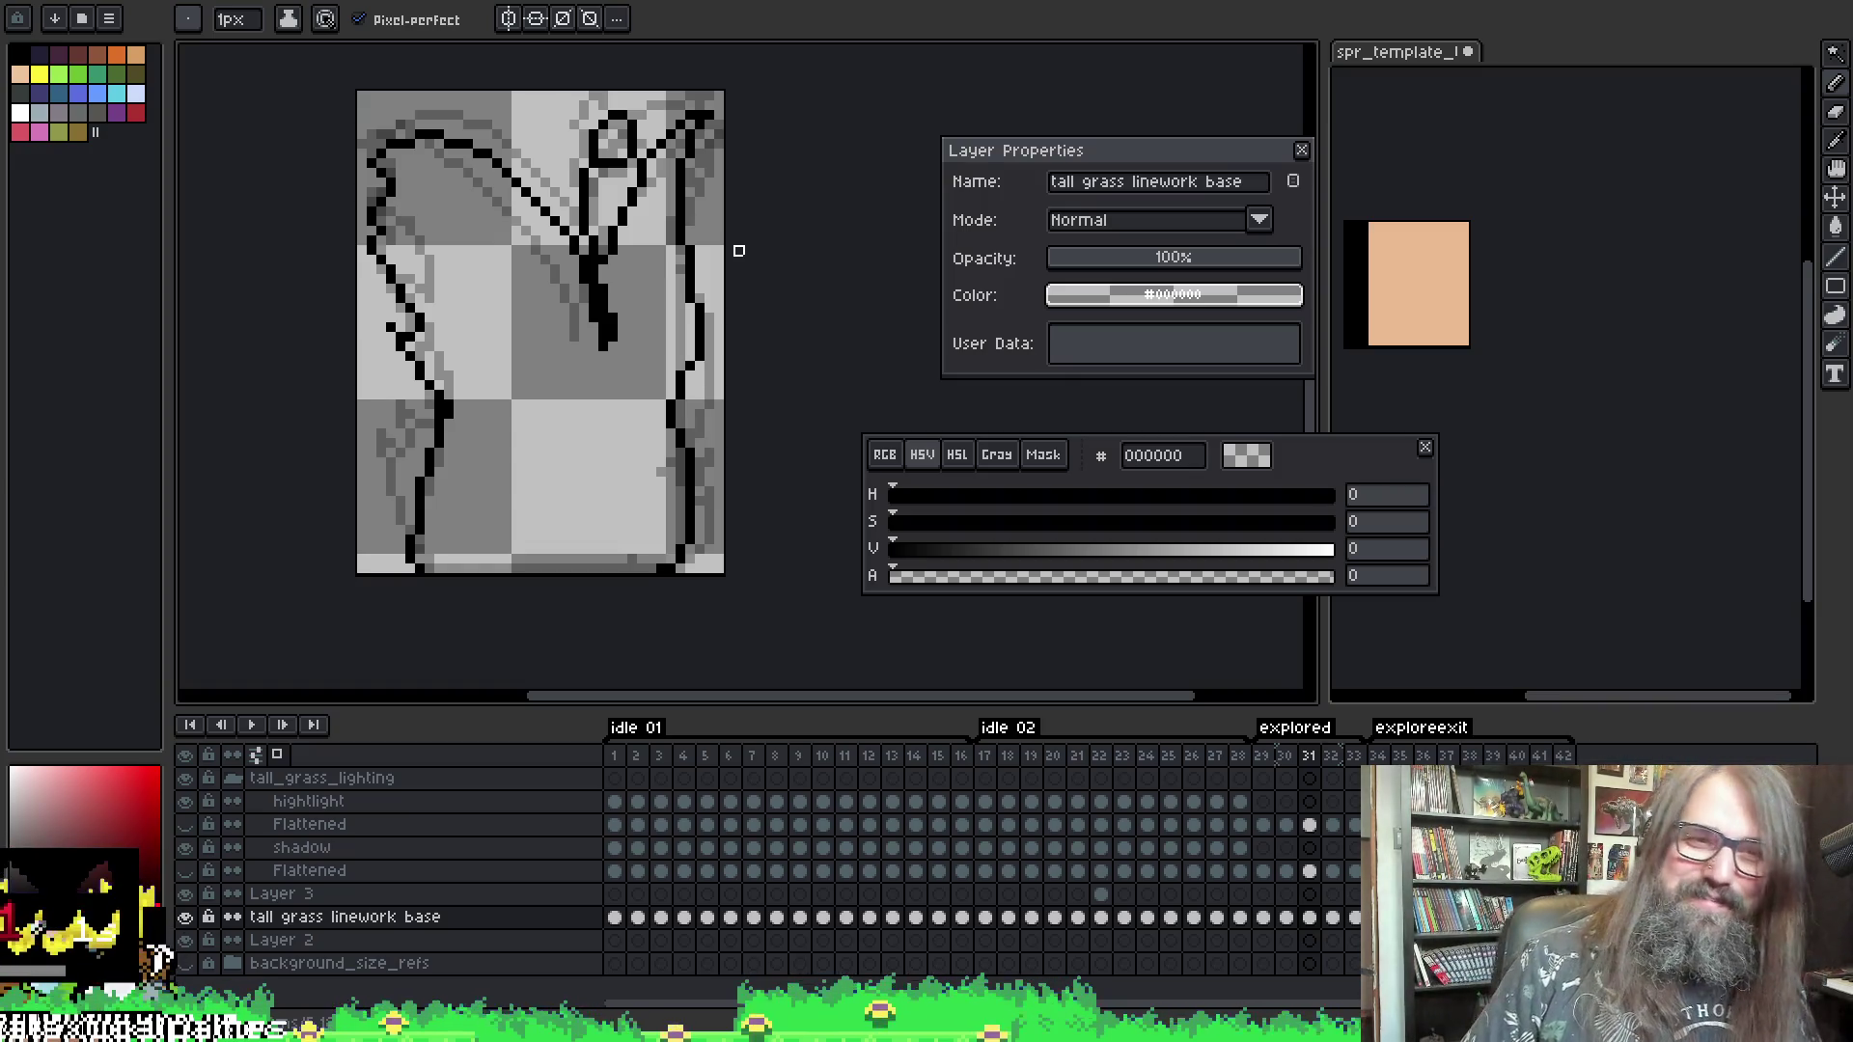
{"action": "key", "text": "i"}
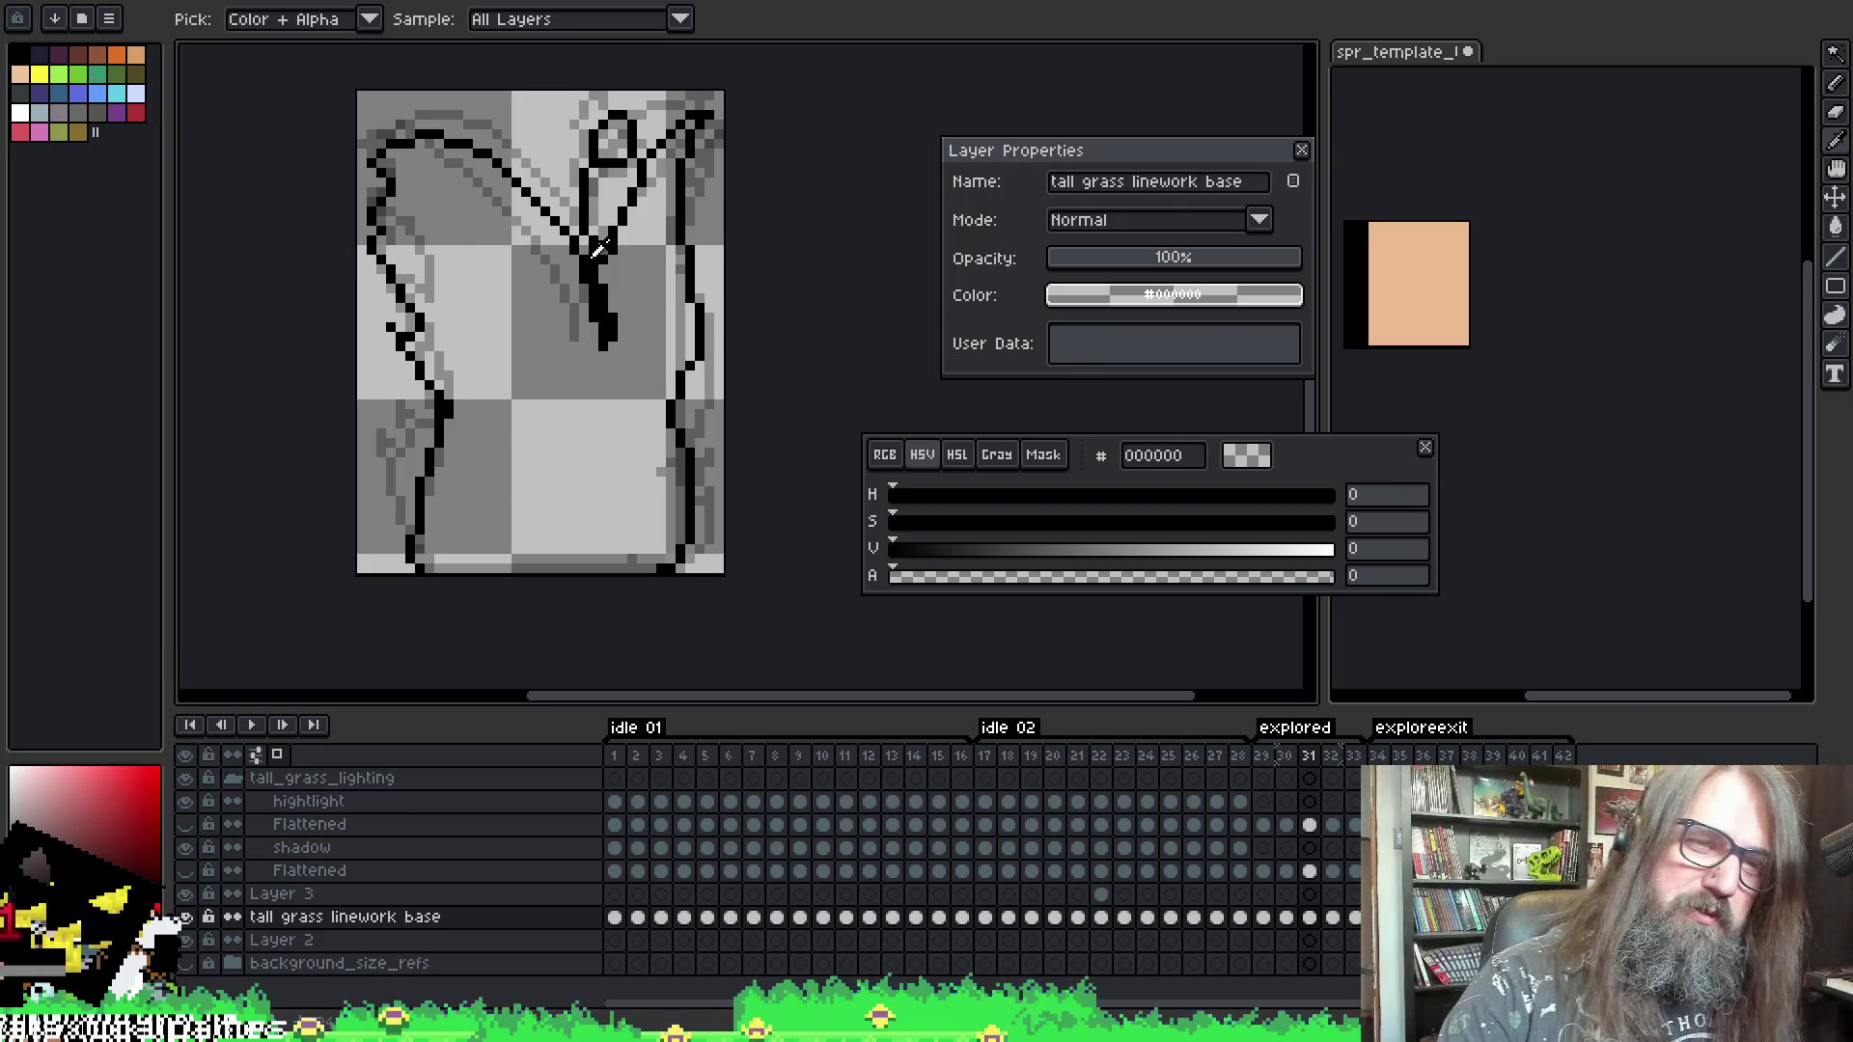
{"action": "left_click", "coordinate": [427, 321]}
{"action": "key", "text": "b"}
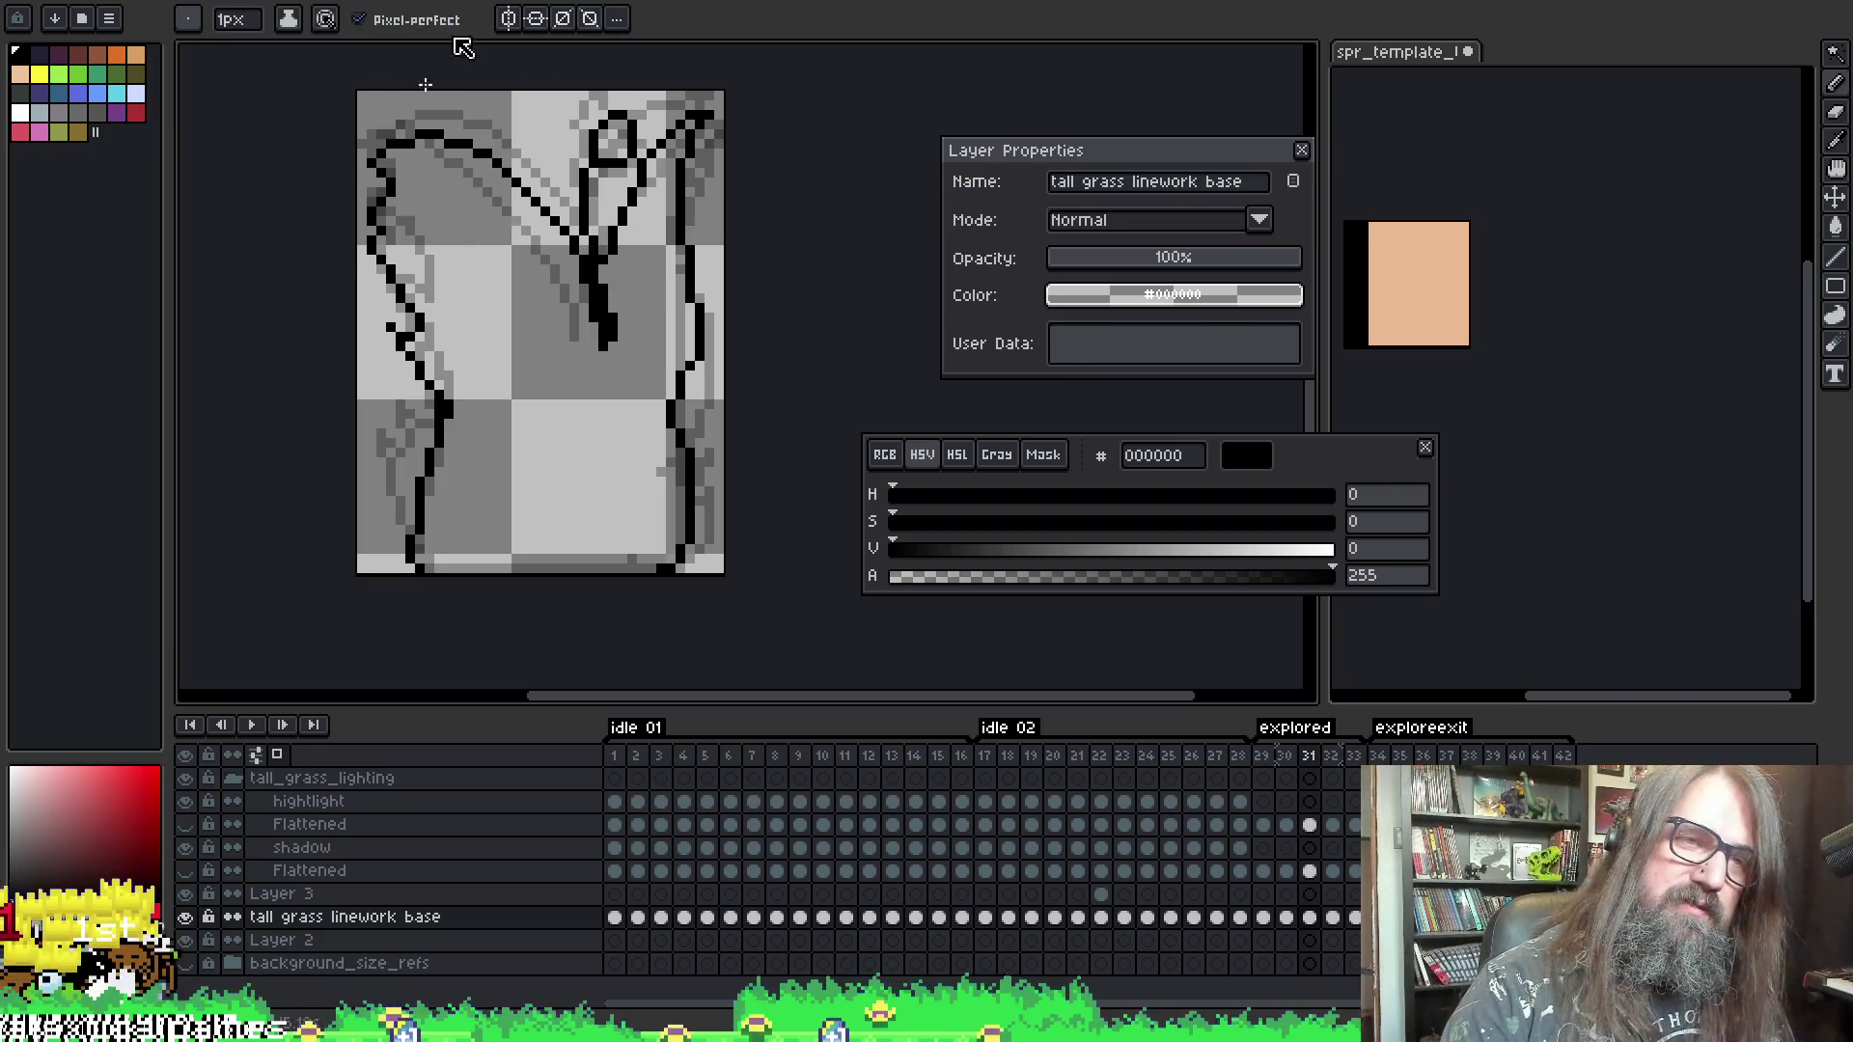
- Redraw frame 31's upper-left black outline in pencil and play the animation to check it
{"action": "key", "text": "e"}
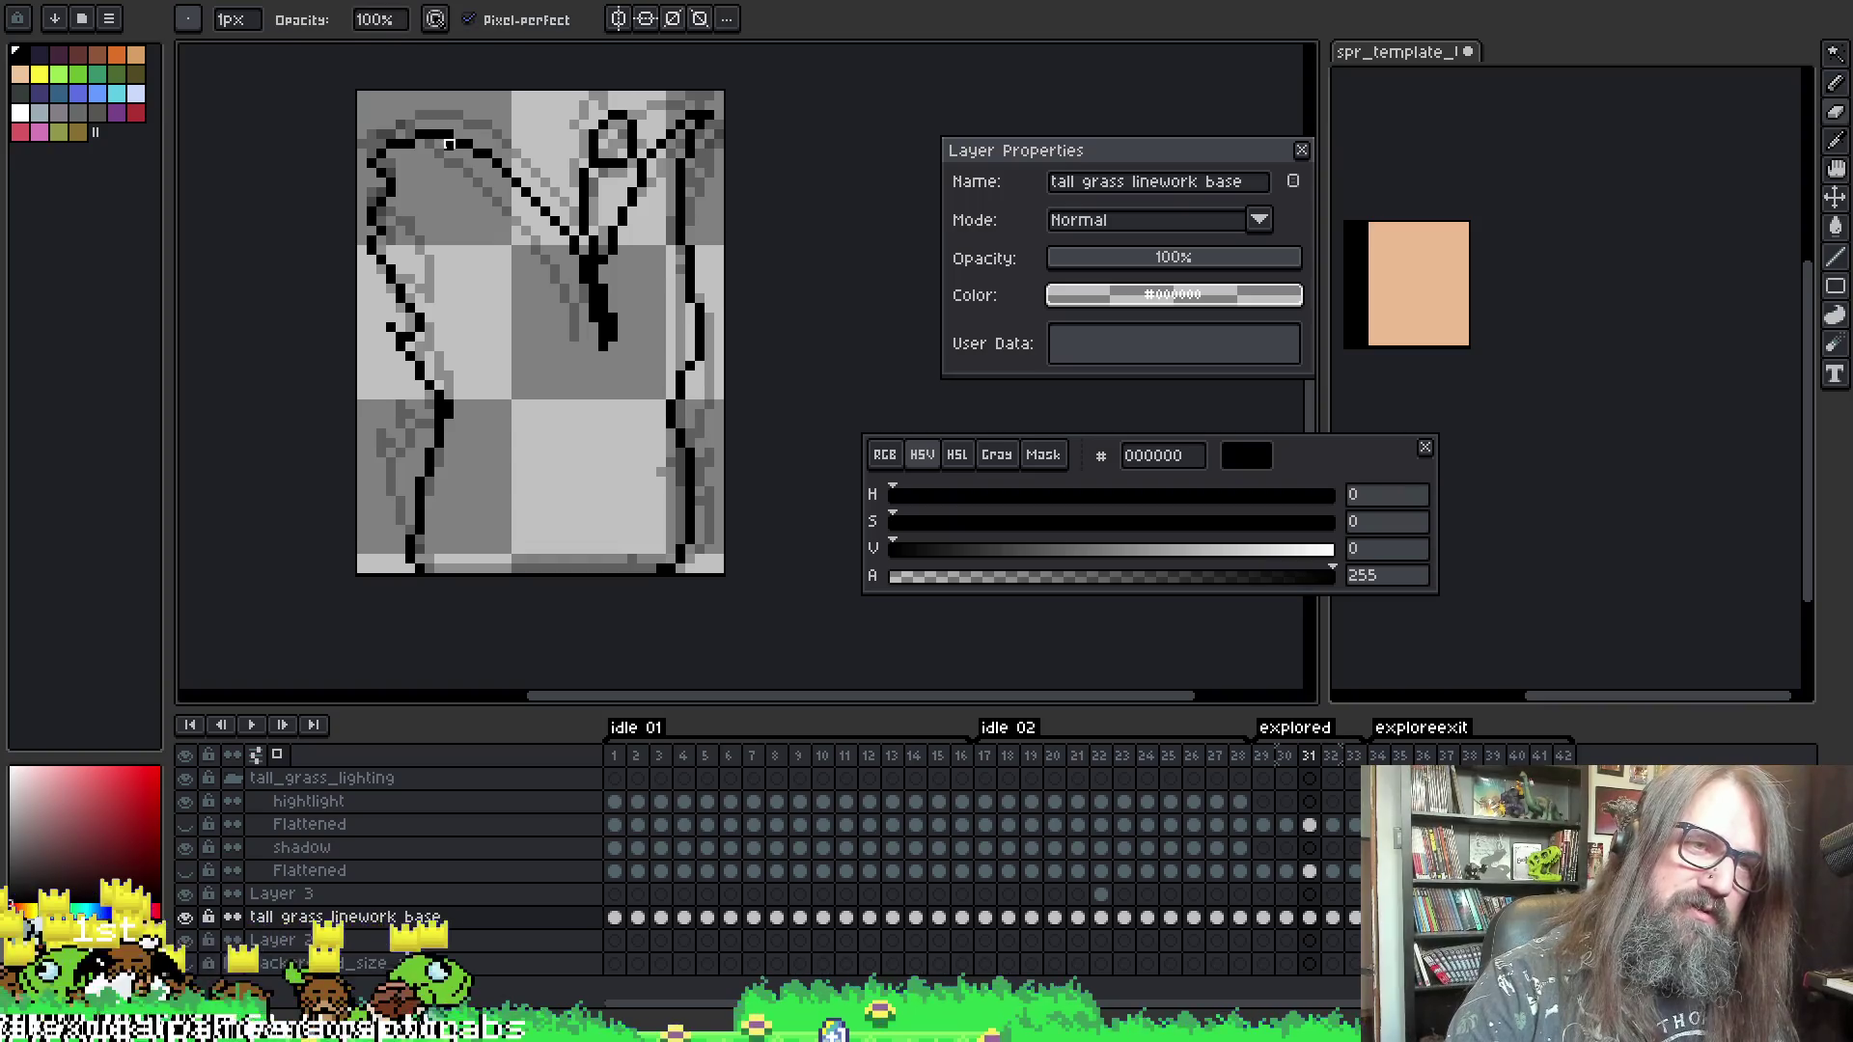
{"action": "key", "text": "i"}
{"action": "key", "text": "b"}
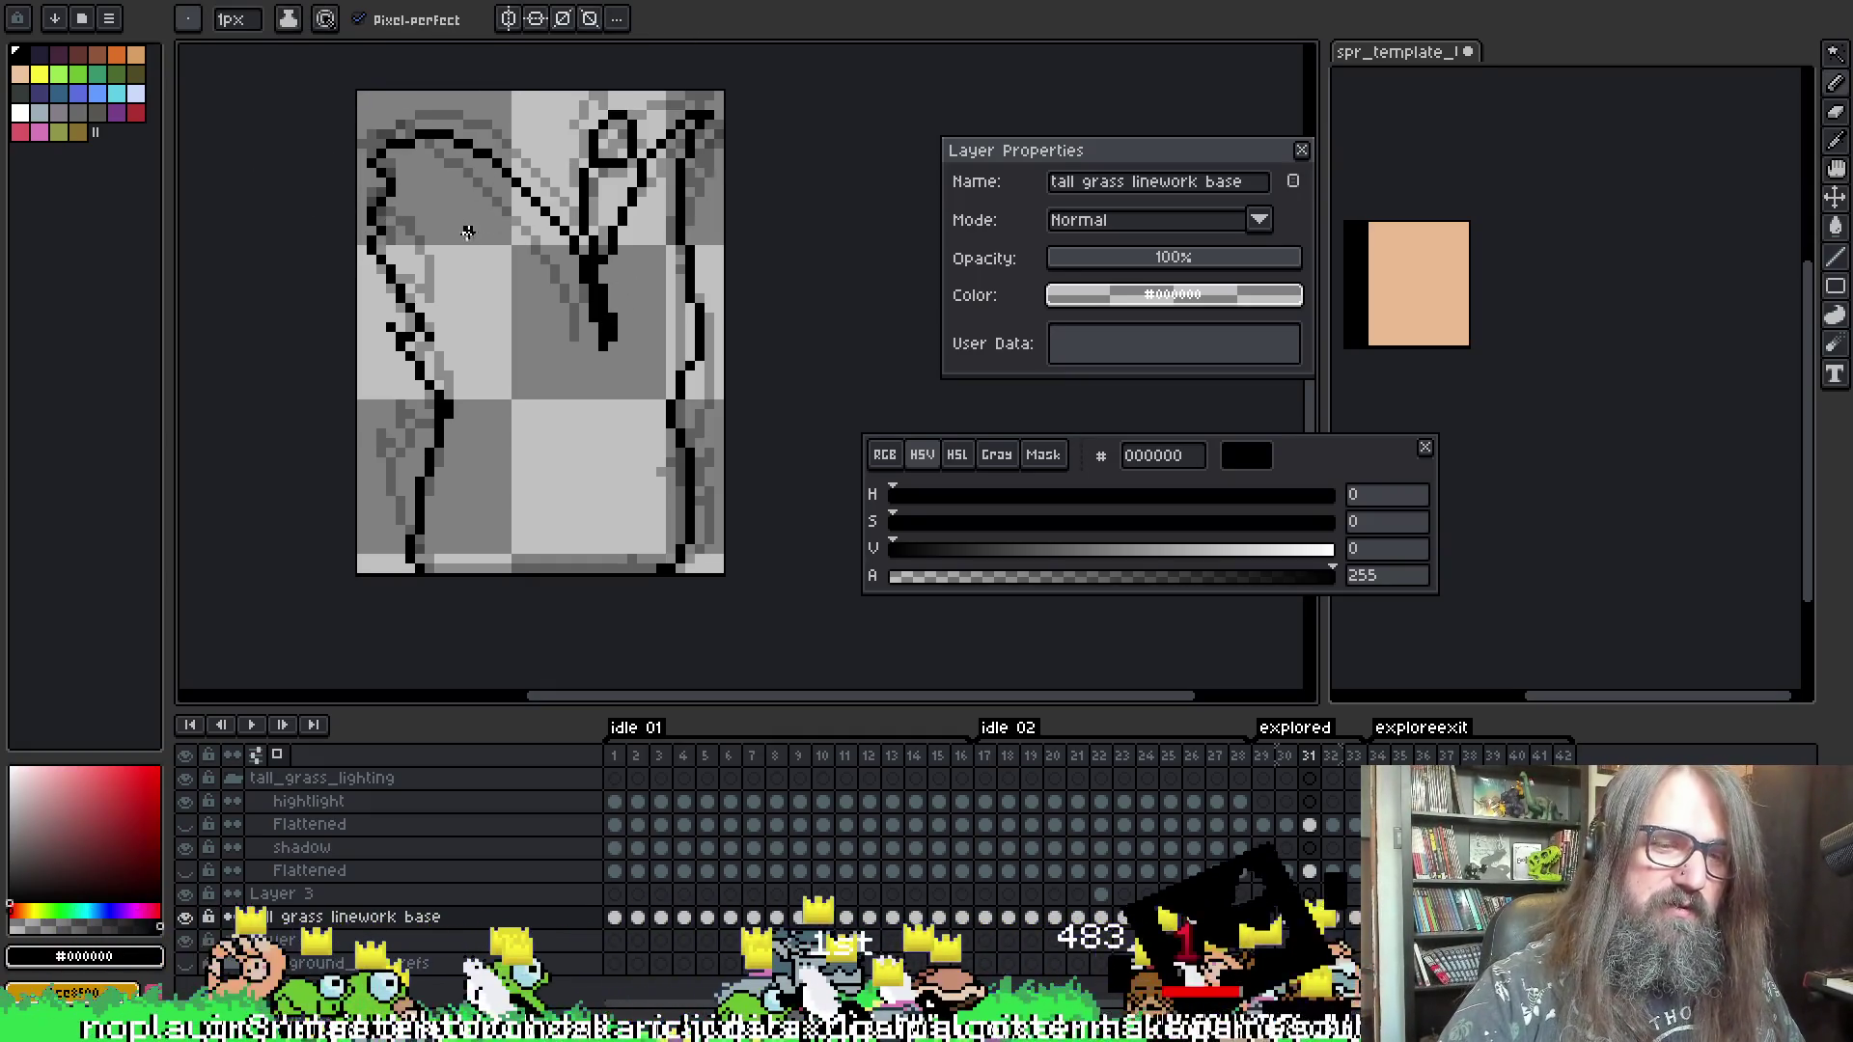
{"action": "key", "text": "Return"}
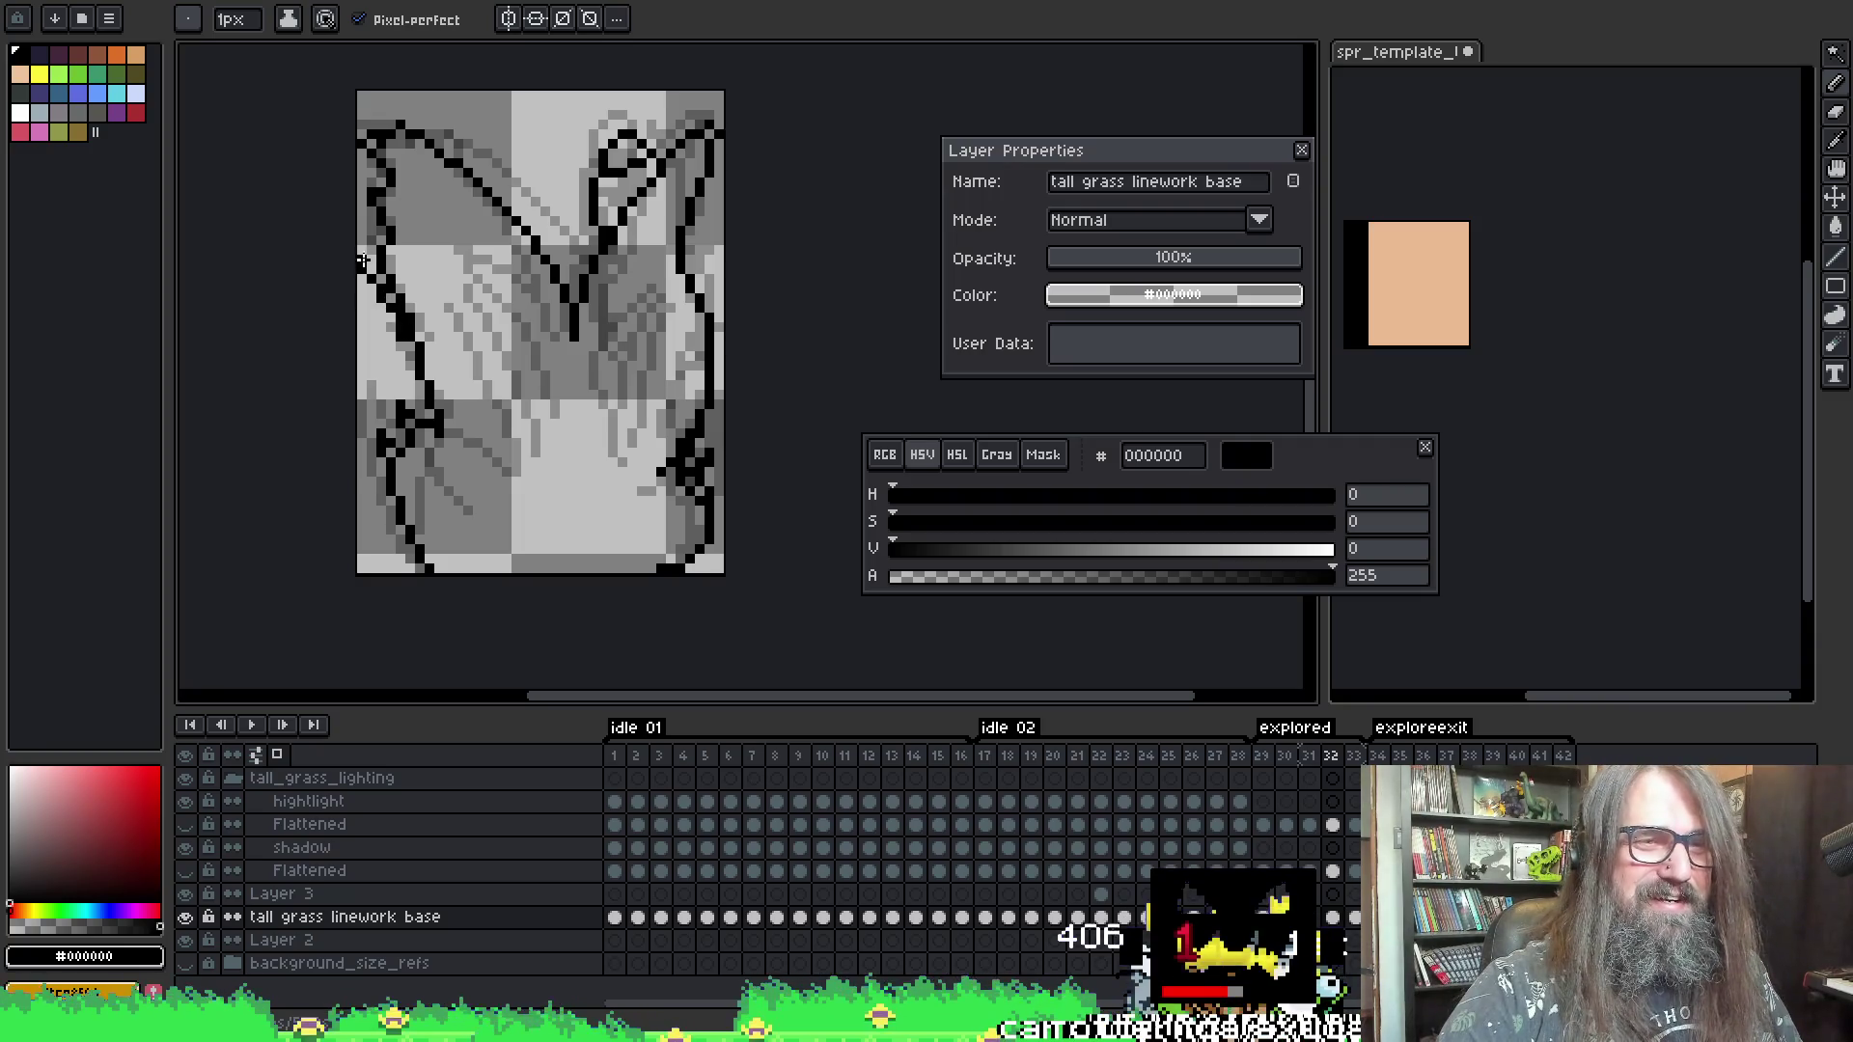
- Touch up frame 33's top-left black lines, comparing them against frame 32
{"action": "key", "text": "b"}
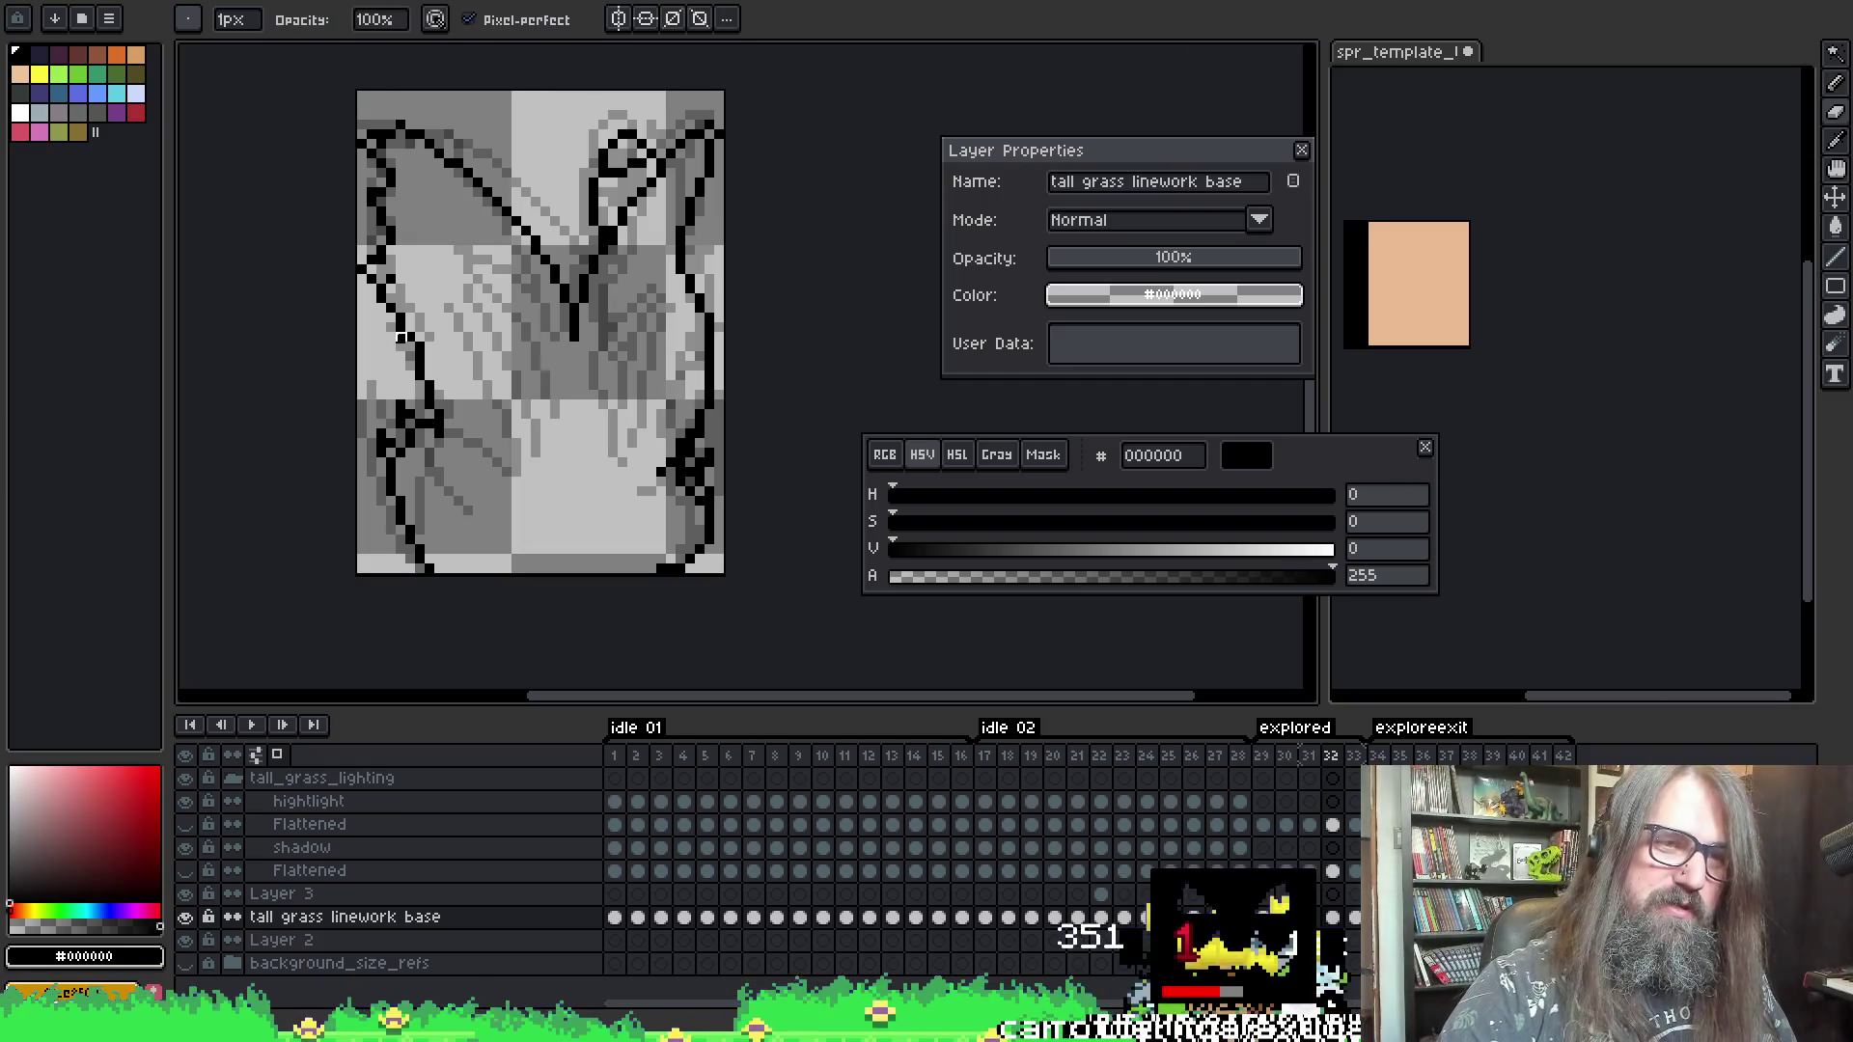
{"action": "key", "text": "e"}
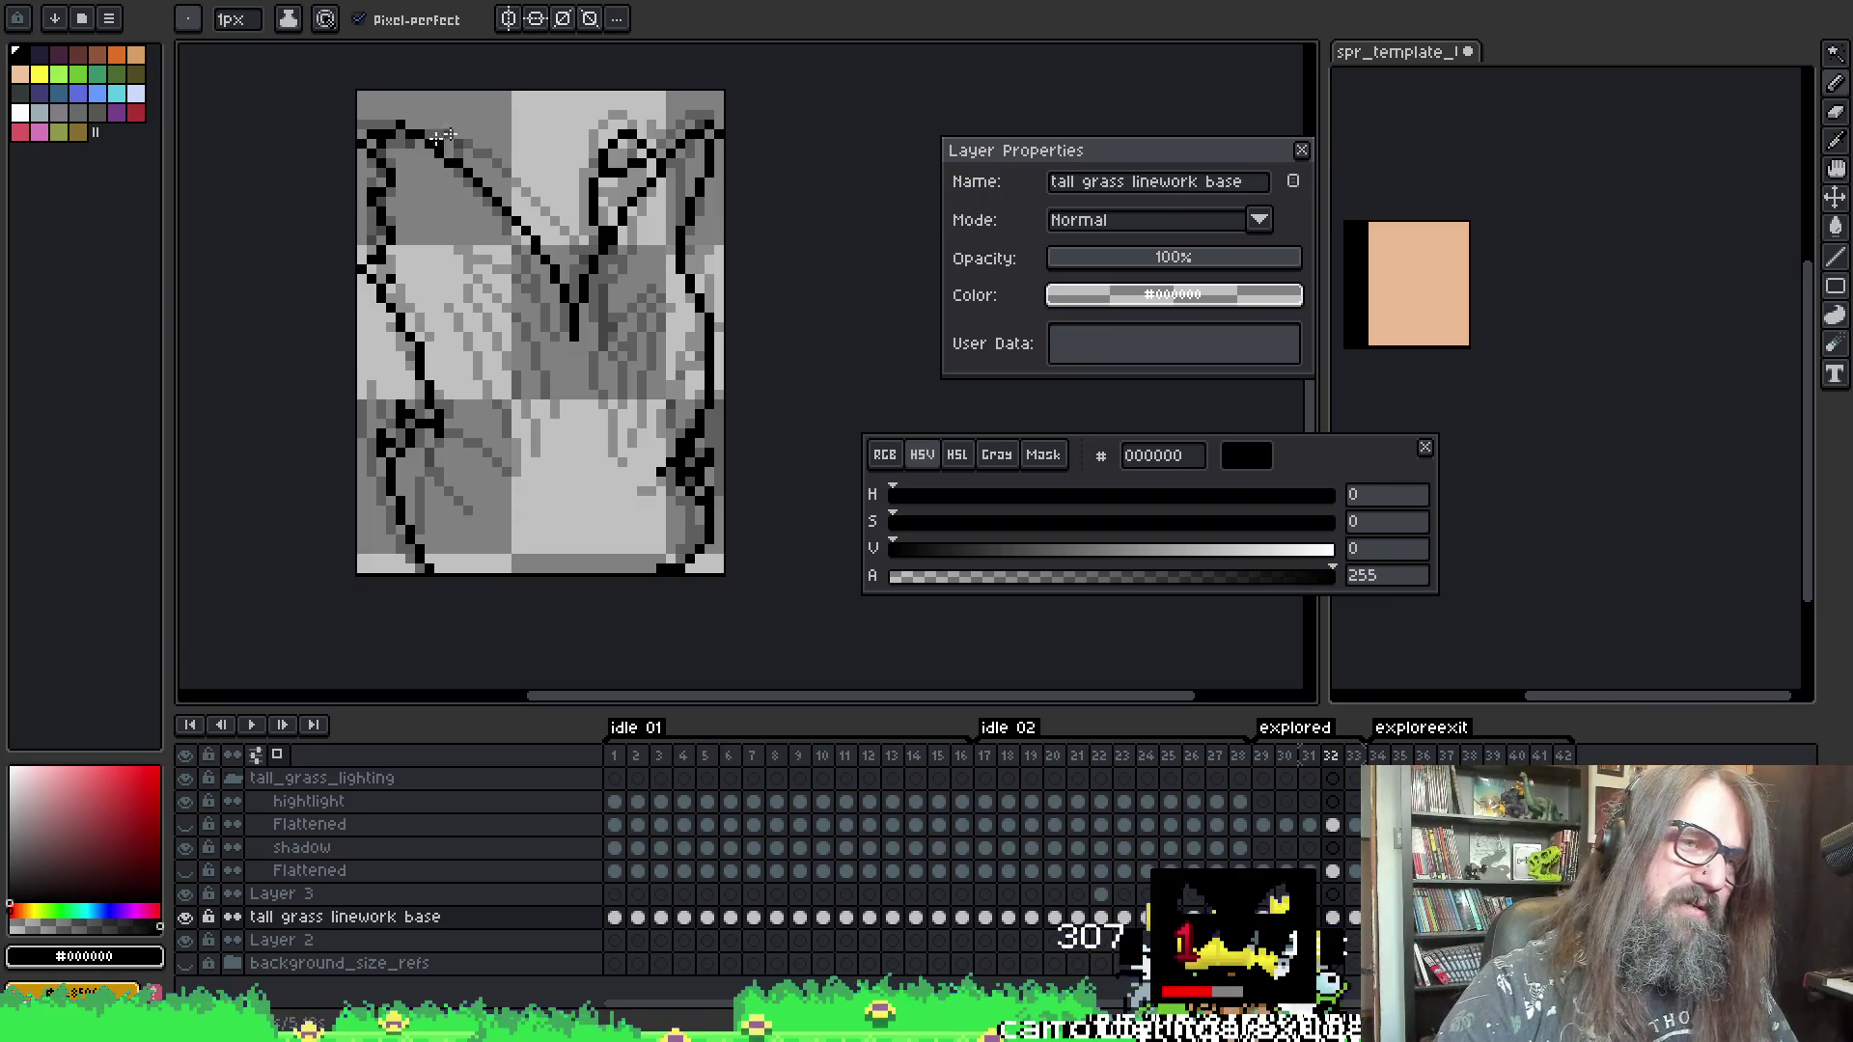
{"action": "key", "text": "Right"}
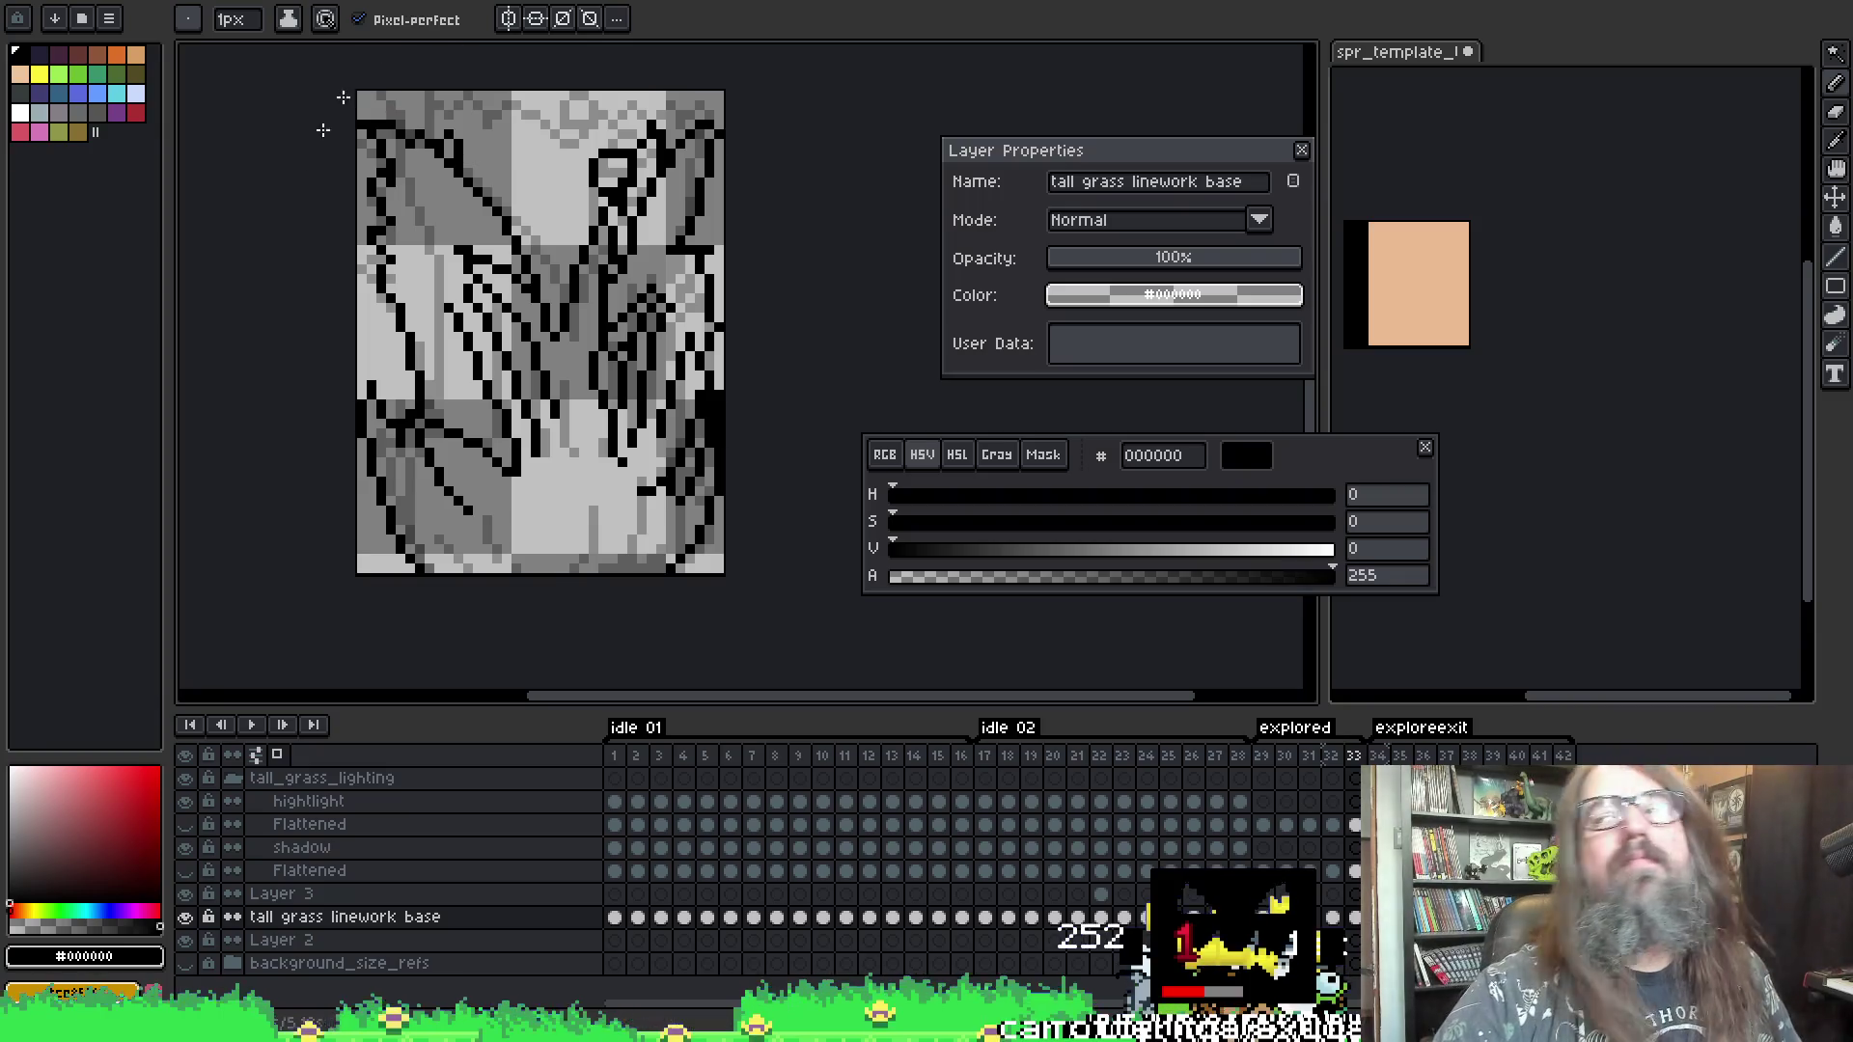
{"action": "key", "text": "e"}
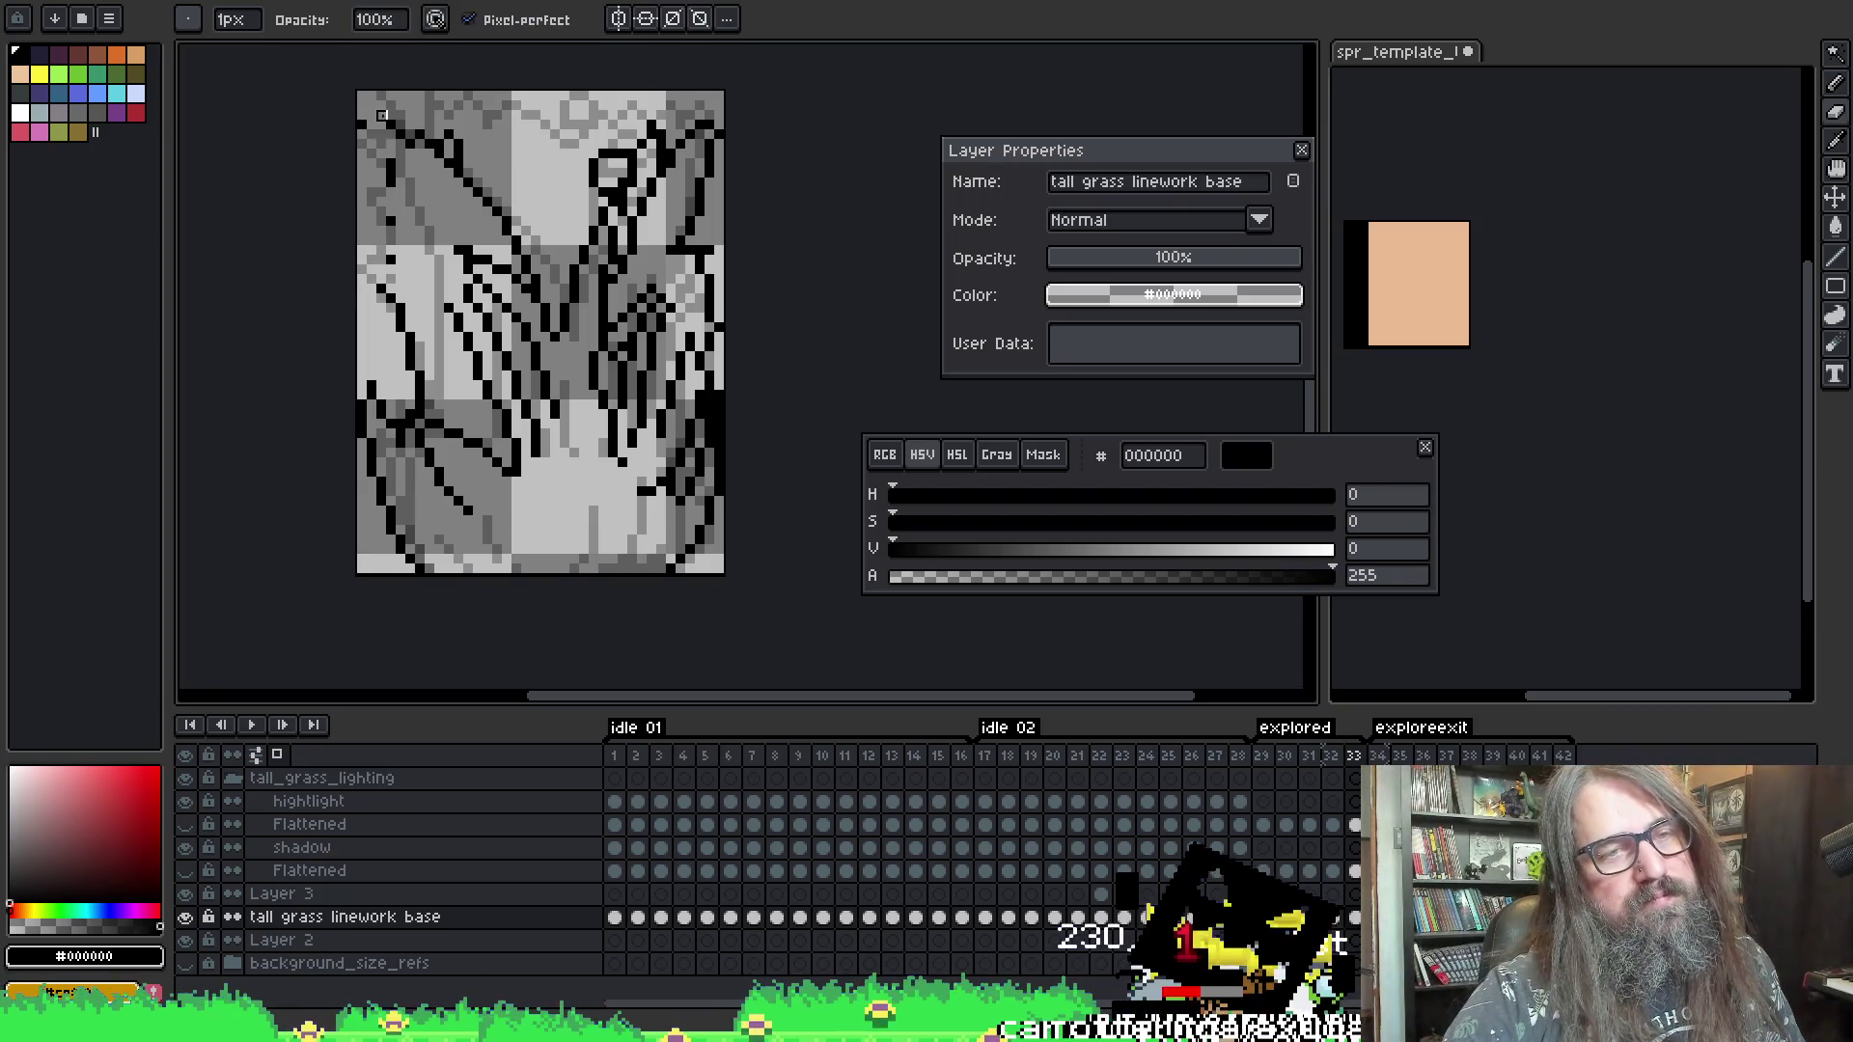
{"action": "key", "text": "b"}
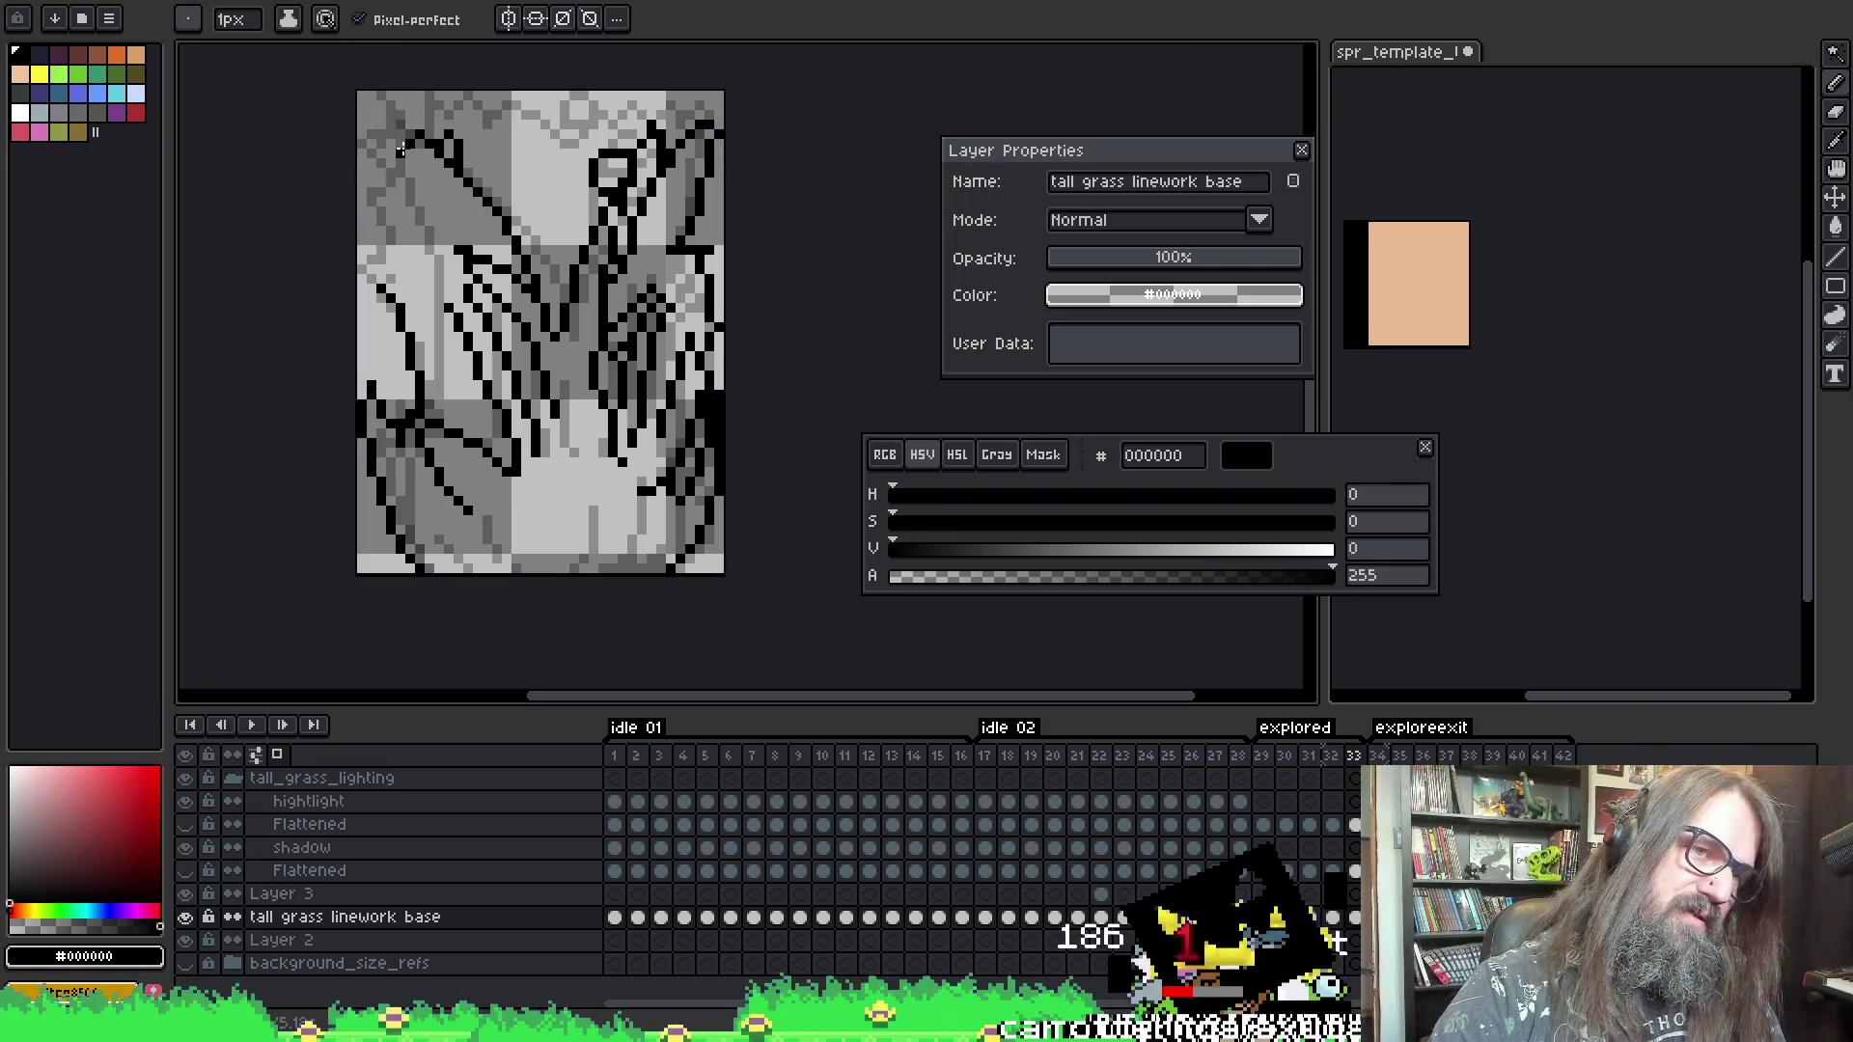
{"action": "key", "text": "Left"}
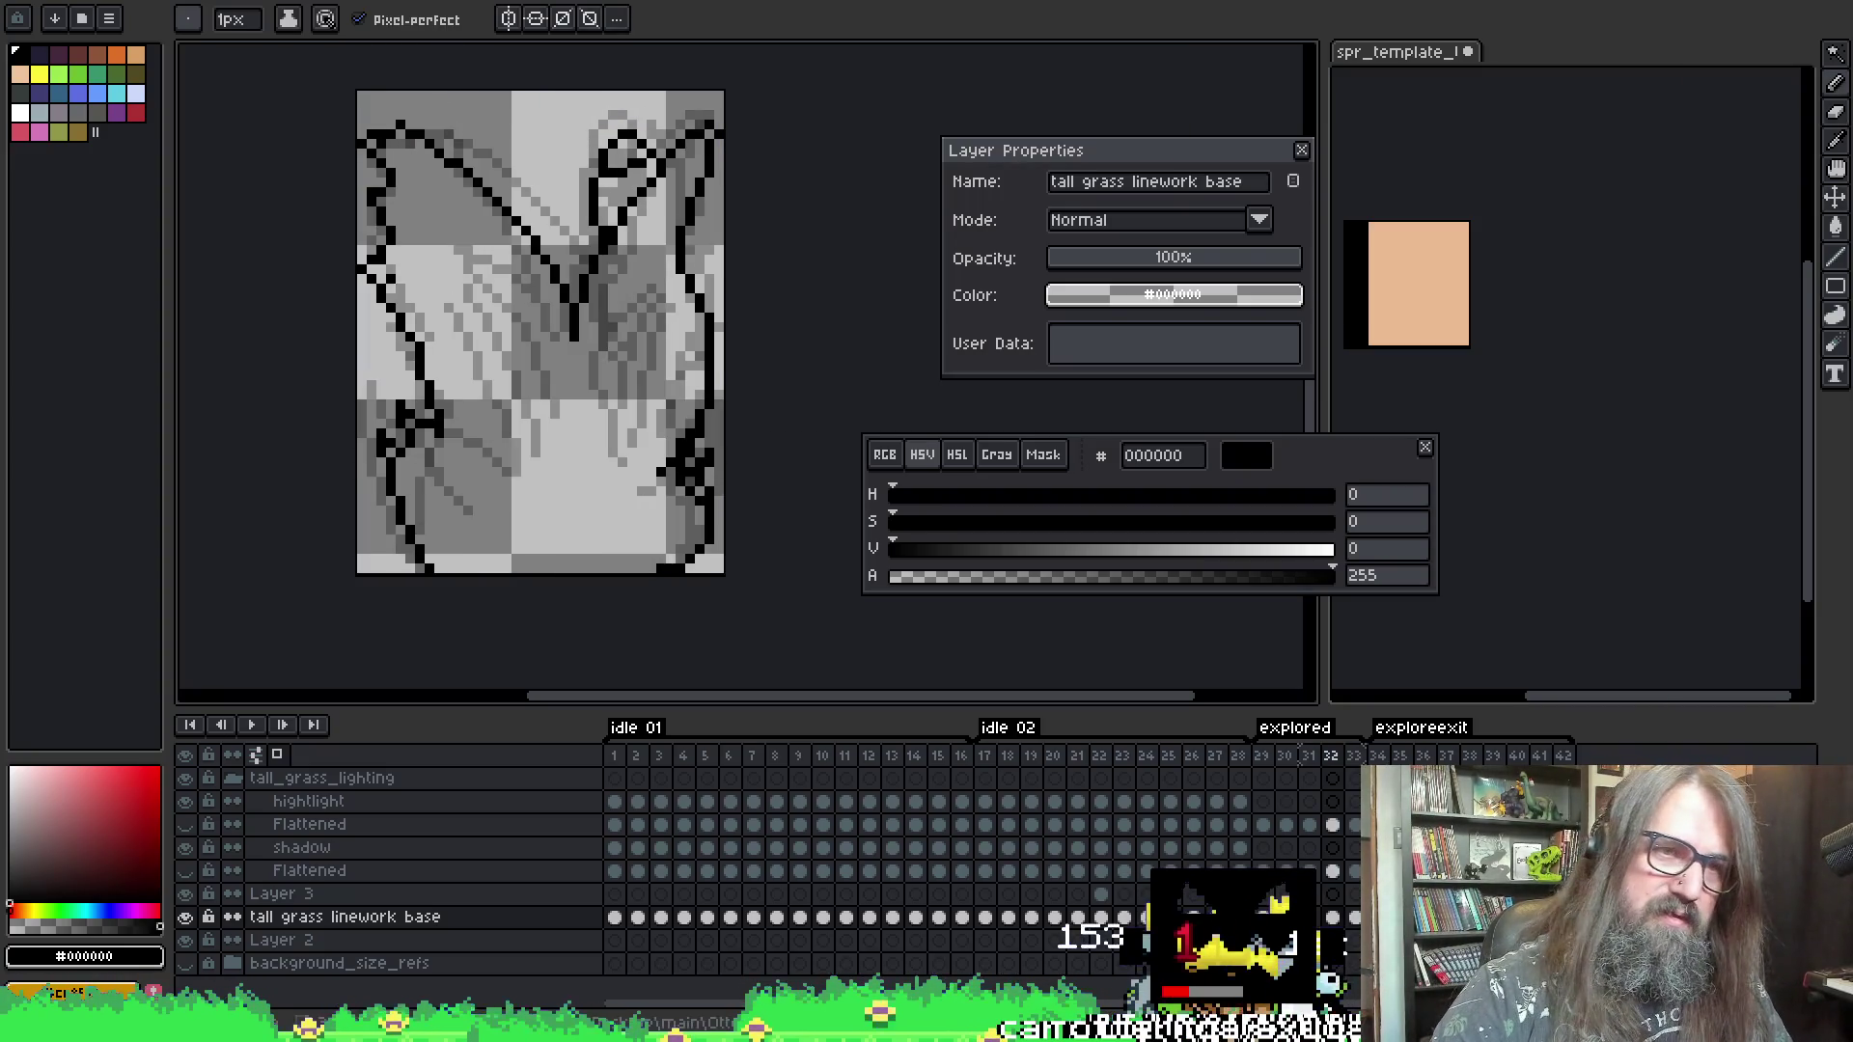
{"action": "key", "text": "Right"}
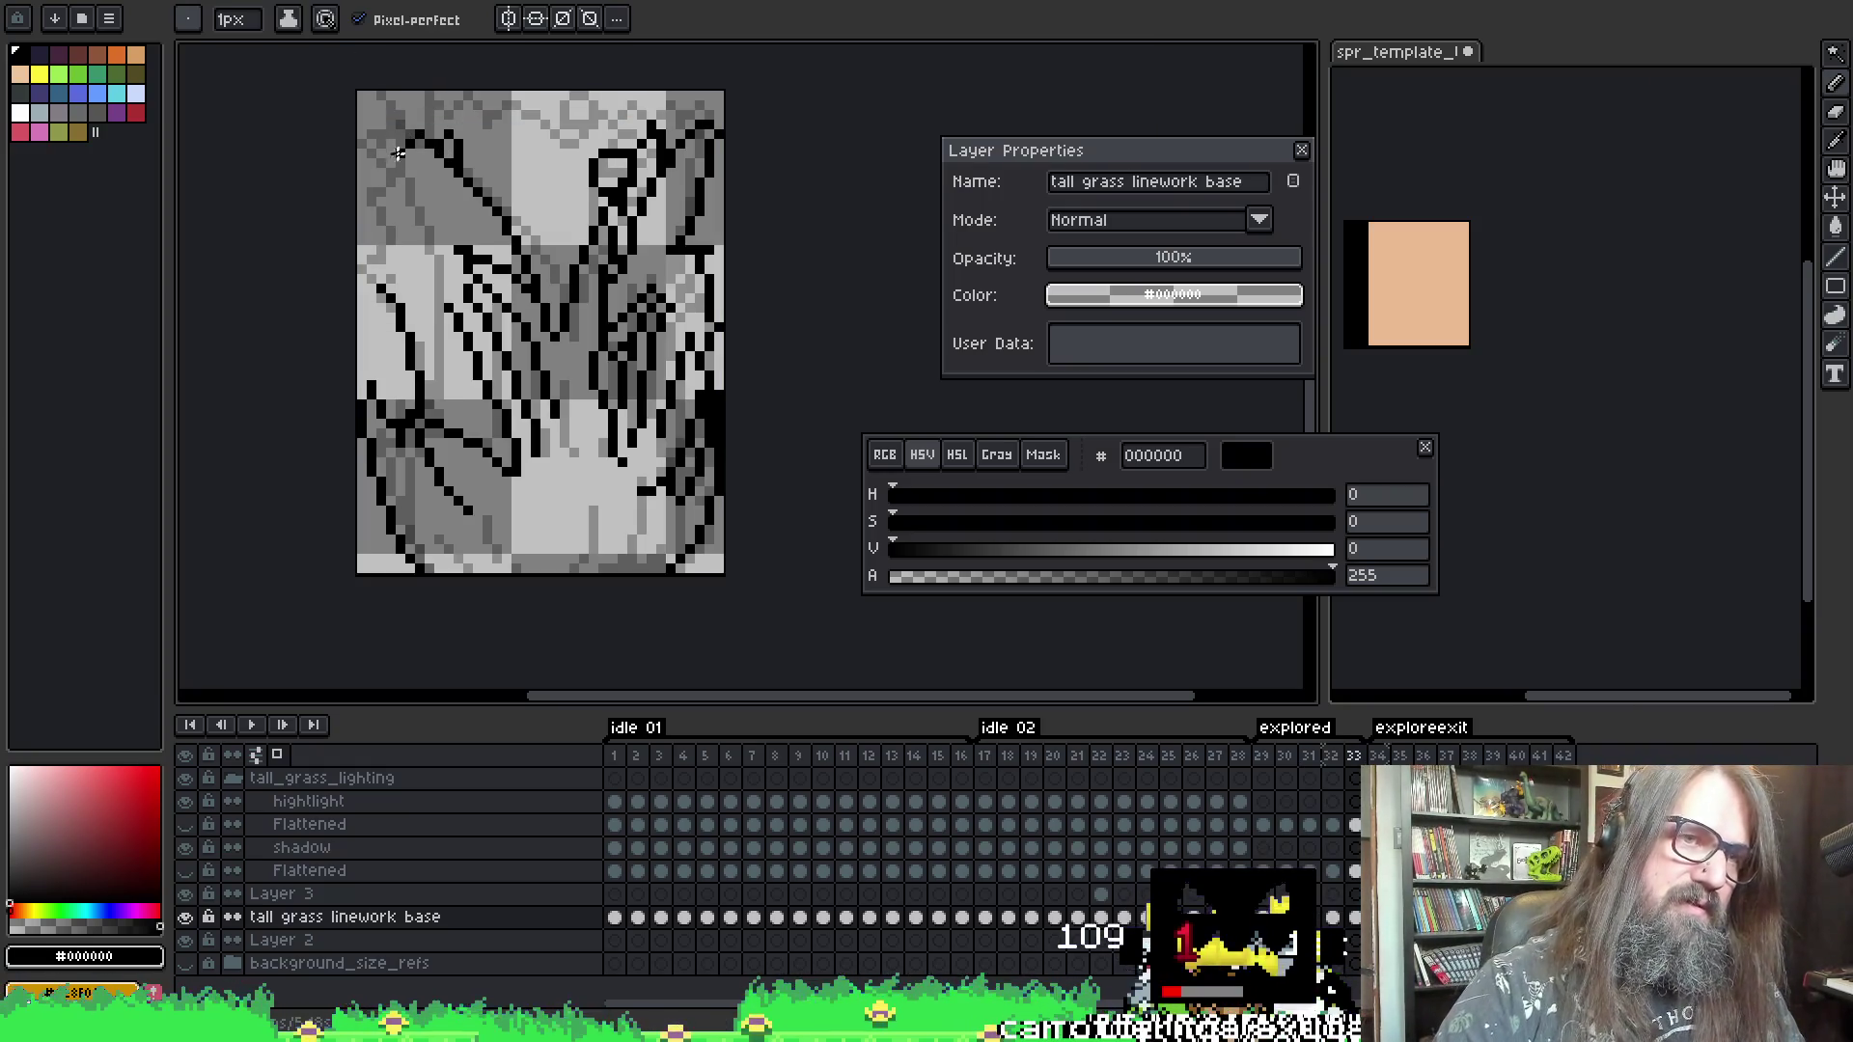
{"action": "key", "text": "e"}
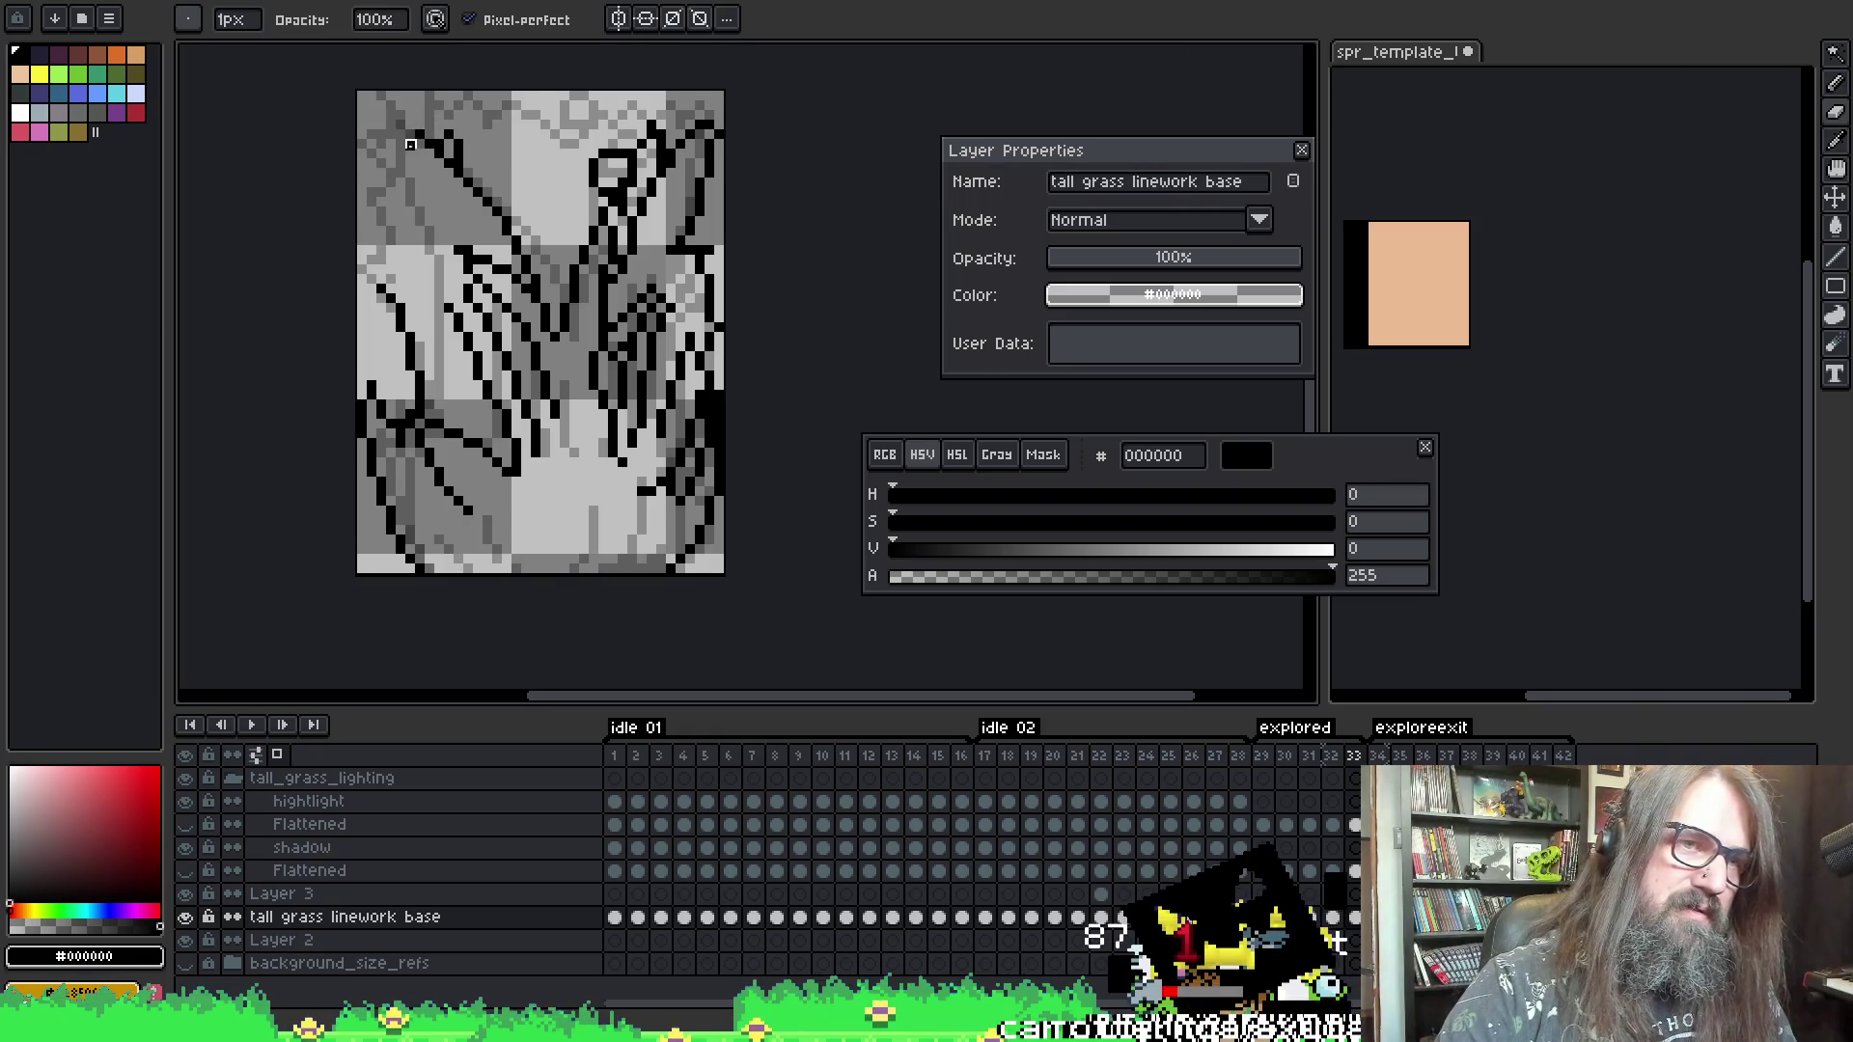
{"action": "key", "text": "alt"}
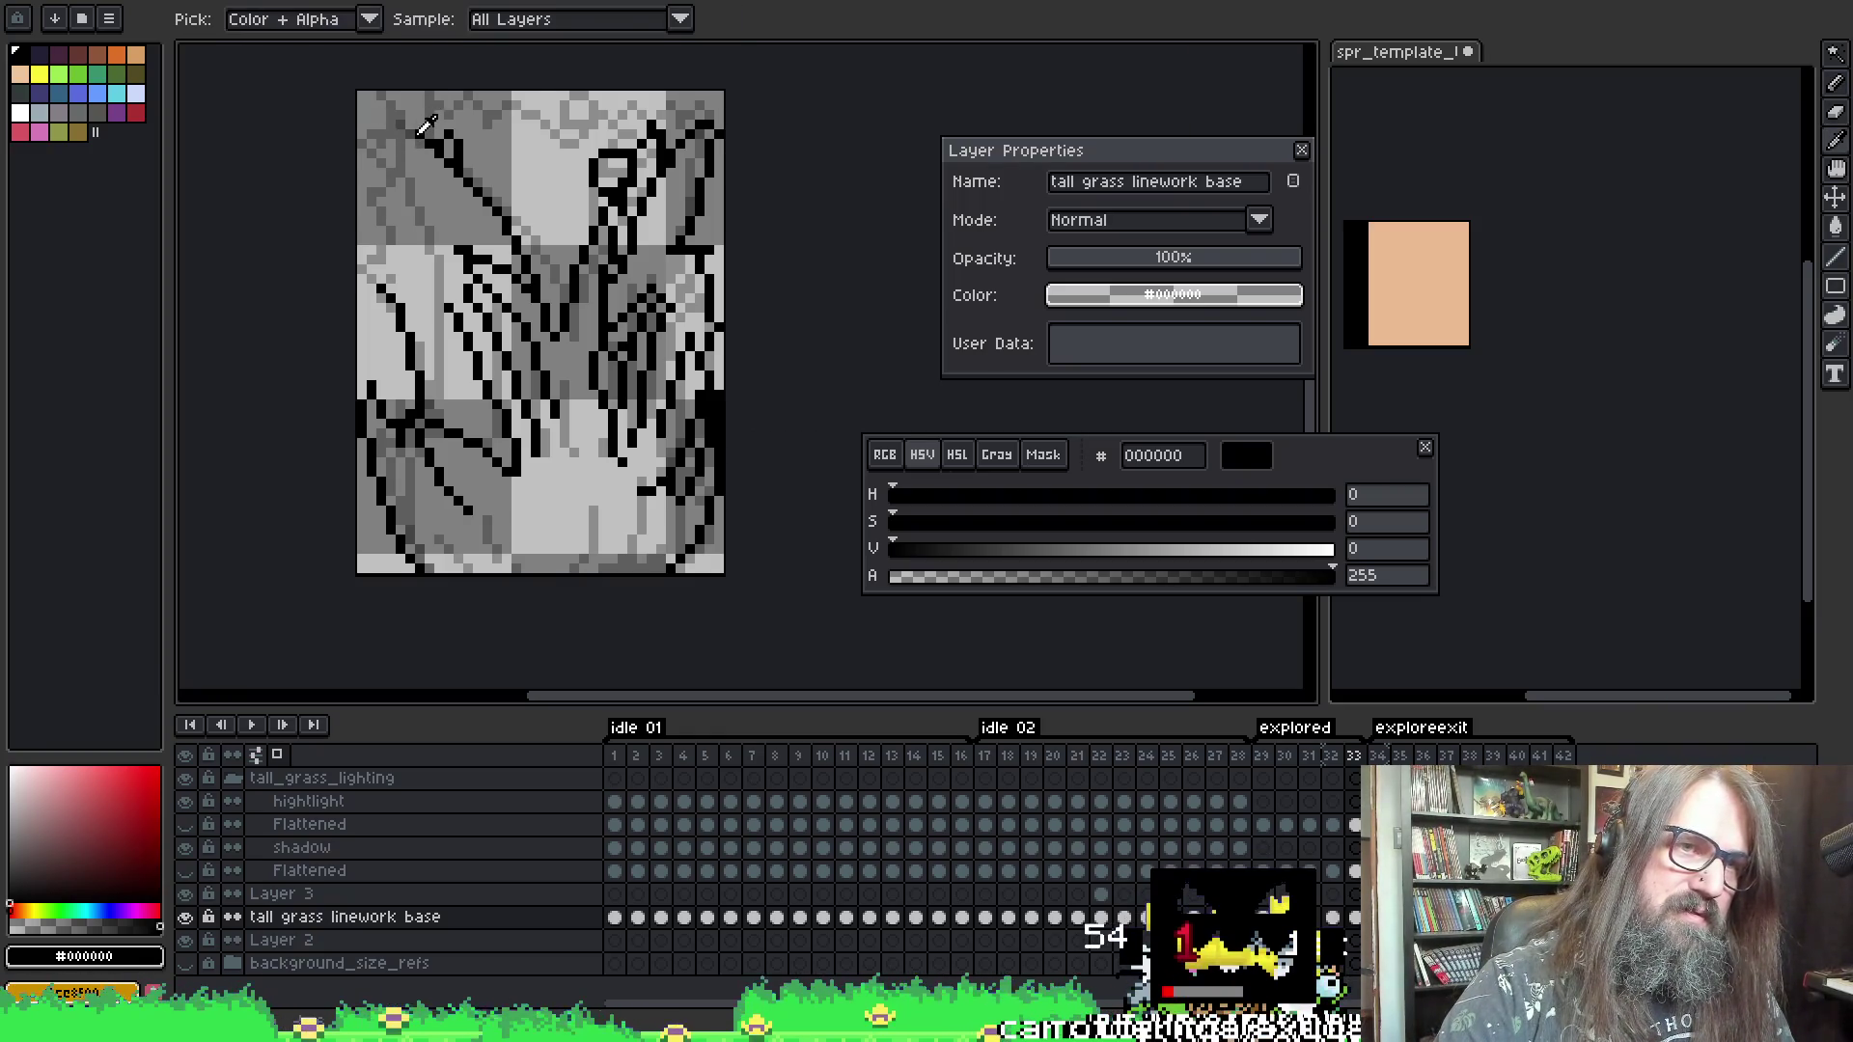
{"action": "key", "text": "b"}
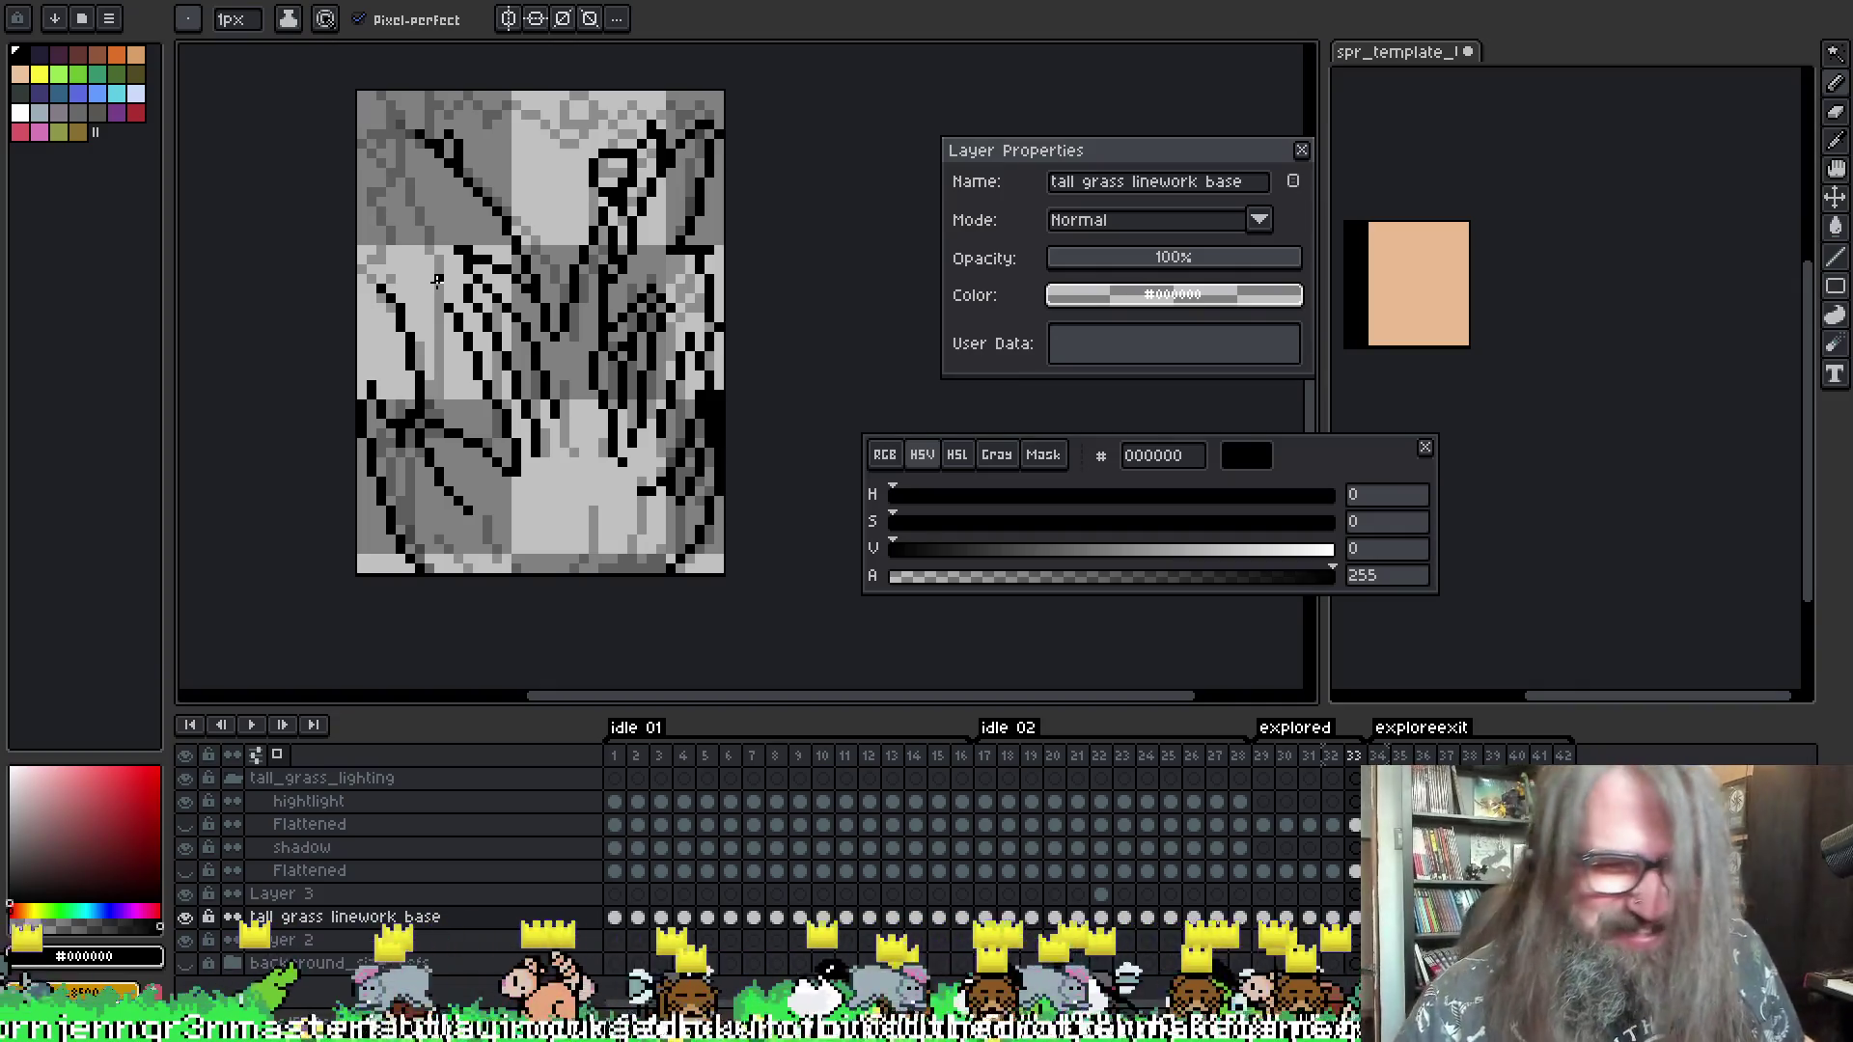
{"action": "key", "text": "alt"}
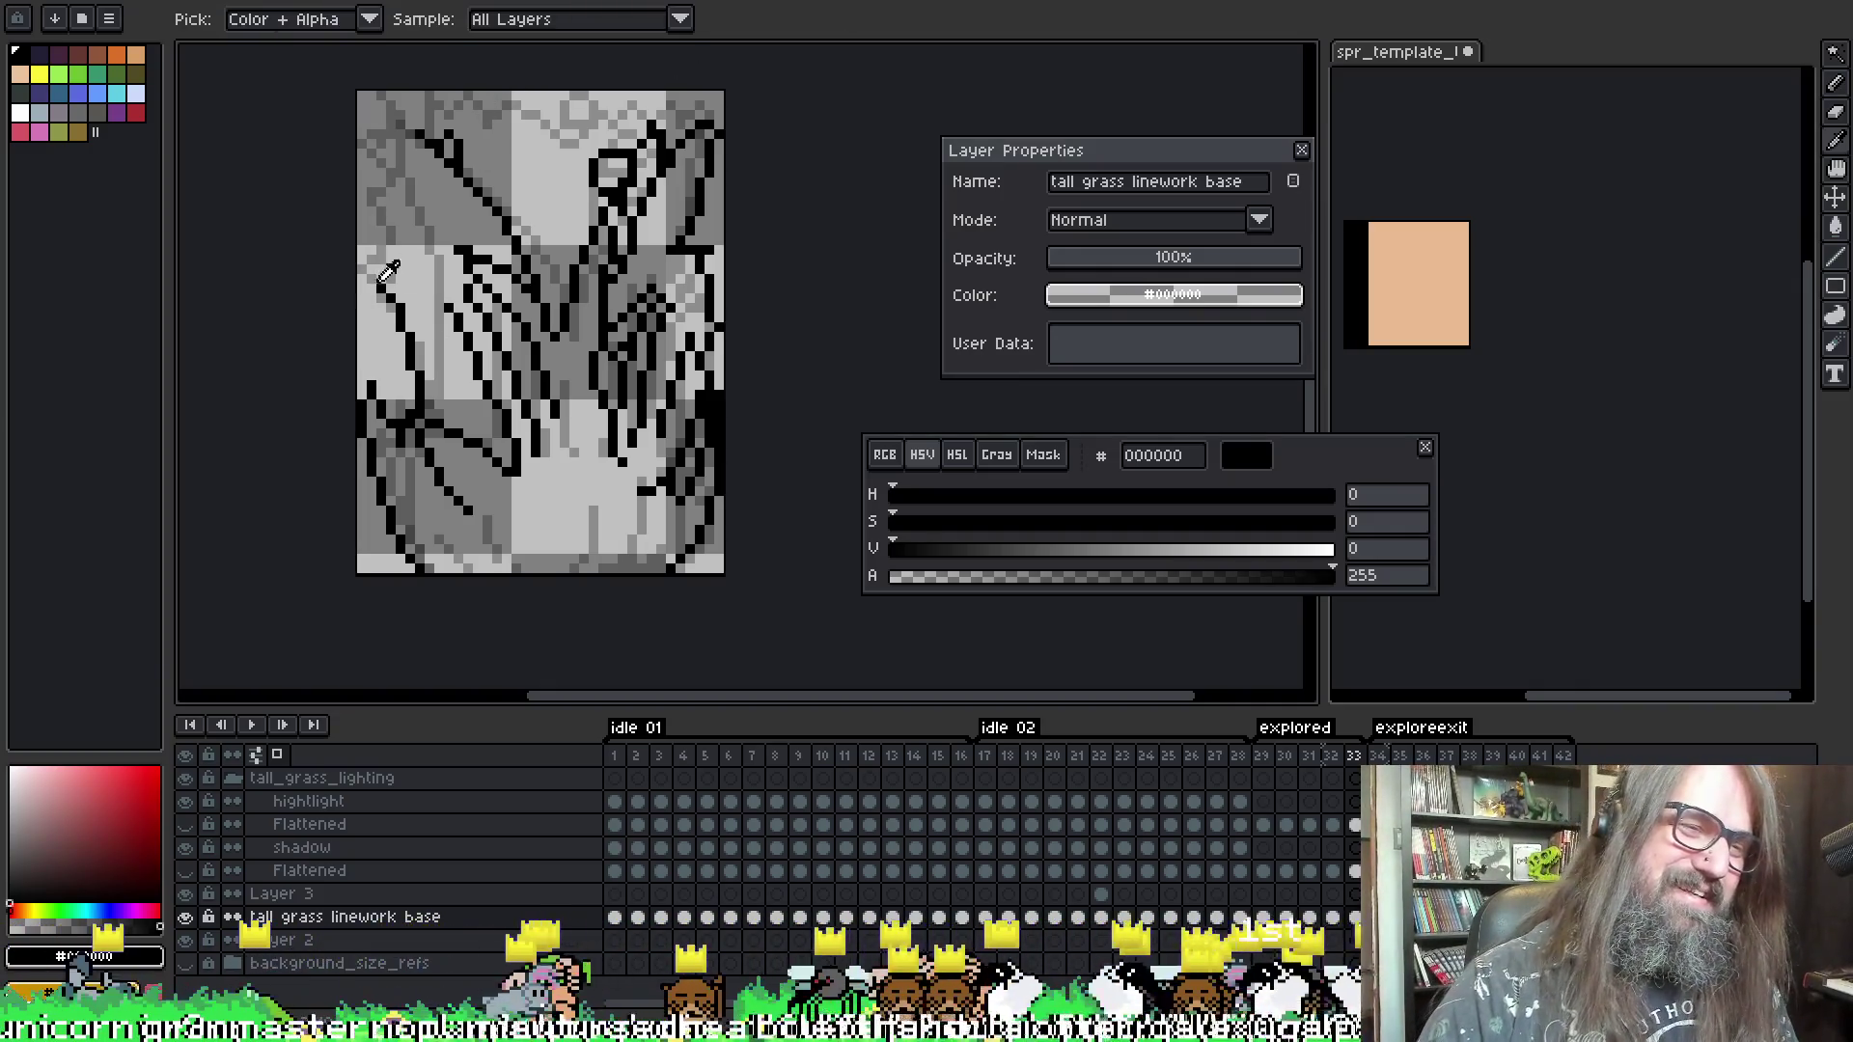
- Try a black stroke at frame 33's top-left, undo it, and return to frame 31
{"action": "key", "text": "Right"}
{"action": "key", "text": "Left"}
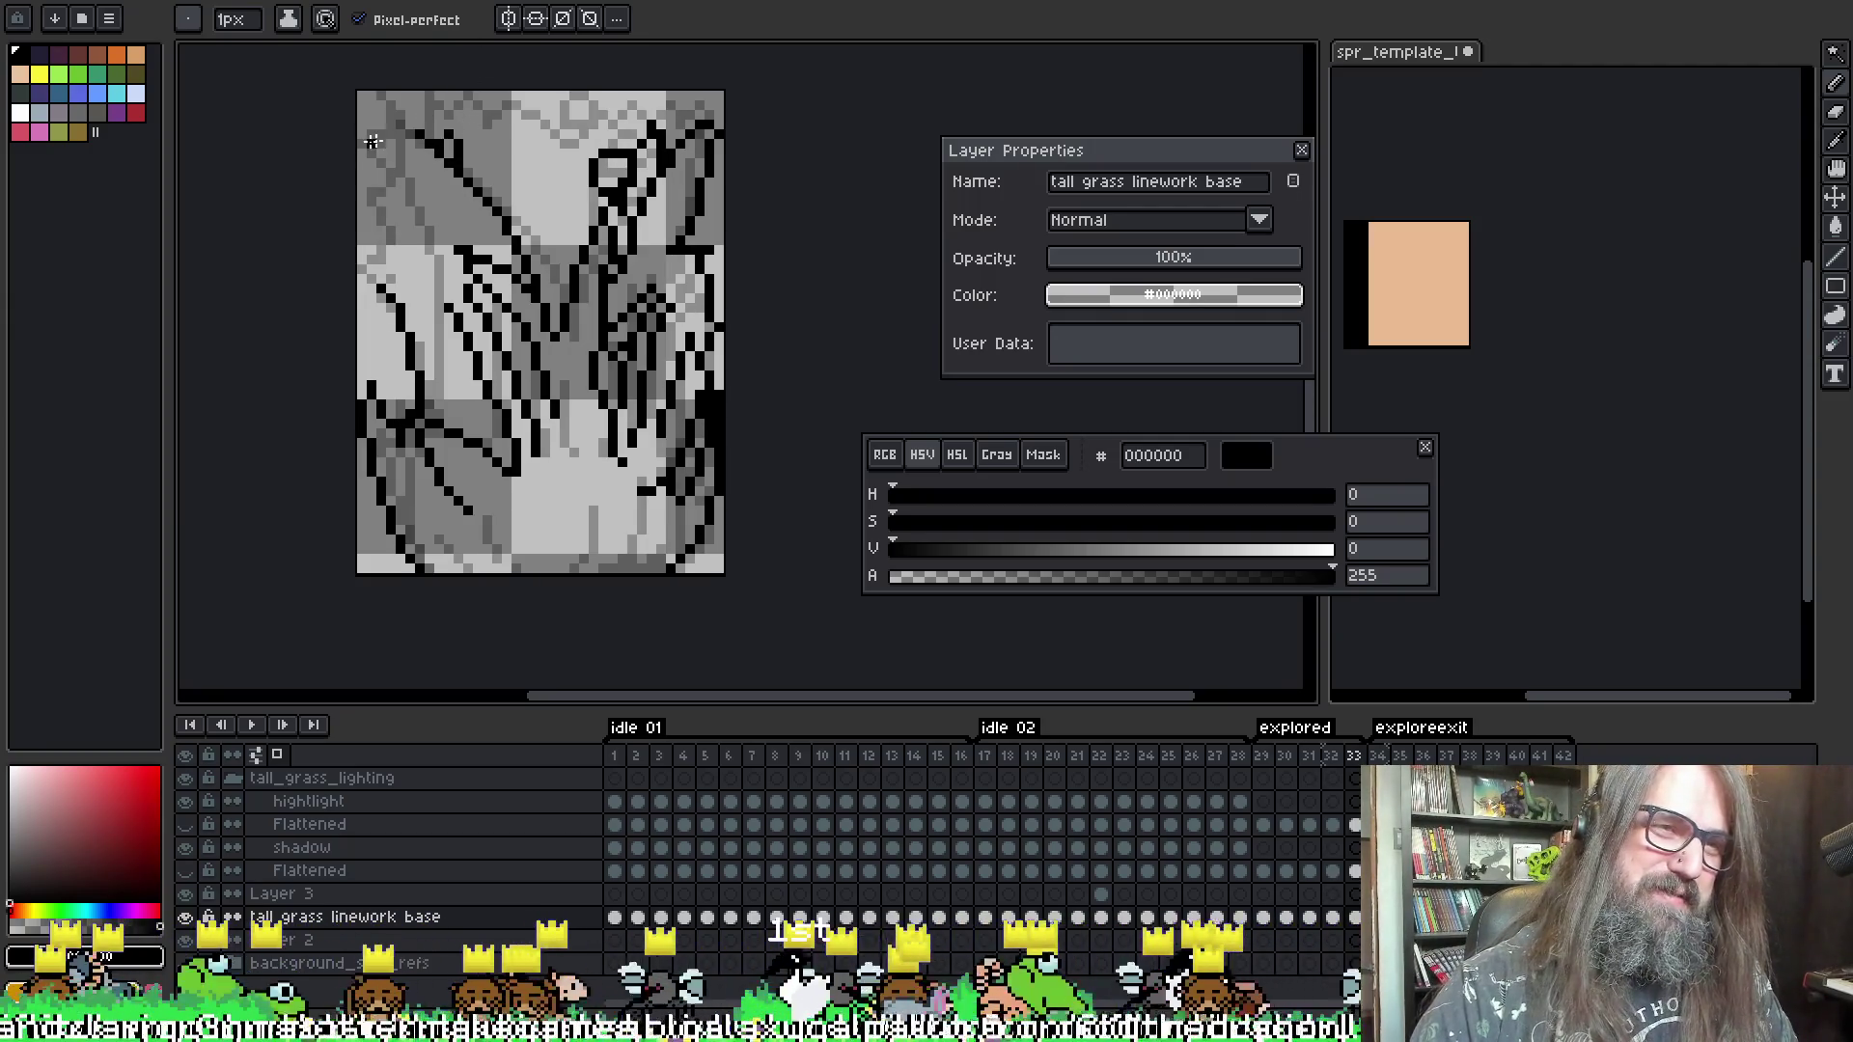
{"action": "left_click_drag", "start_coordinate": [401, 142], "coordinate": [379, 166]}
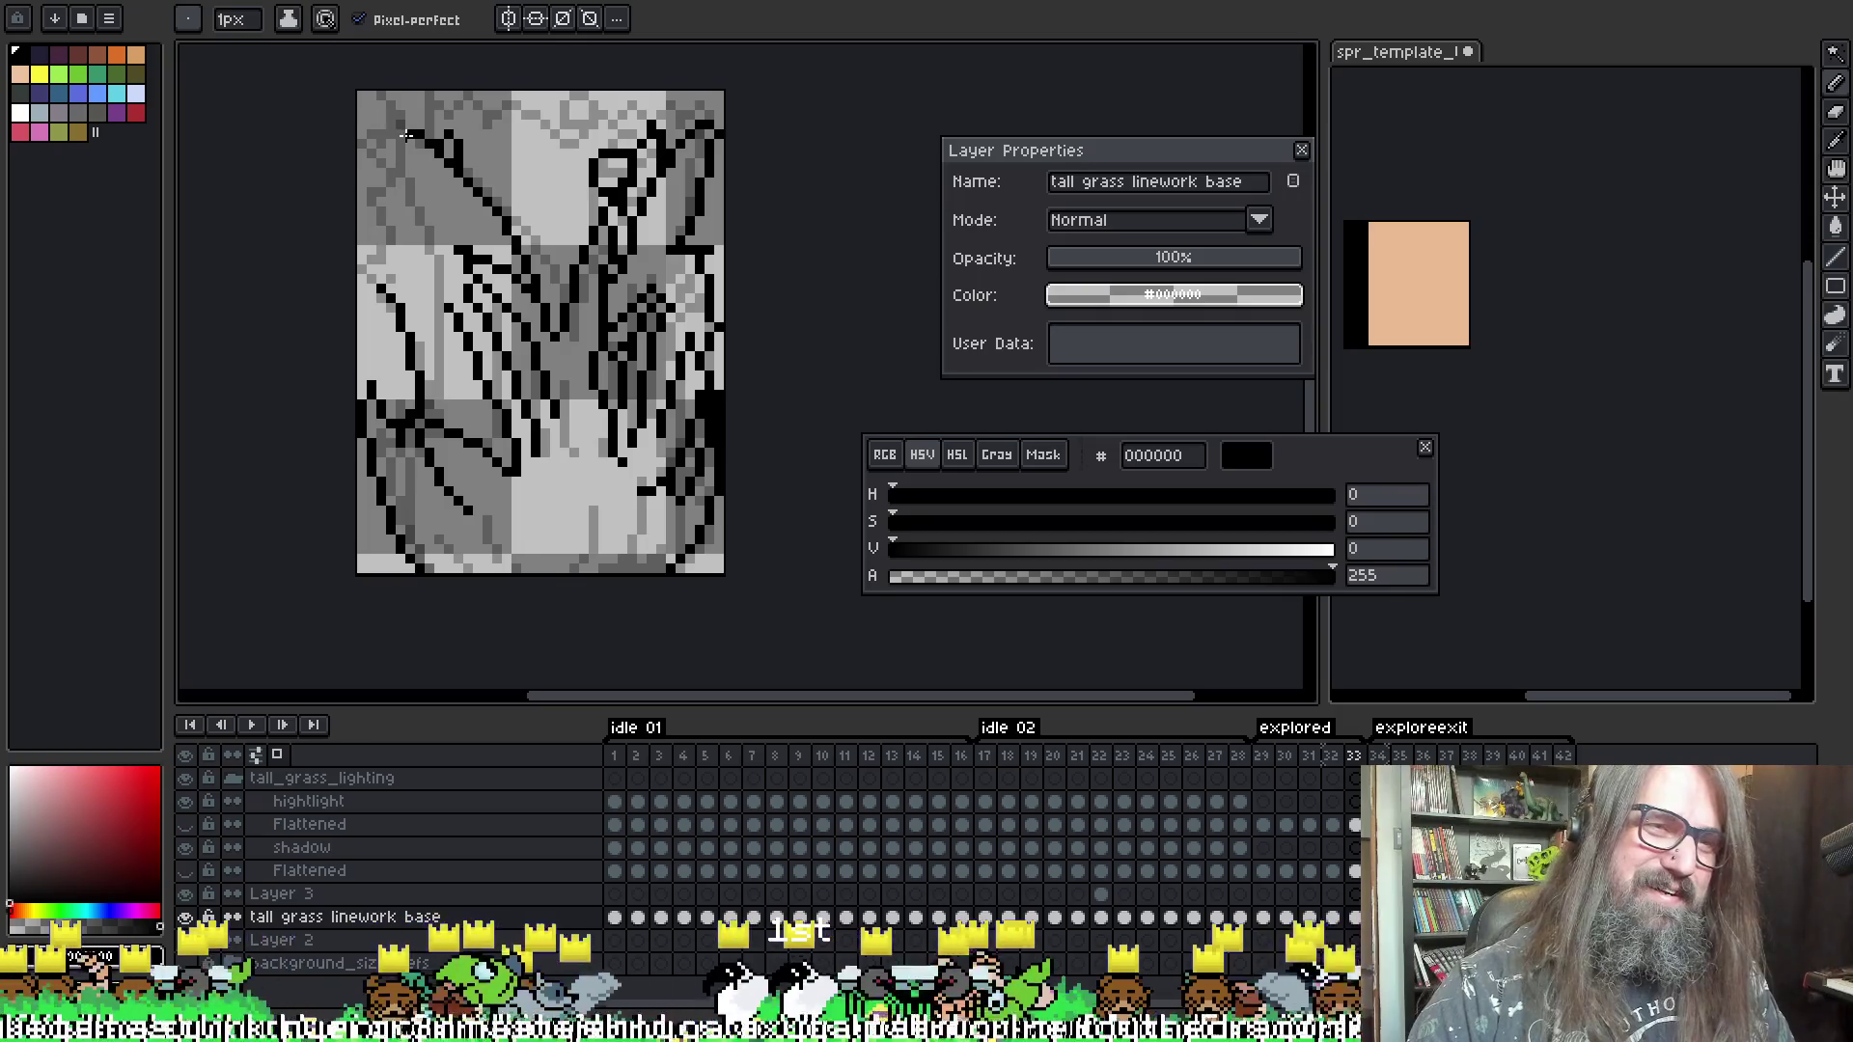
{"action": "key", "text": "ctrl+z"}
{"action": "key", "text": "i"}
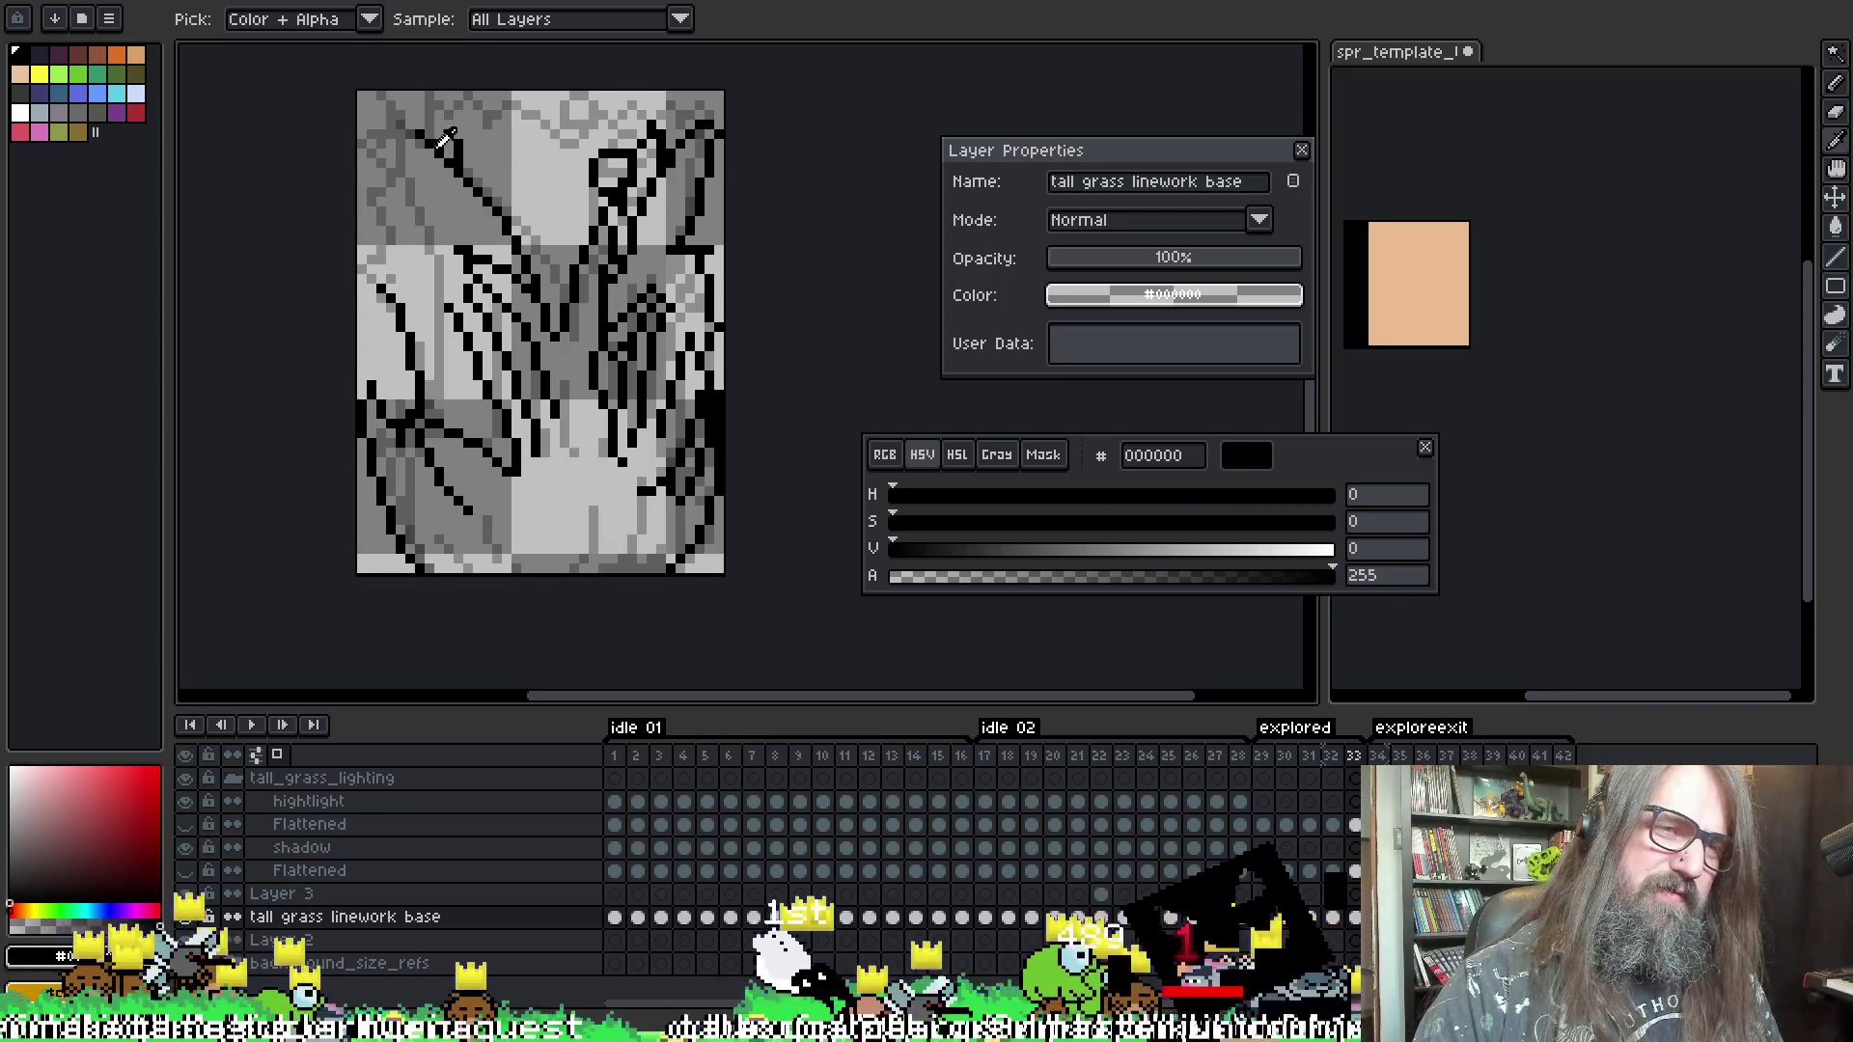
{"action": "key", "text": "b"}
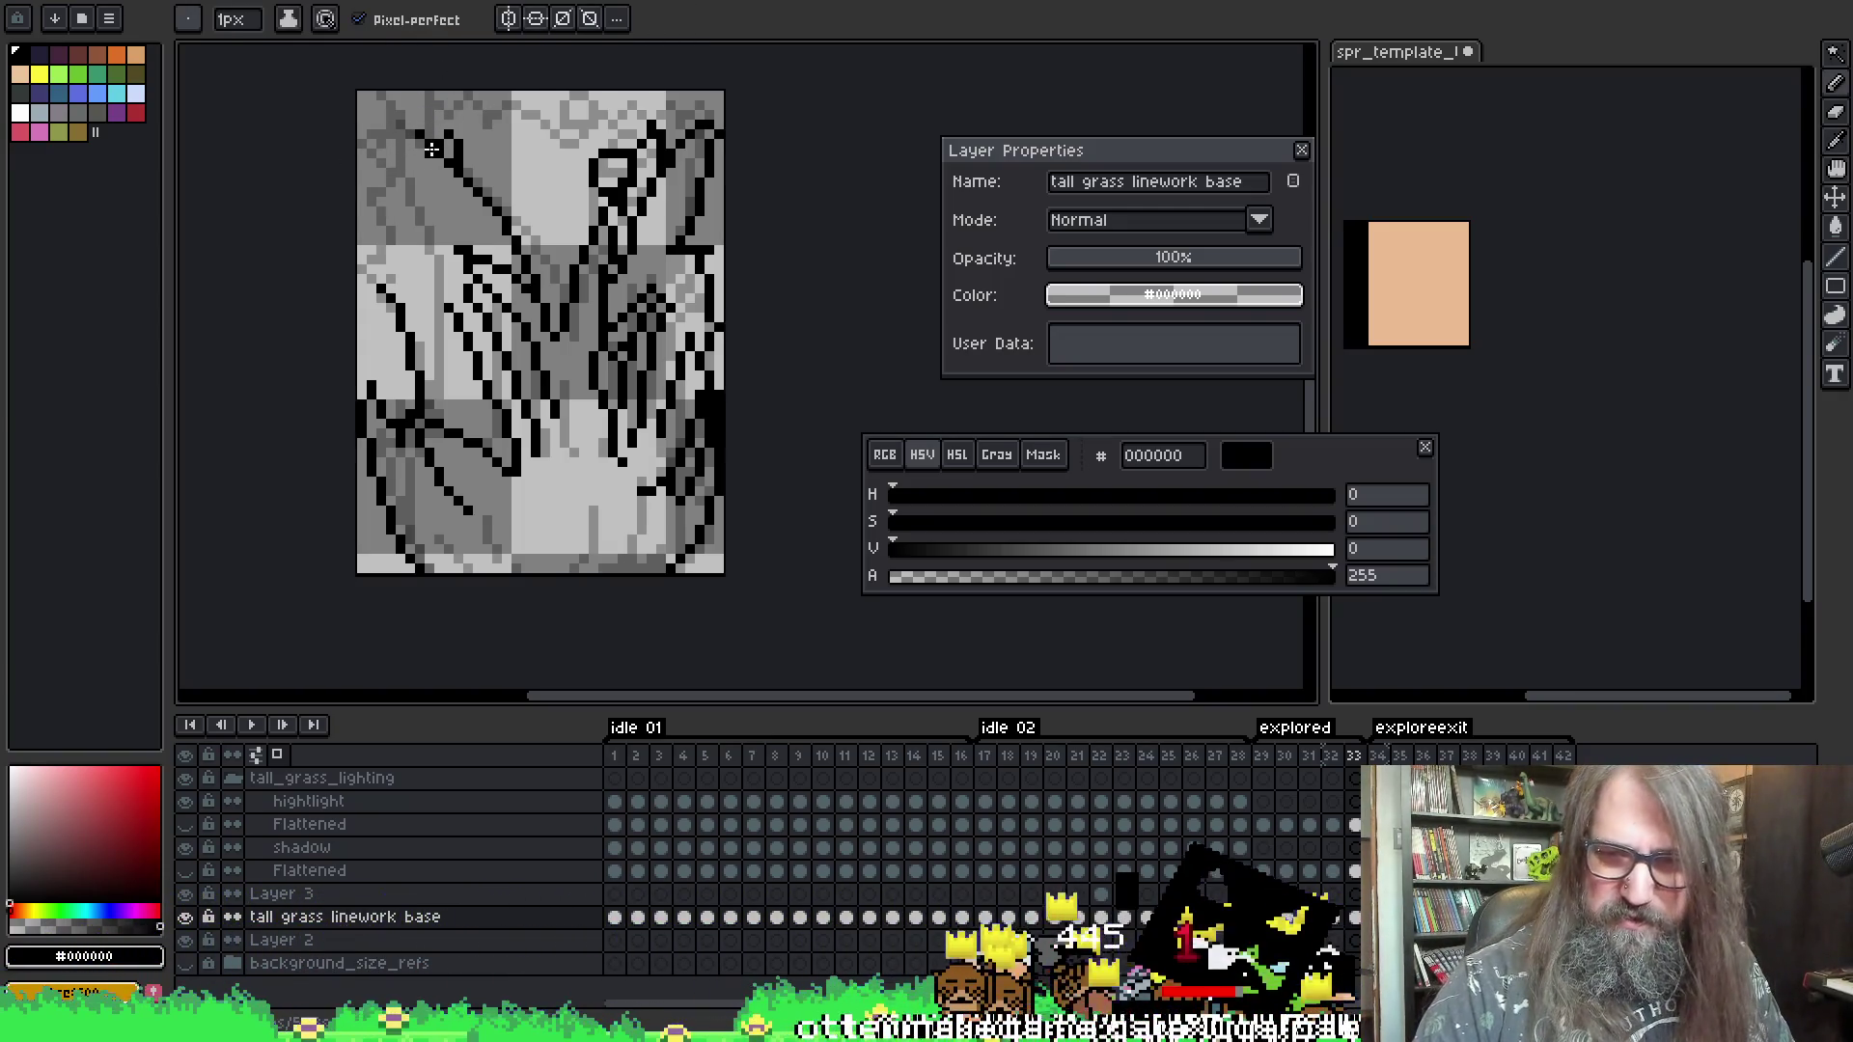
{"action": "key", "text": "Left"}
{"action": "key", "text": "Left"}
{"action": "key", "text": "Right"}
{"action": "key", "text": "Left"}
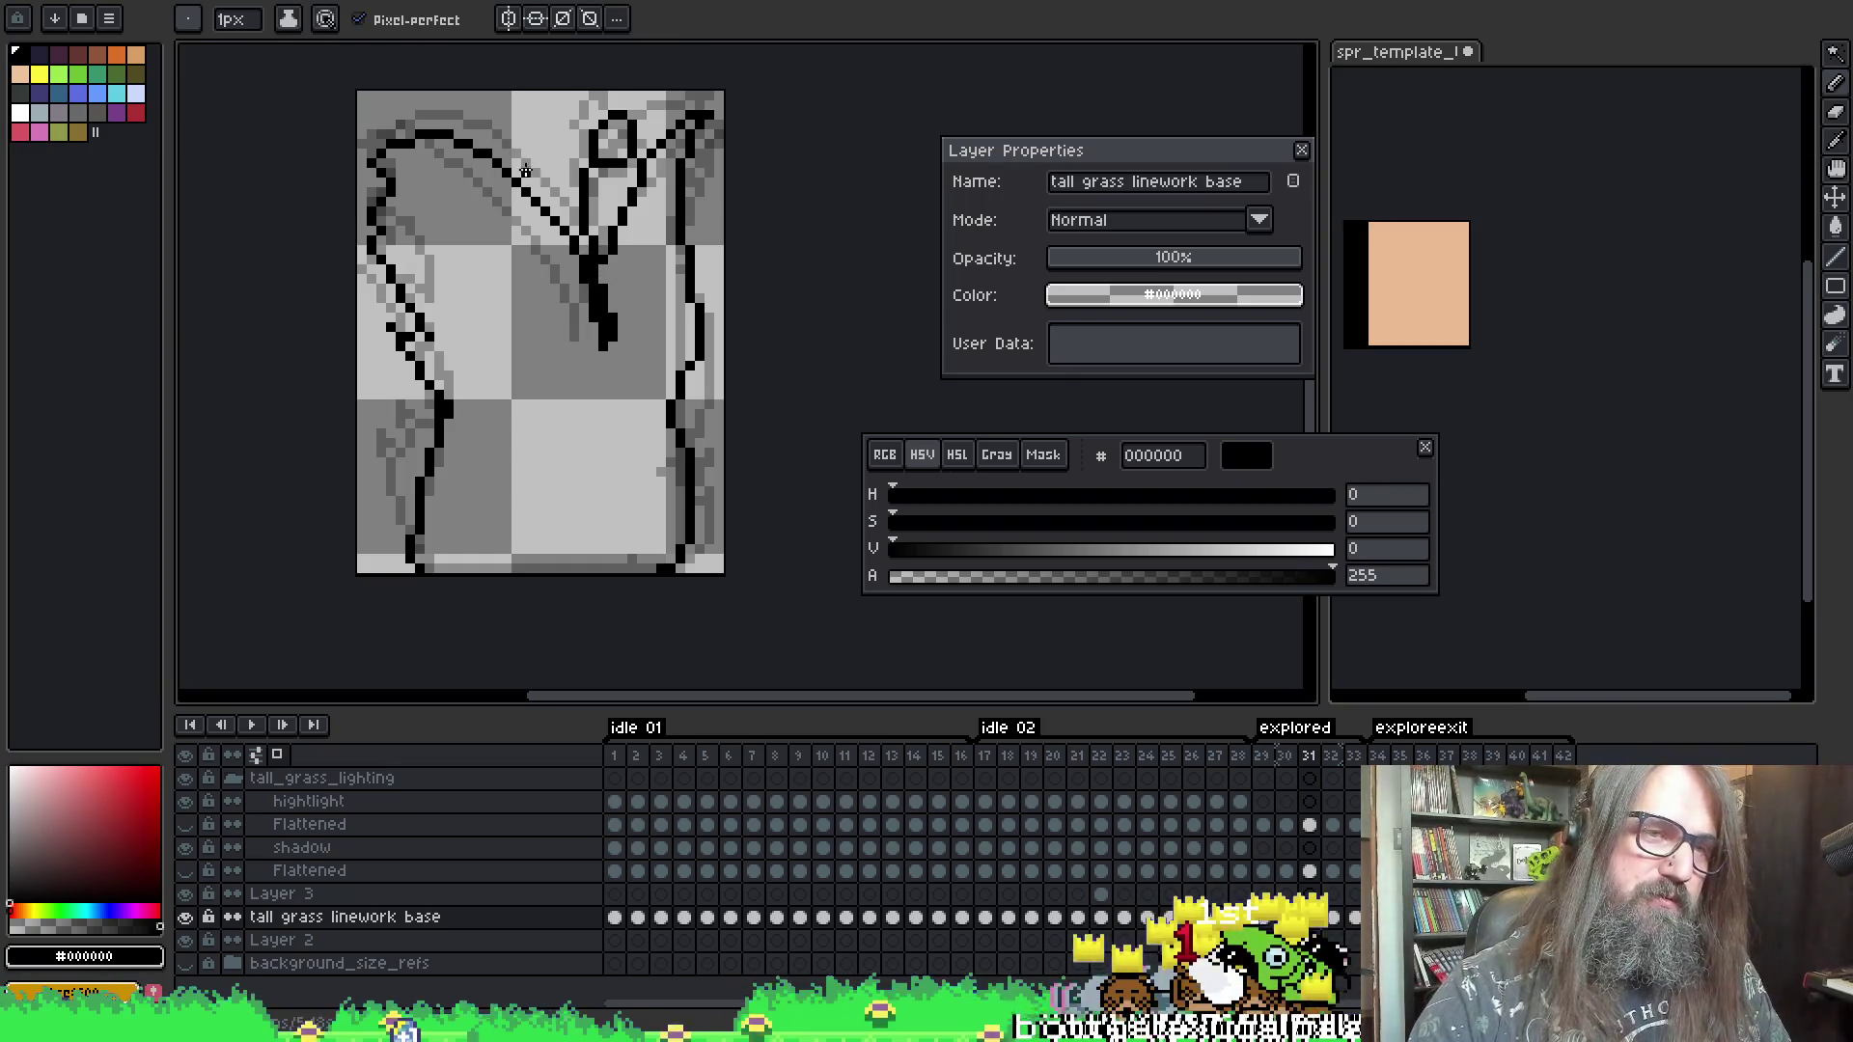
- Lengthen frame 33's top-left black line, then flip back through the frames to frame 31
{"action": "key", "text": "Return"}
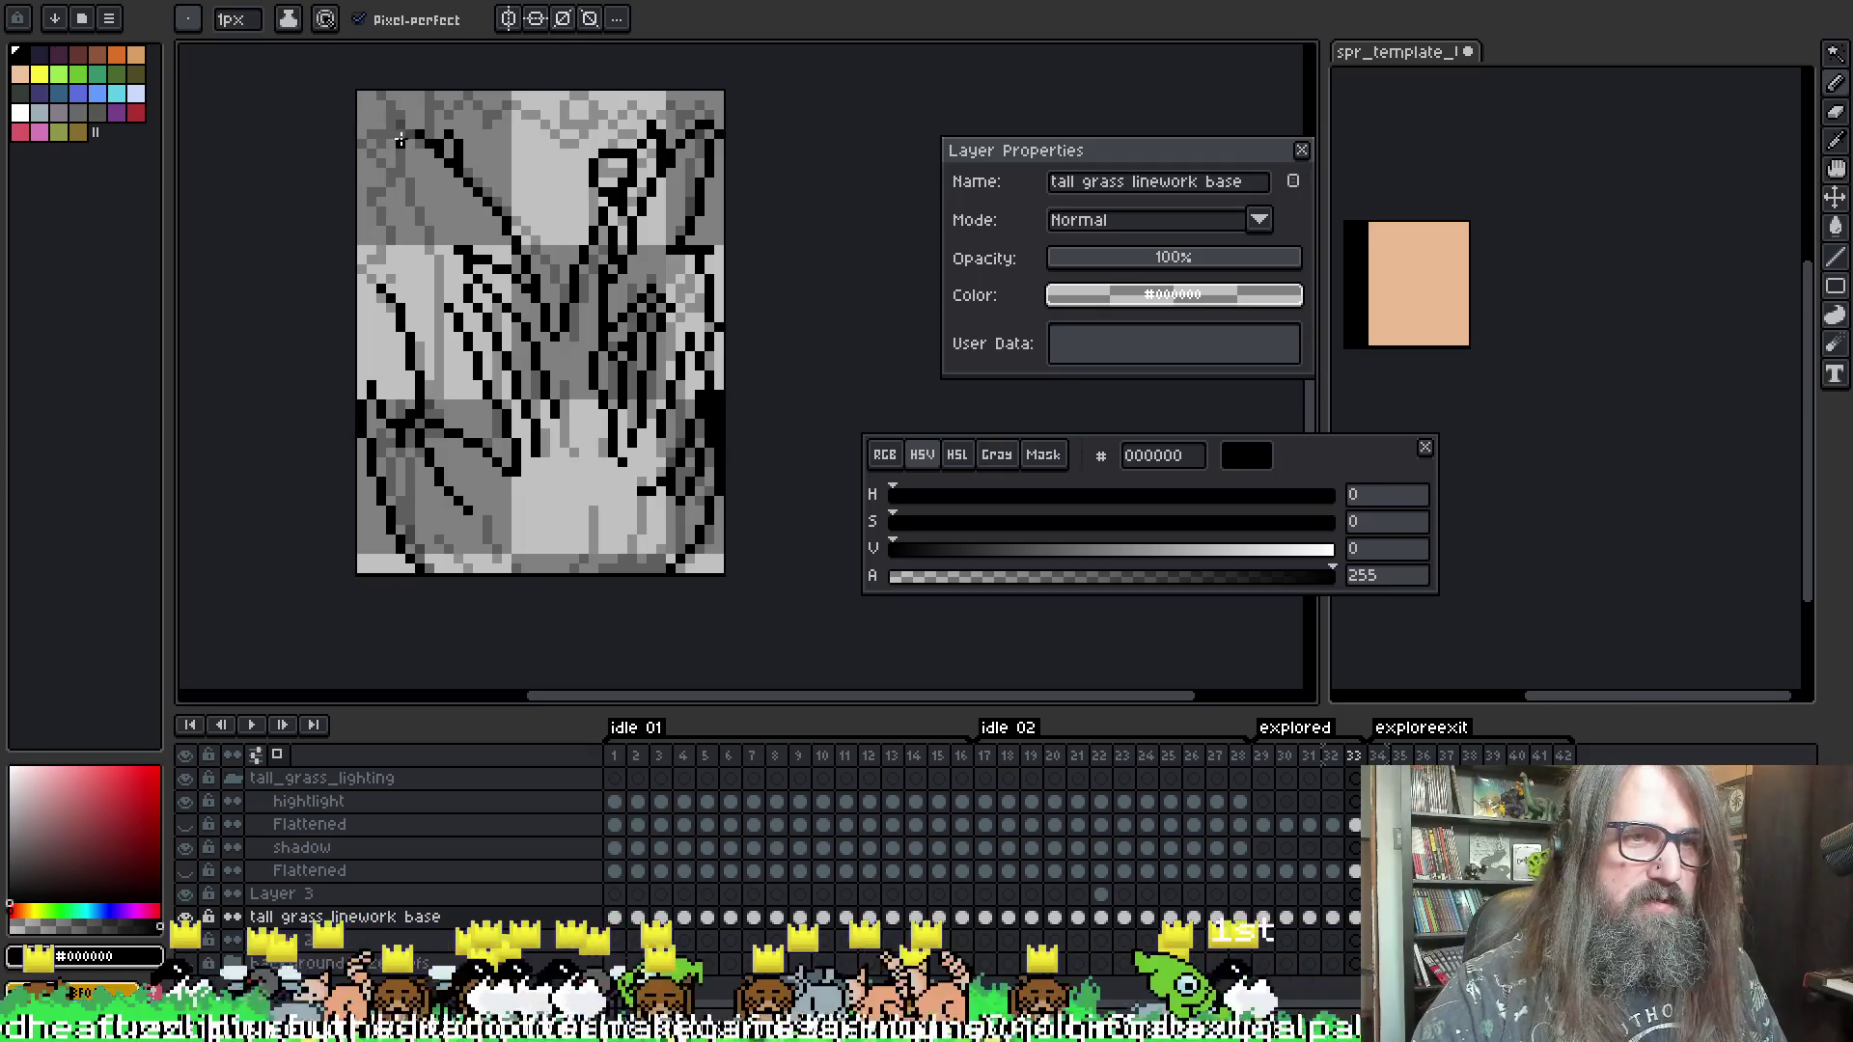
{"action": "left_click_drag", "start_coordinate": [361, 133], "coordinate": [376, 142]}
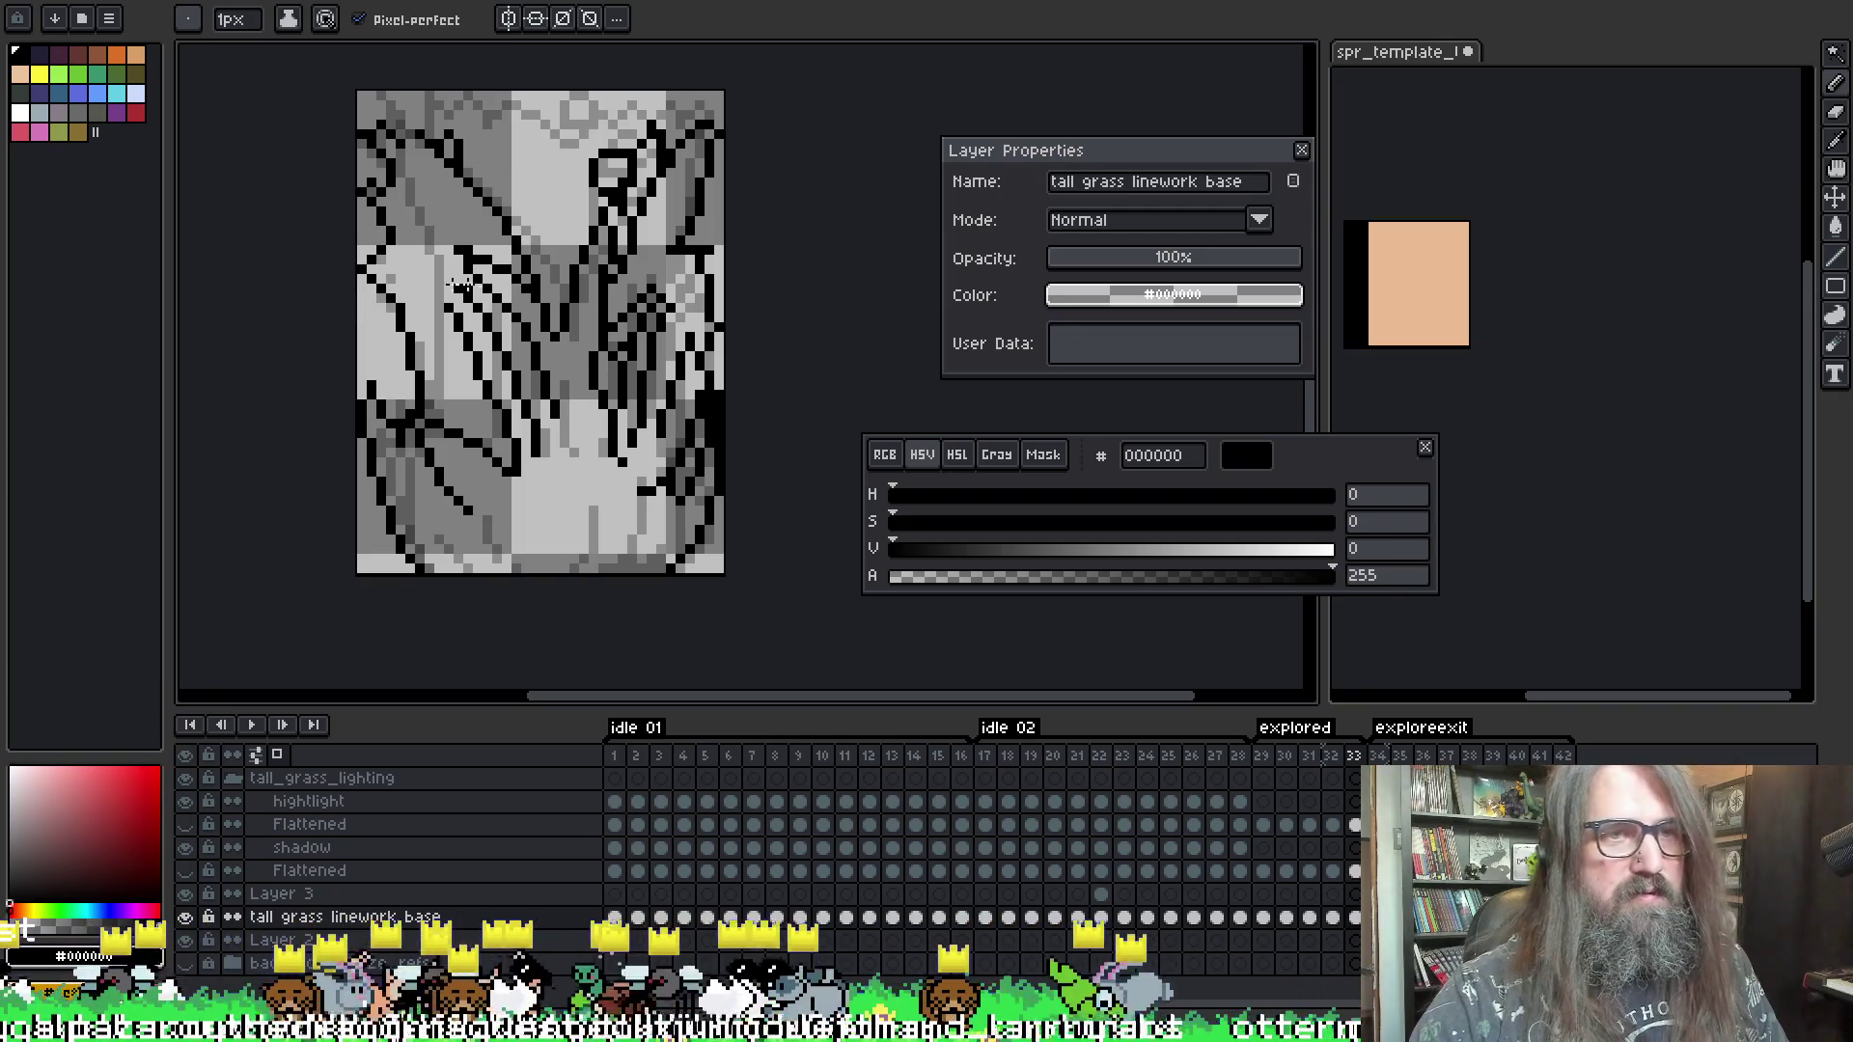
{"action": "key", "text": "Left"}
{"action": "key", "text": "Right"}
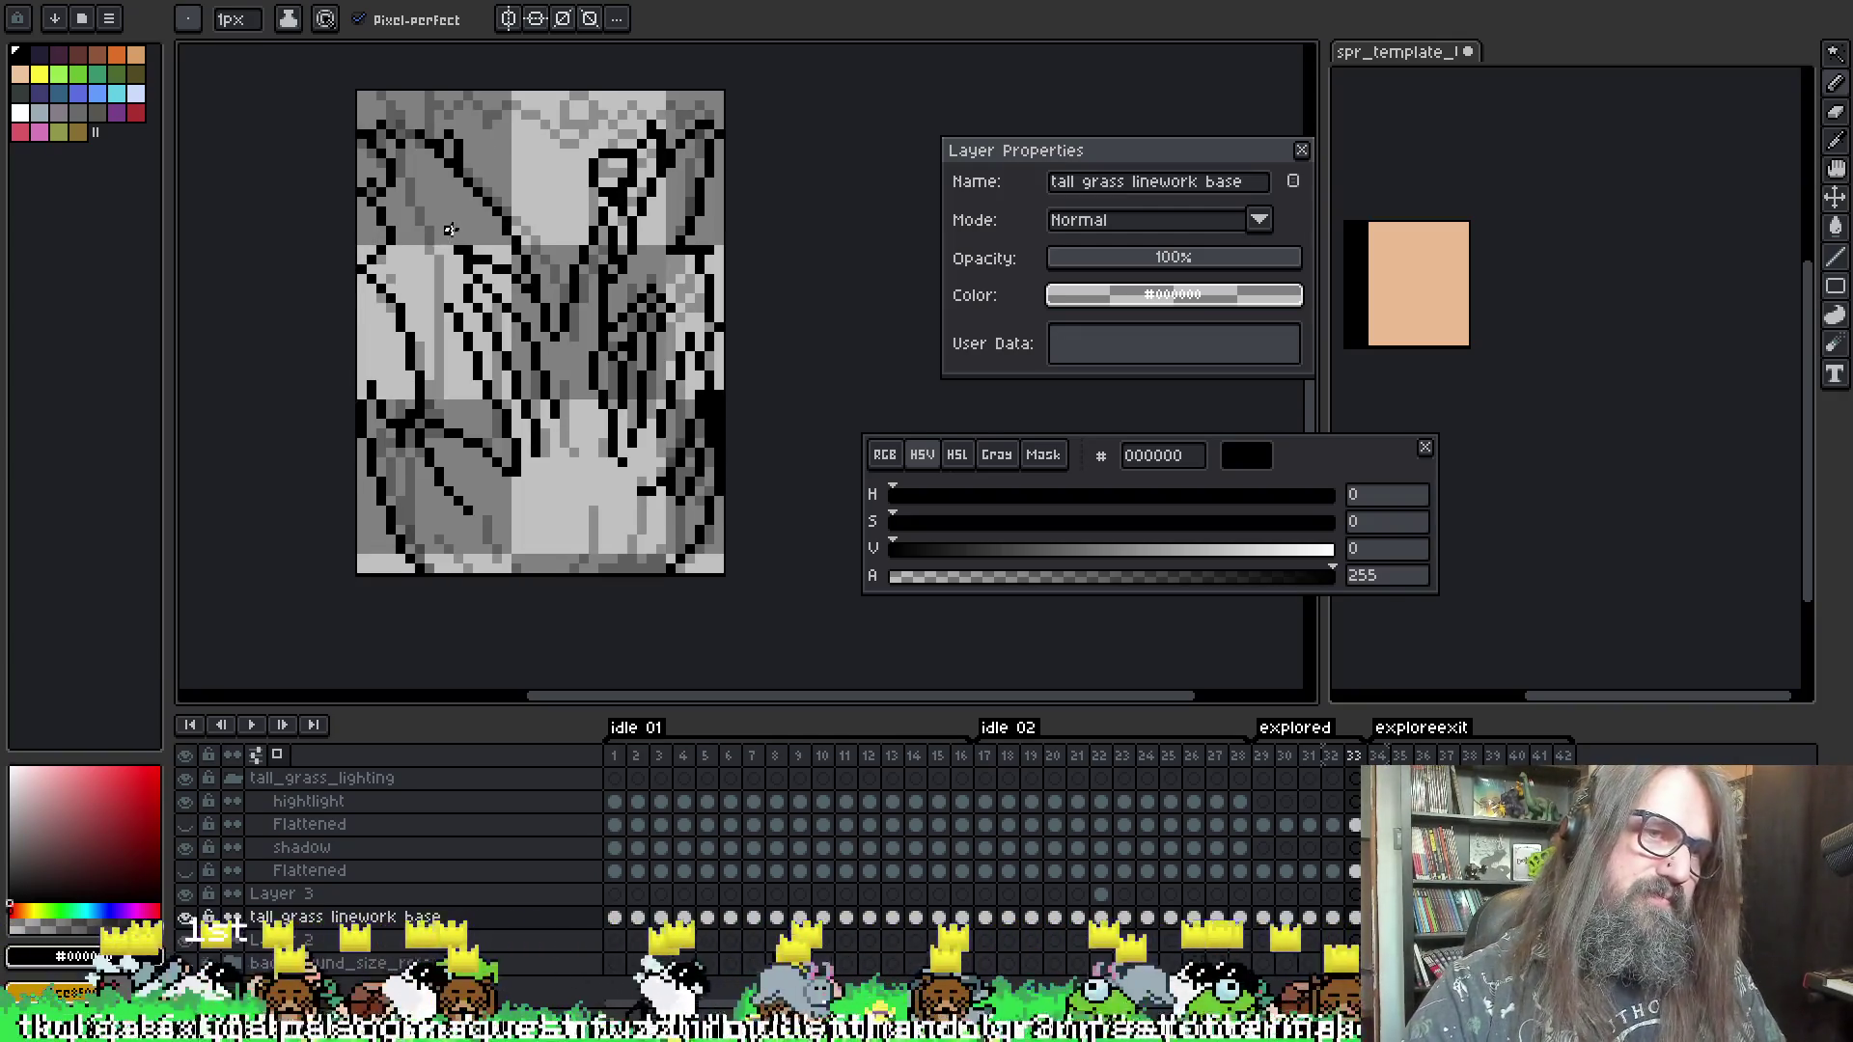
{"action": "key", "text": "Left"}
{"action": "key", "text": "Return"}
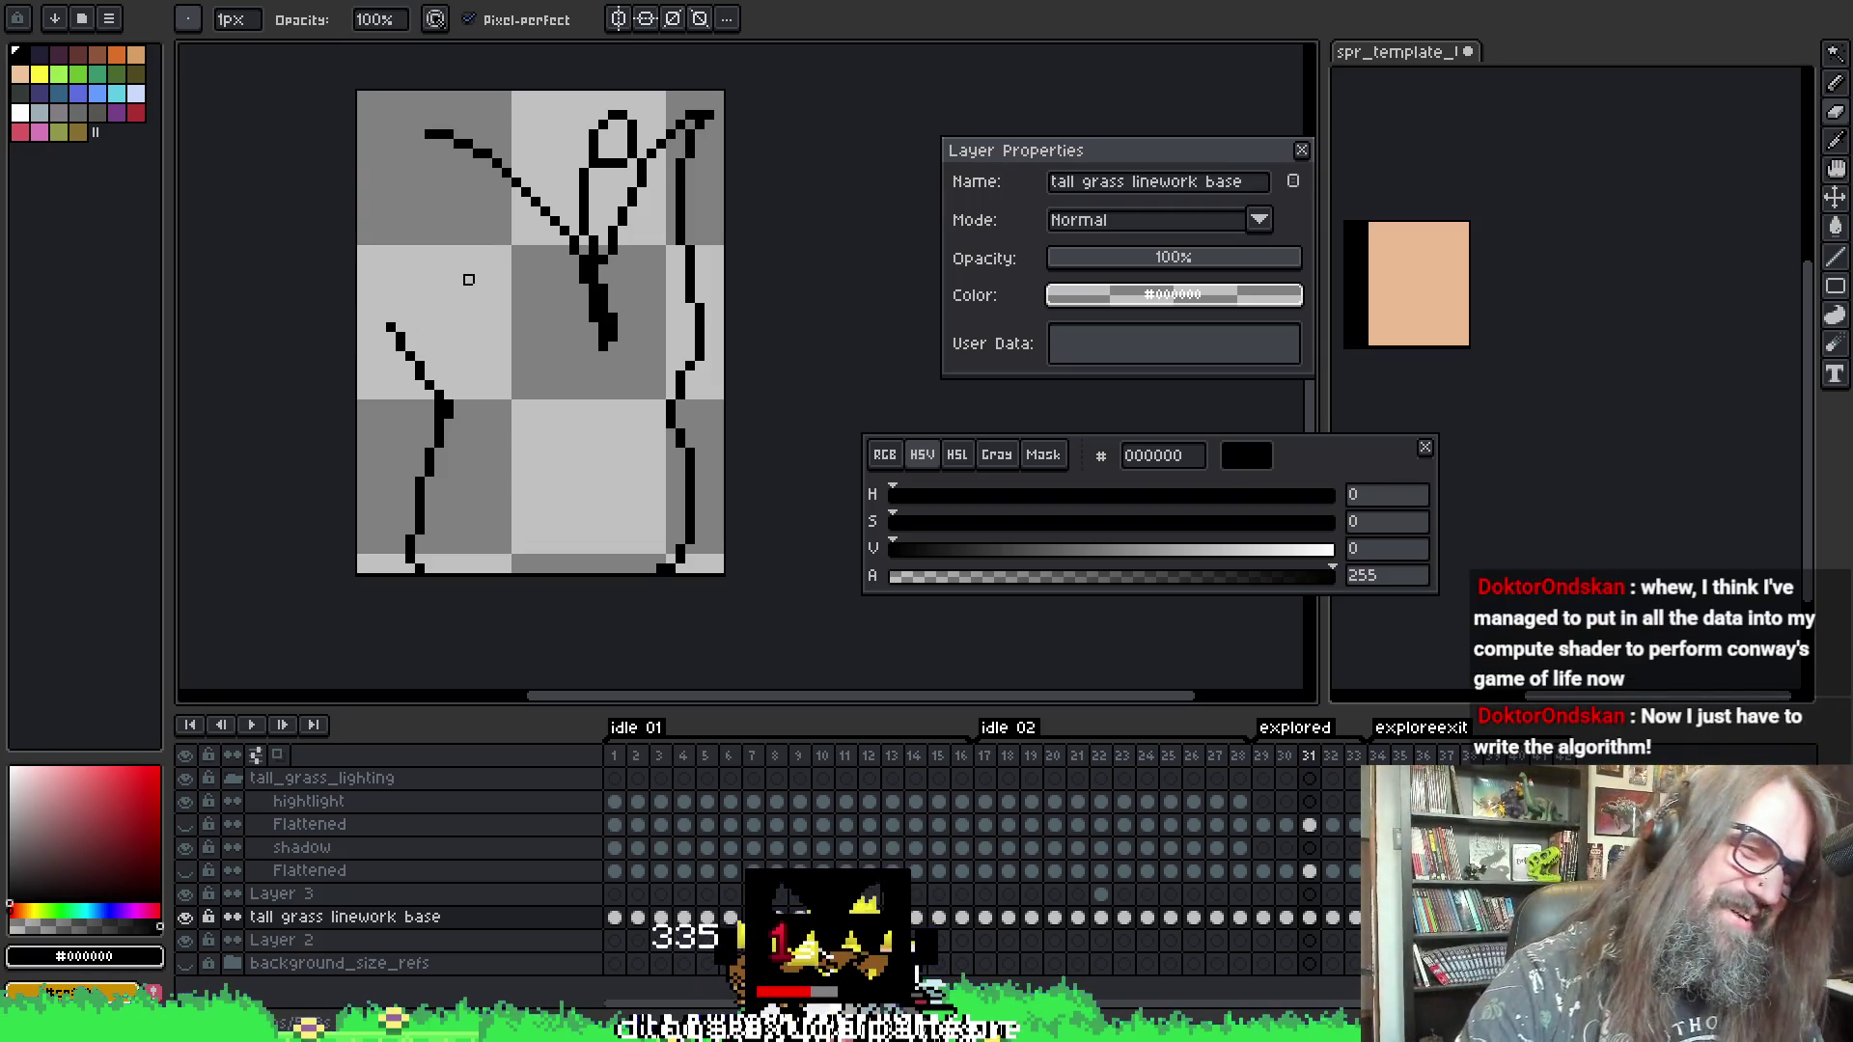
{"action": "key", "text": "e"}
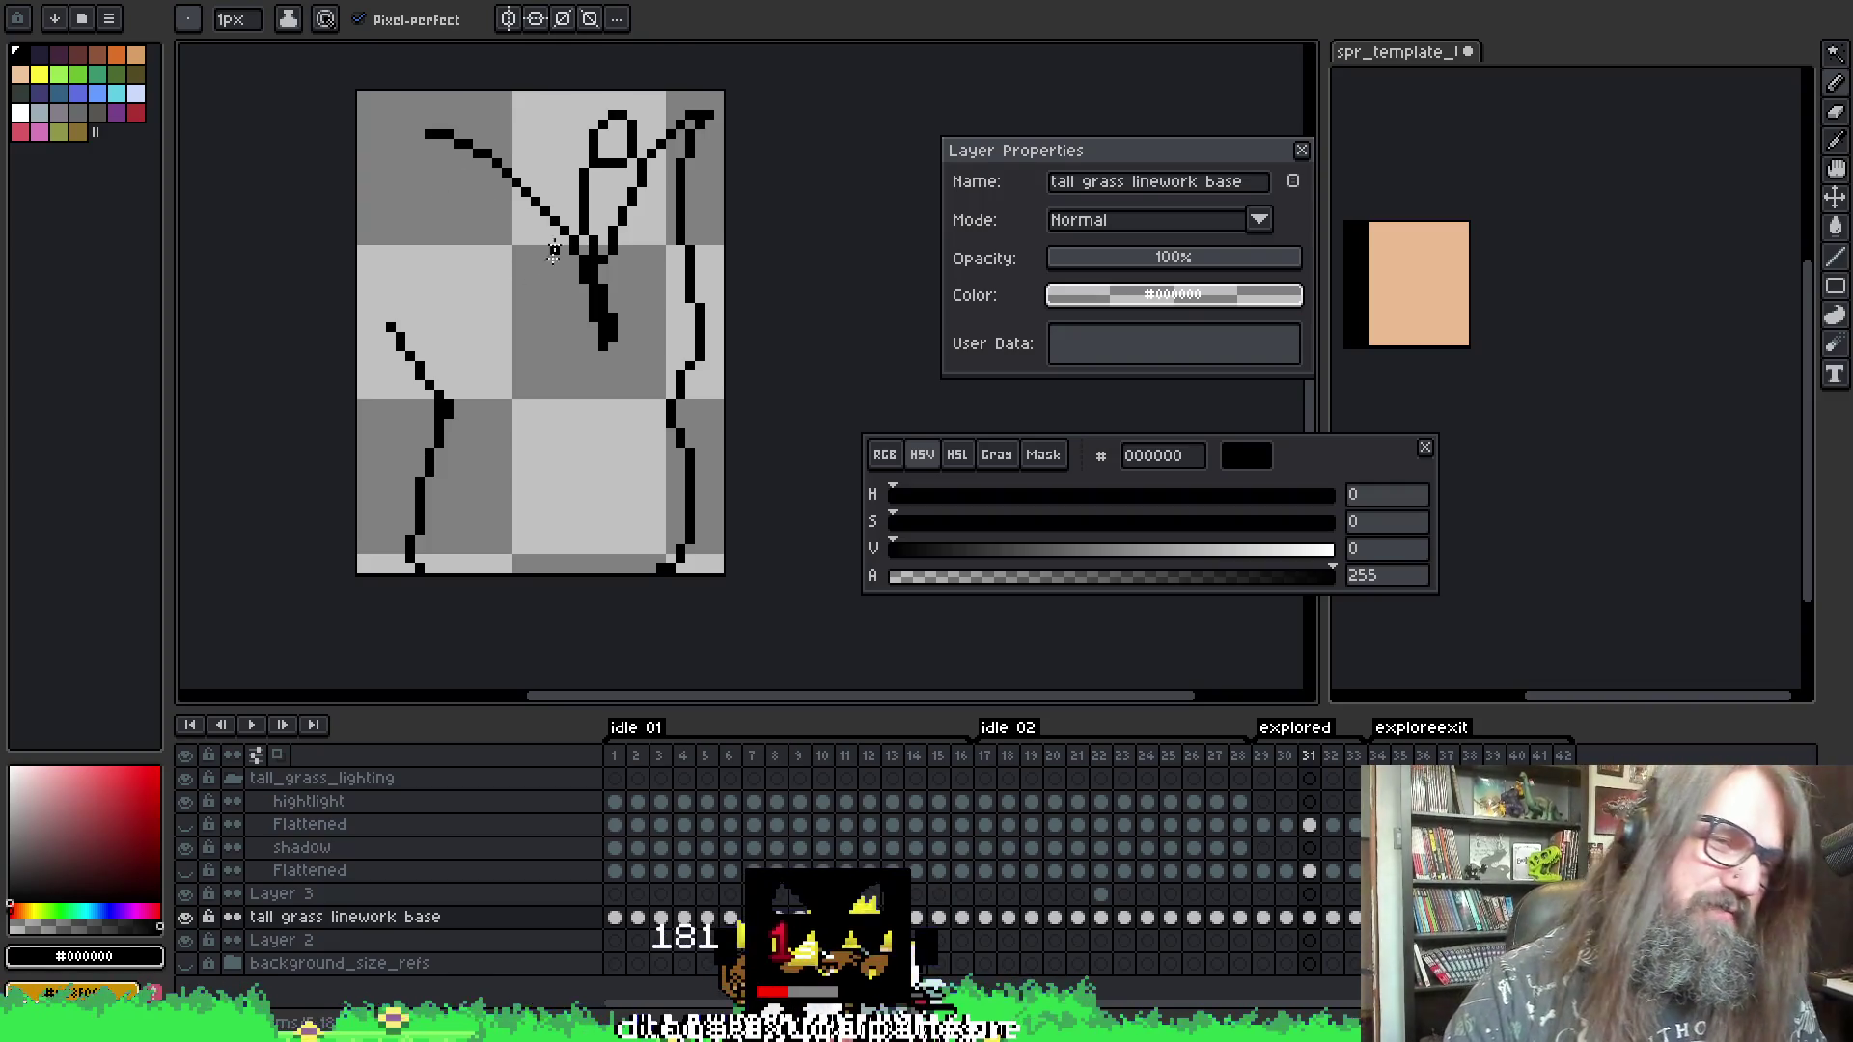
{"action": "key", "text": "i"}
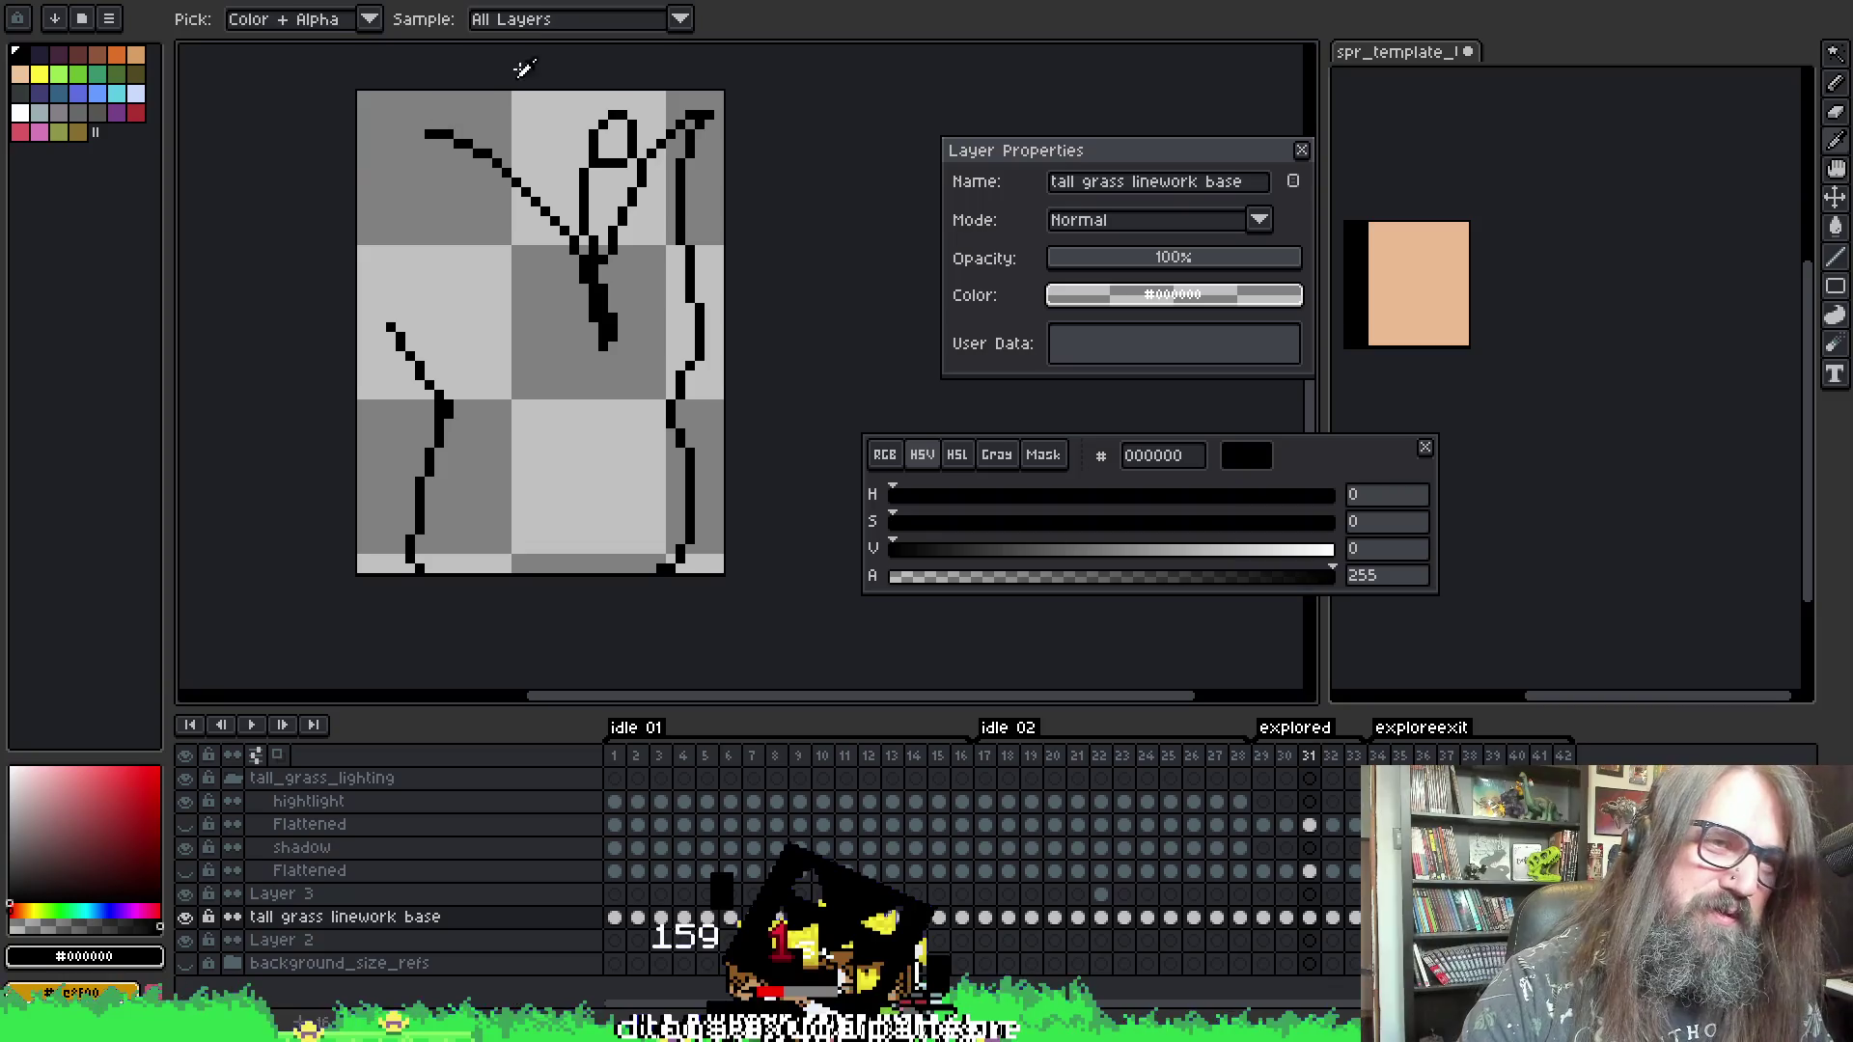
- Turn on onion skinning of neighbouring frames and return to frame 31
{"action": "key", "text": "b"}
{"action": "key", "text": "i"}
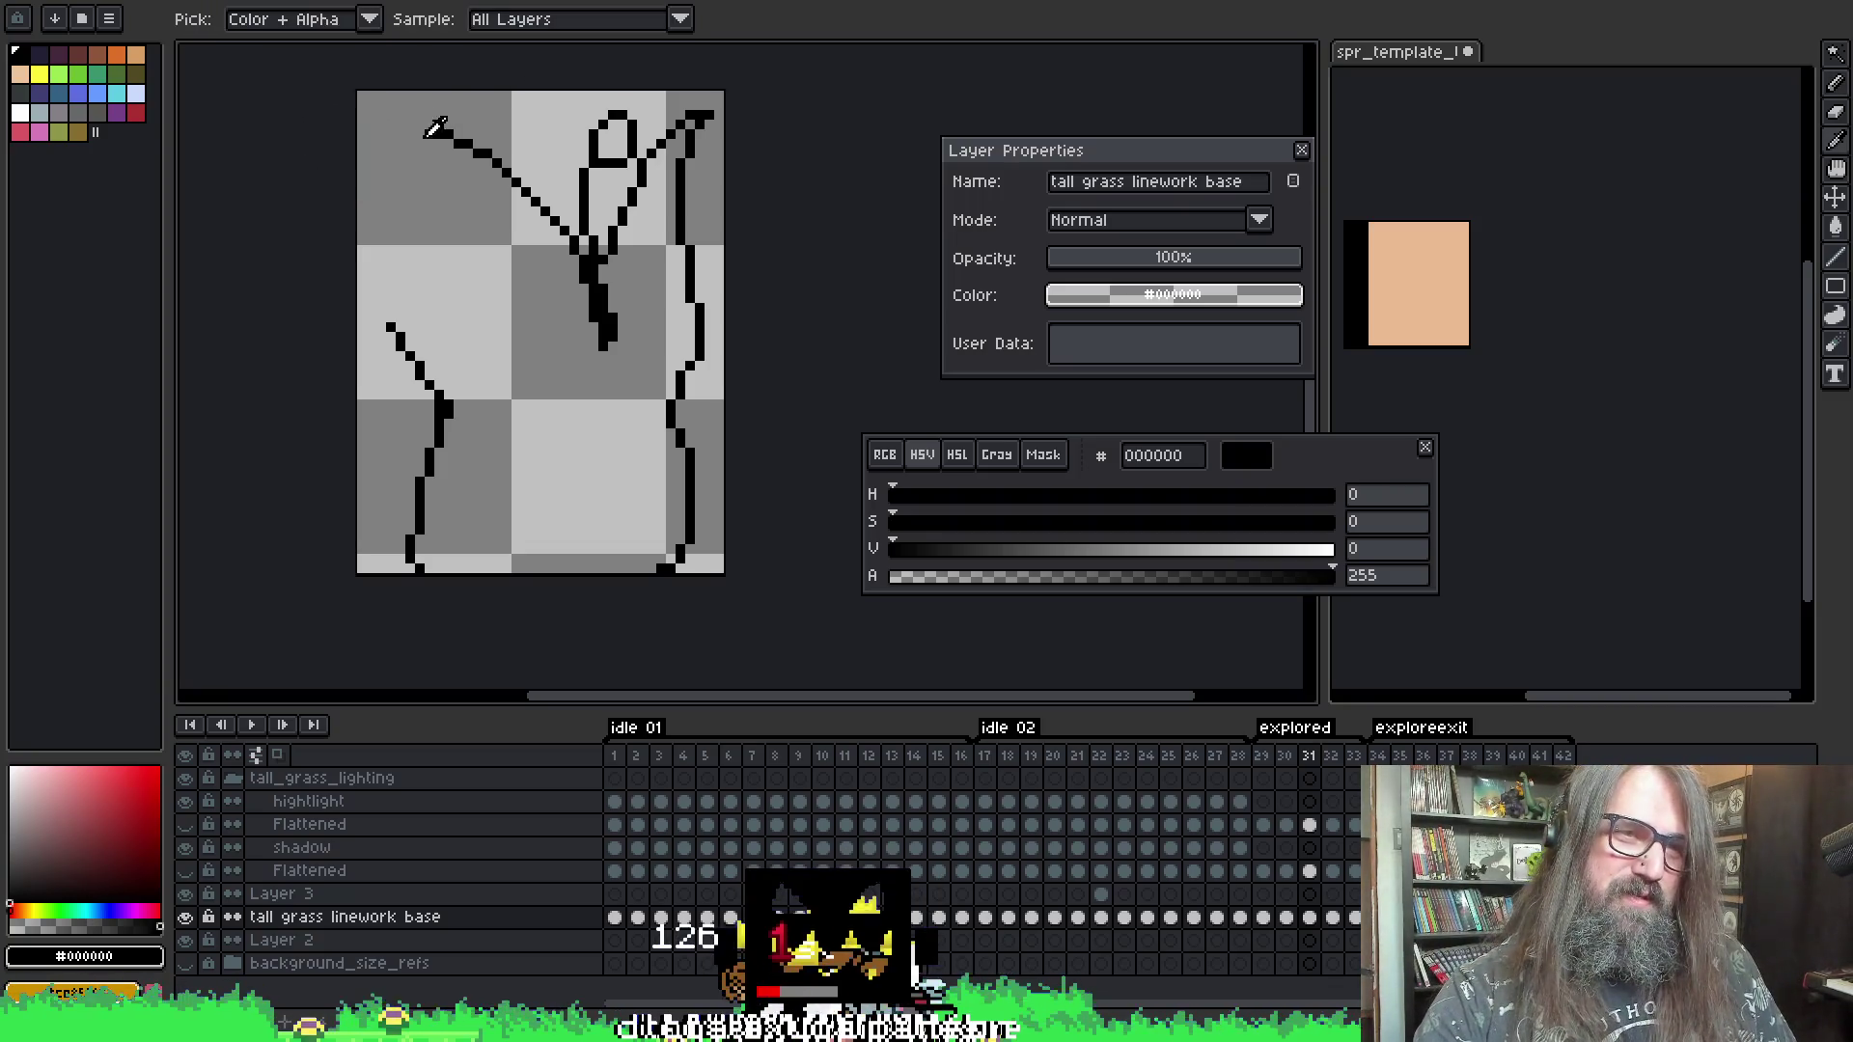
{"action": "key", "text": "b"}
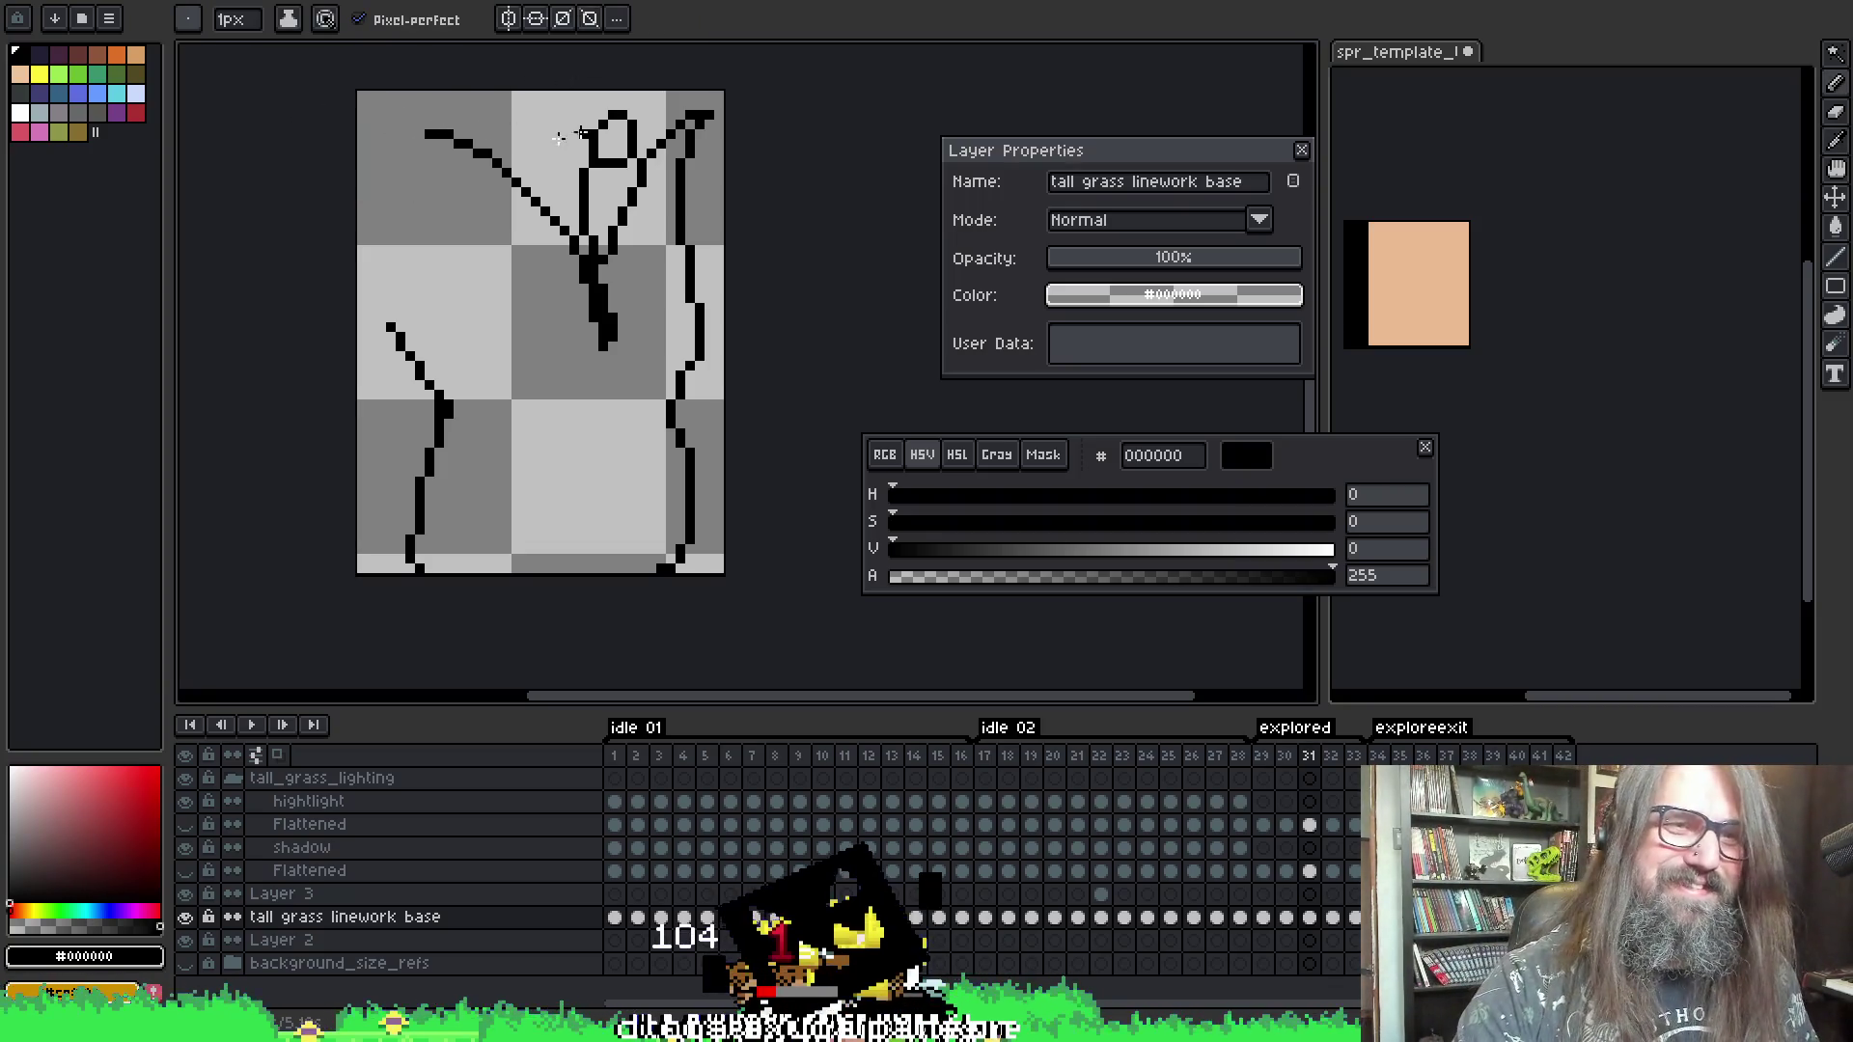
{"action": "key", "text": "Return"}
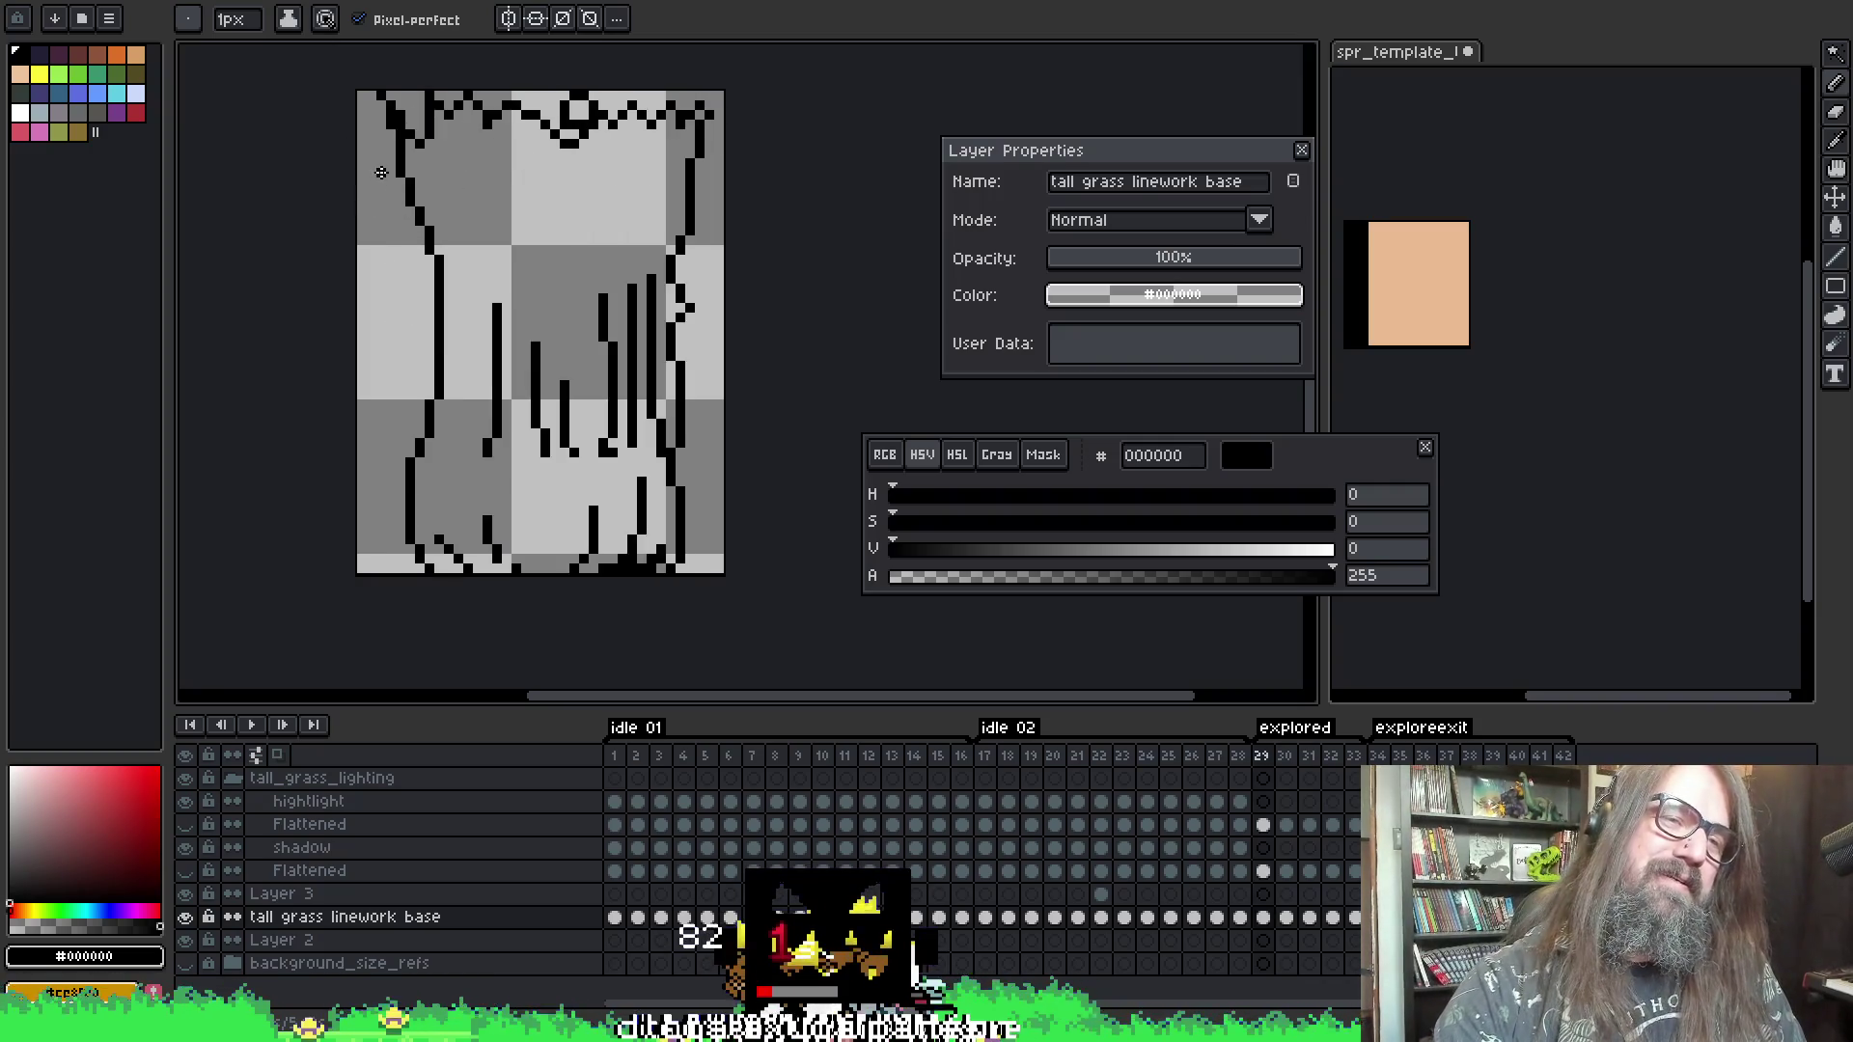
{"action": "key", "text": "Return"}
{"action": "key", "text": "F3"}
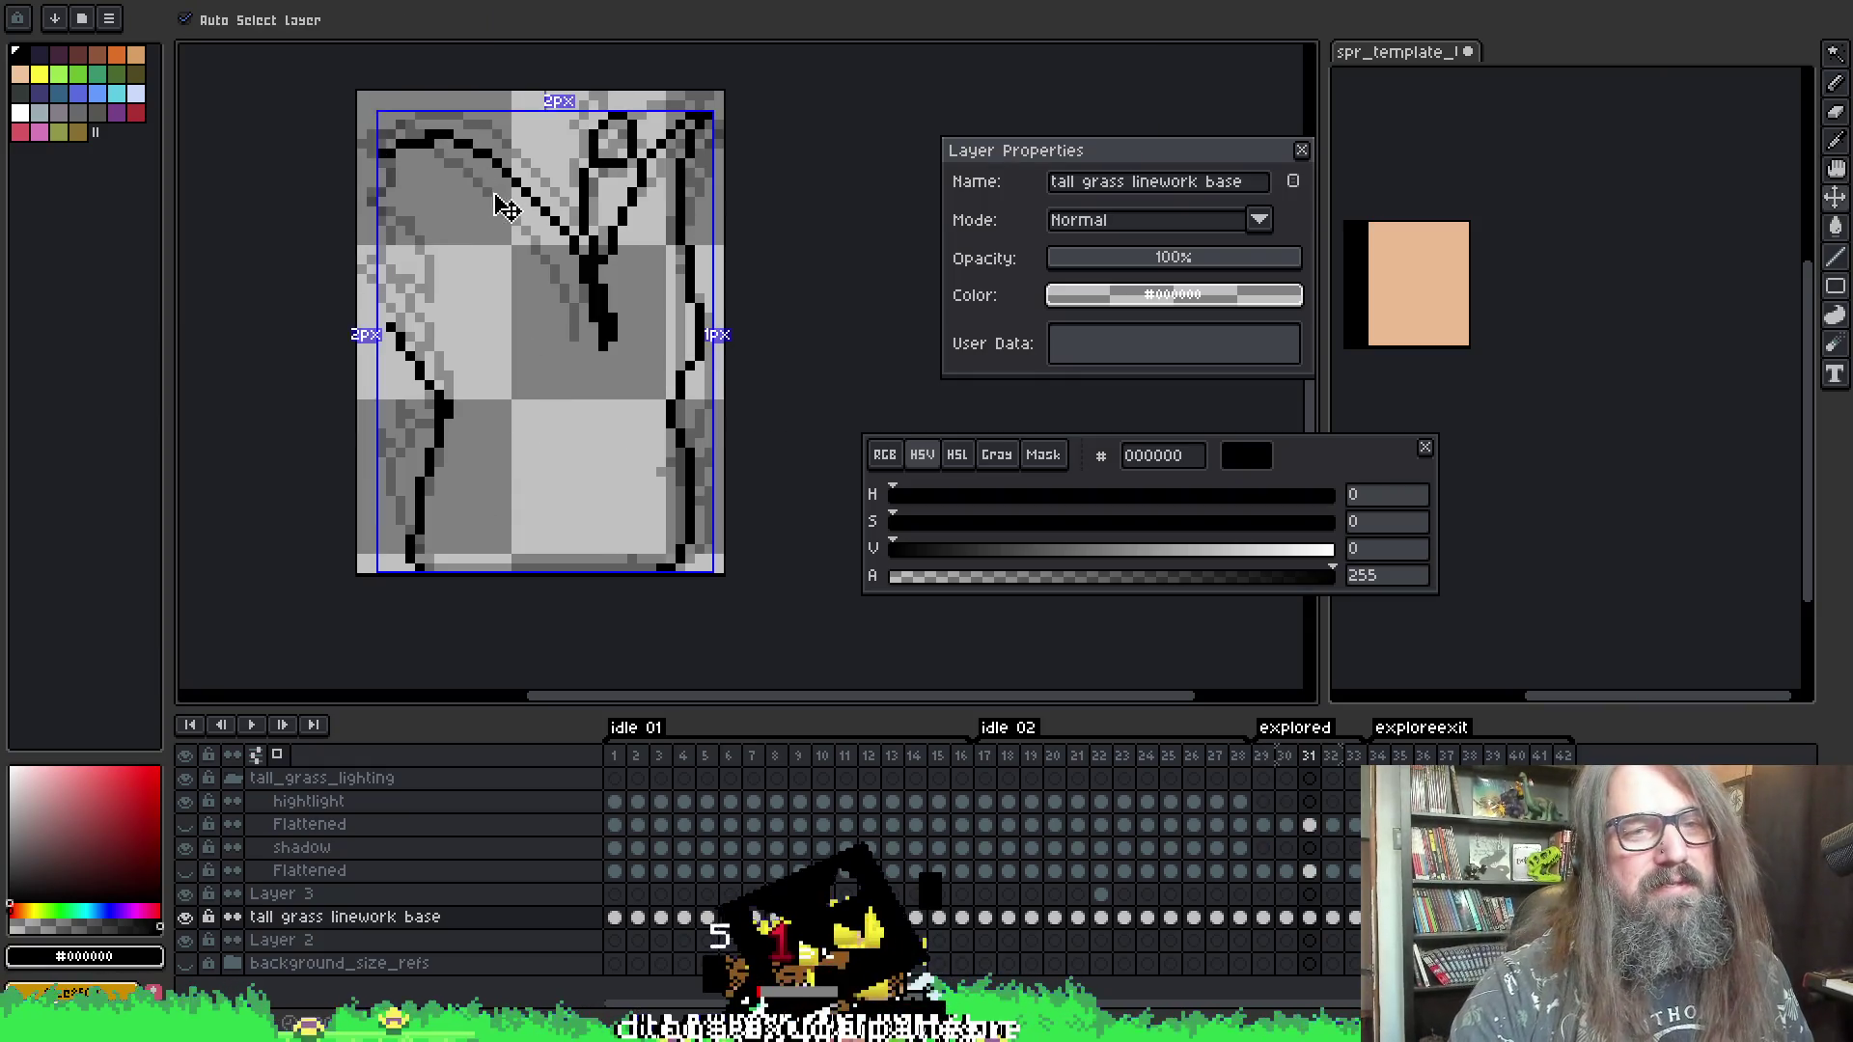
{"action": "key", "text": "Return"}
{"action": "key", "text": "Return"}
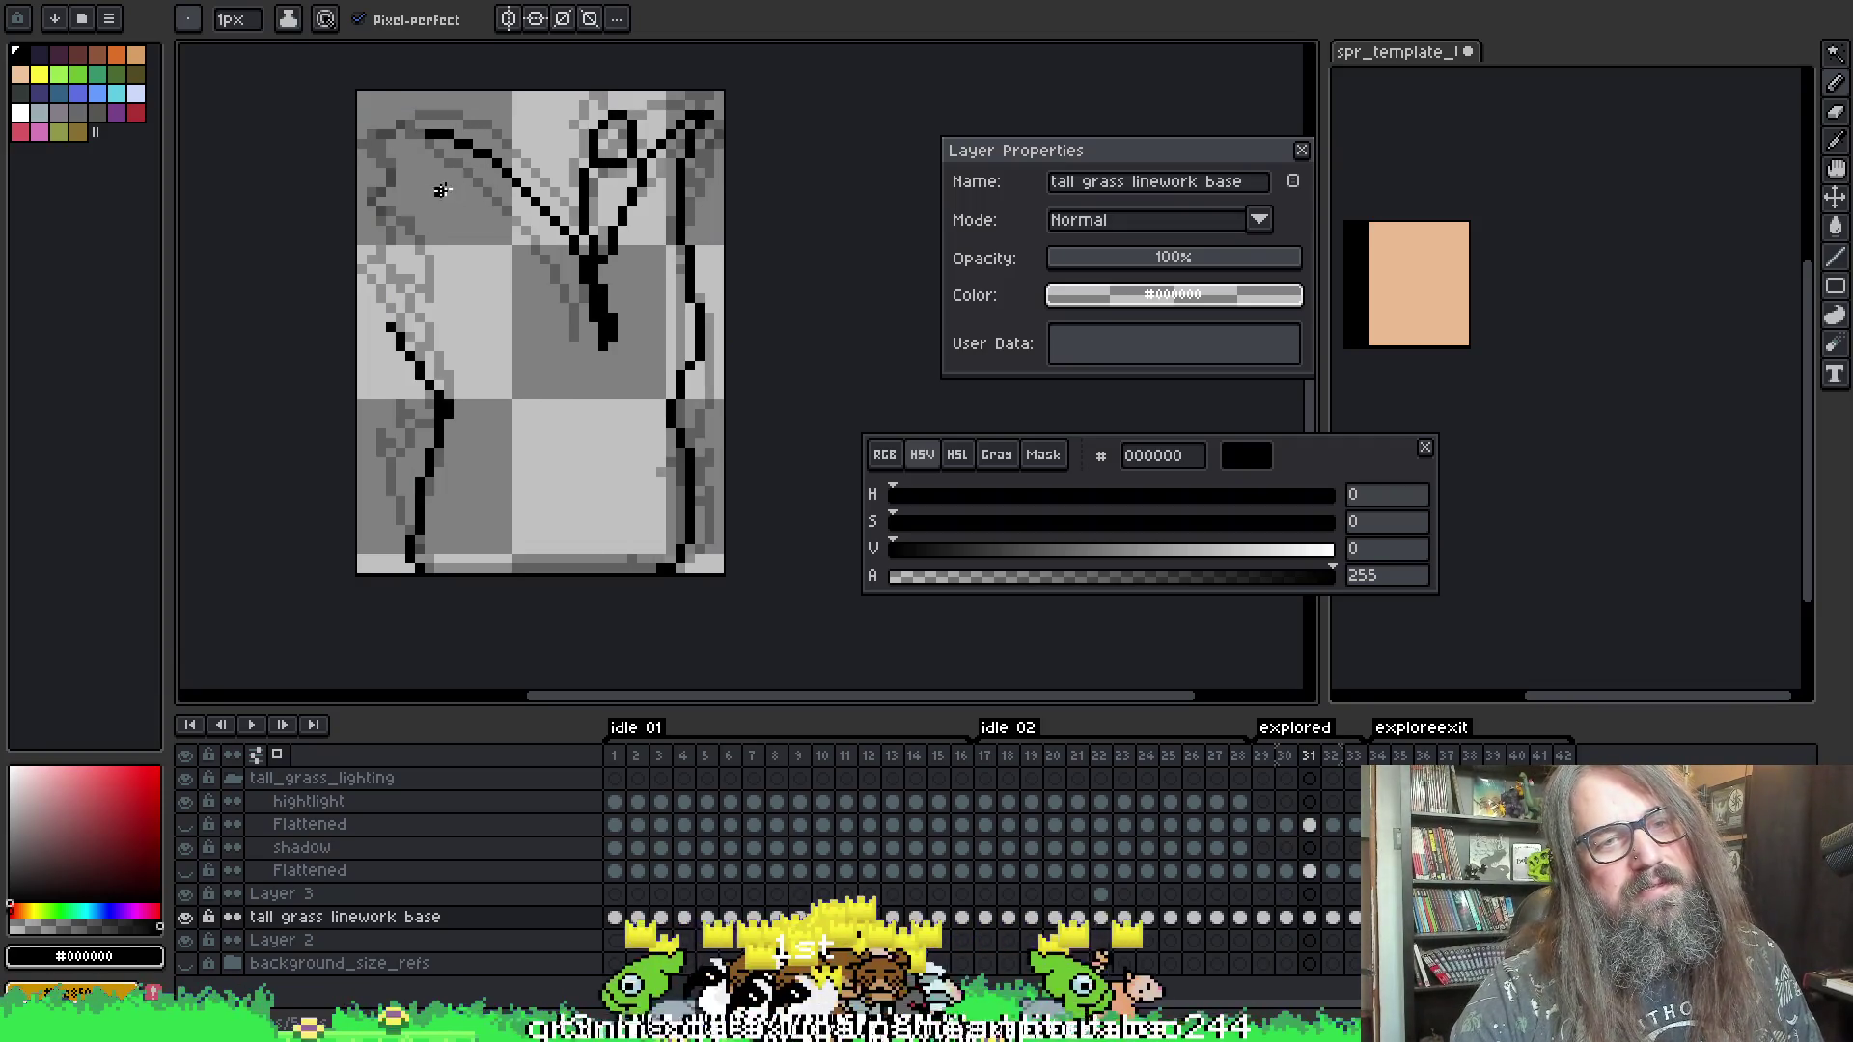
- Redraw frame 31's top-left outline running downward, then play the animation
{"action": "left_click_drag", "start_coordinate": [401, 136], "coordinate": [372, 162]}
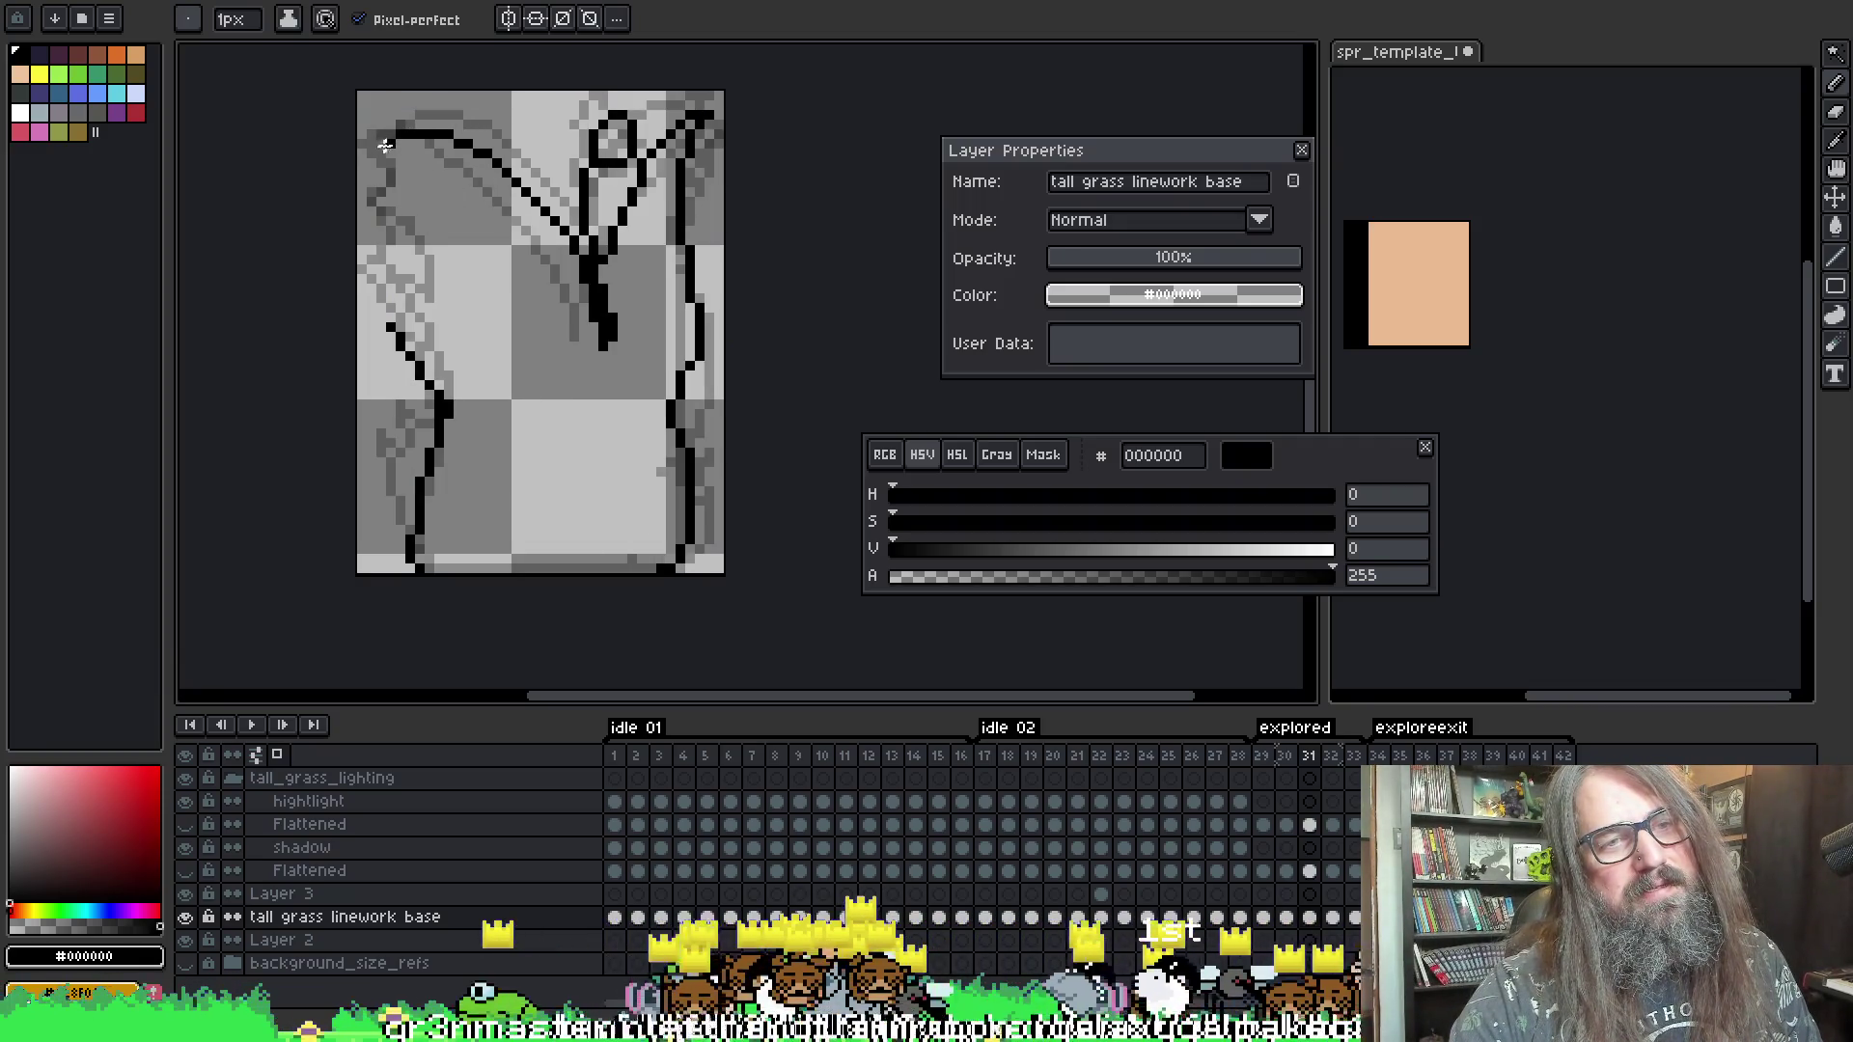
{"action": "key", "text": "ctrl+z"}
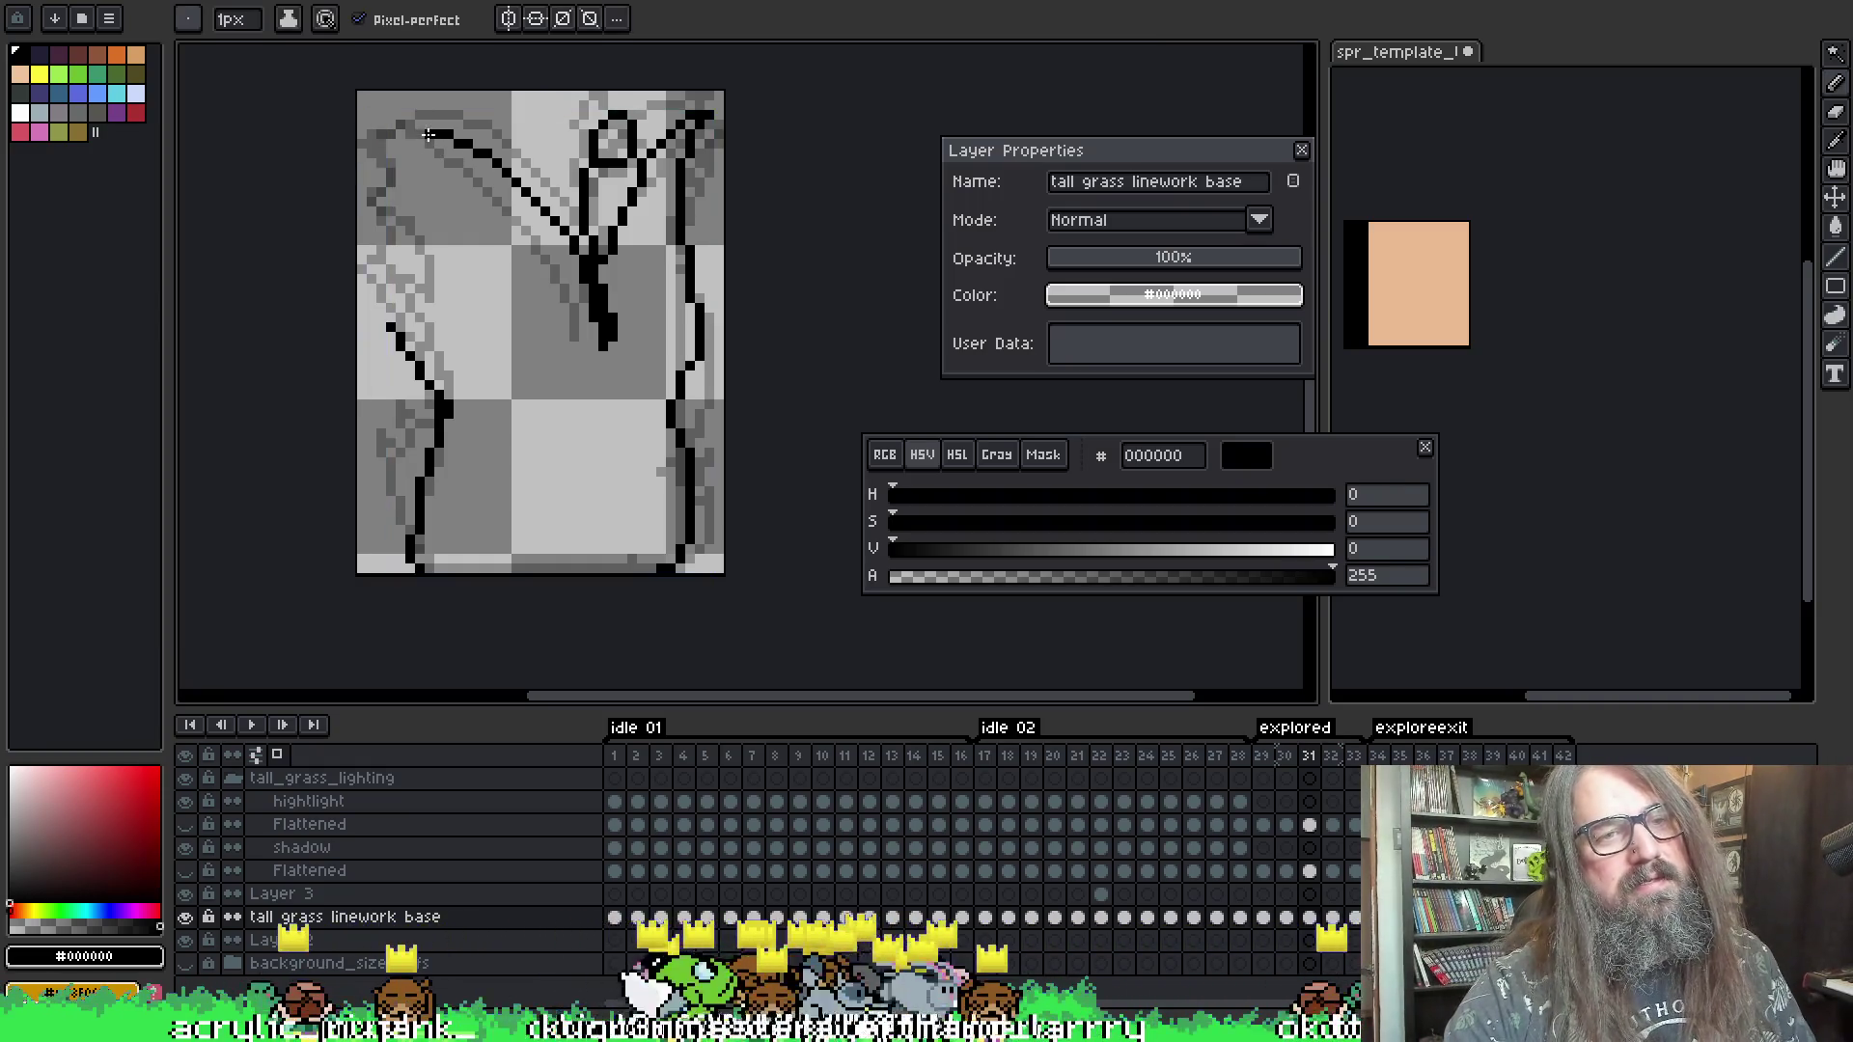
{"action": "left_click_drag", "start_coordinate": [383, 124], "coordinate": [396, 175]}
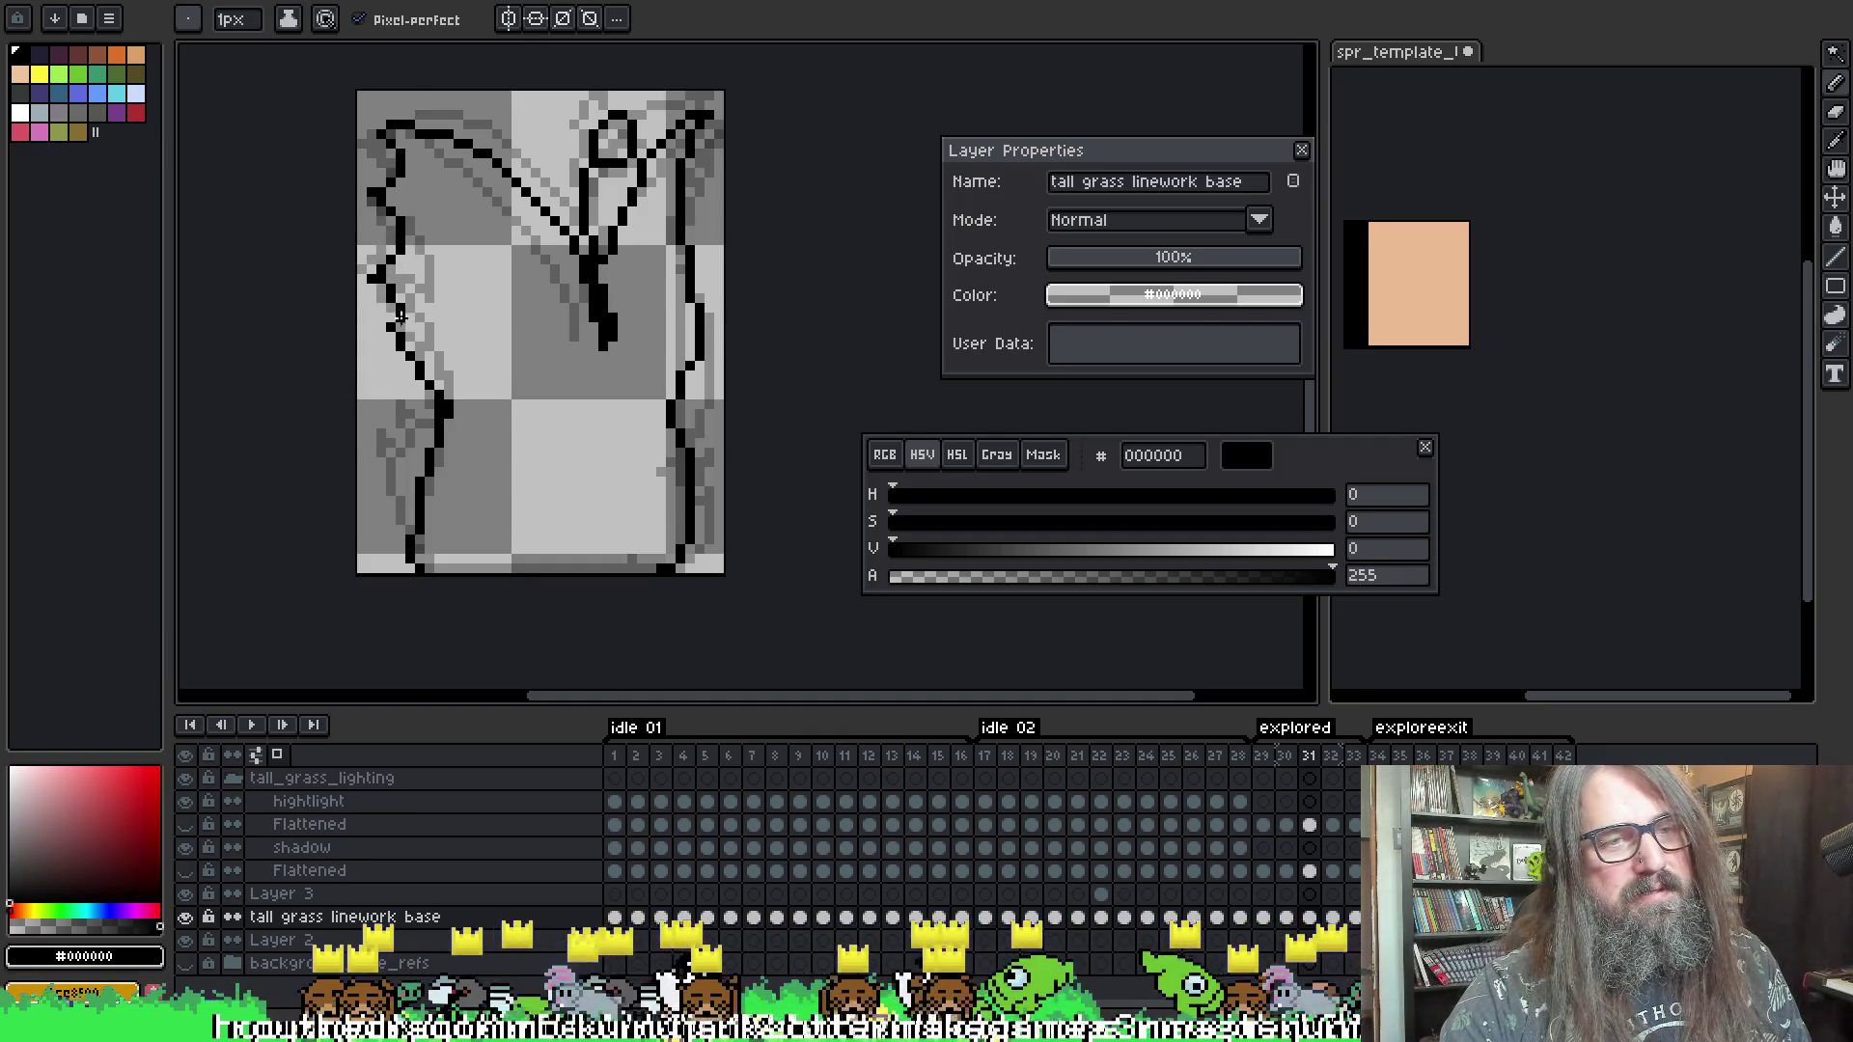
{"action": "key", "text": "Return"}
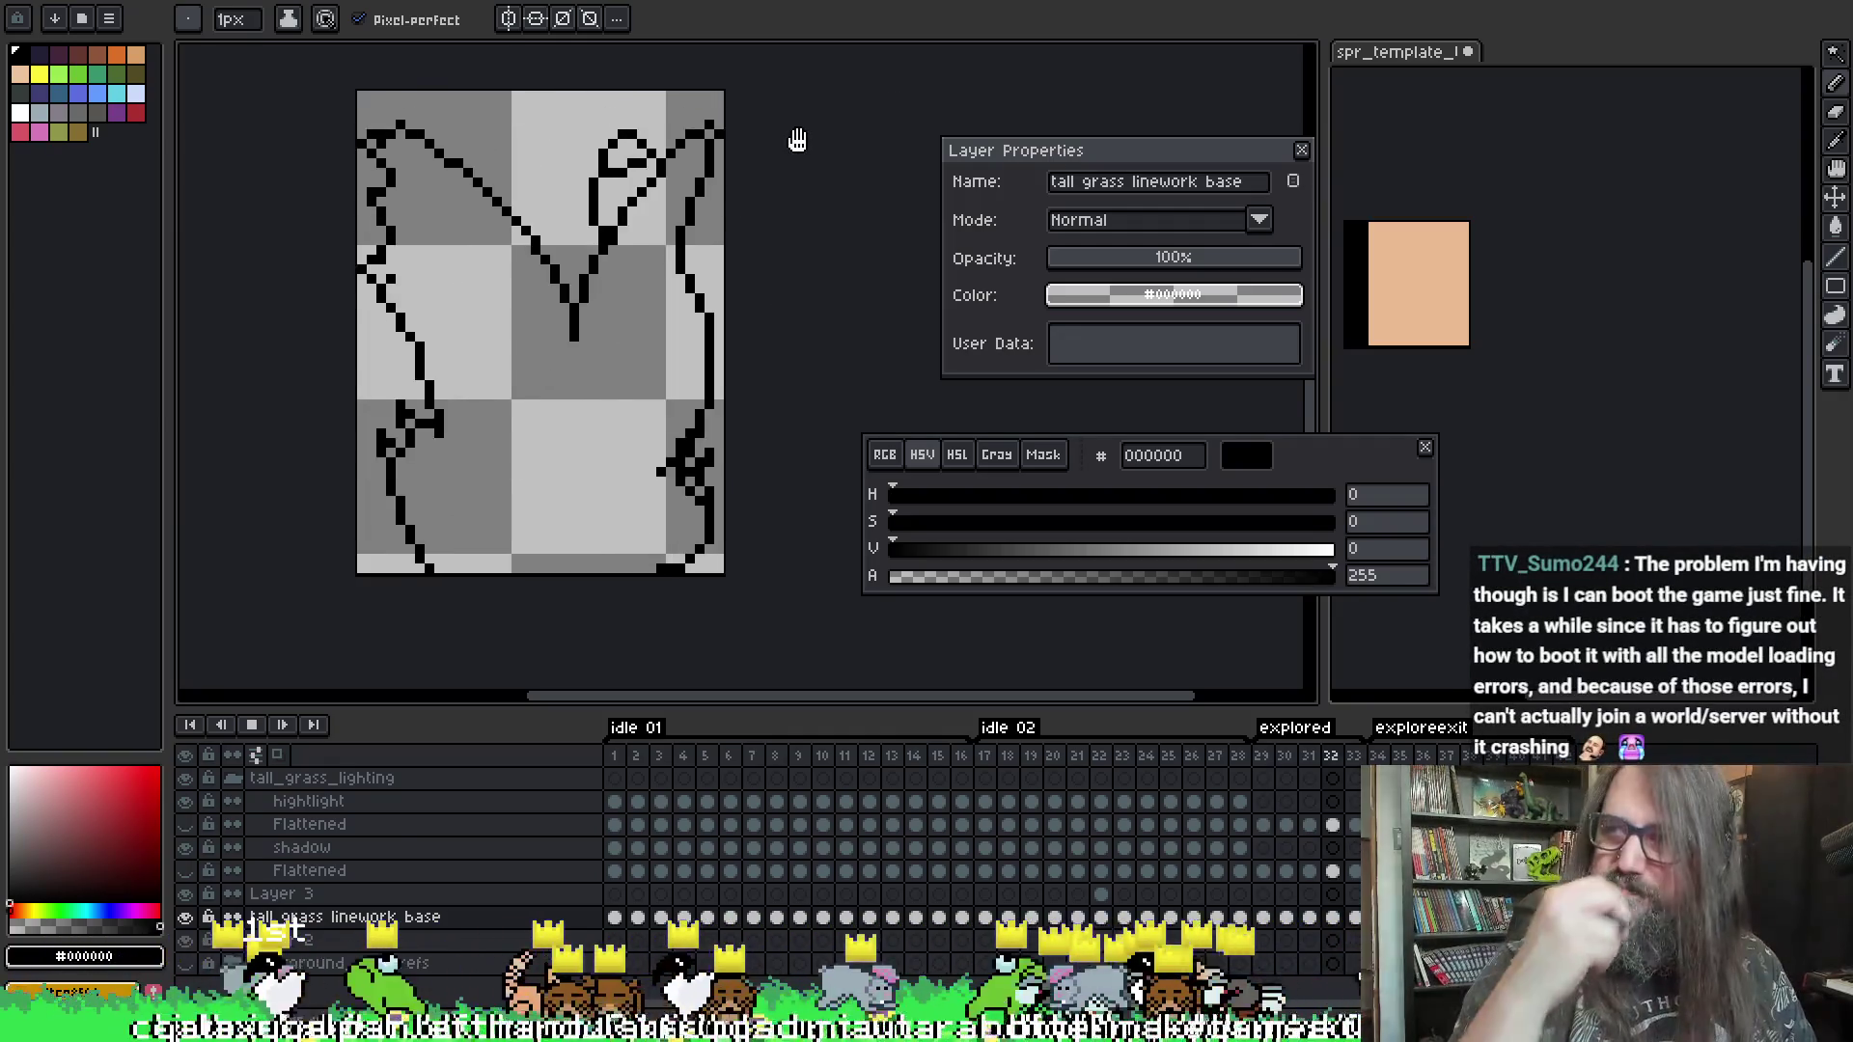
- Stop the animation playback and switch to the eraser
{"action": "key", "text": "Return"}
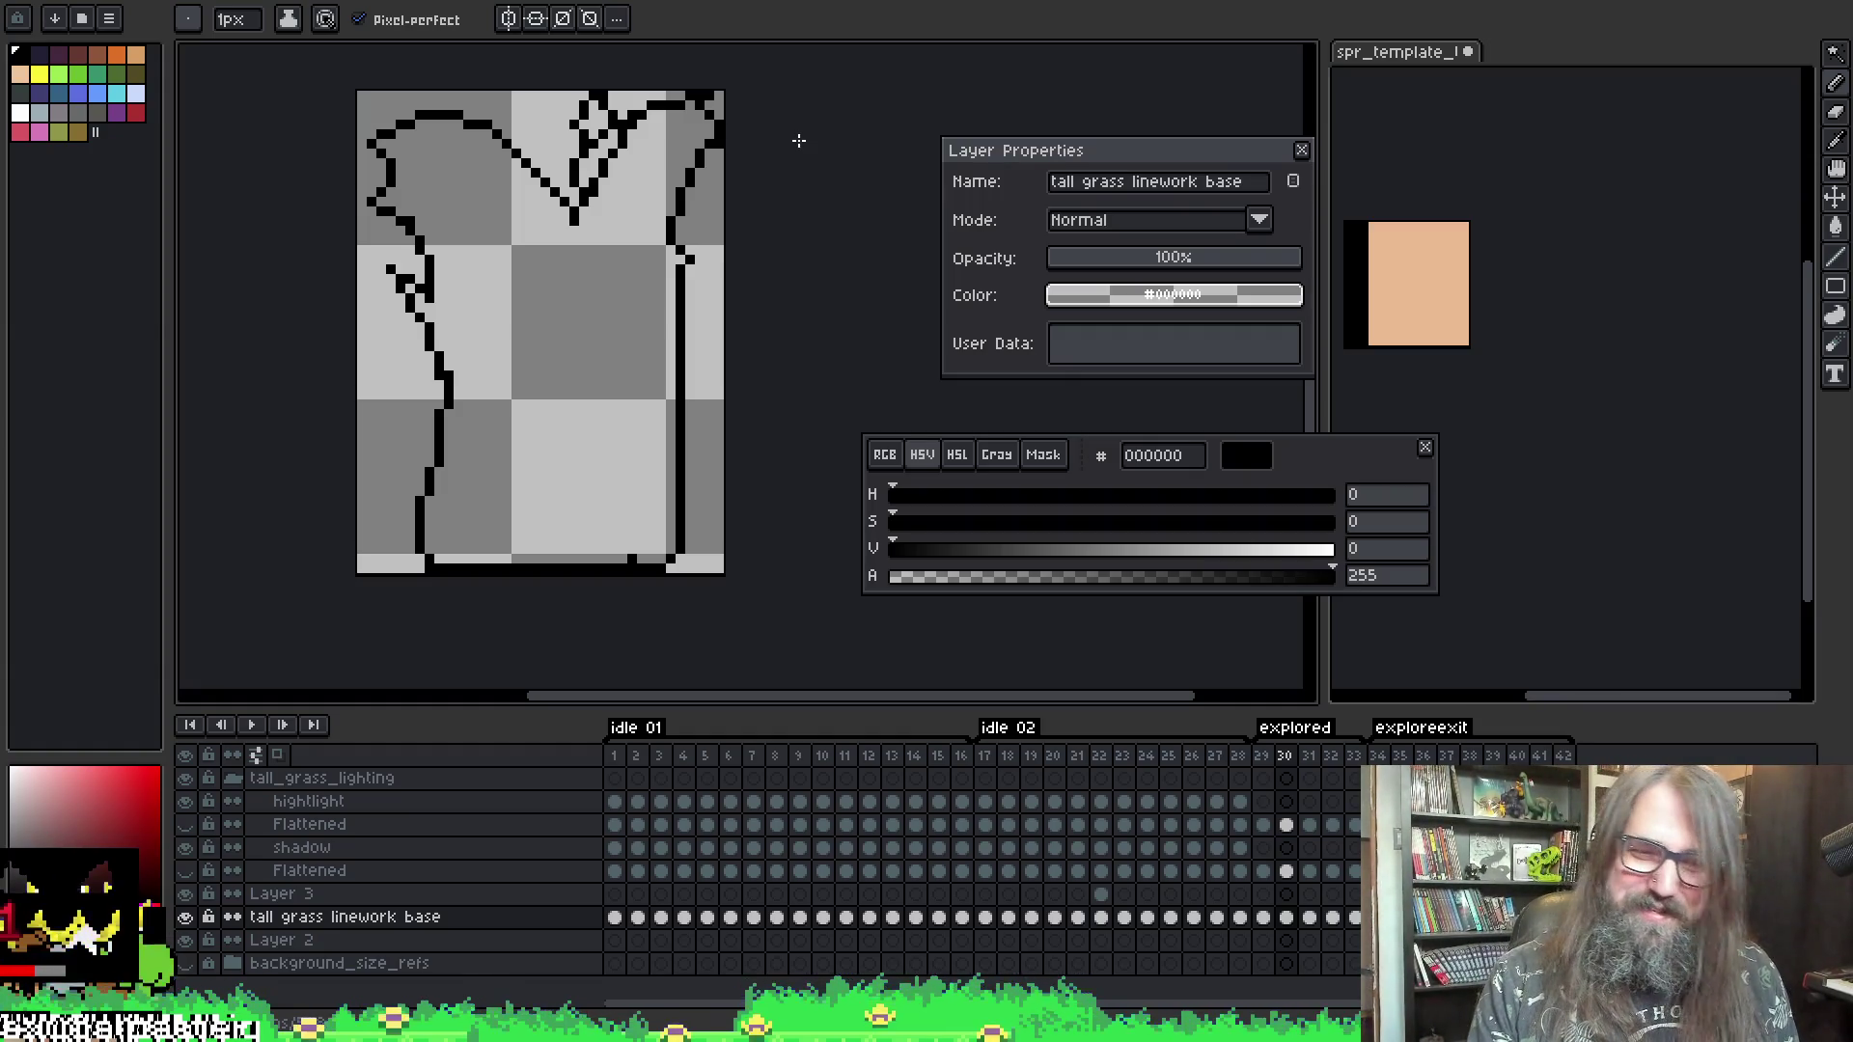
{"action": "key", "text": "alt"}
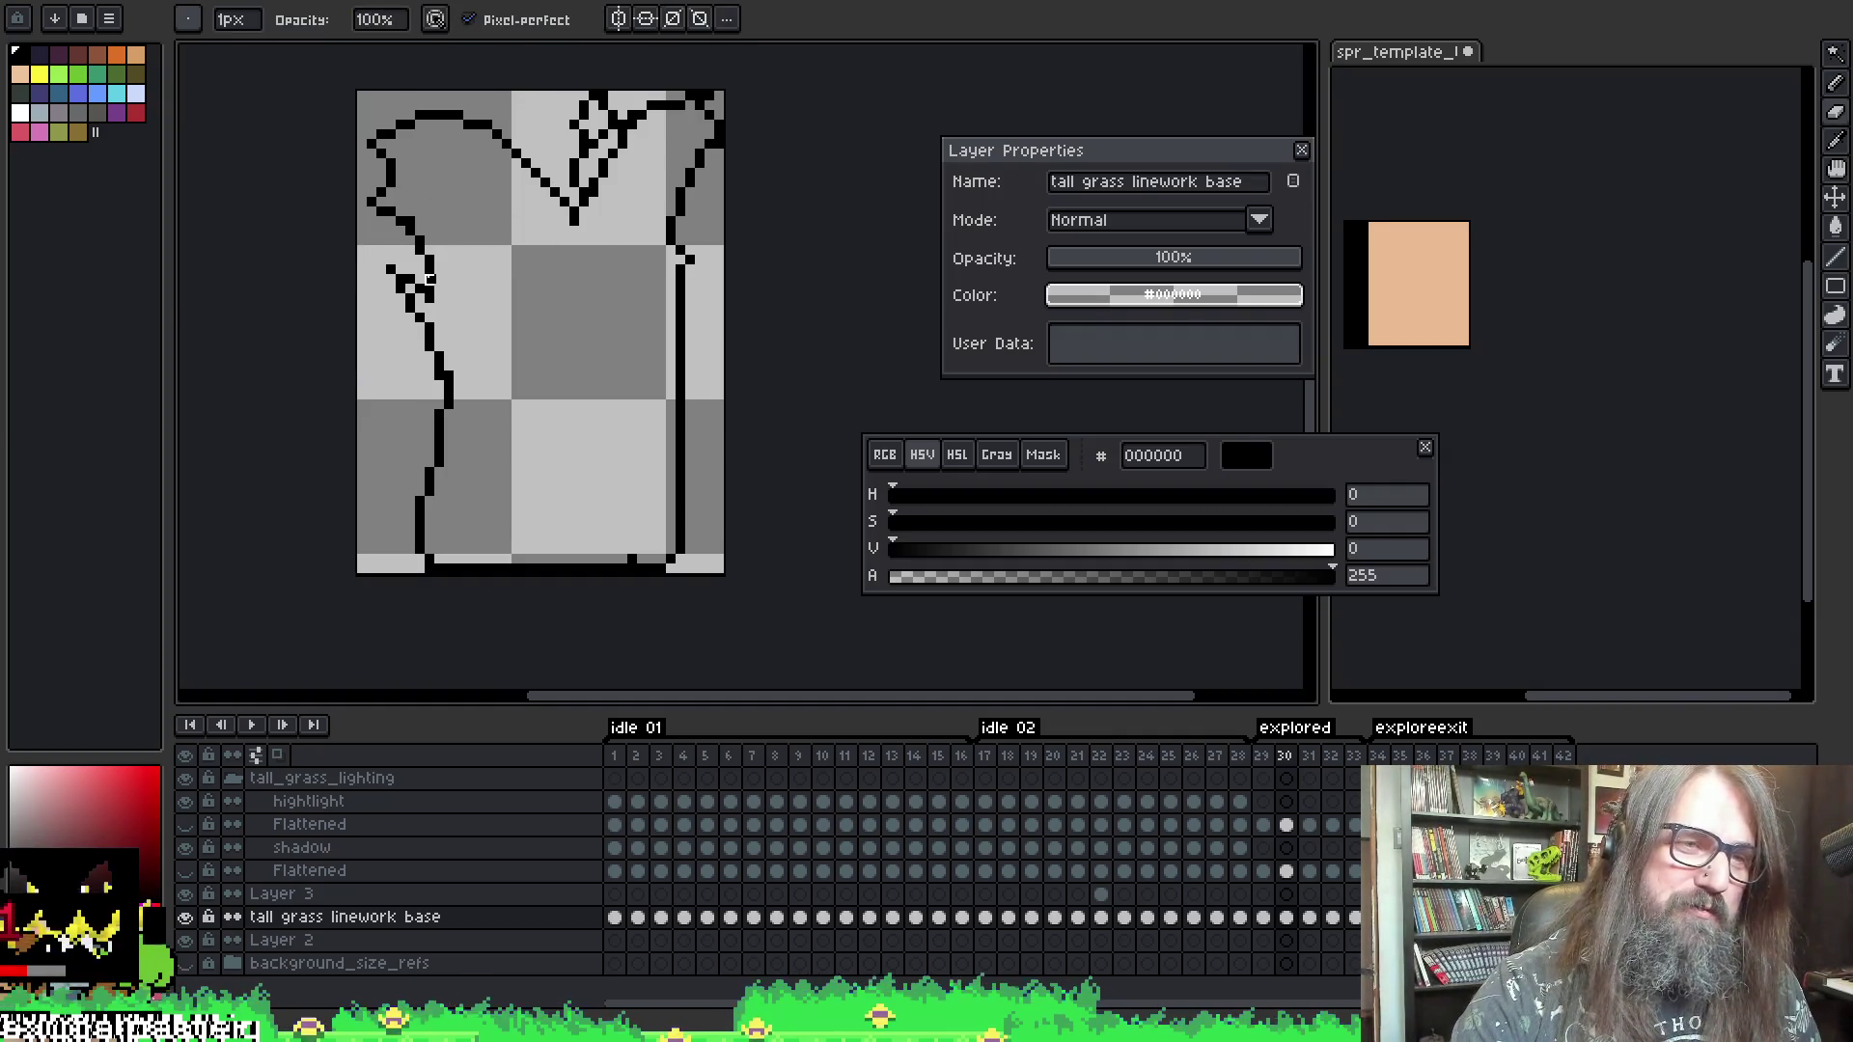
{"action": "key", "text": "e"}
{"action": "key", "text": "alt"}
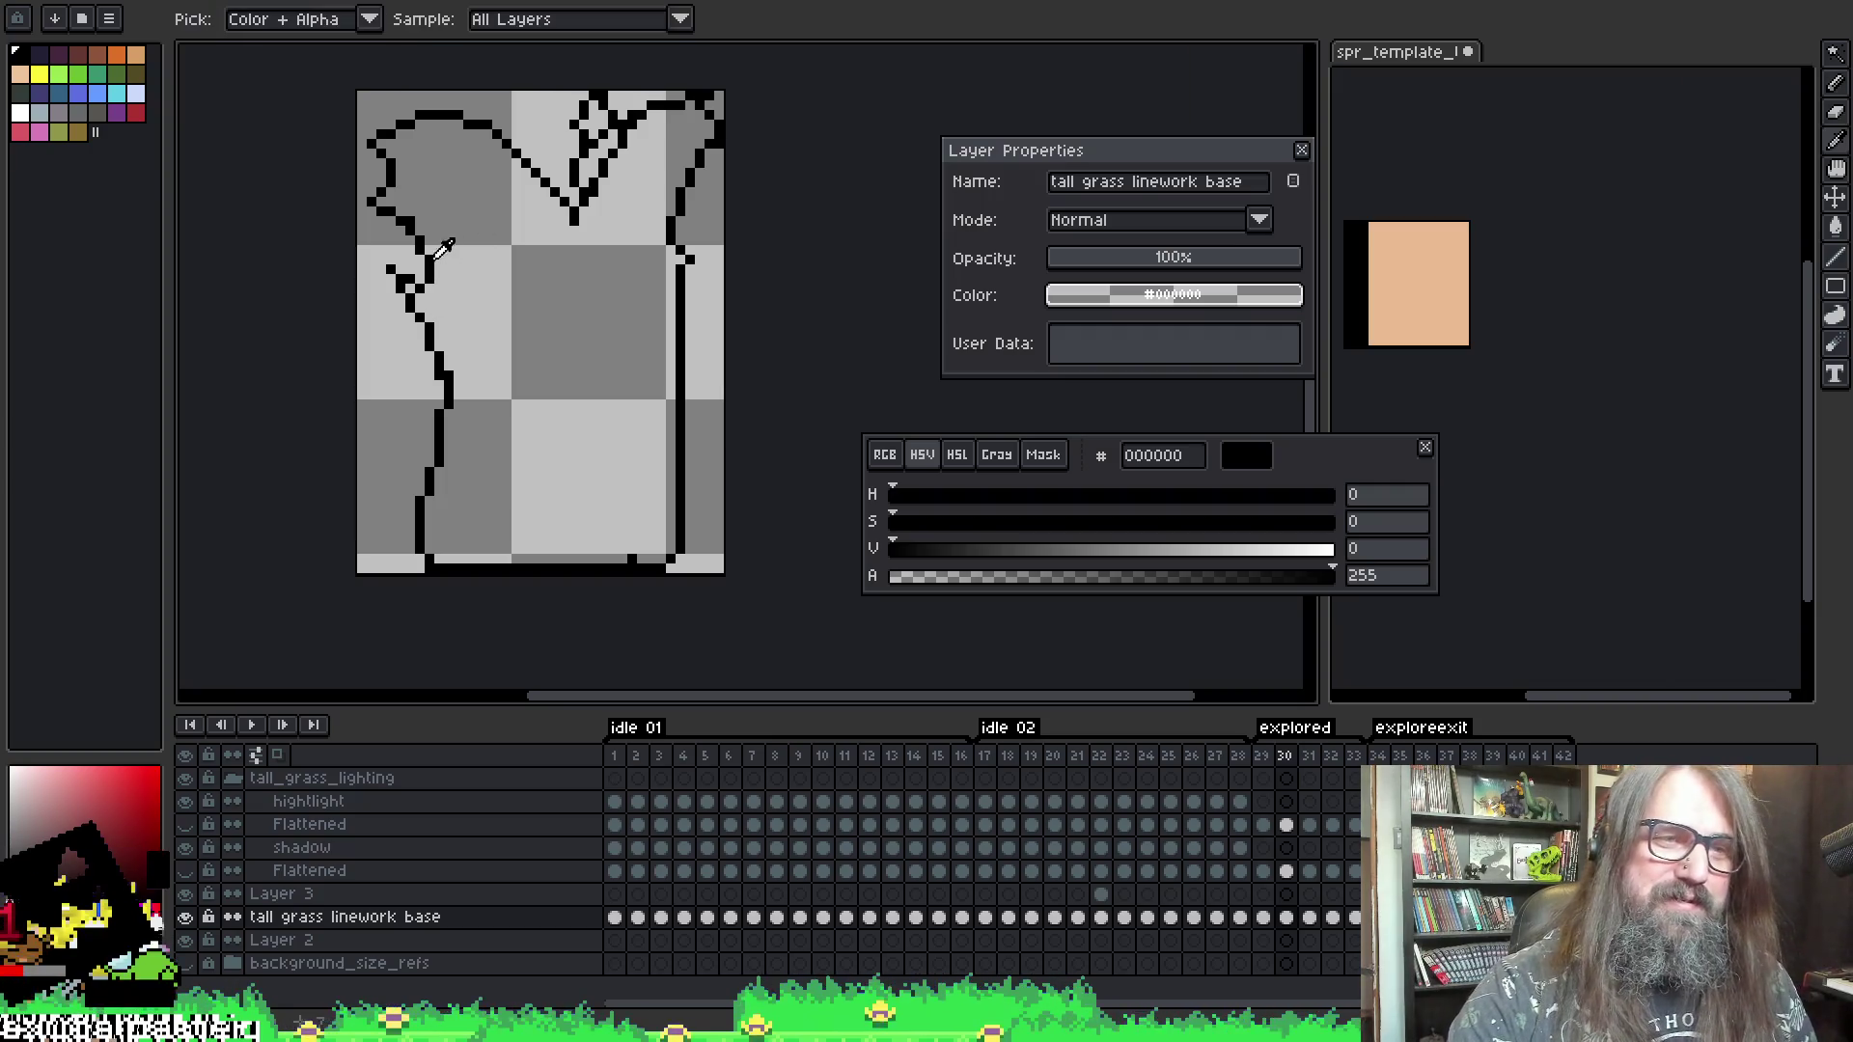
{"action": "key", "text": "alt"}
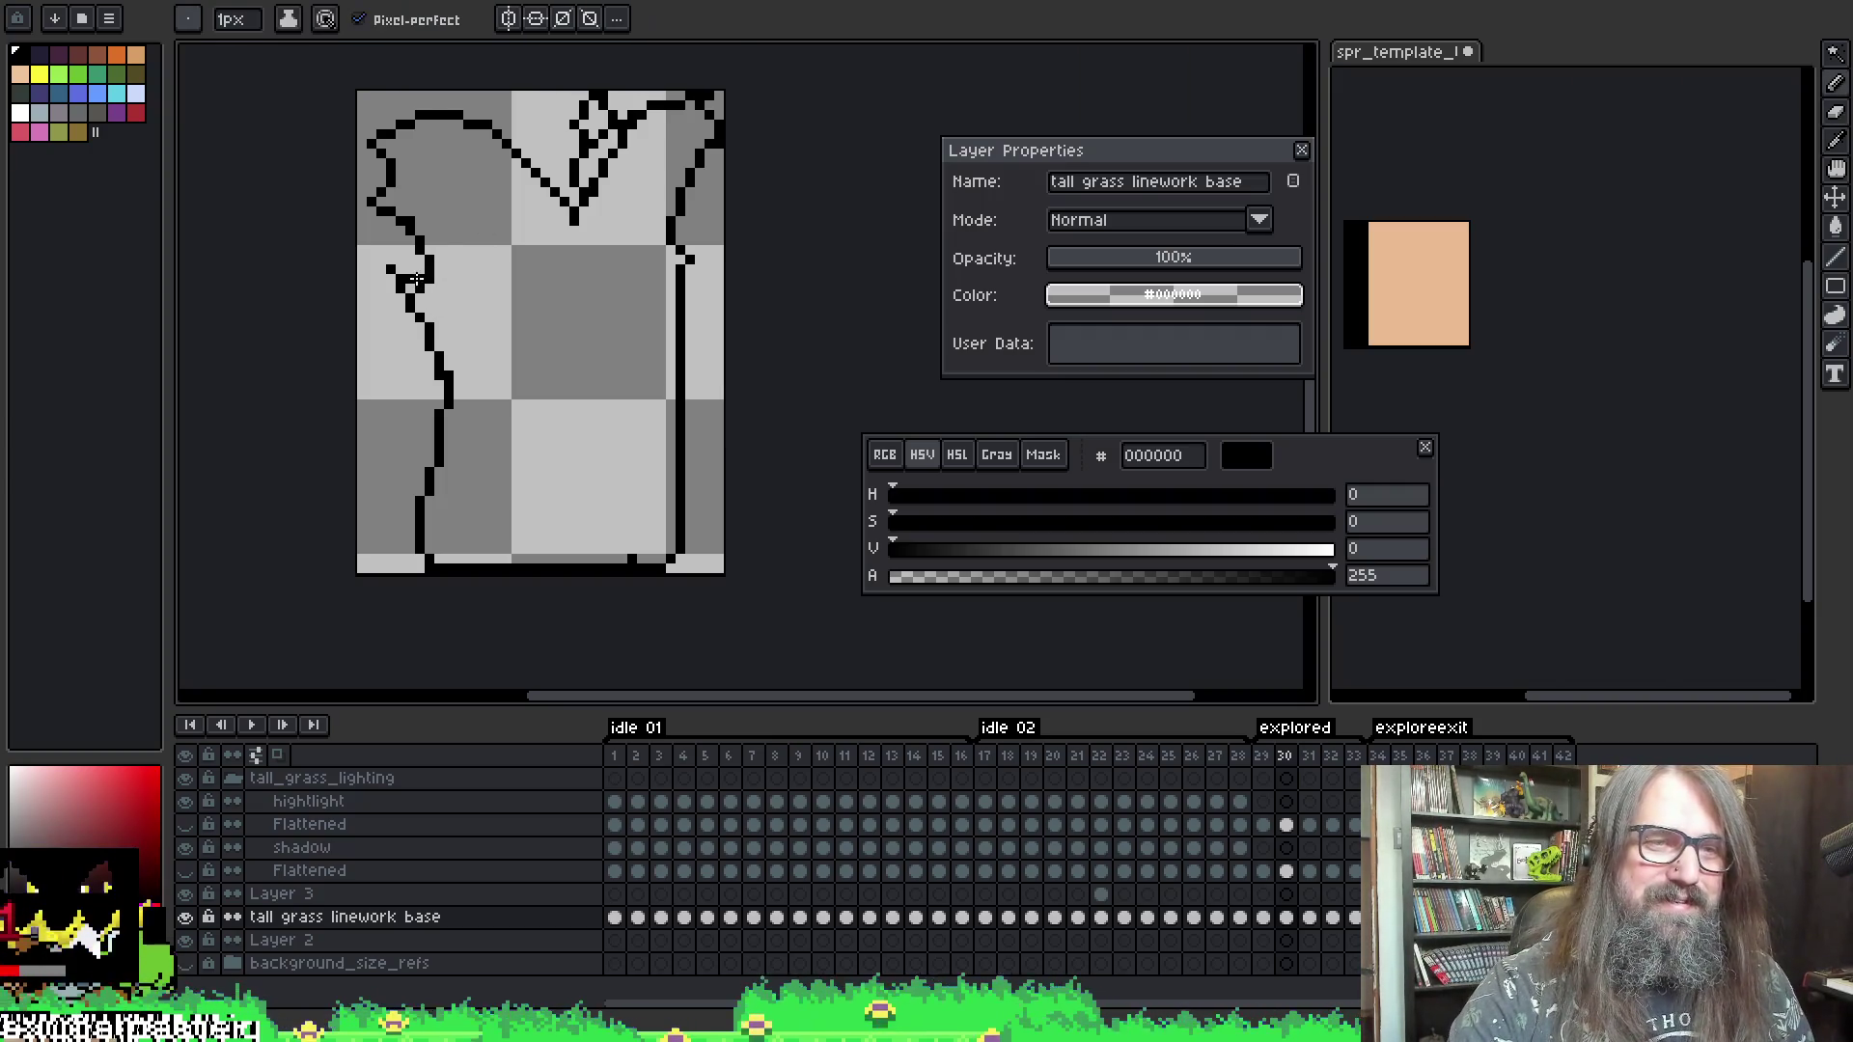
{"action": "key", "text": "e"}
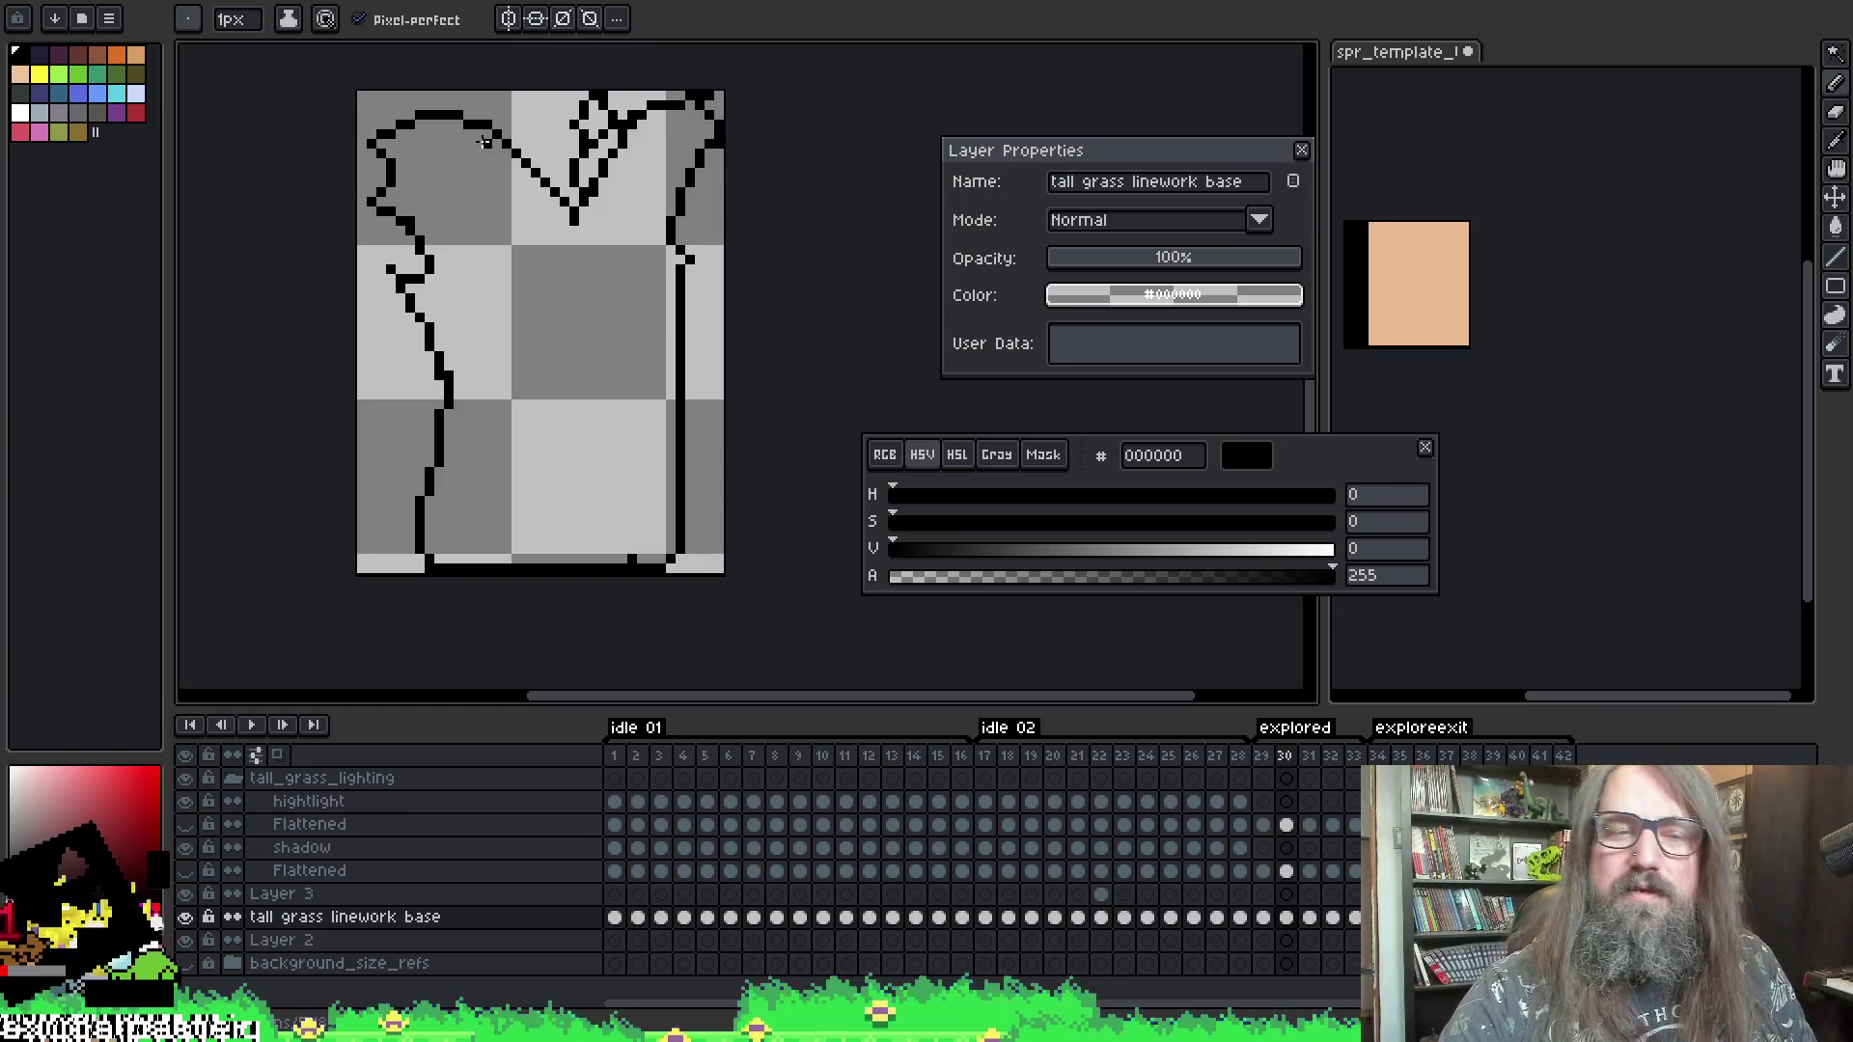
- With onion skin shown, compare frames 29 and 30 and clean frame 30's left outline
{"action": "key", "text": "F3"}
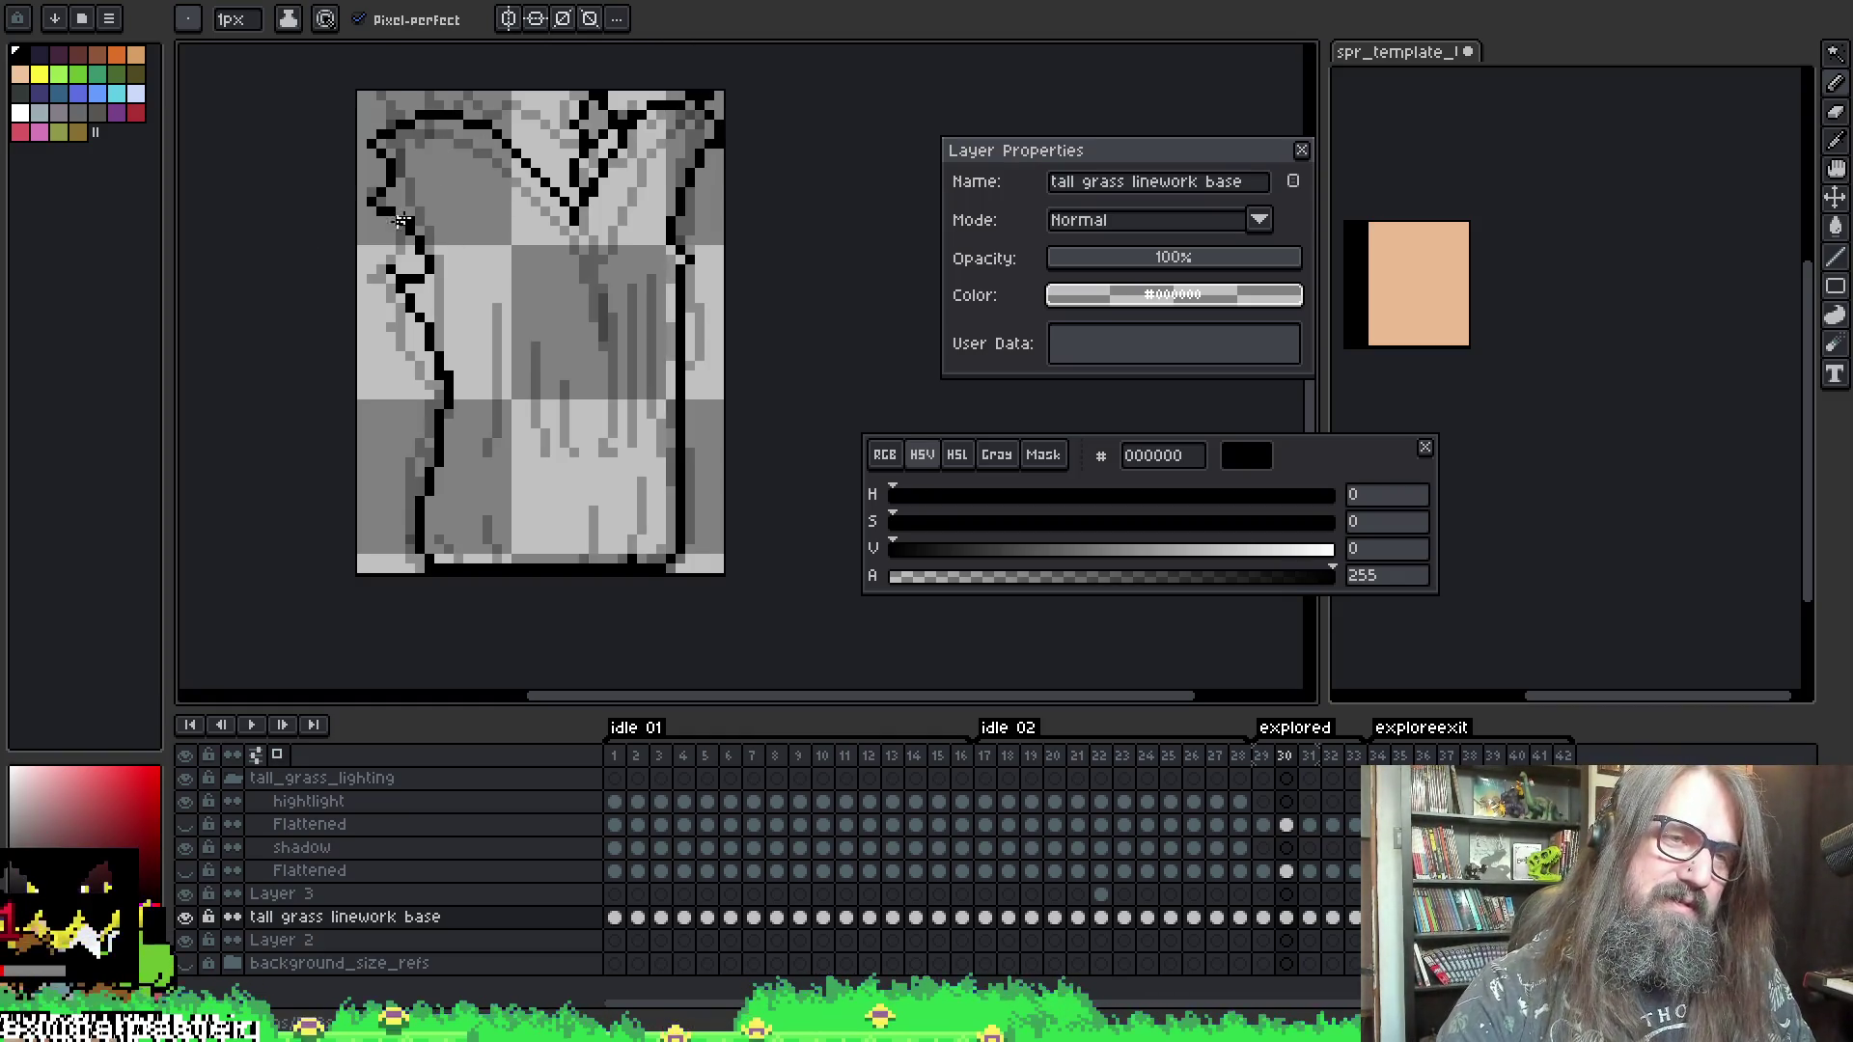
{"action": "key", "text": "Left"}
{"action": "key", "text": "Right"}
{"action": "key", "text": "Left"}
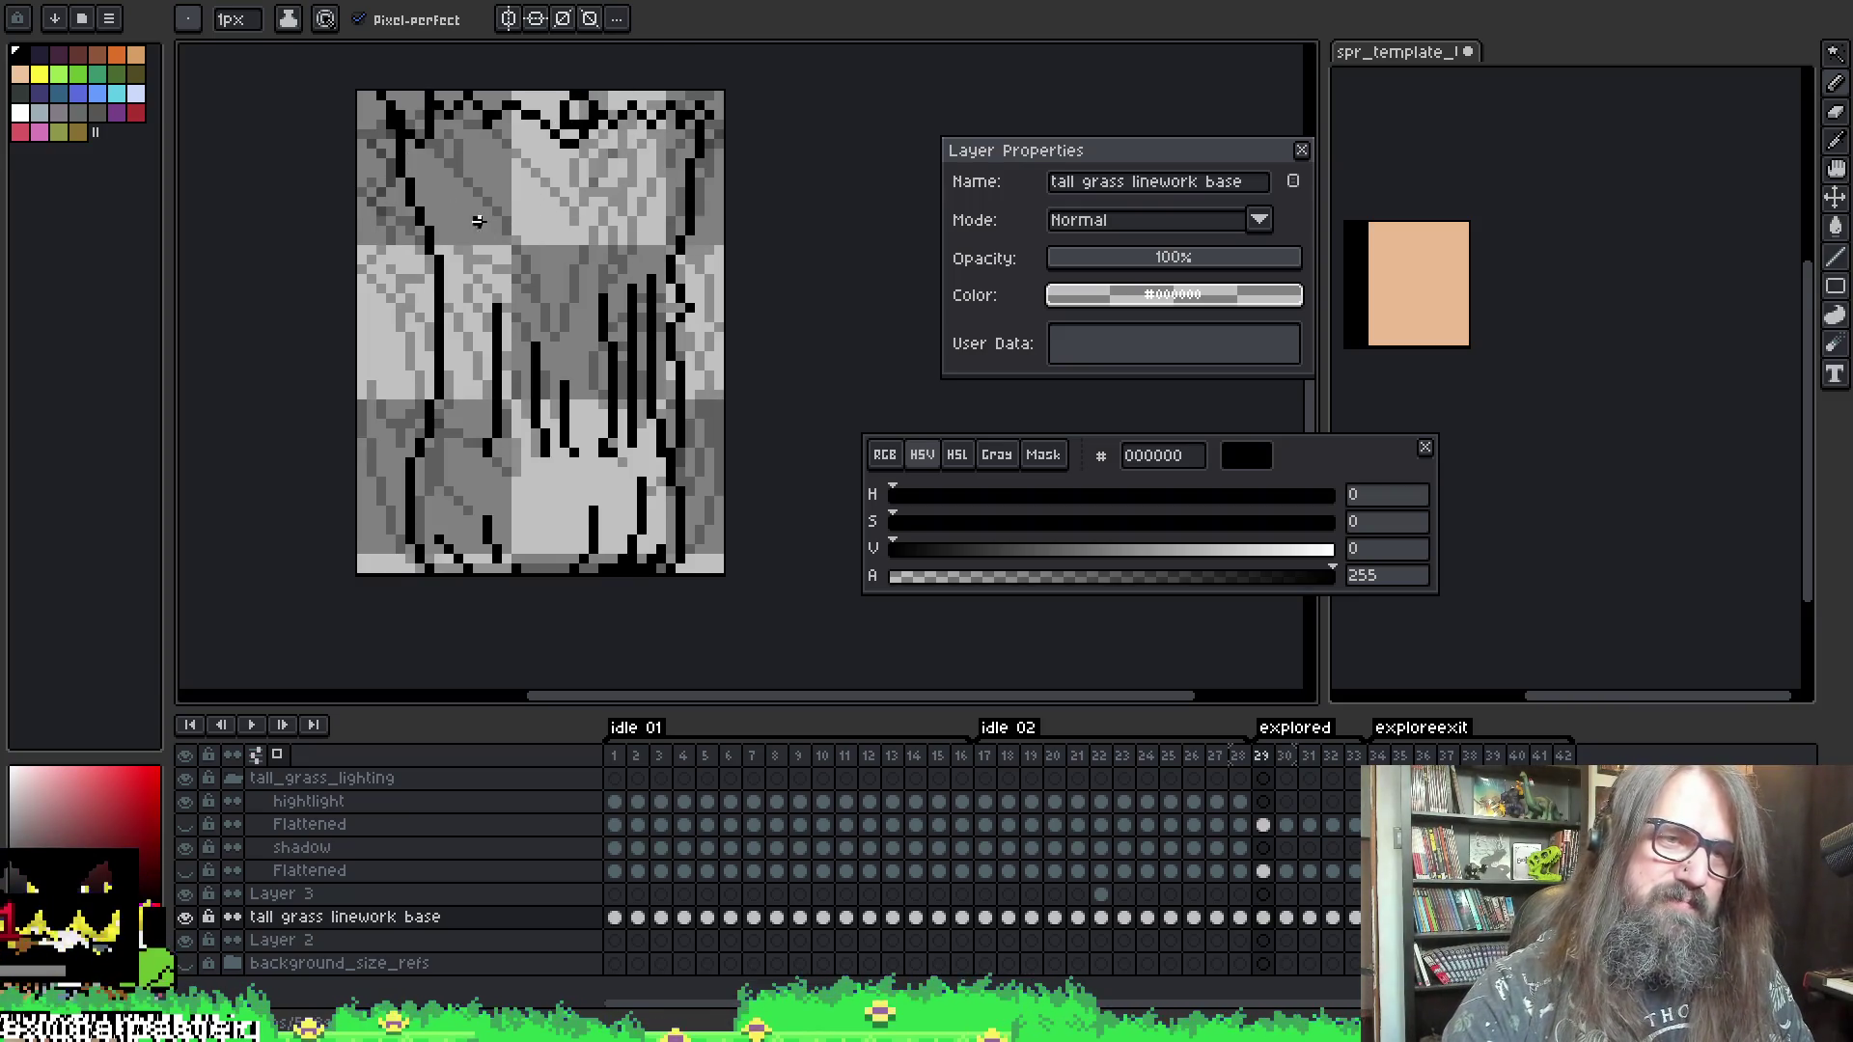
{"action": "key", "text": "Right"}
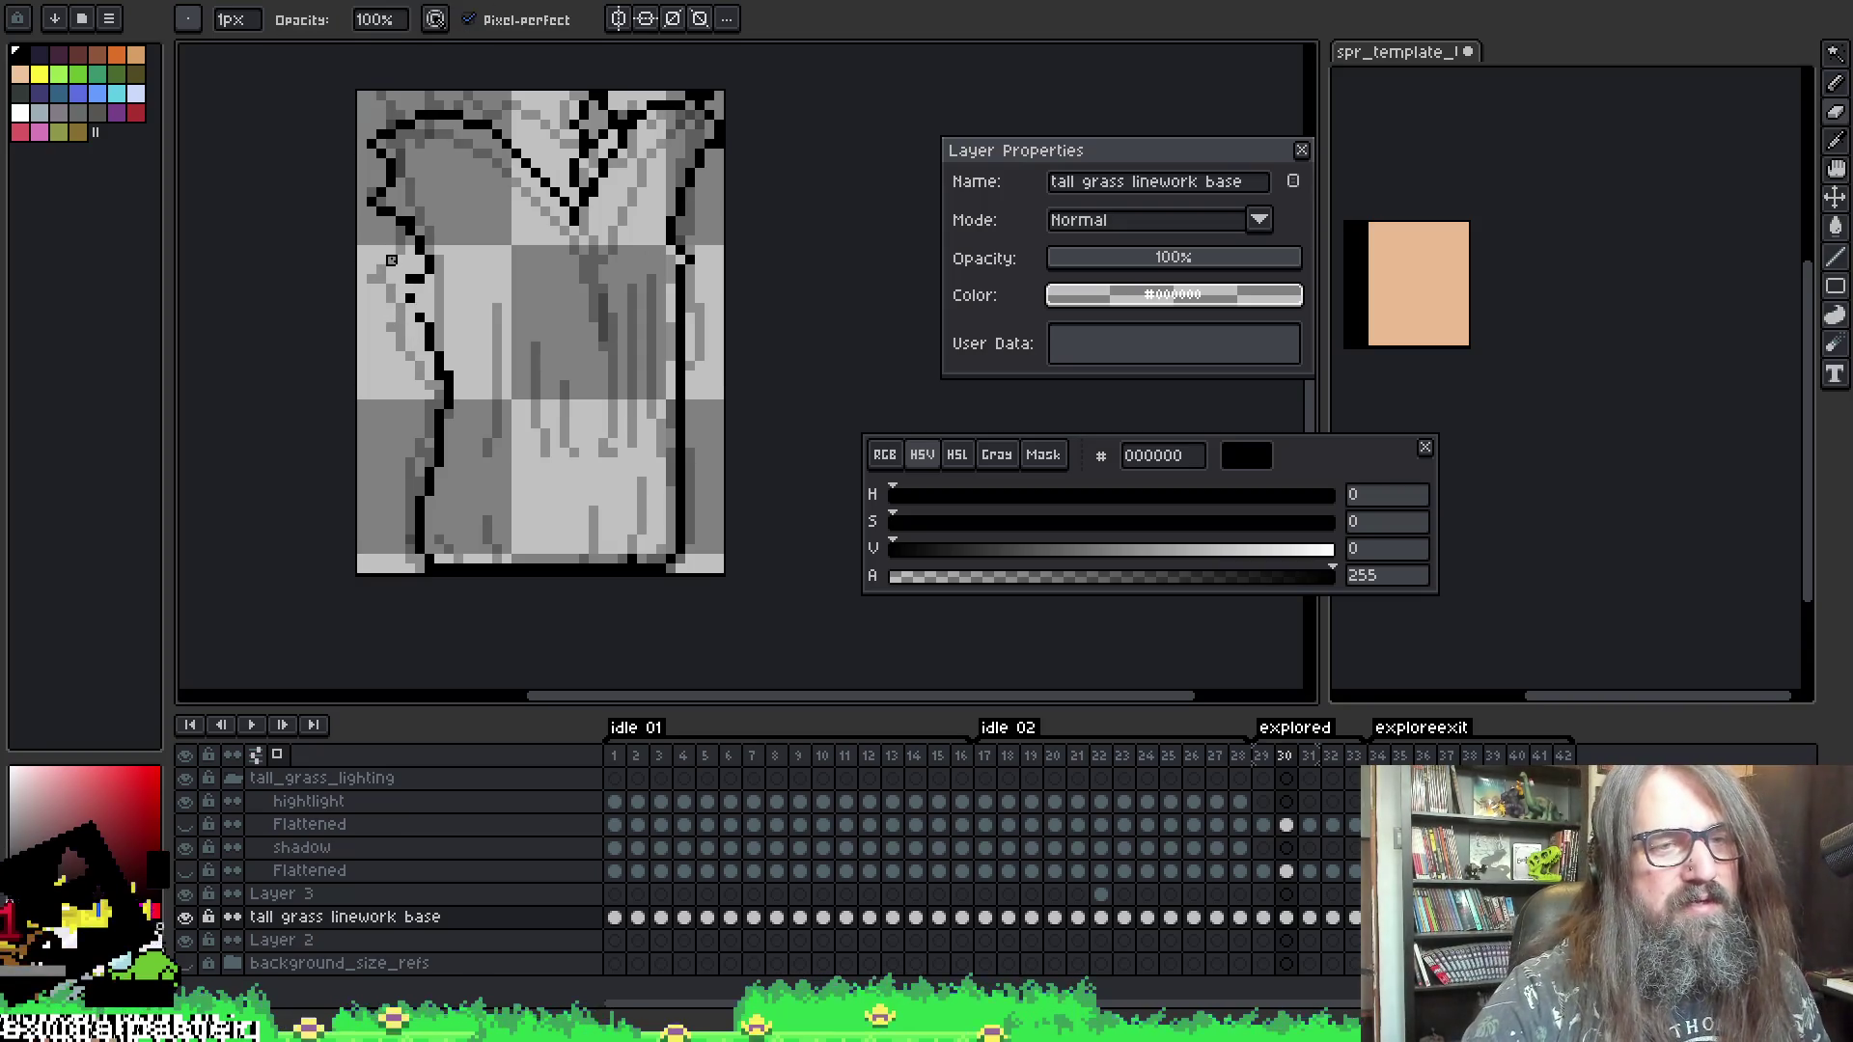
{"action": "left_click_drag", "start_coordinate": [383, 278], "coordinate": [429, 324]}
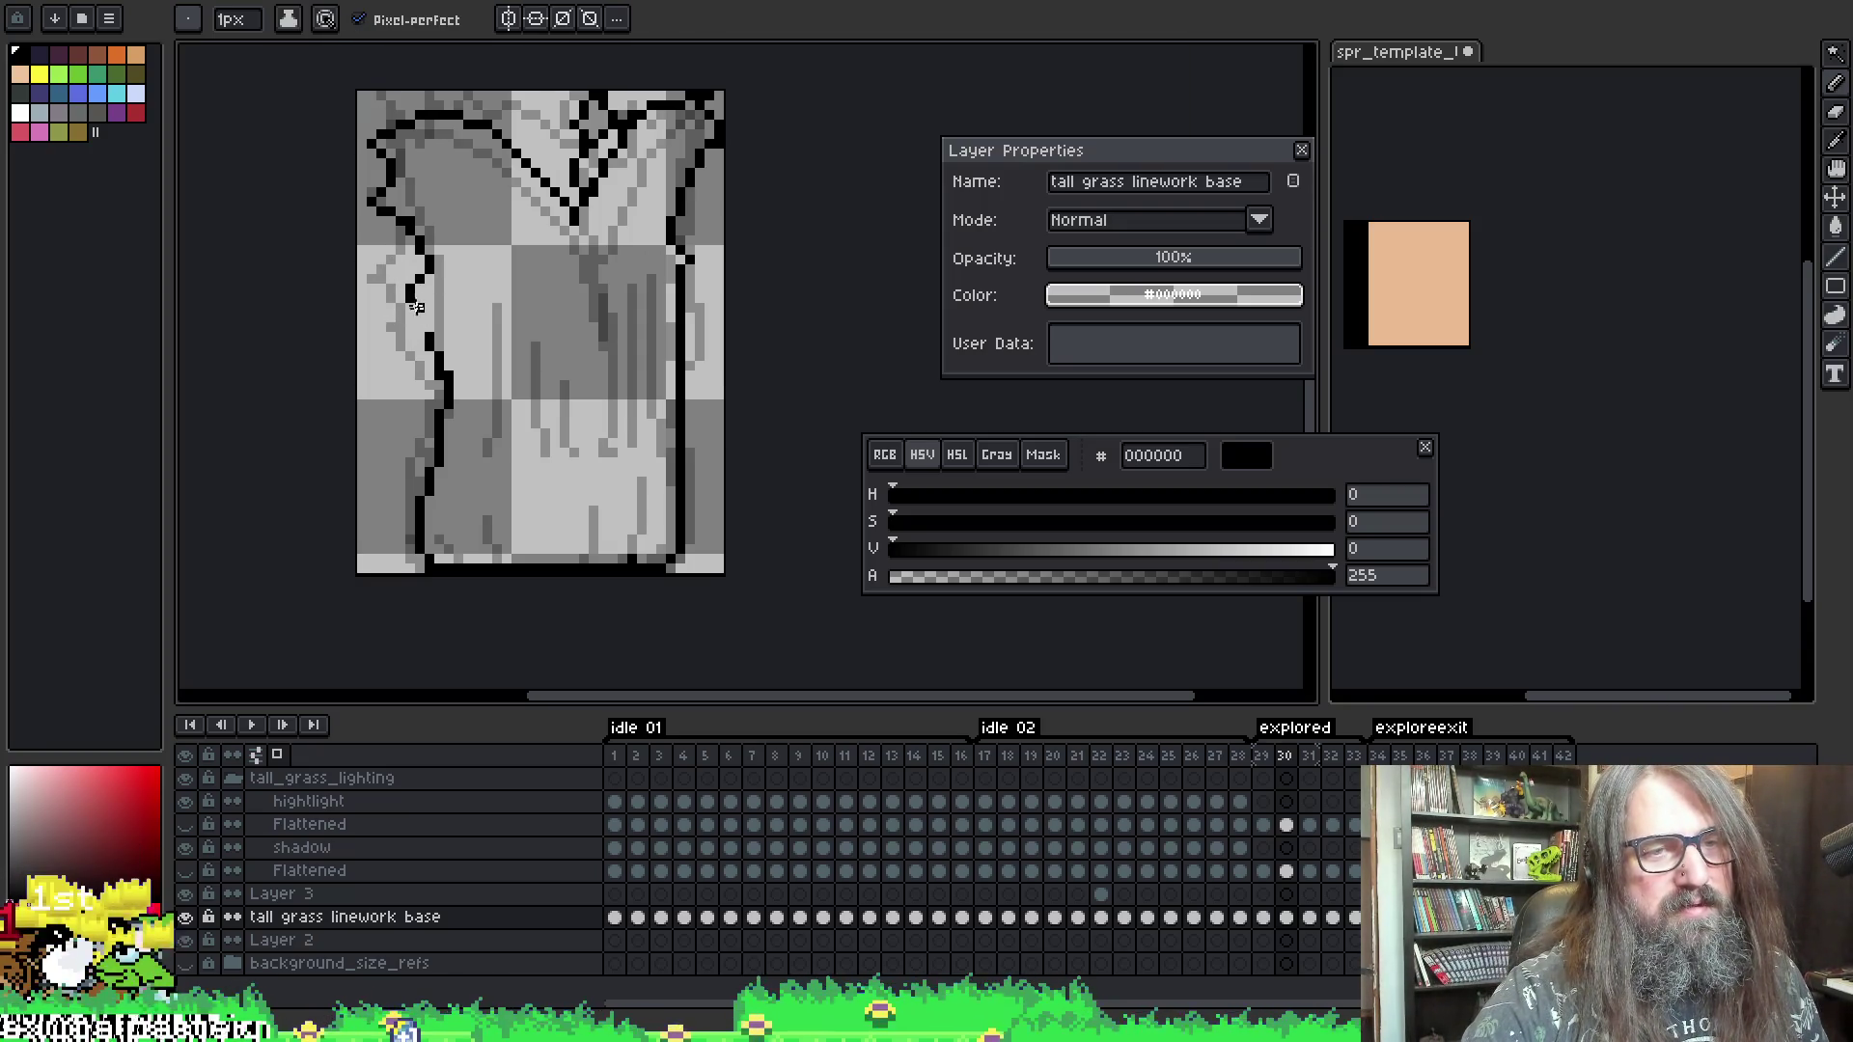
- Step through frames 29 to 31 and play the animation to preview the motion
{"action": "key", "text": "Left"}
{"action": "key", "text": "Right"}
{"action": "key", "text": "Right"}
{"action": "key", "text": "e"}
{"action": "key", "text": "Right"}
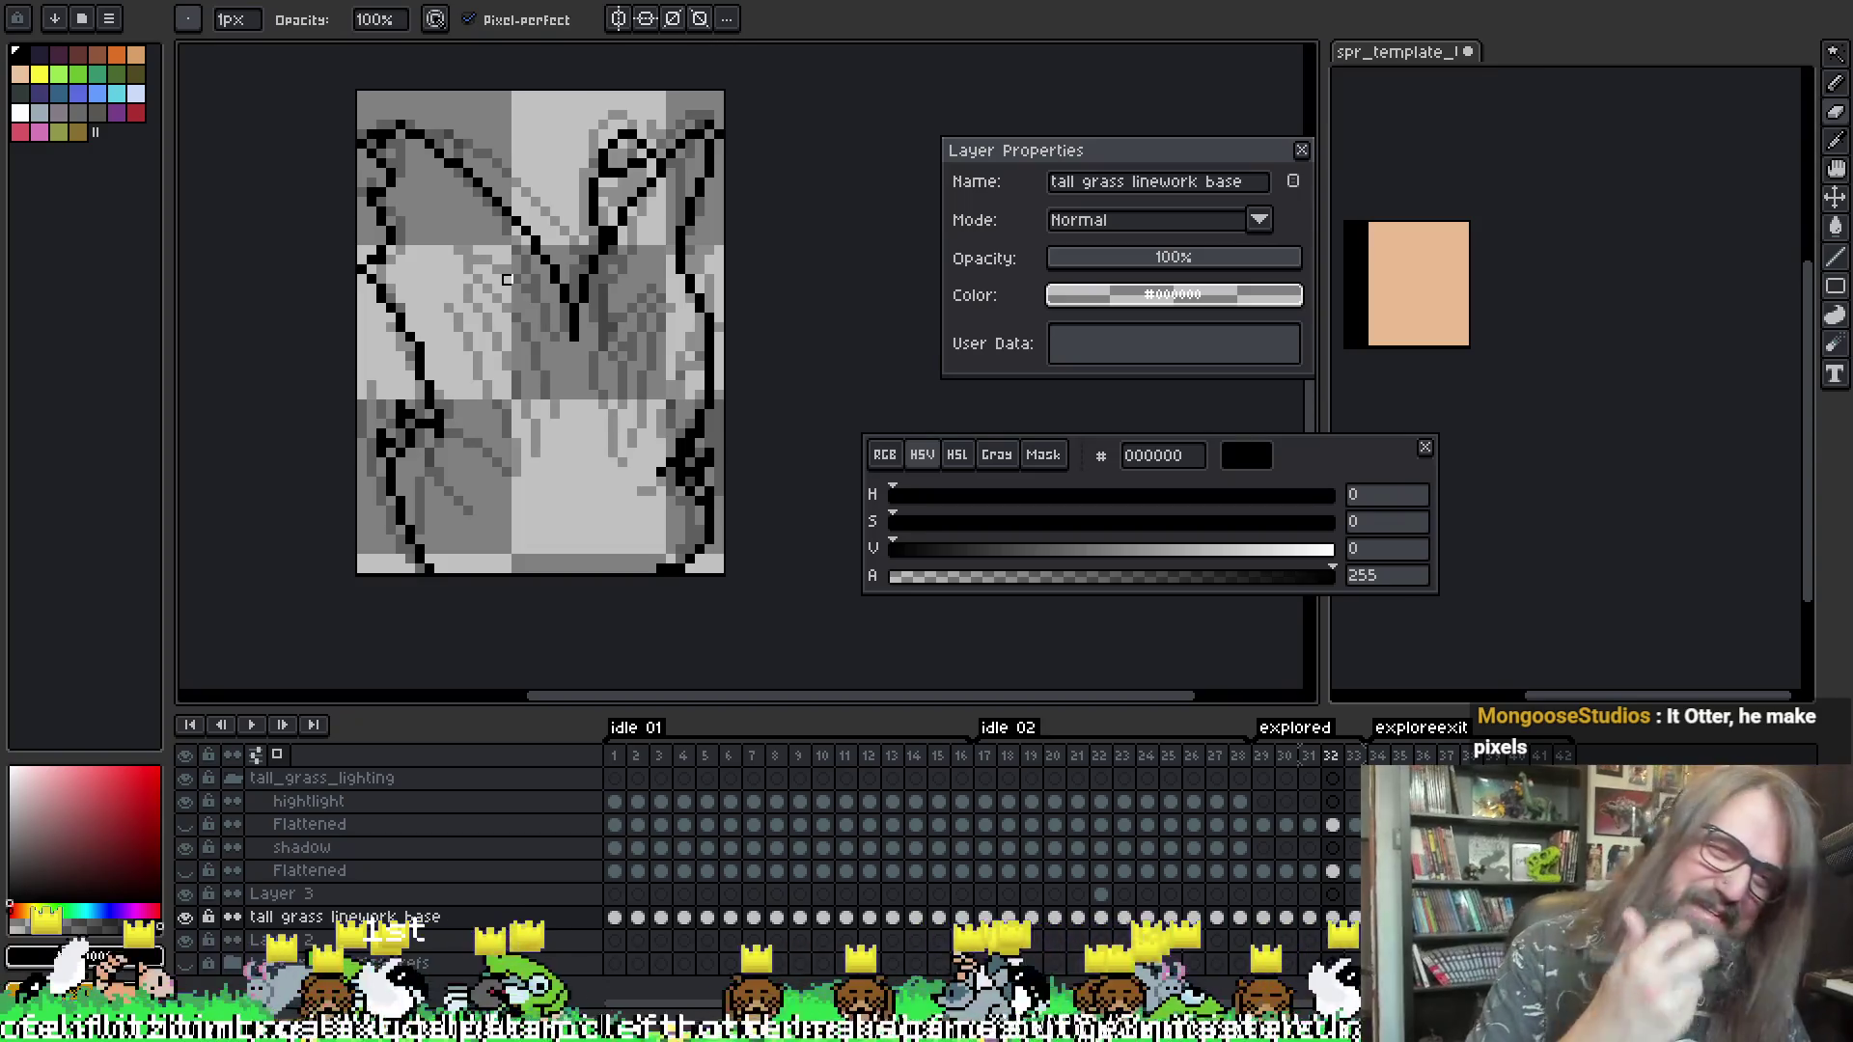
{"action": "key", "text": "Return"}
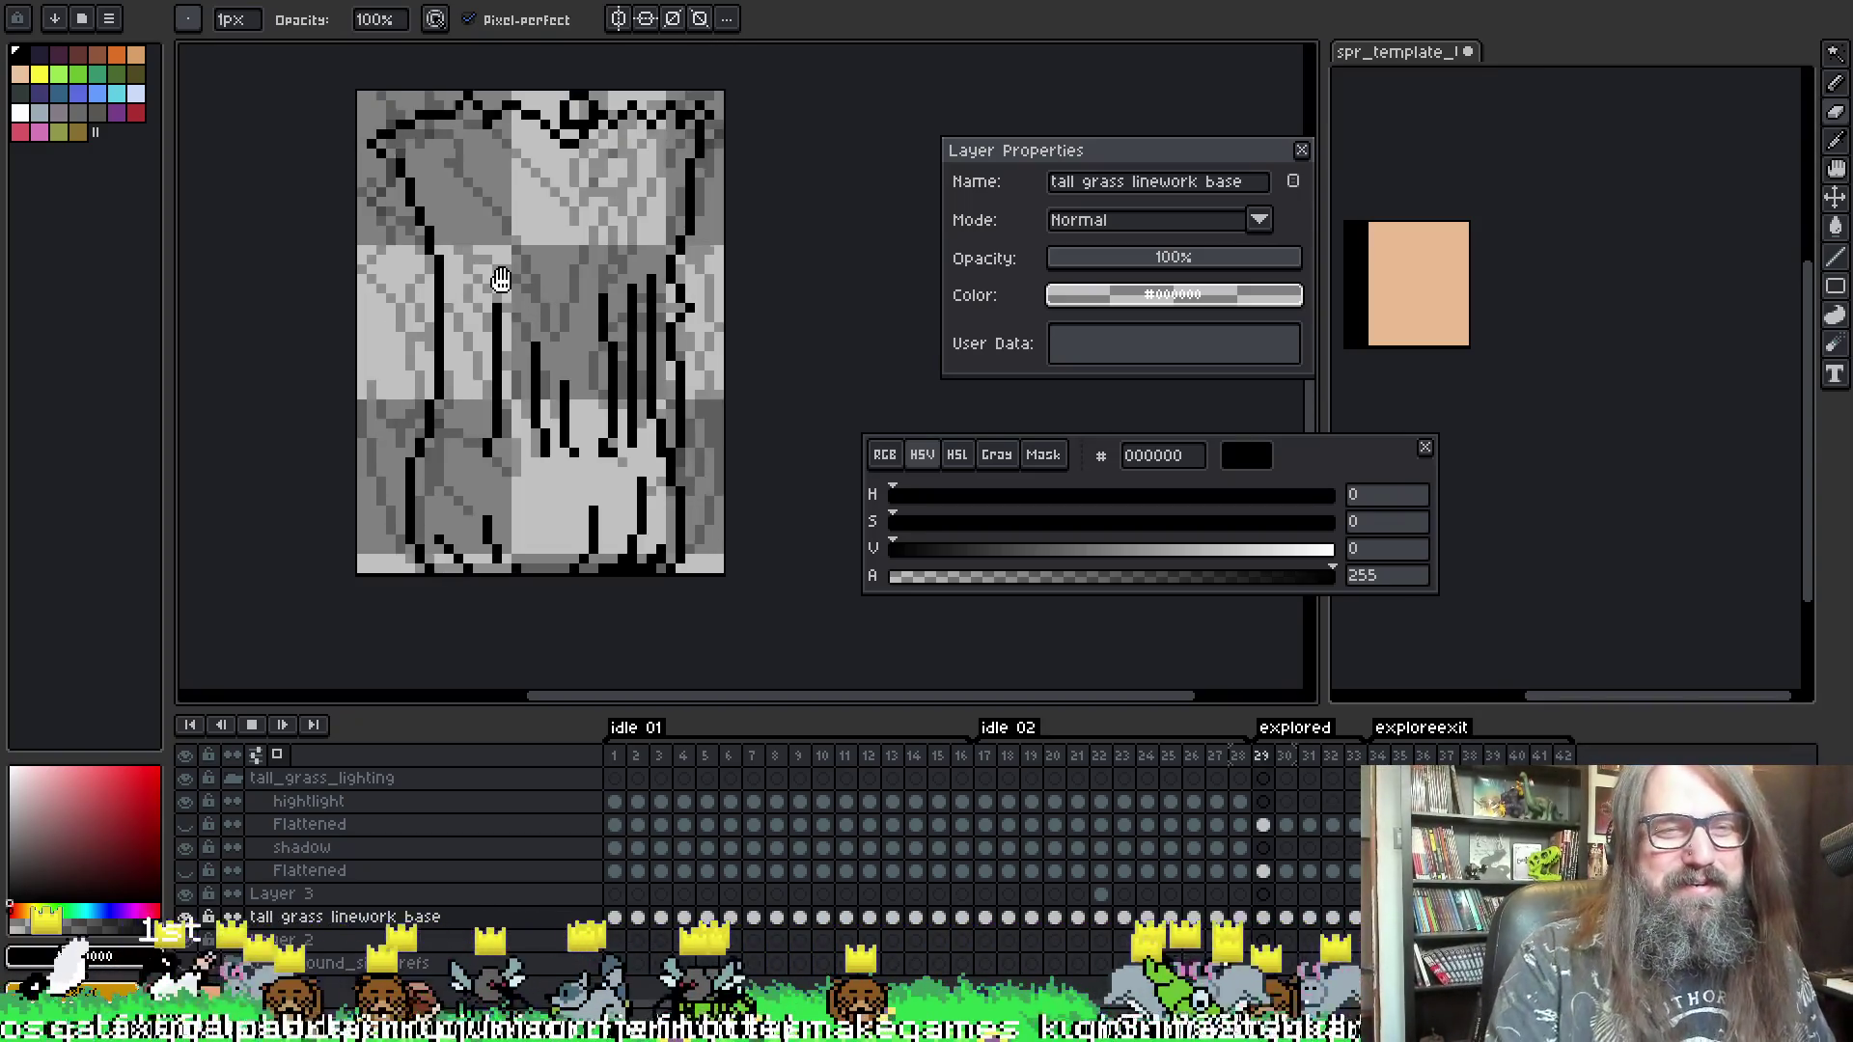
- Stop the animation preview in Aseprite and move to frame 30
{"action": "scroll", "coordinate": [637, 261], "scroll_direction": "down", "scroll_amount": 1}
{"action": "scroll", "coordinate": [637, 261], "scroll_direction": "down", "scroll_amount": 2}
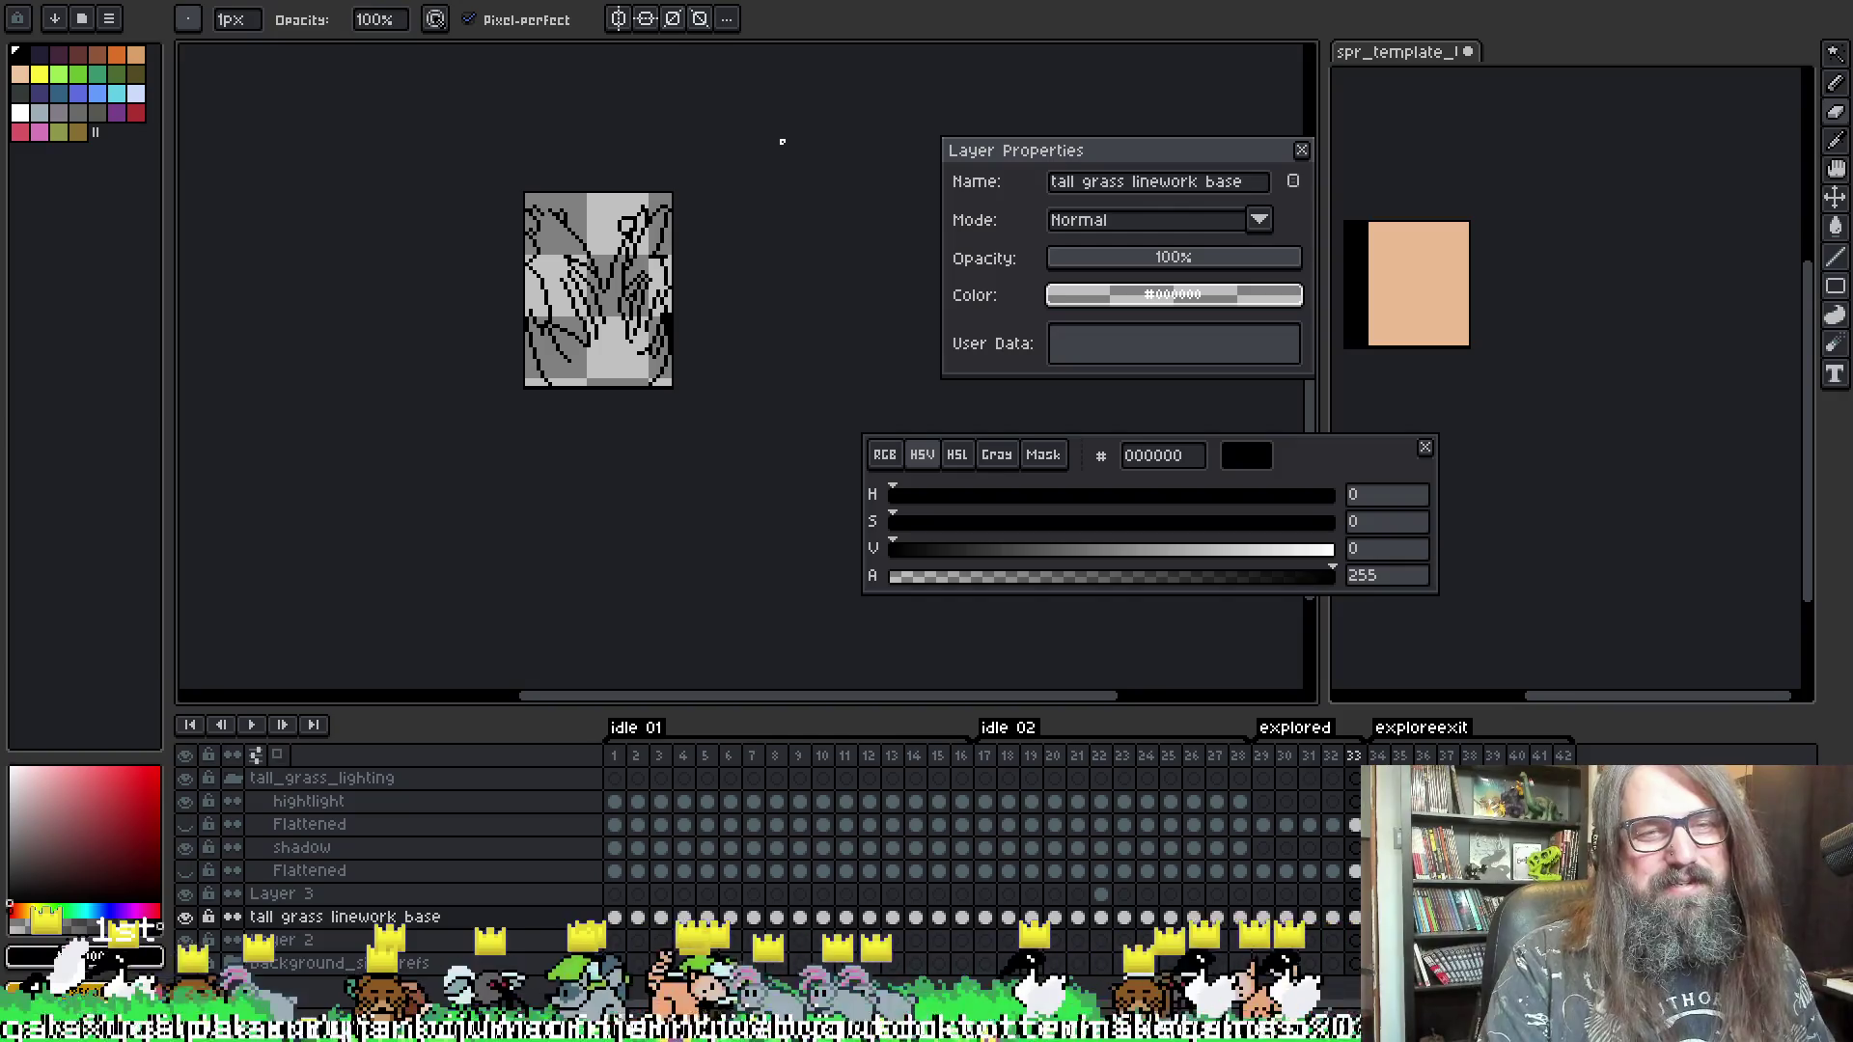
{"action": "key", "text": "Return"}
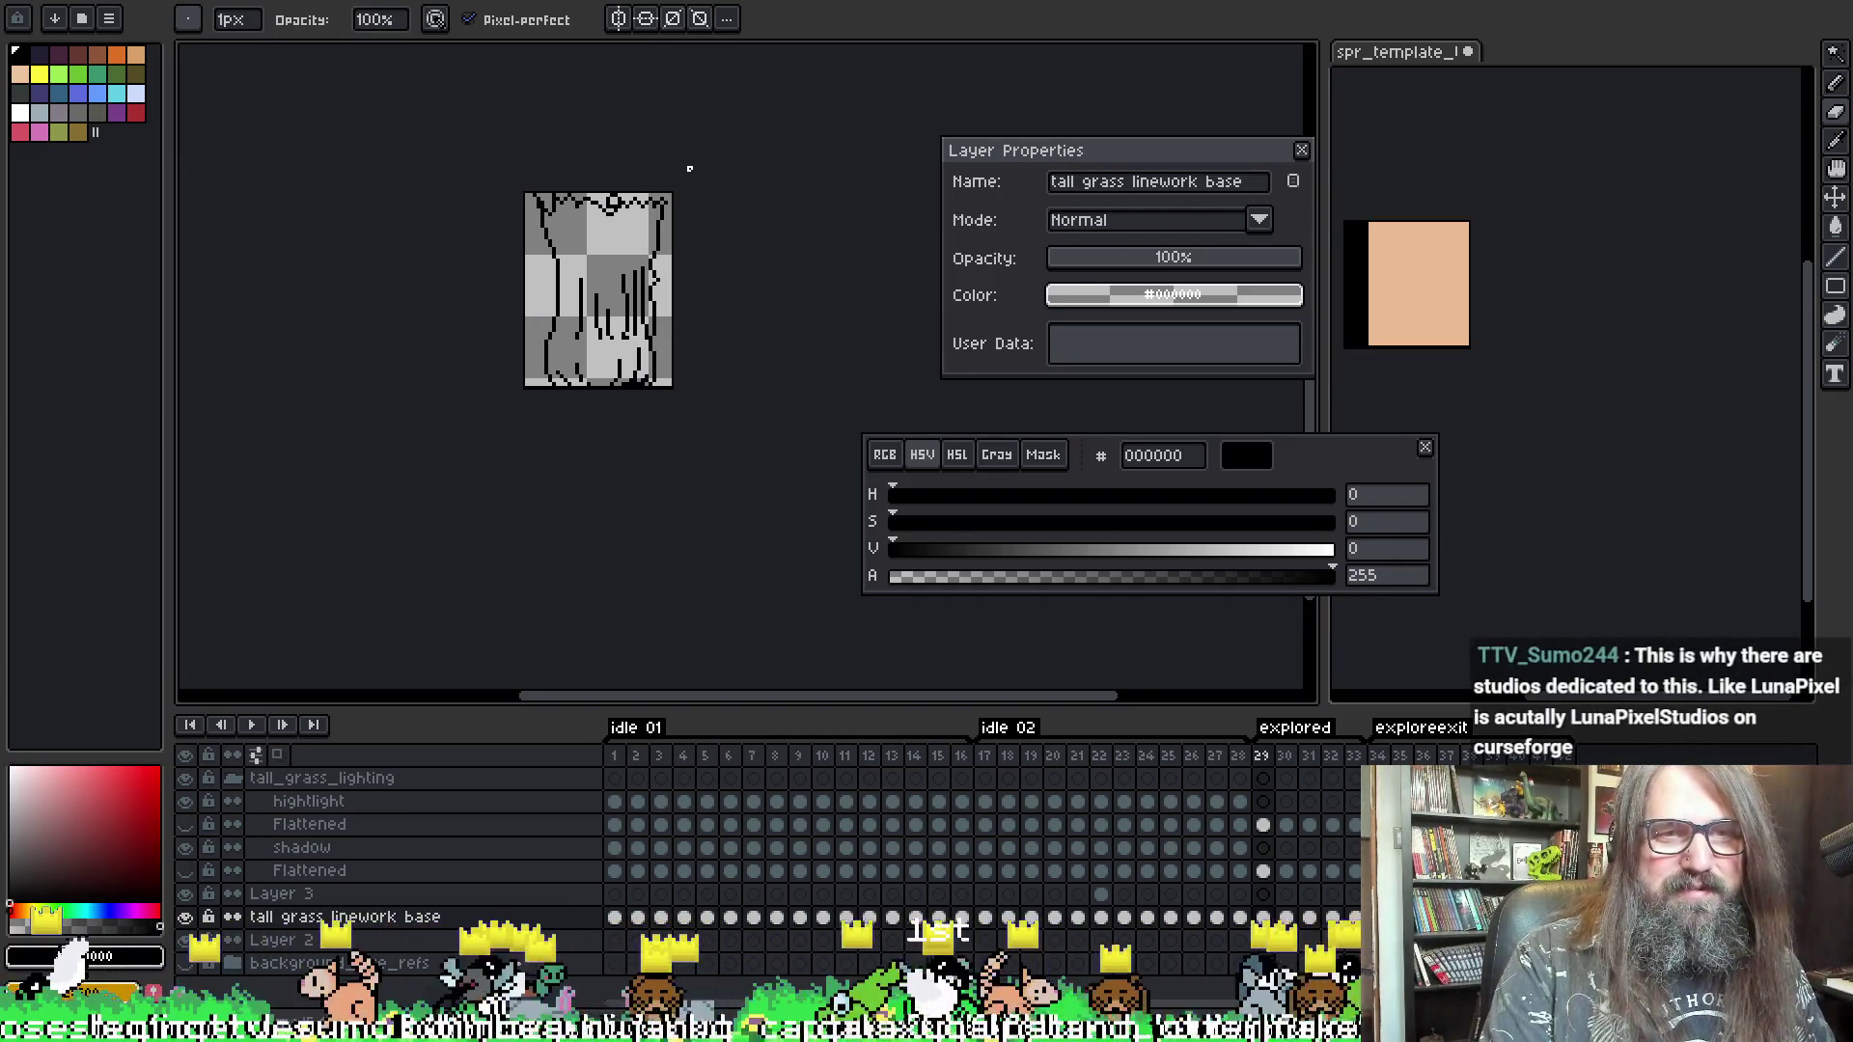
{"action": "key", "text": "Right"}
{"action": "scroll", "coordinate": [677, 172], "scroll_direction": "up", "scroll_amount": 3}
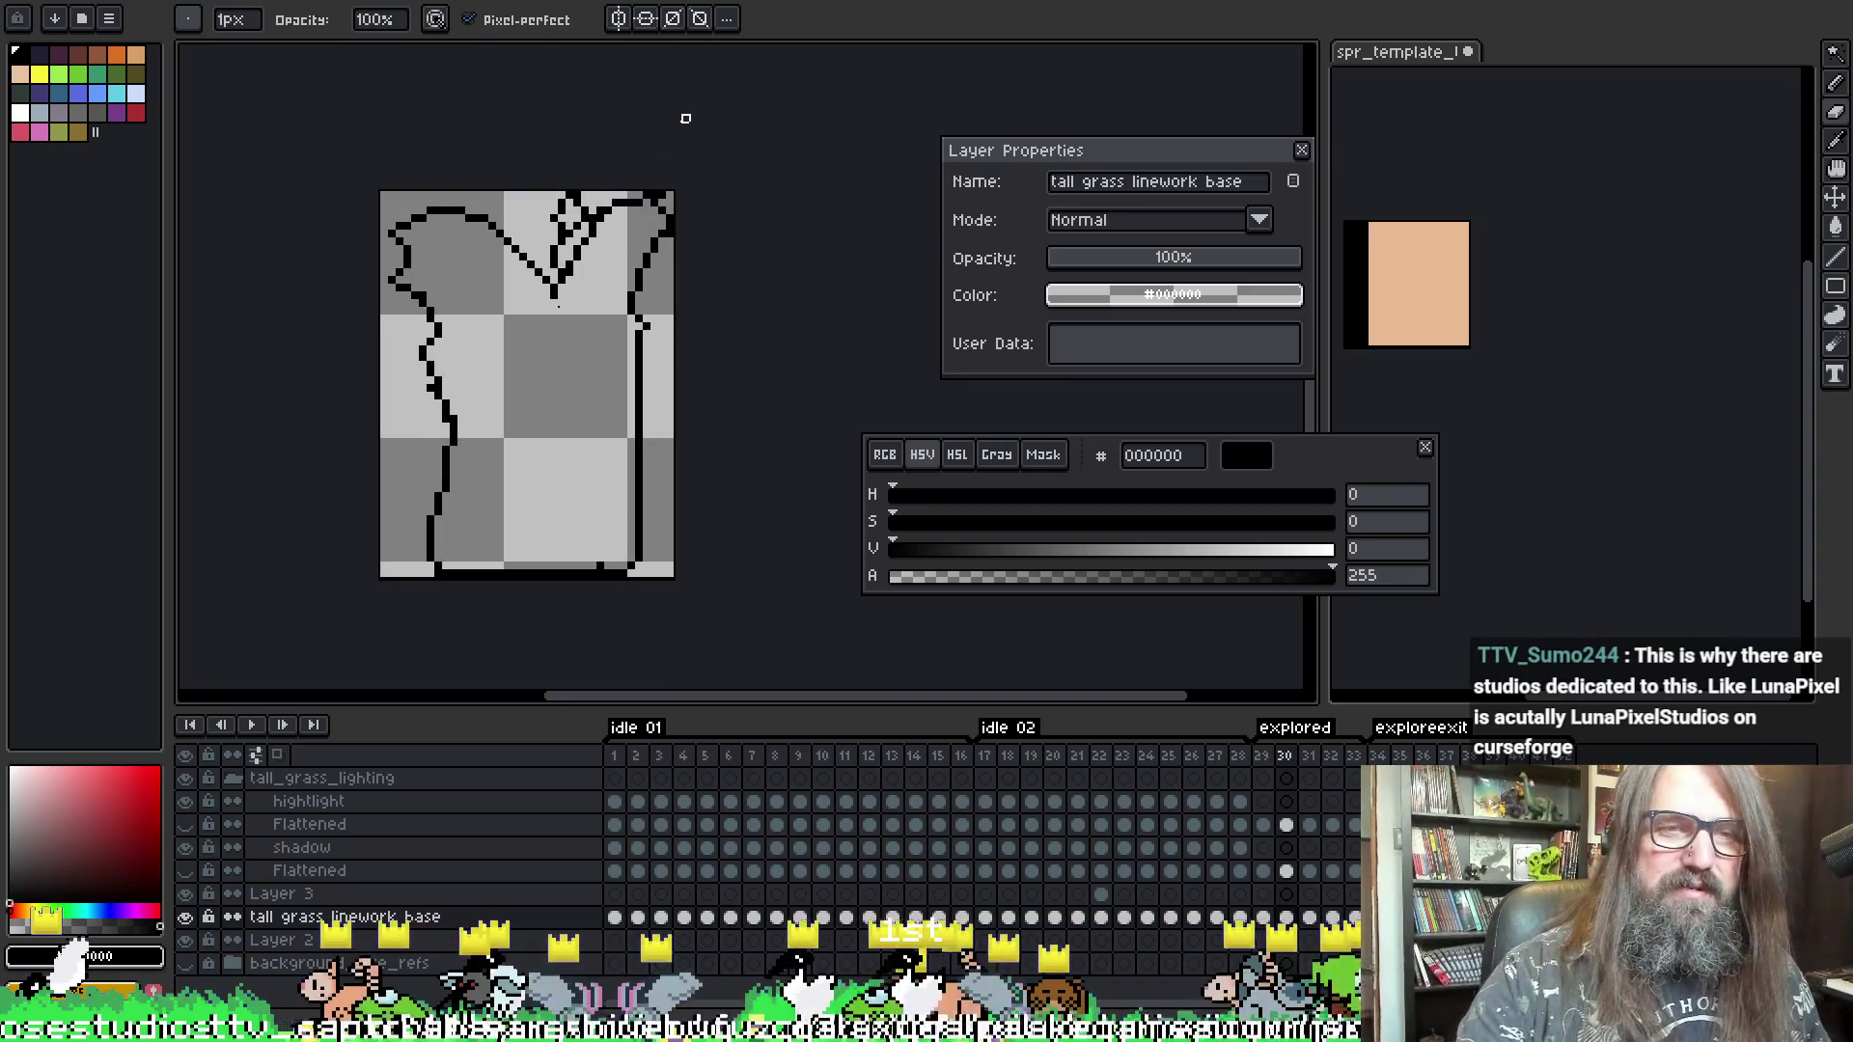
- Try erasing frame 30's upper-left outline with a 4px brush, undo it, then return to GameMaker
{"action": "key", "text": "plus"}
{"action": "key", "text": "plus"}
{"action": "key", "text": "plus"}
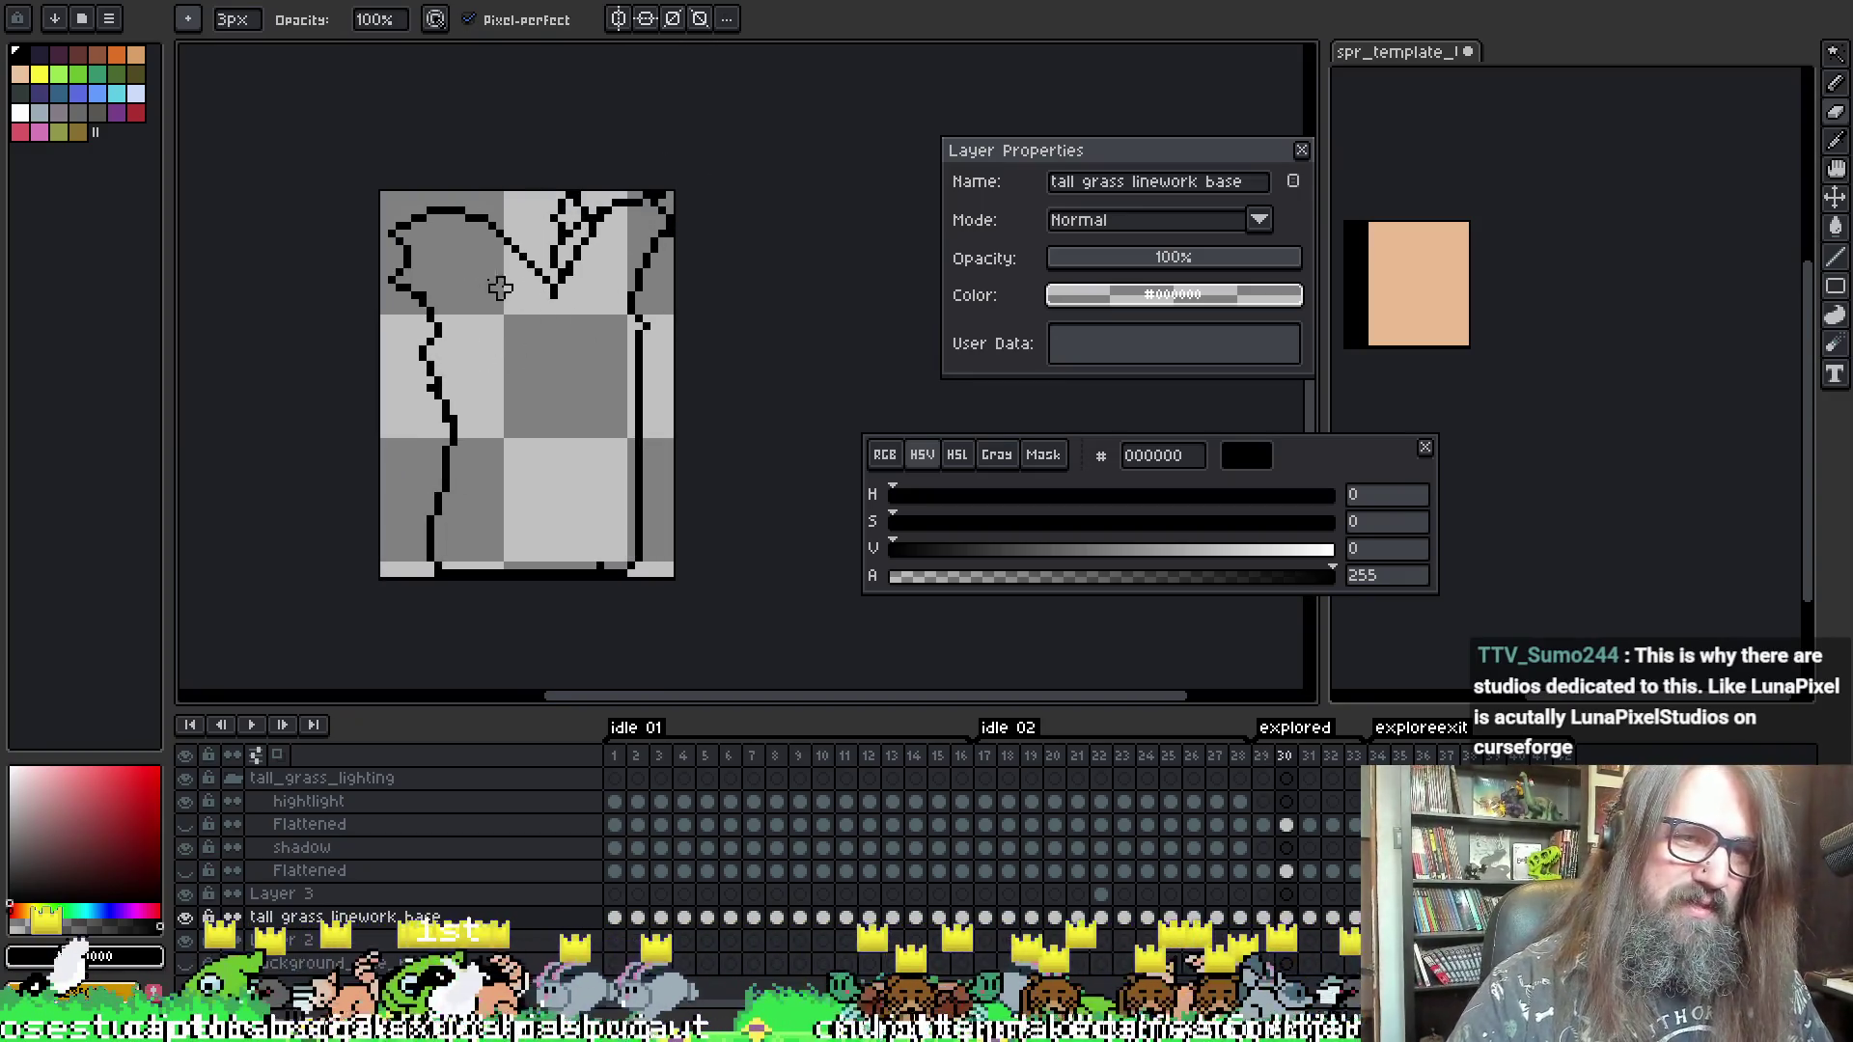
{"action": "left_click_drag", "start_coordinate": [449, 183], "coordinate": [403, 345]}
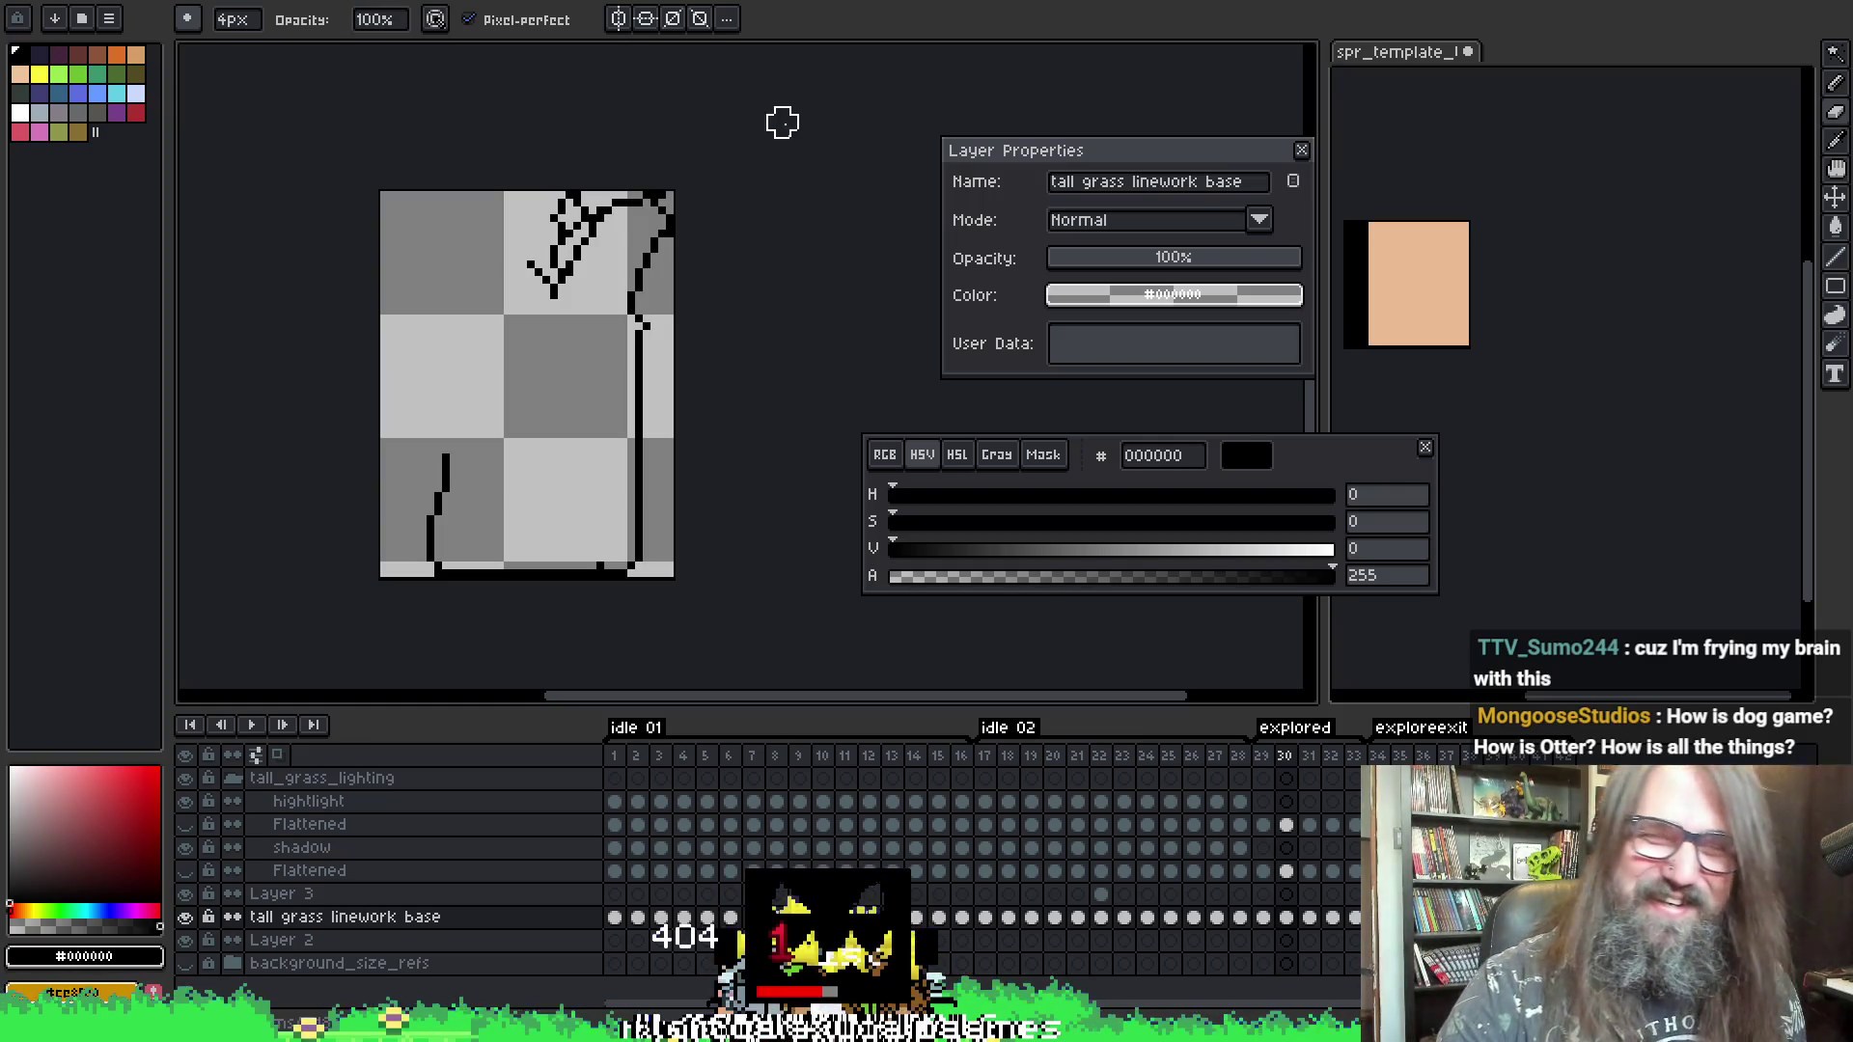
{"action": "key", "text": "v"}
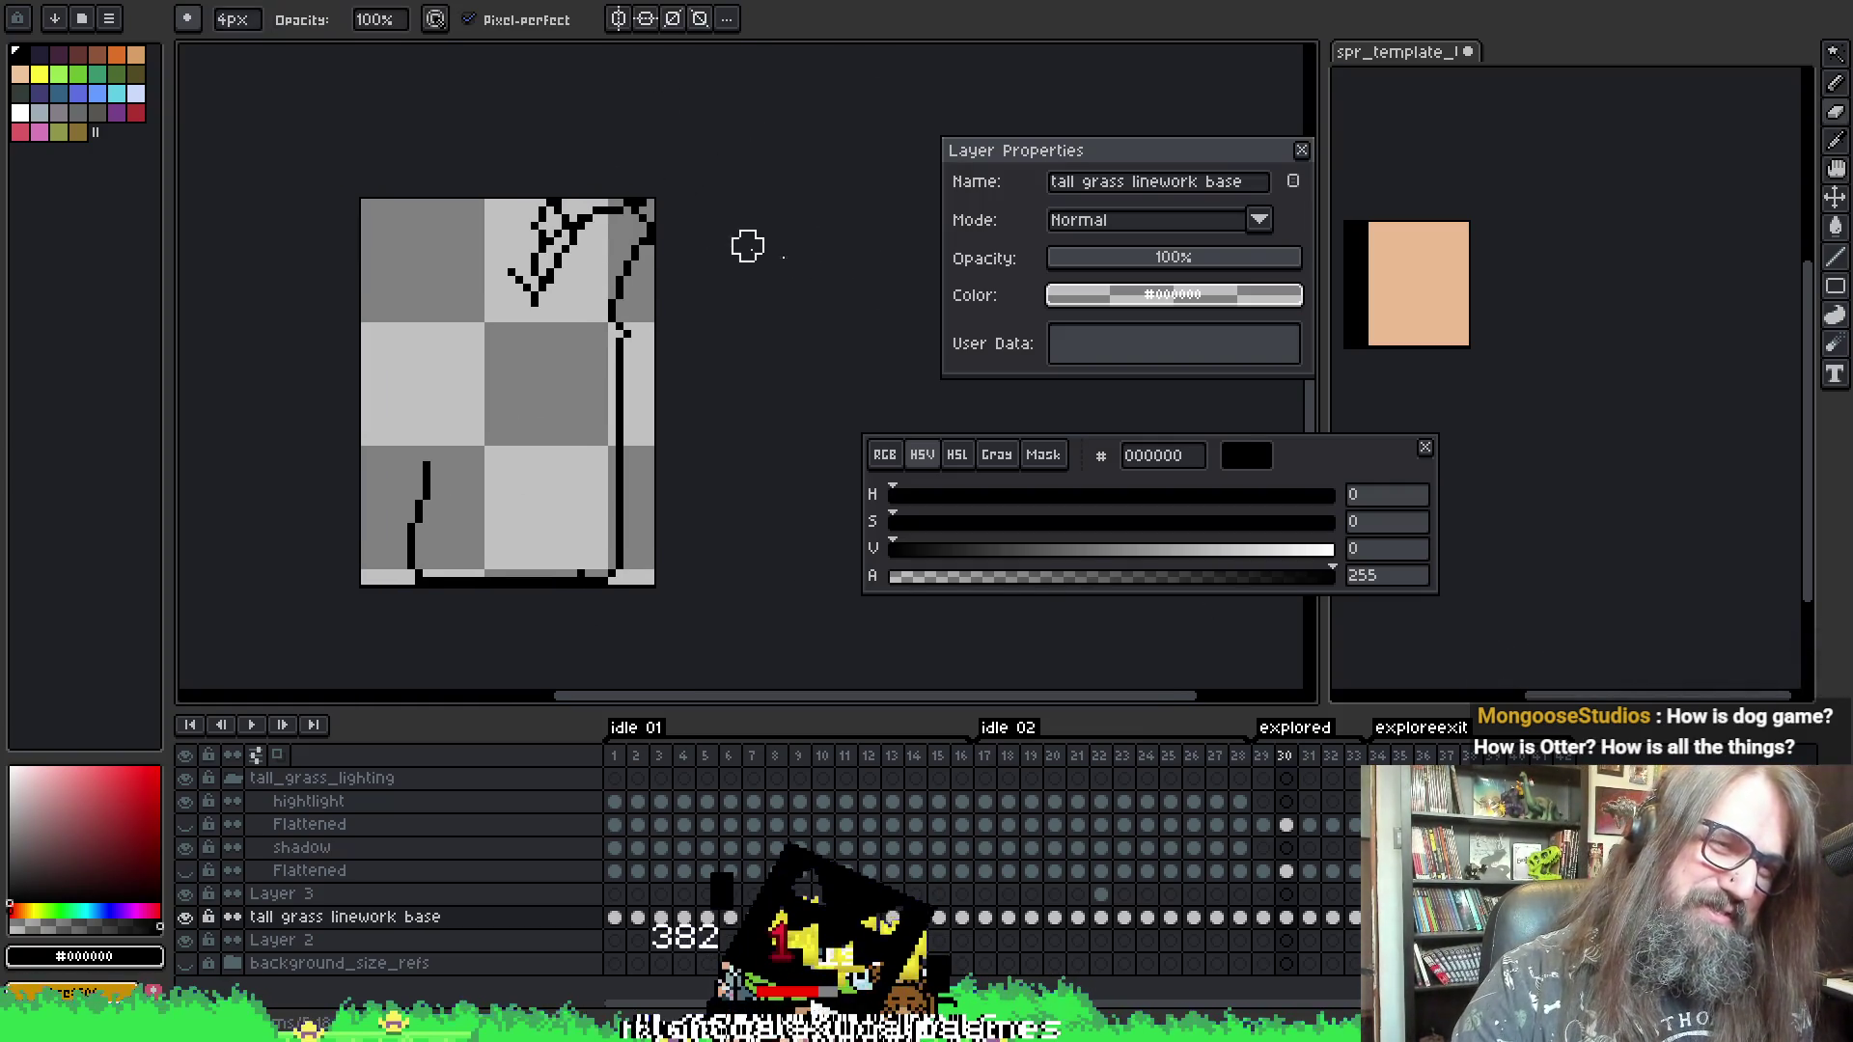
{"action": "key", "text": "ctrl+z"}
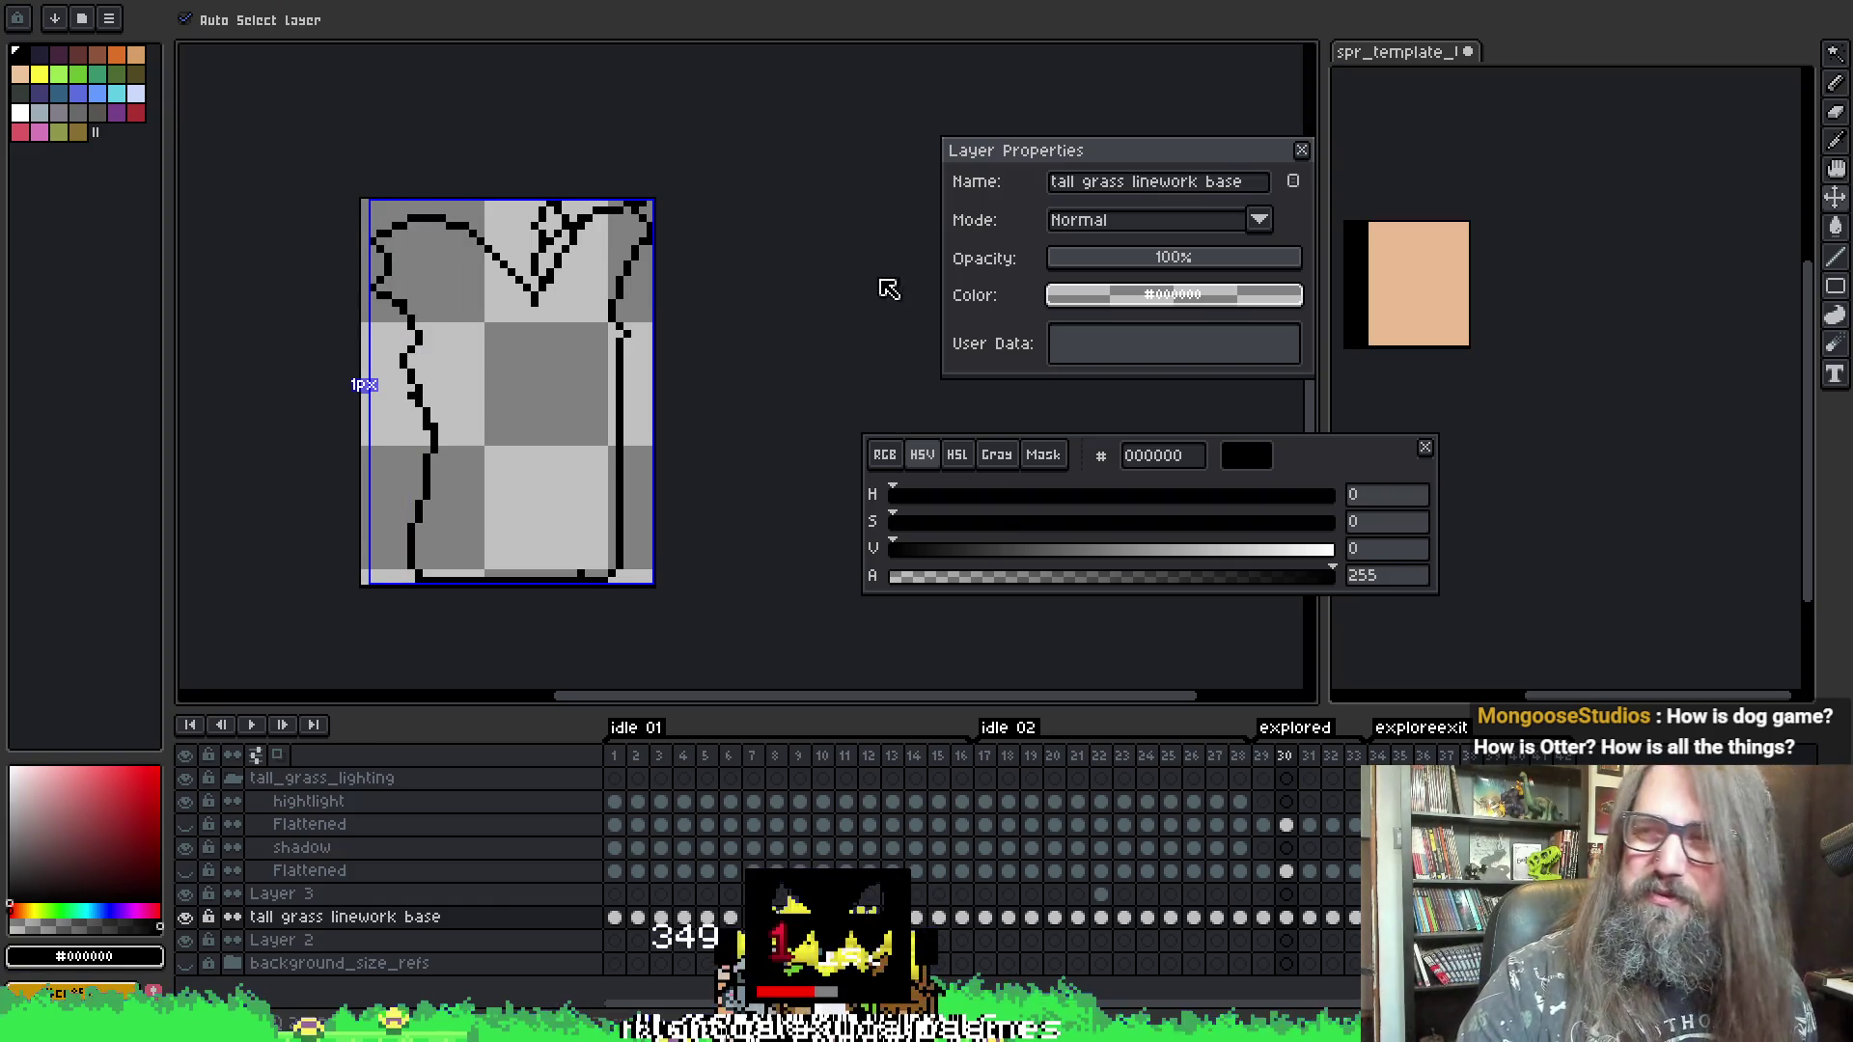
{"action": "key", "text": "b"}
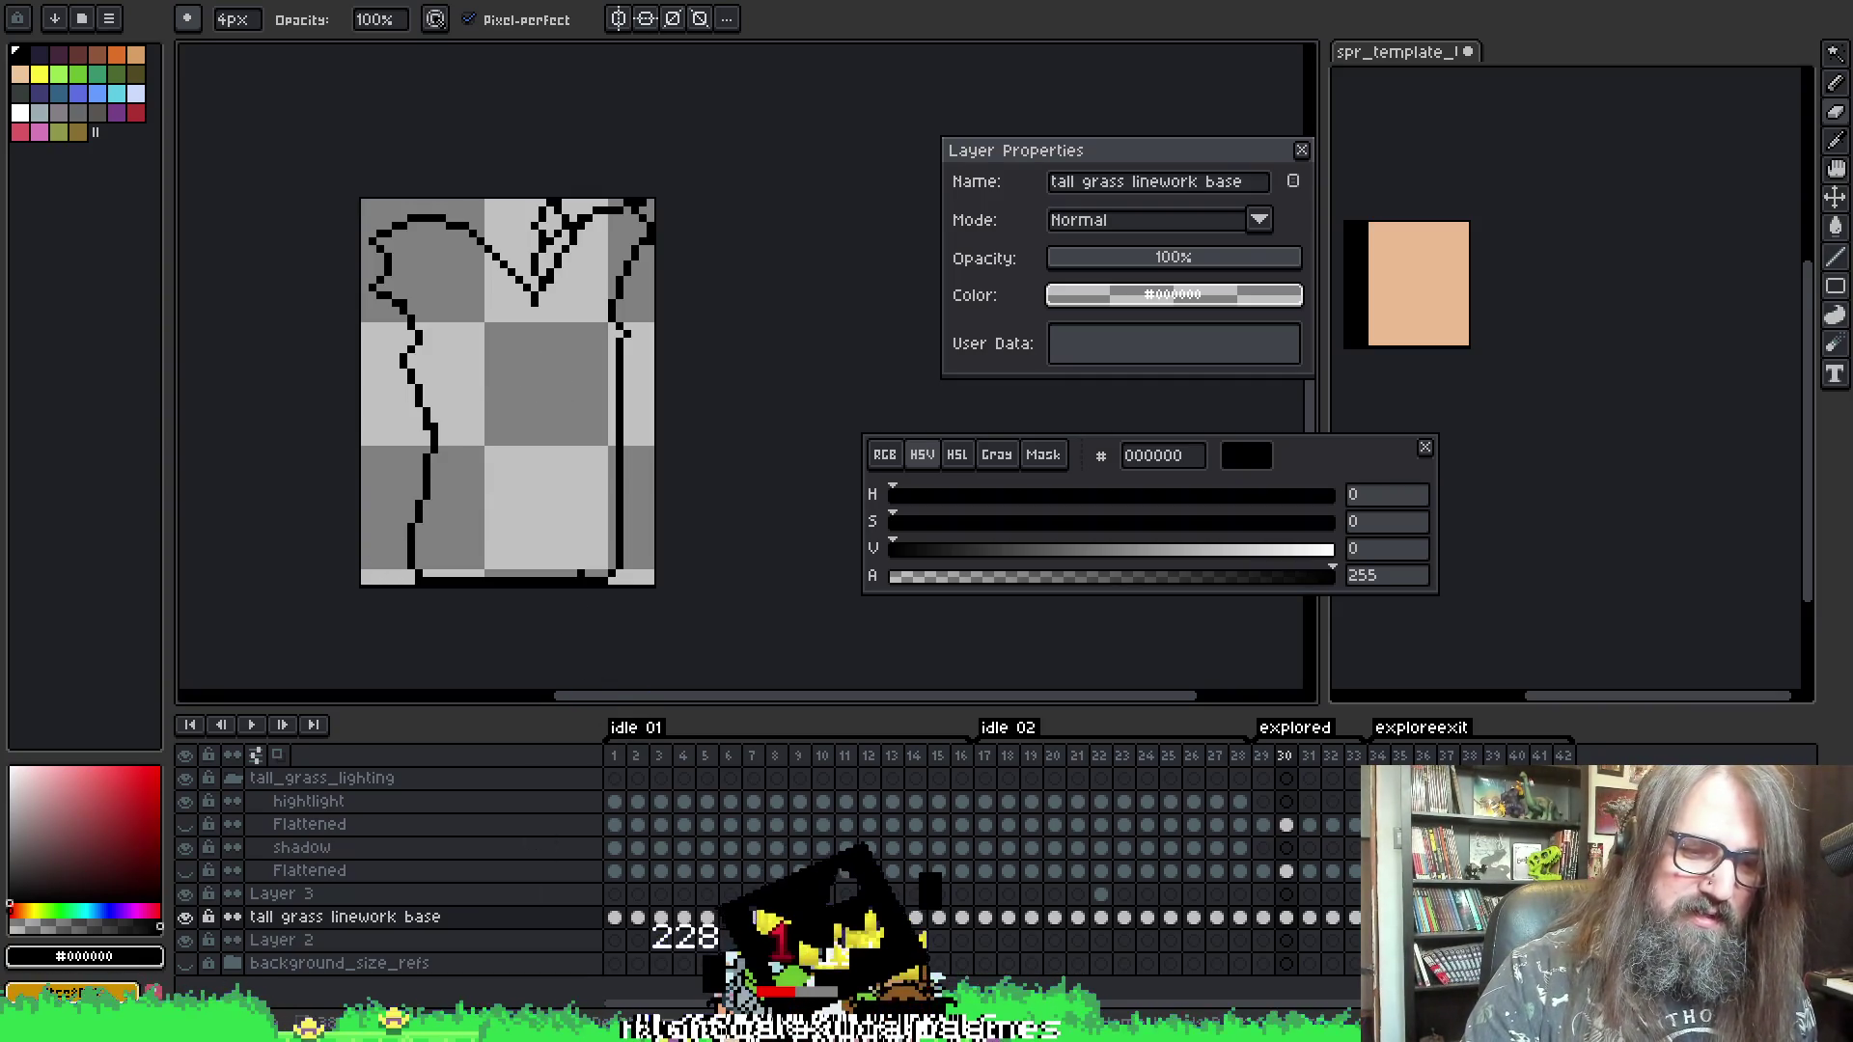
{"action": "key", "text": "alt+Tab"}
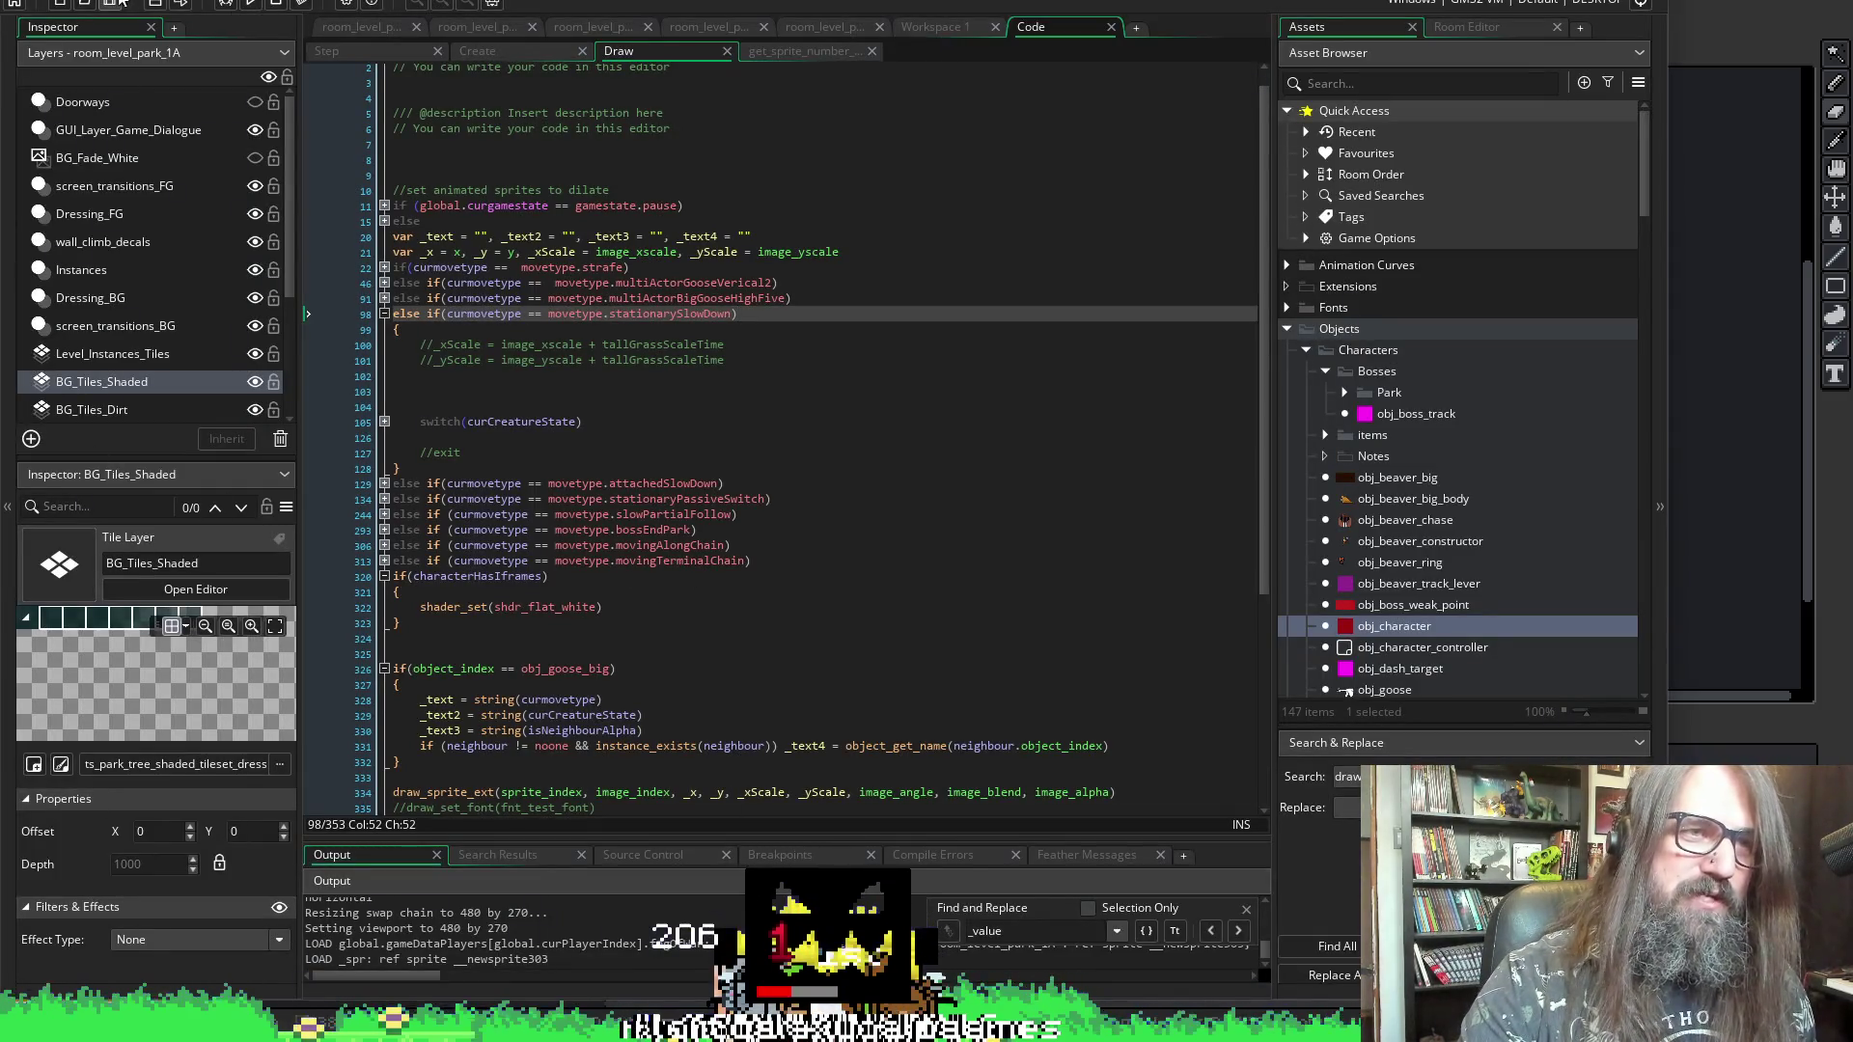
- Rerun the project, confirming the running game should stop, so it relaunches to the title menu
{"action": "left_click", "coordinate": [249, 4]}
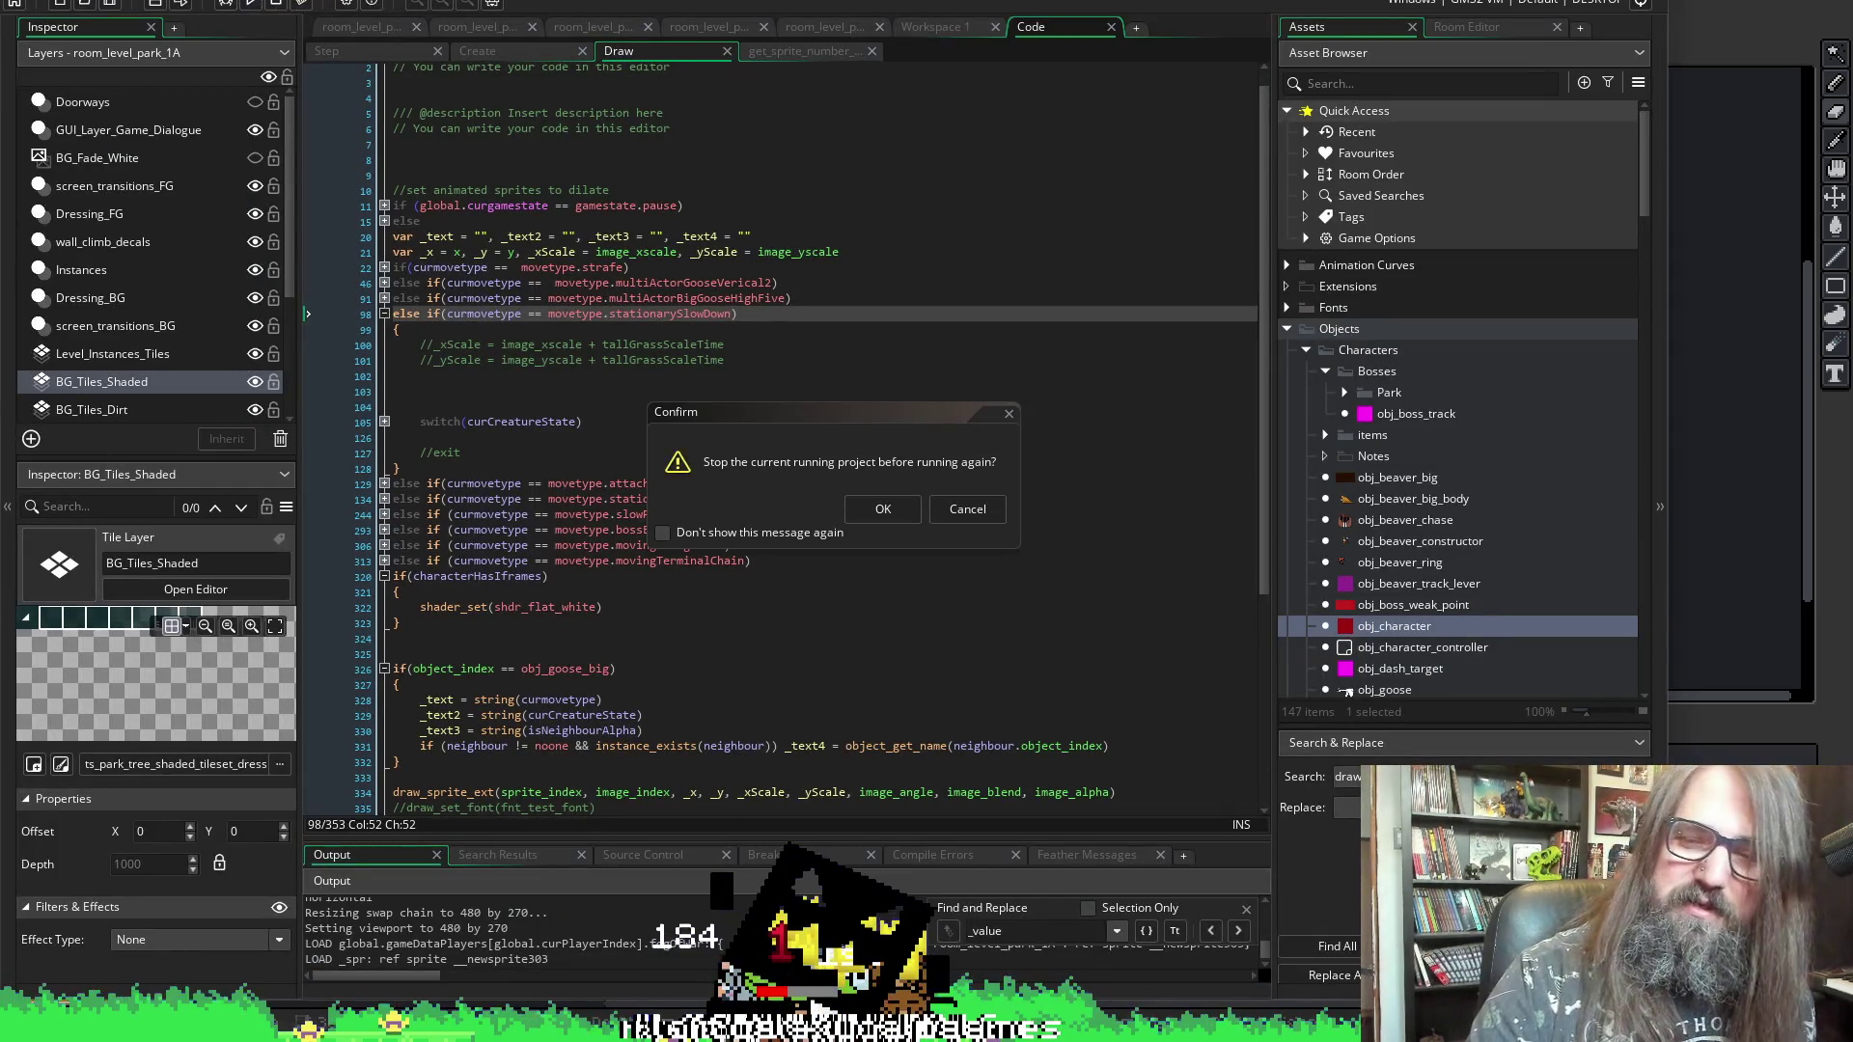
{"action": "left_click", "coordinate": [883, 510]}
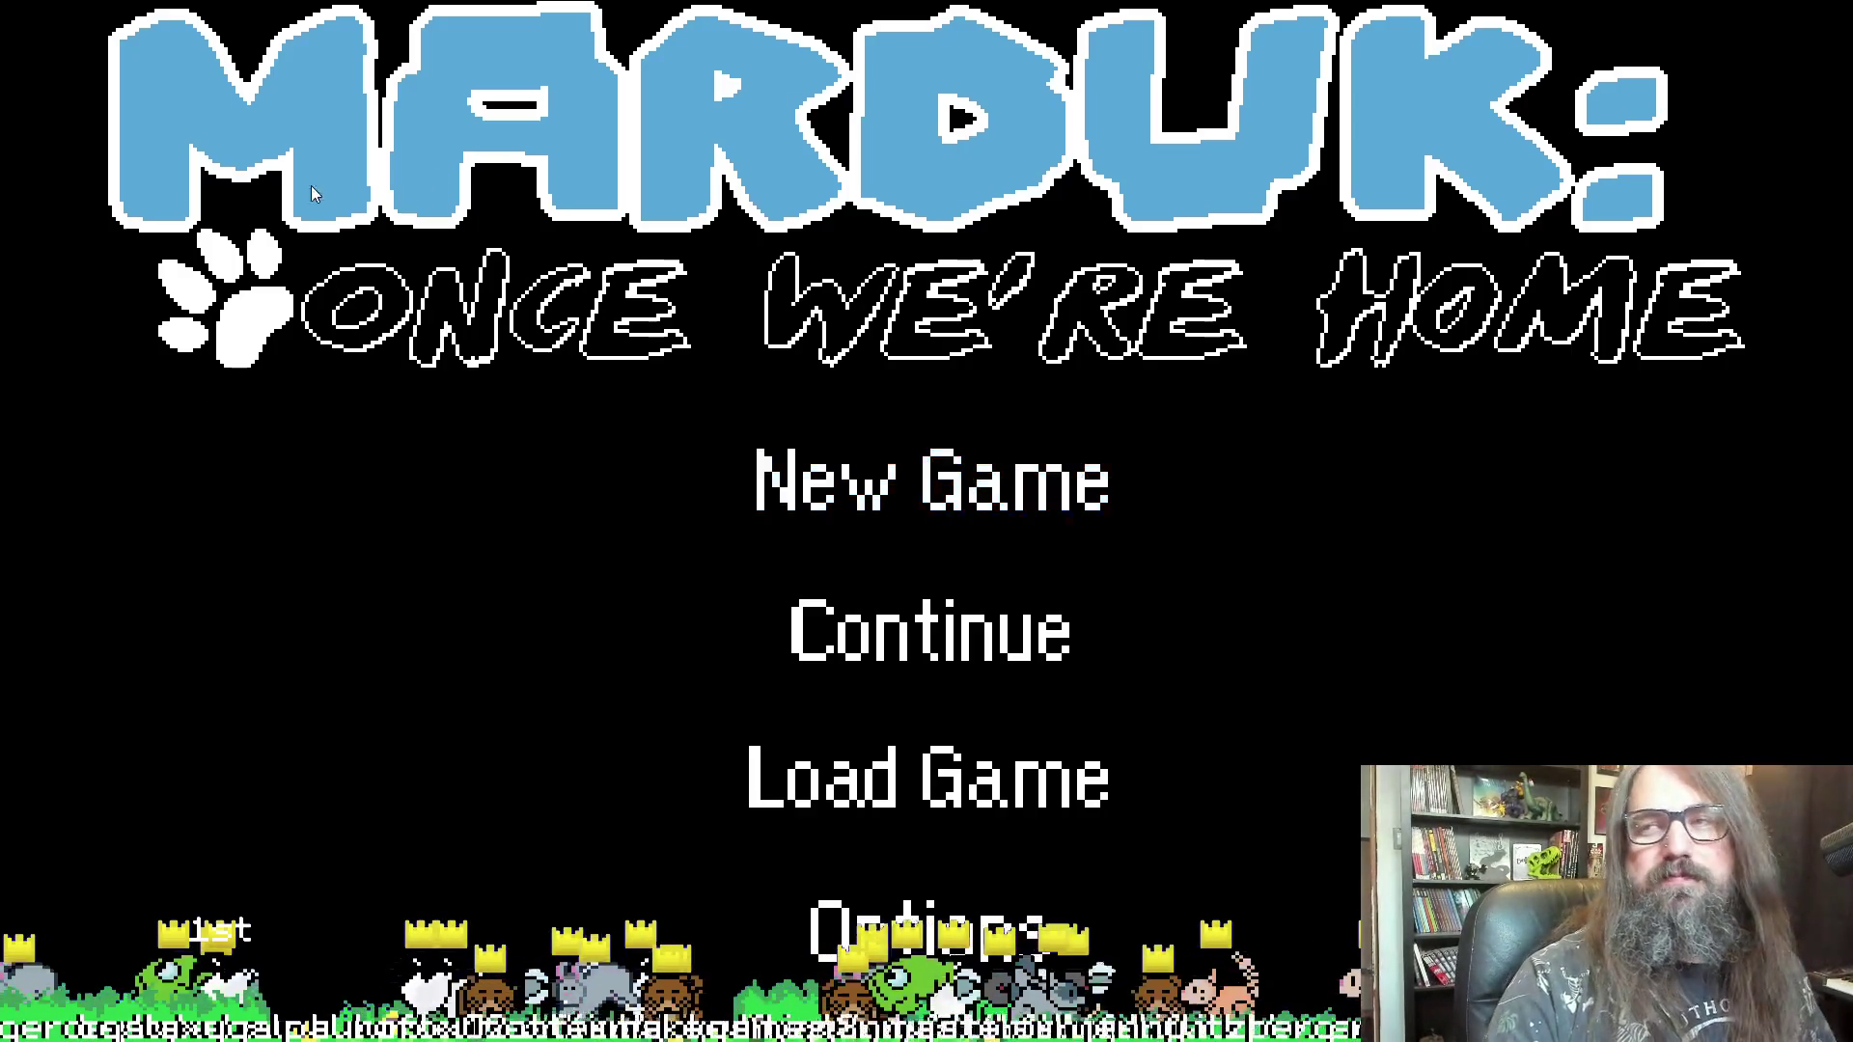
- Continue the saved game and run the husky right to the rock wall, briefly left, then back
{"action": "key", "text": "Down"}
{"action": "key", "text": "Return"}
{"action": "key", "text": "Right"}
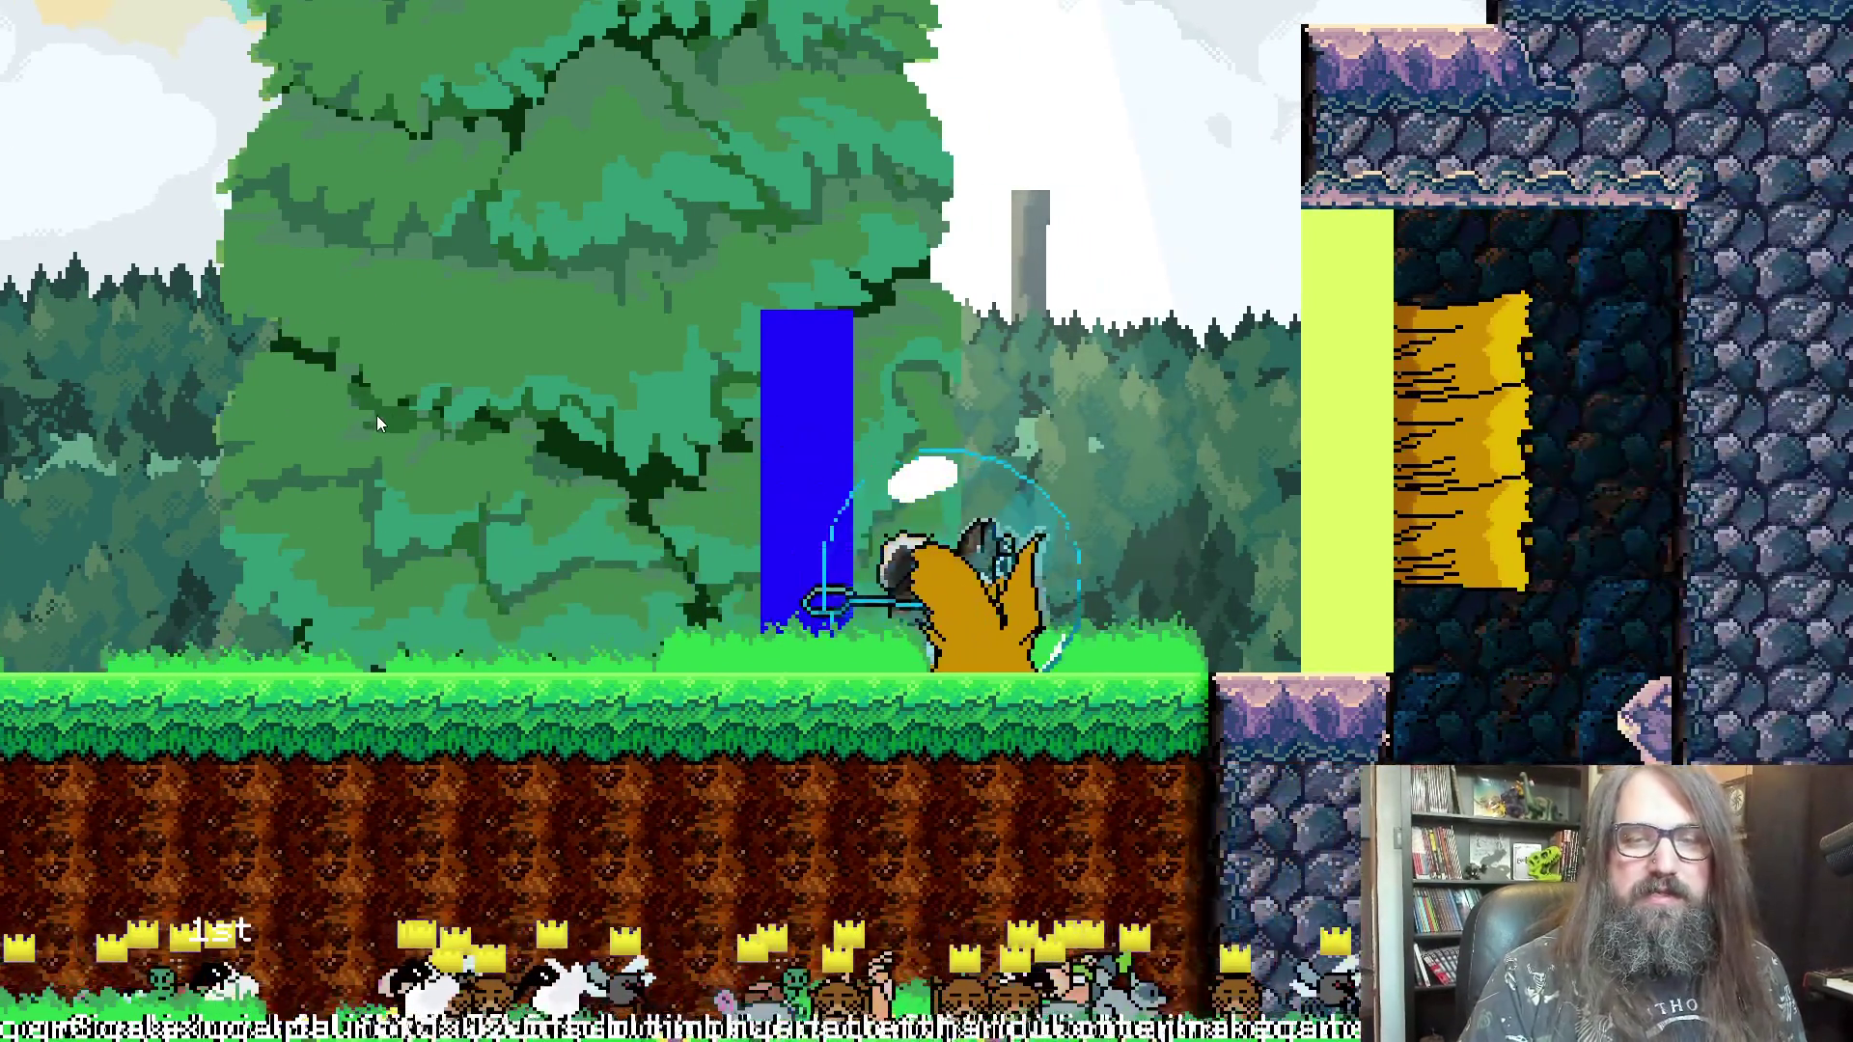
{"action": "key", "text": "Left"}
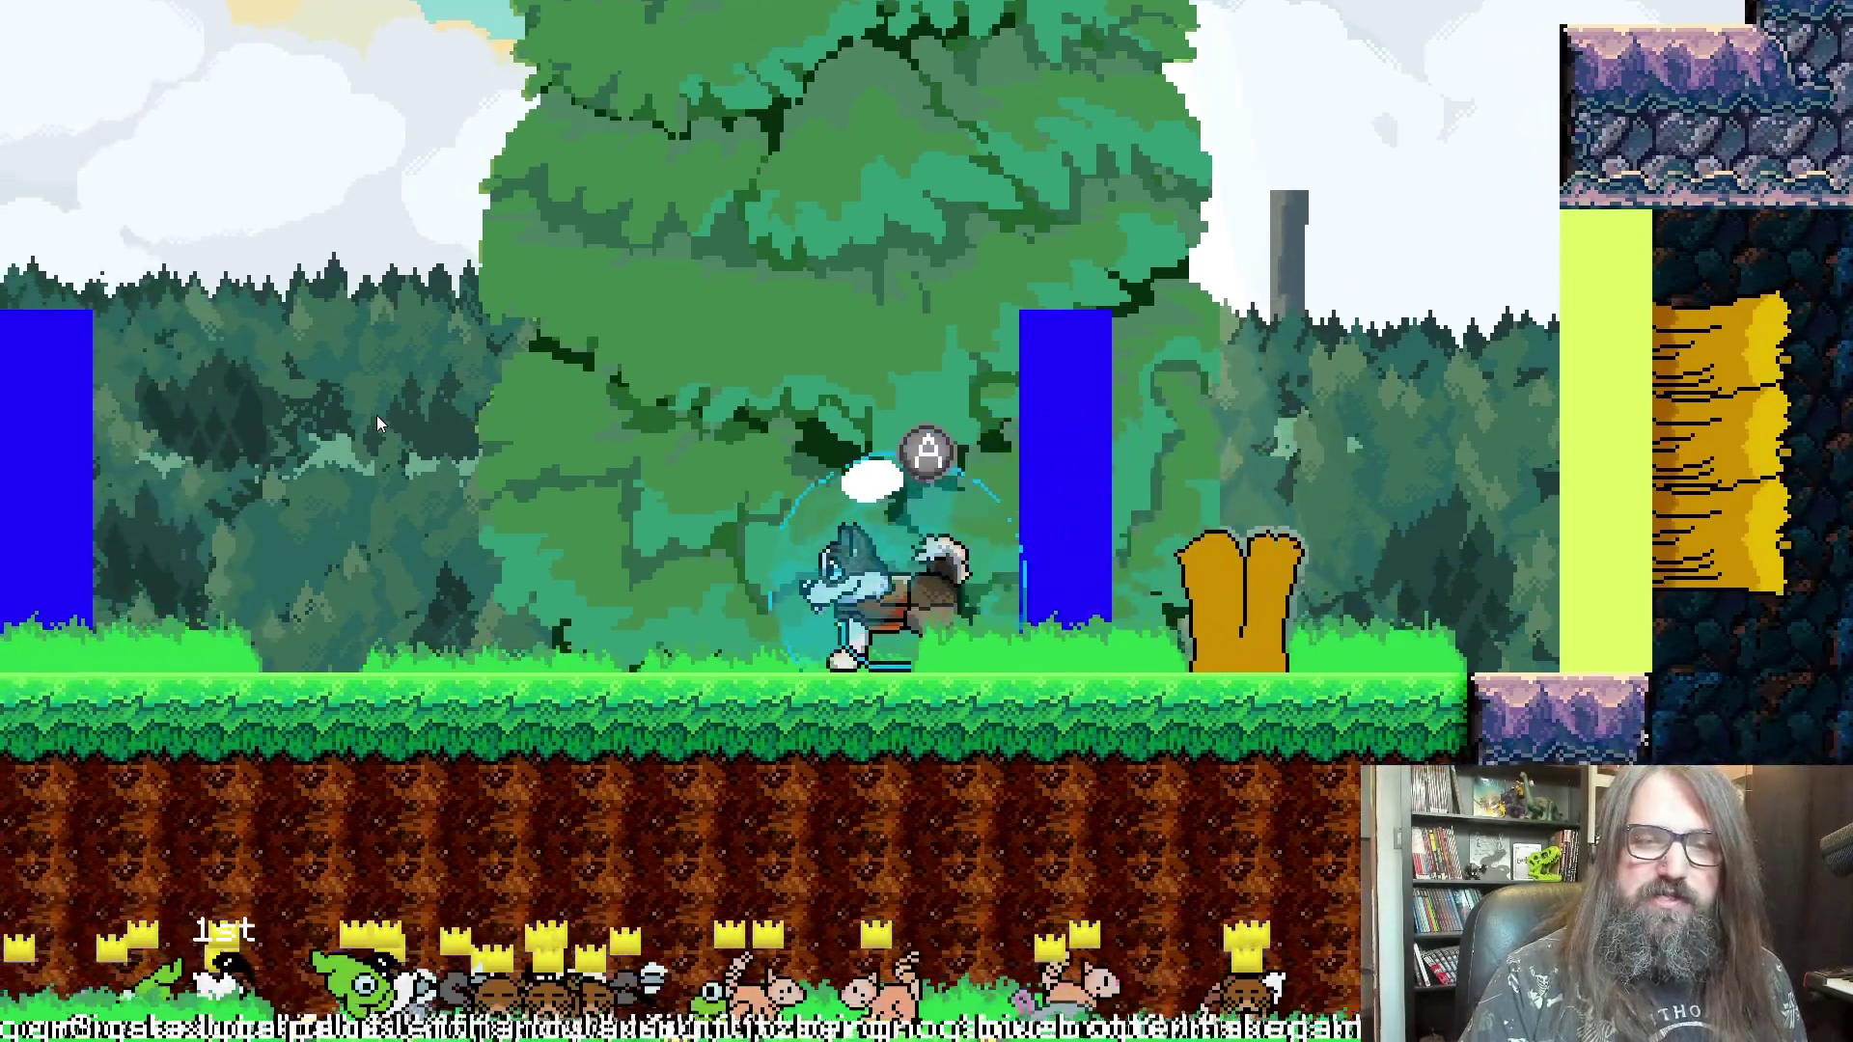
{"action": "key", "text": "Right"}
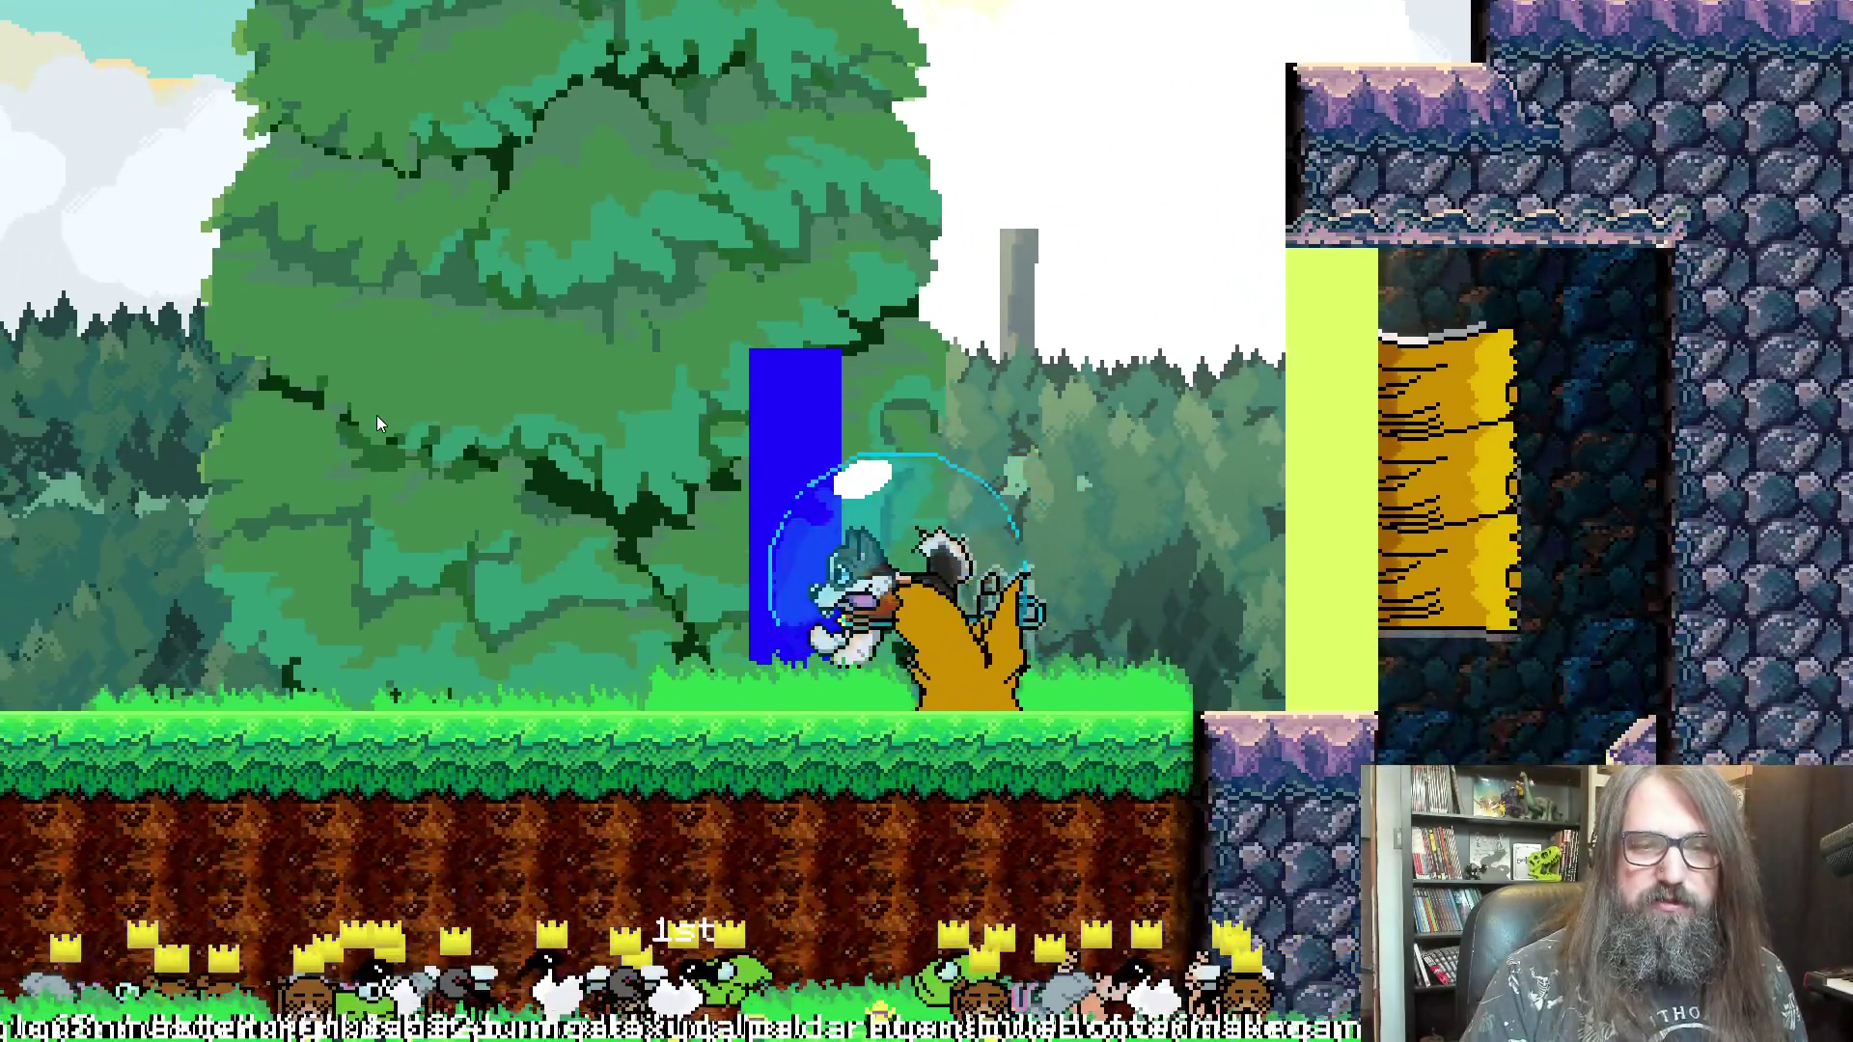
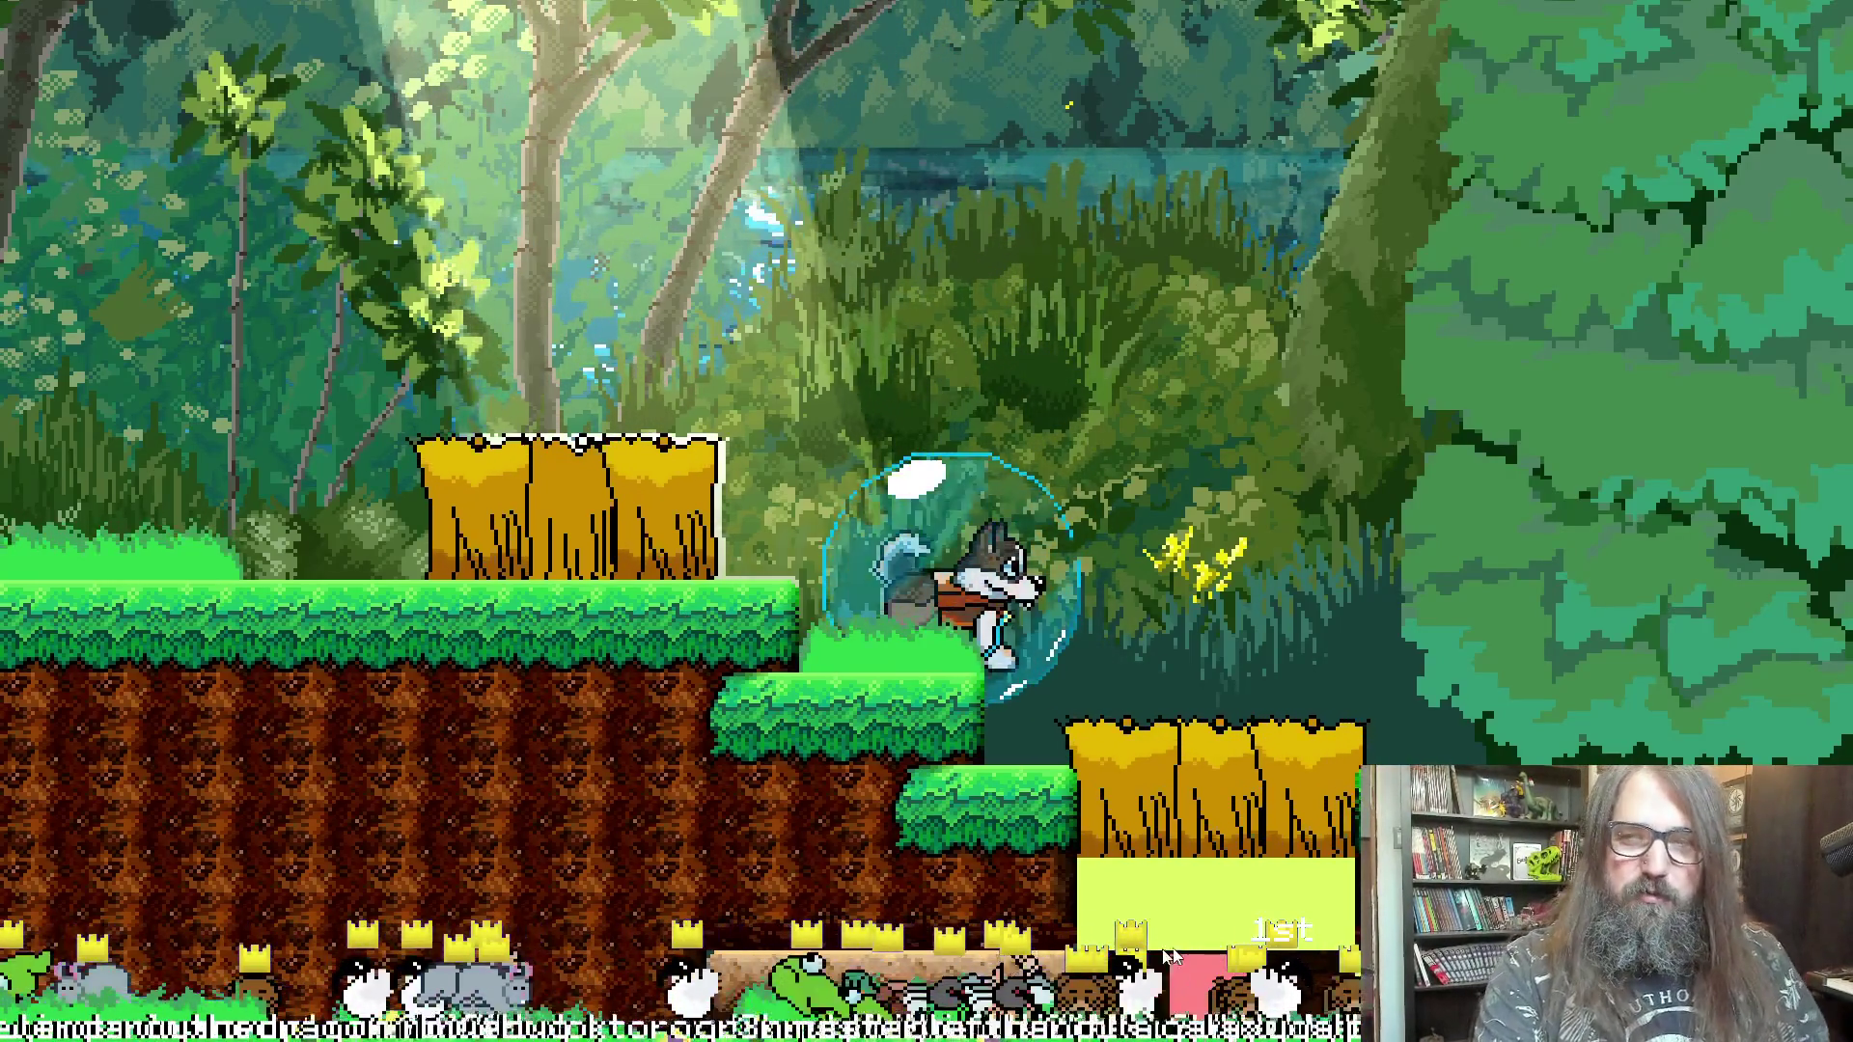
- Leave the running game and go back to obj_character's Draw event code in GameMaker
{"action": "key", "text": "alt+Tab"}
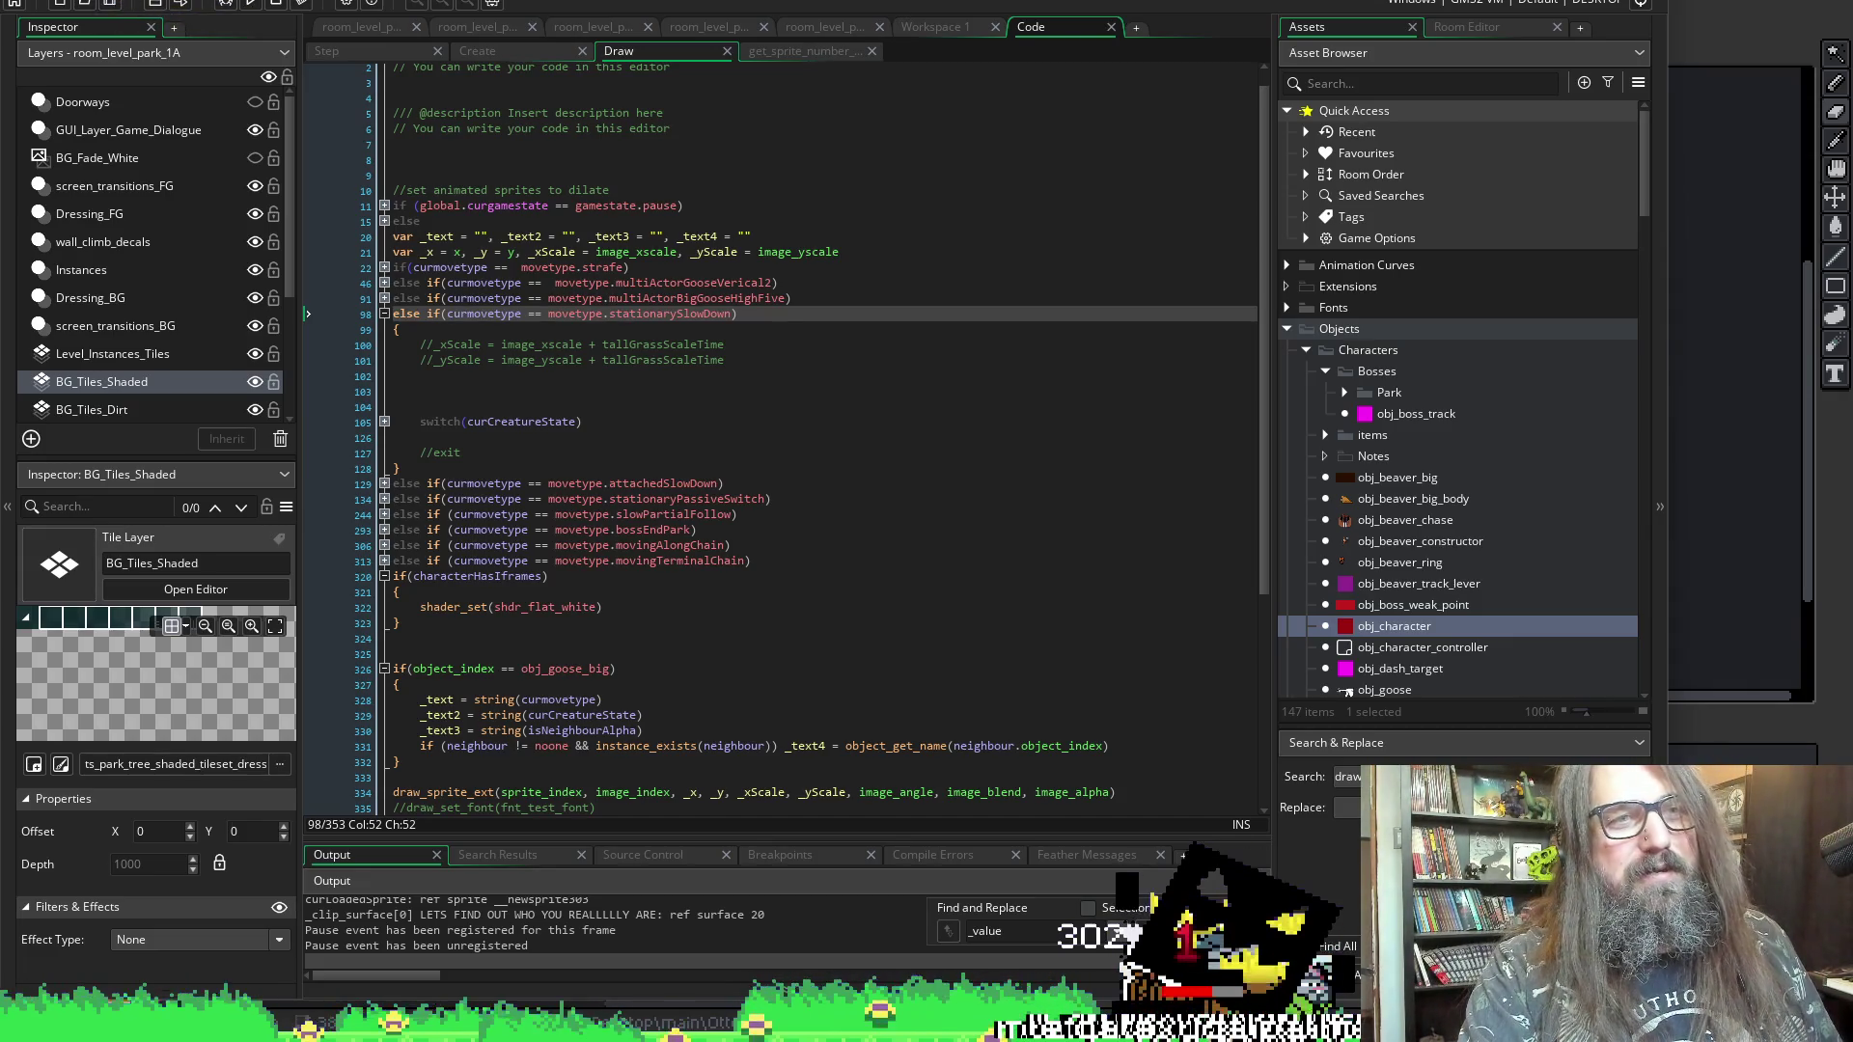
- Rebuild and relaunch the game from the GameMaker toolbar's Run button
{"action": "left_click", "coordinate": [252, 5]}
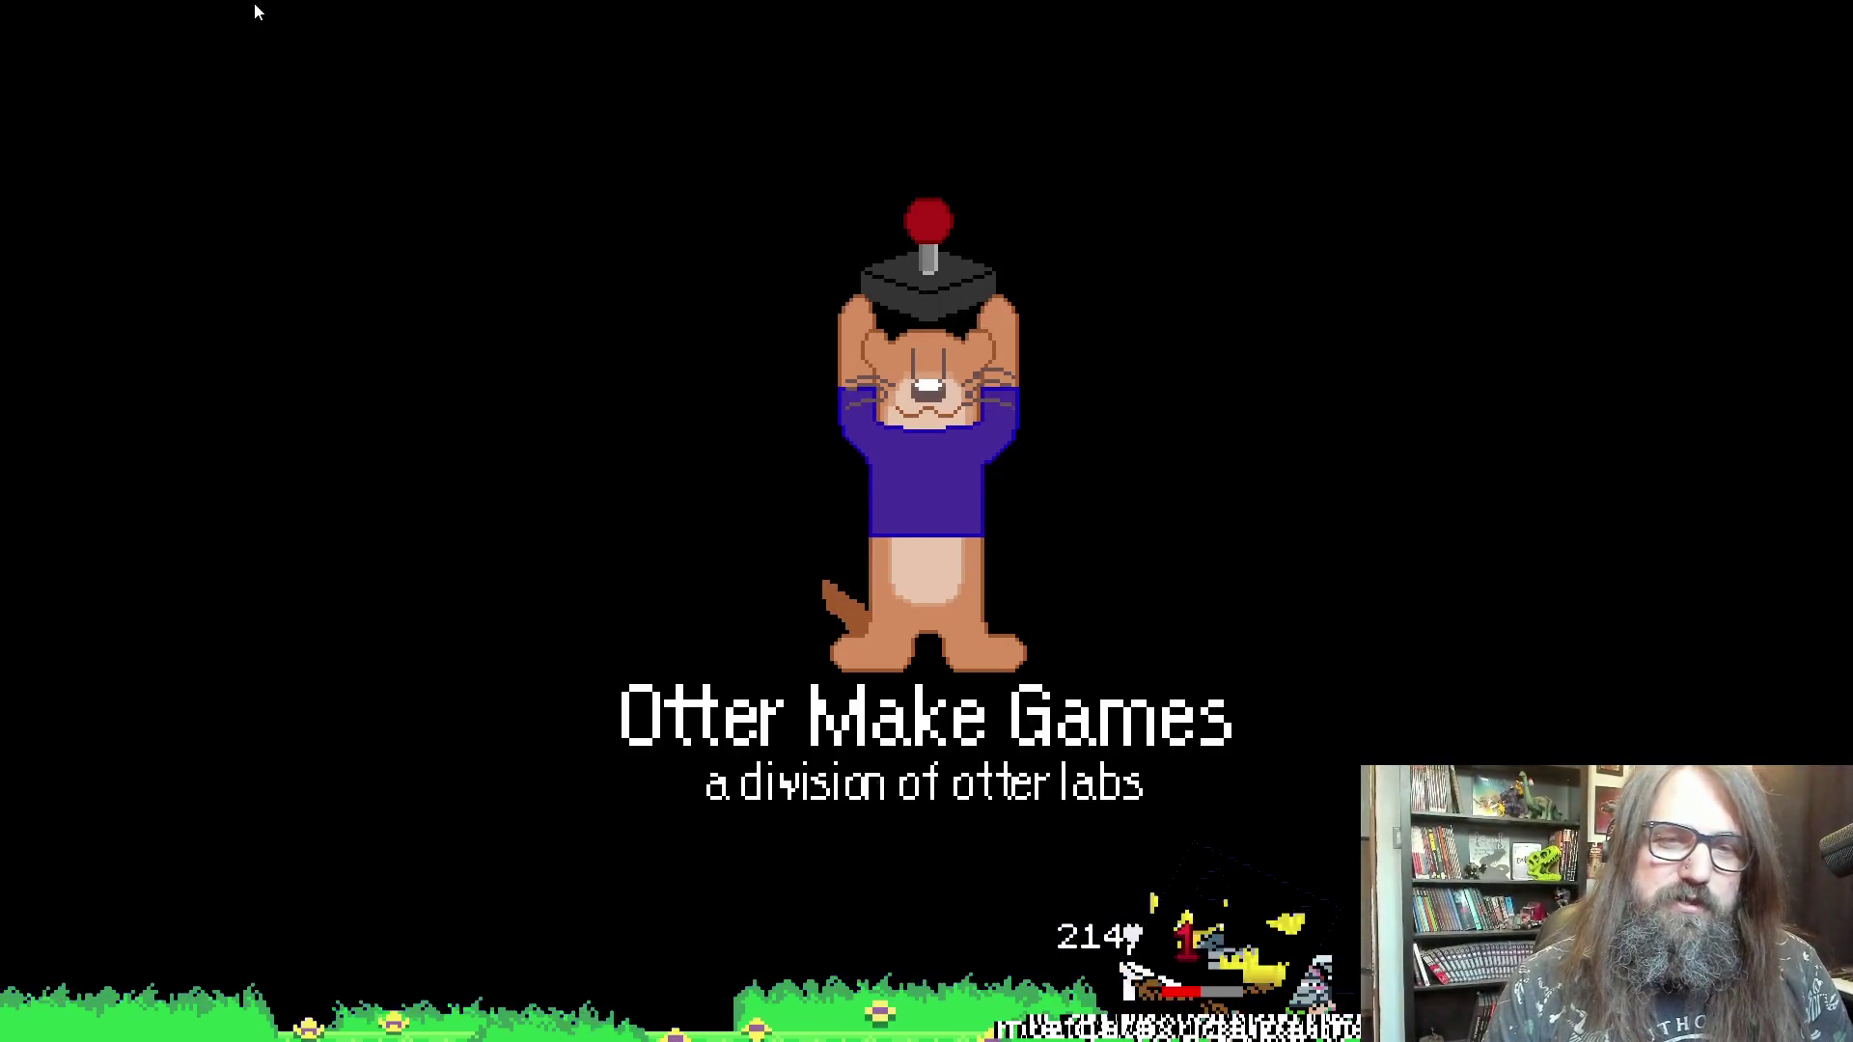
- Play the Dream Park level, check the pause-menu map, then quit and switch to Aseprite
{"action": "key", "text": "Return"}
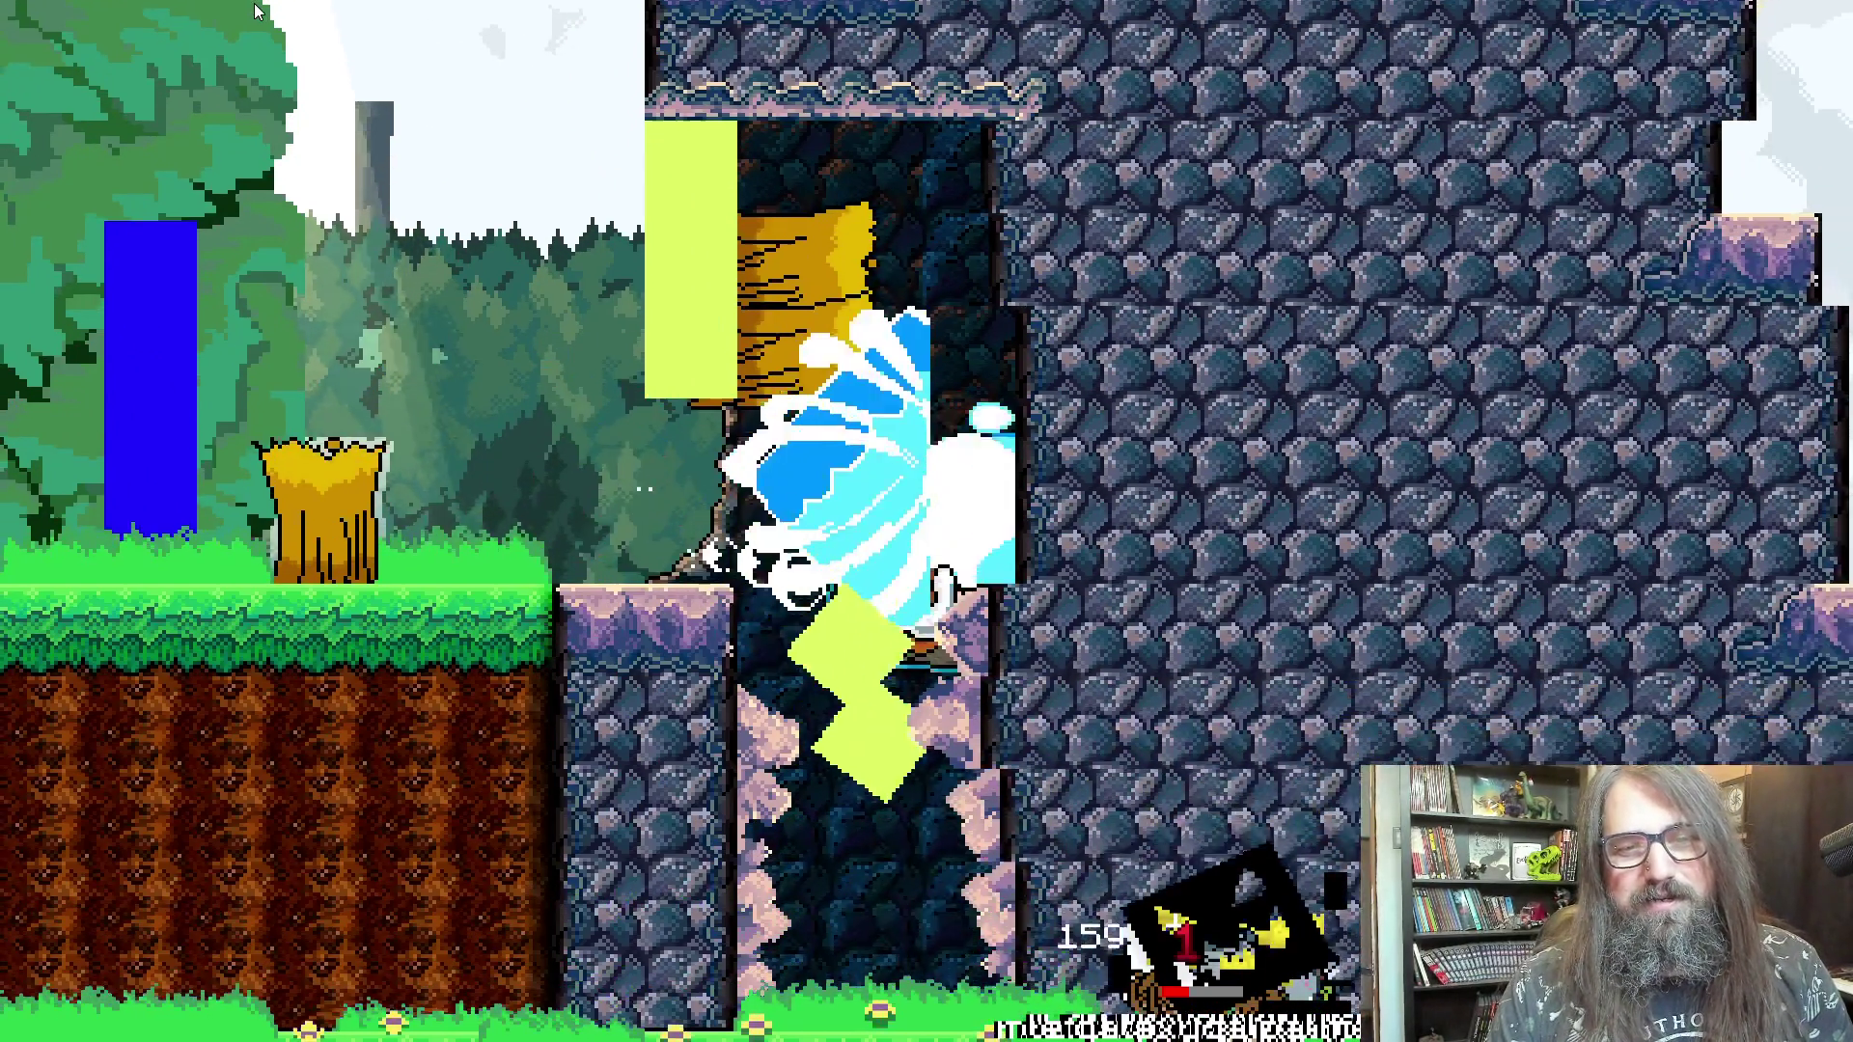
{"action": "key", "text": "Escape"}
{"action": "key", "text": "r"}
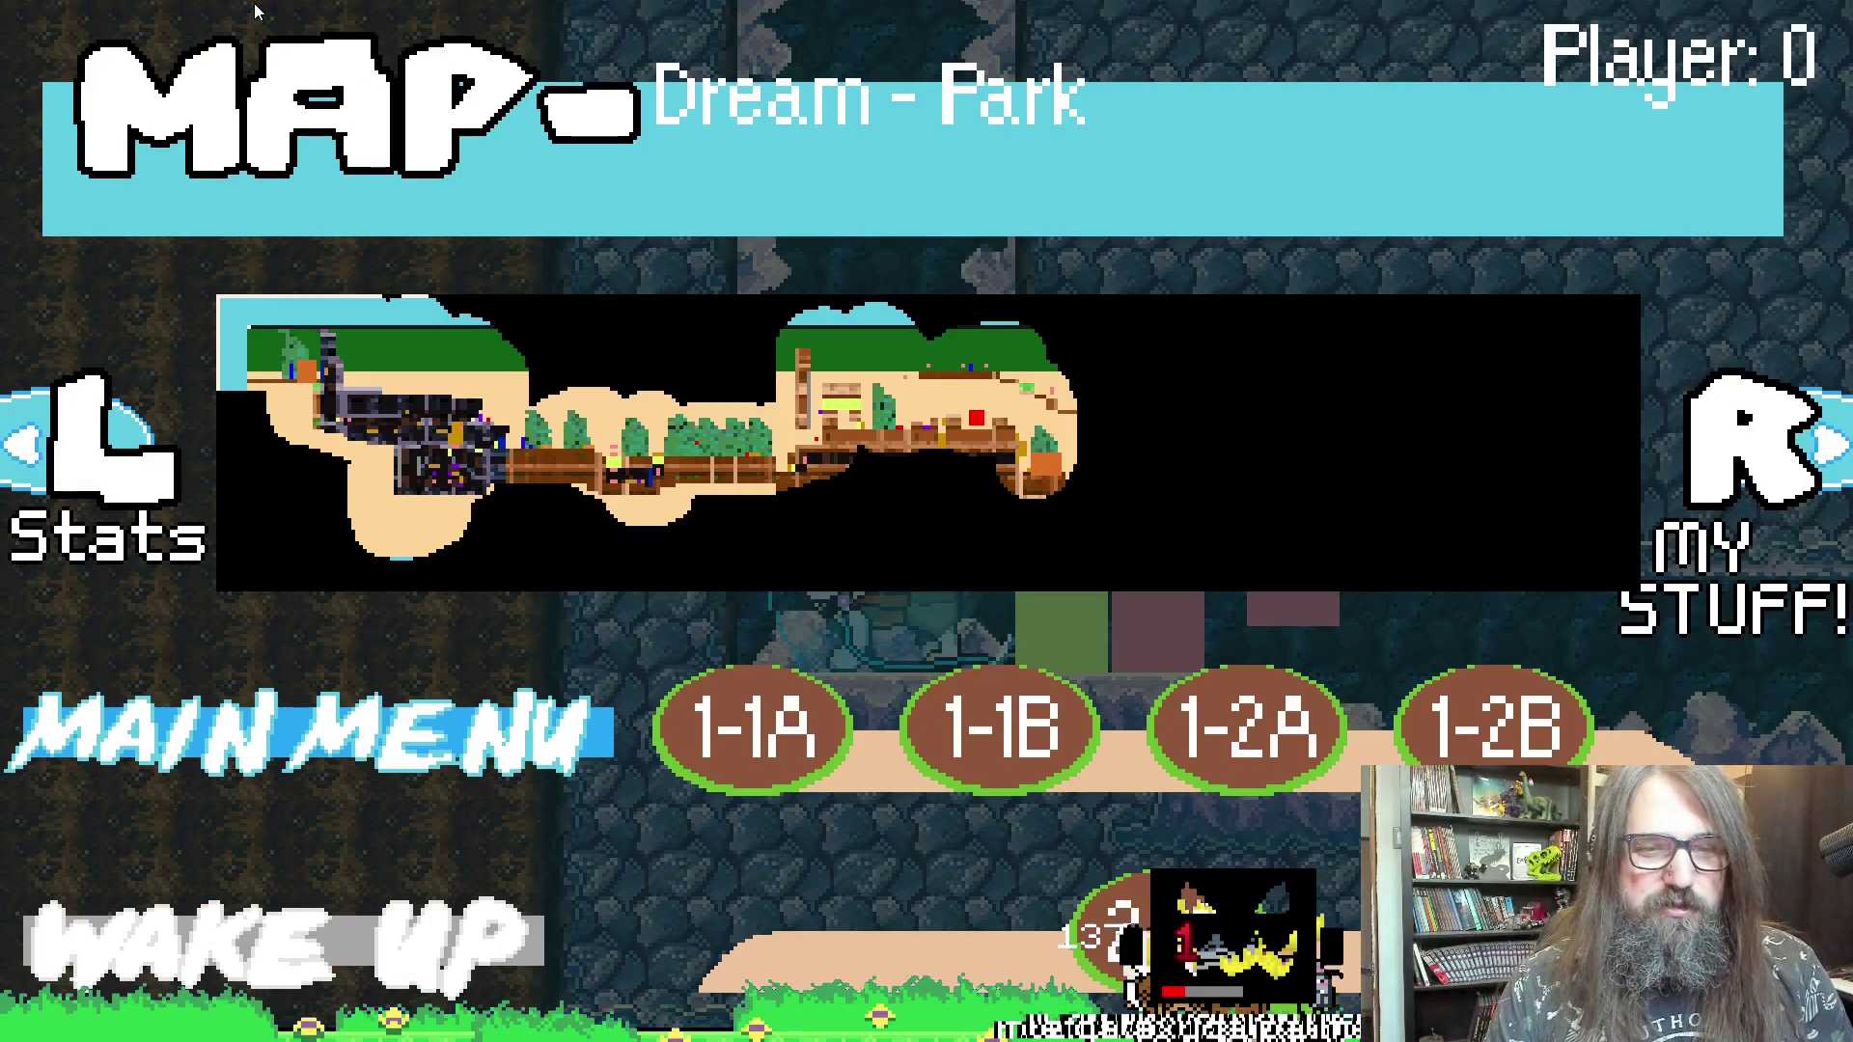
{"action": "key", "text": "Escape"}
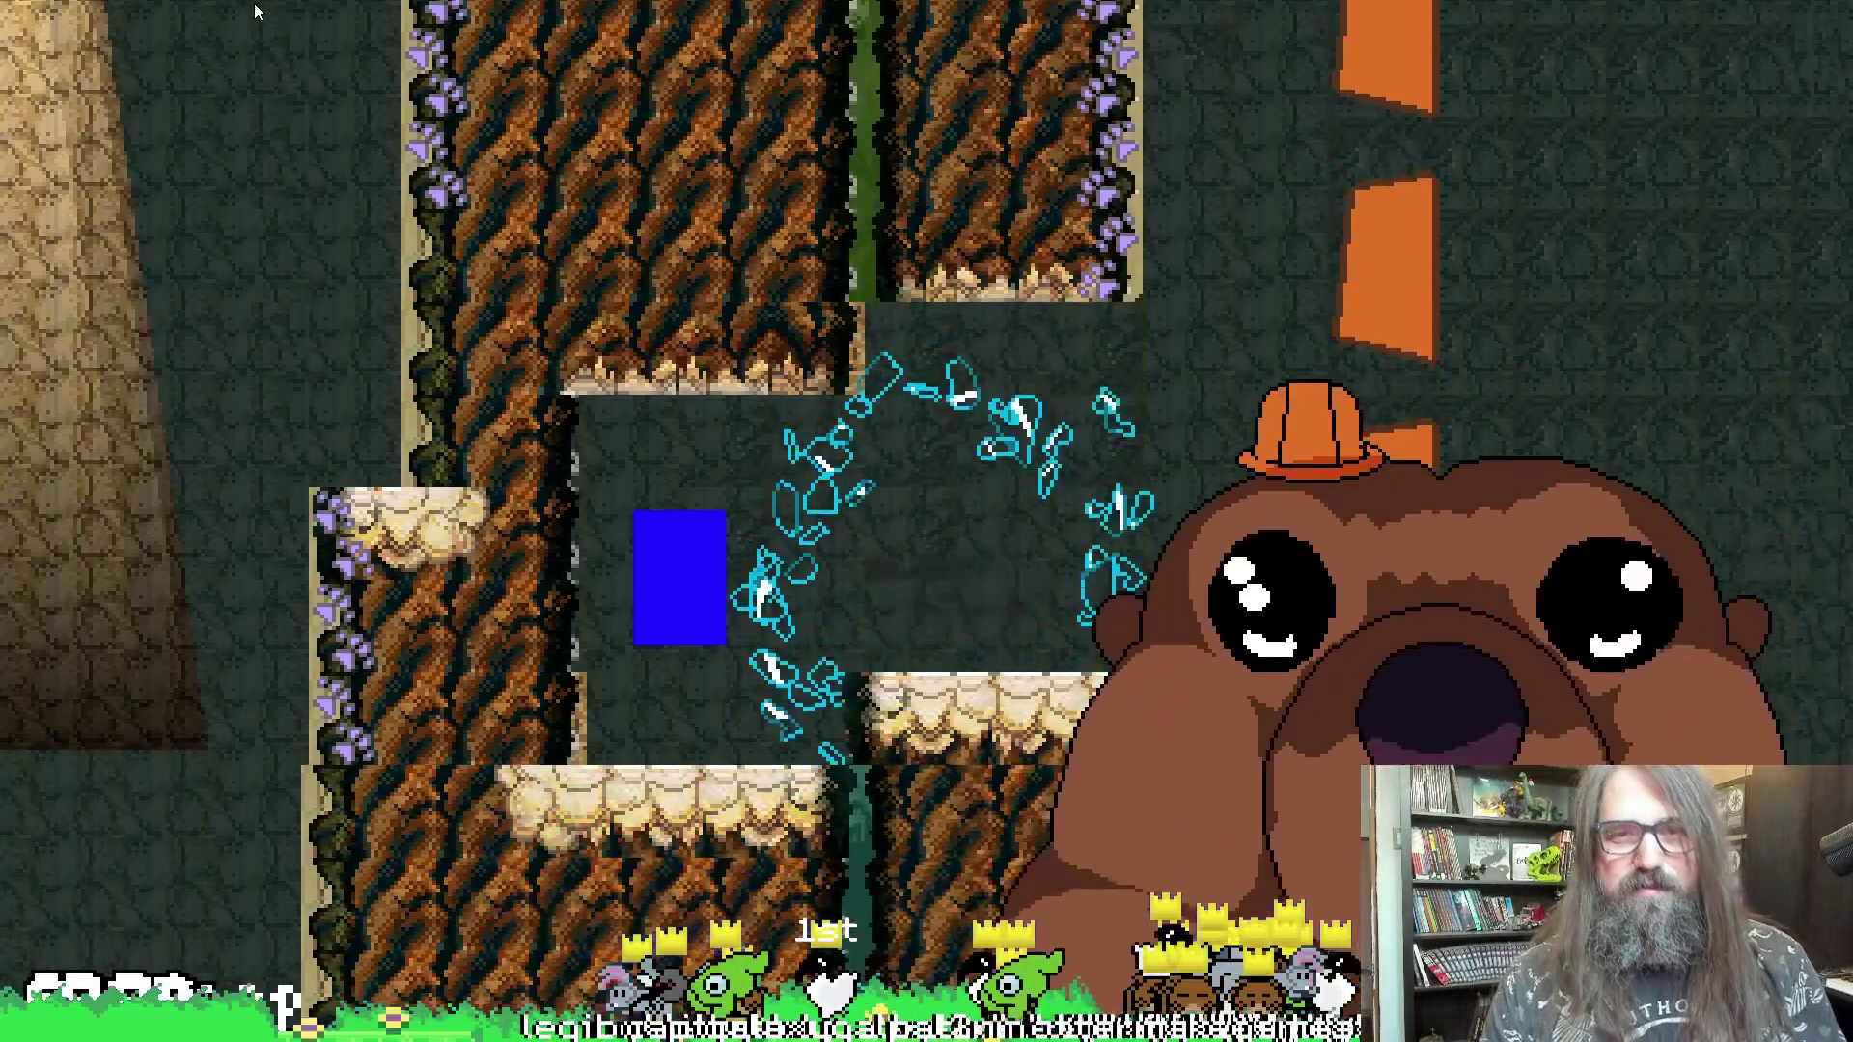
{"action": "key", "text": "Escape"}
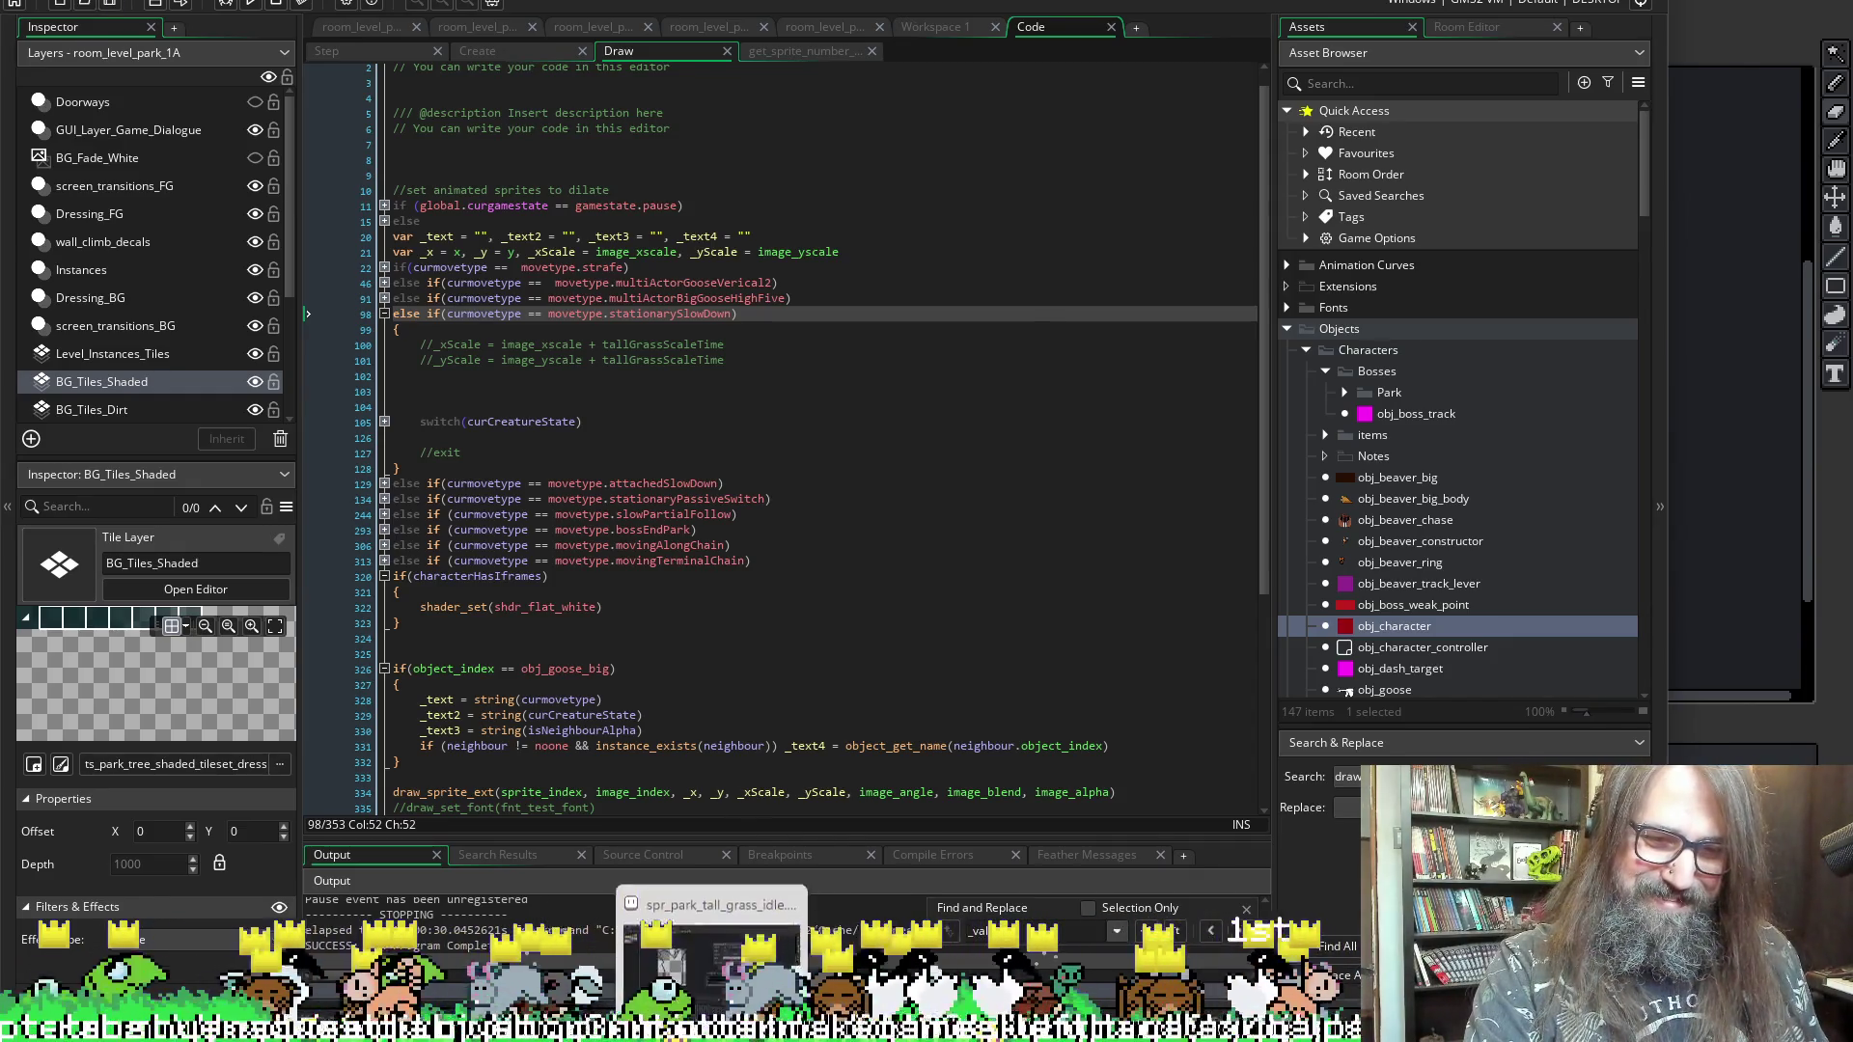
{"action": "key", "text": "alt+Tab"}
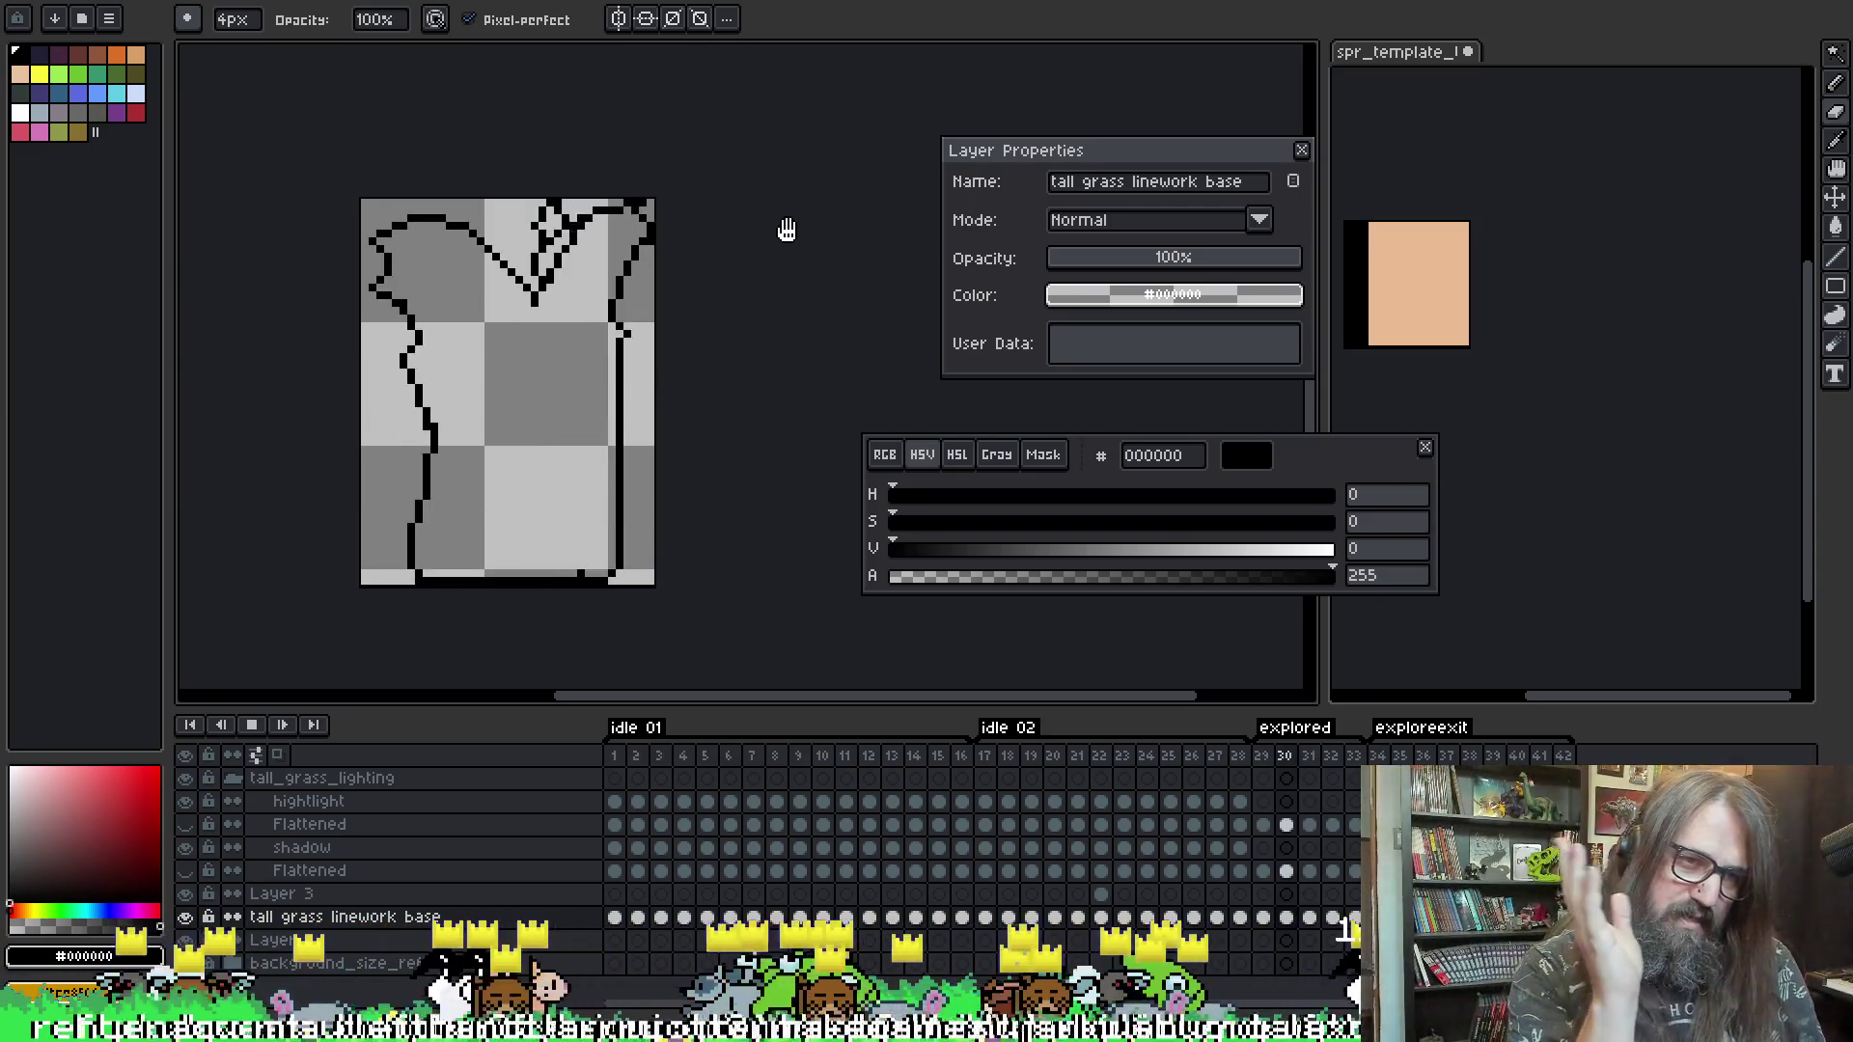
- Stop the tall grass playback and step through linework frames 29, 30 and 31
{"action": "key", "text": "Return"}
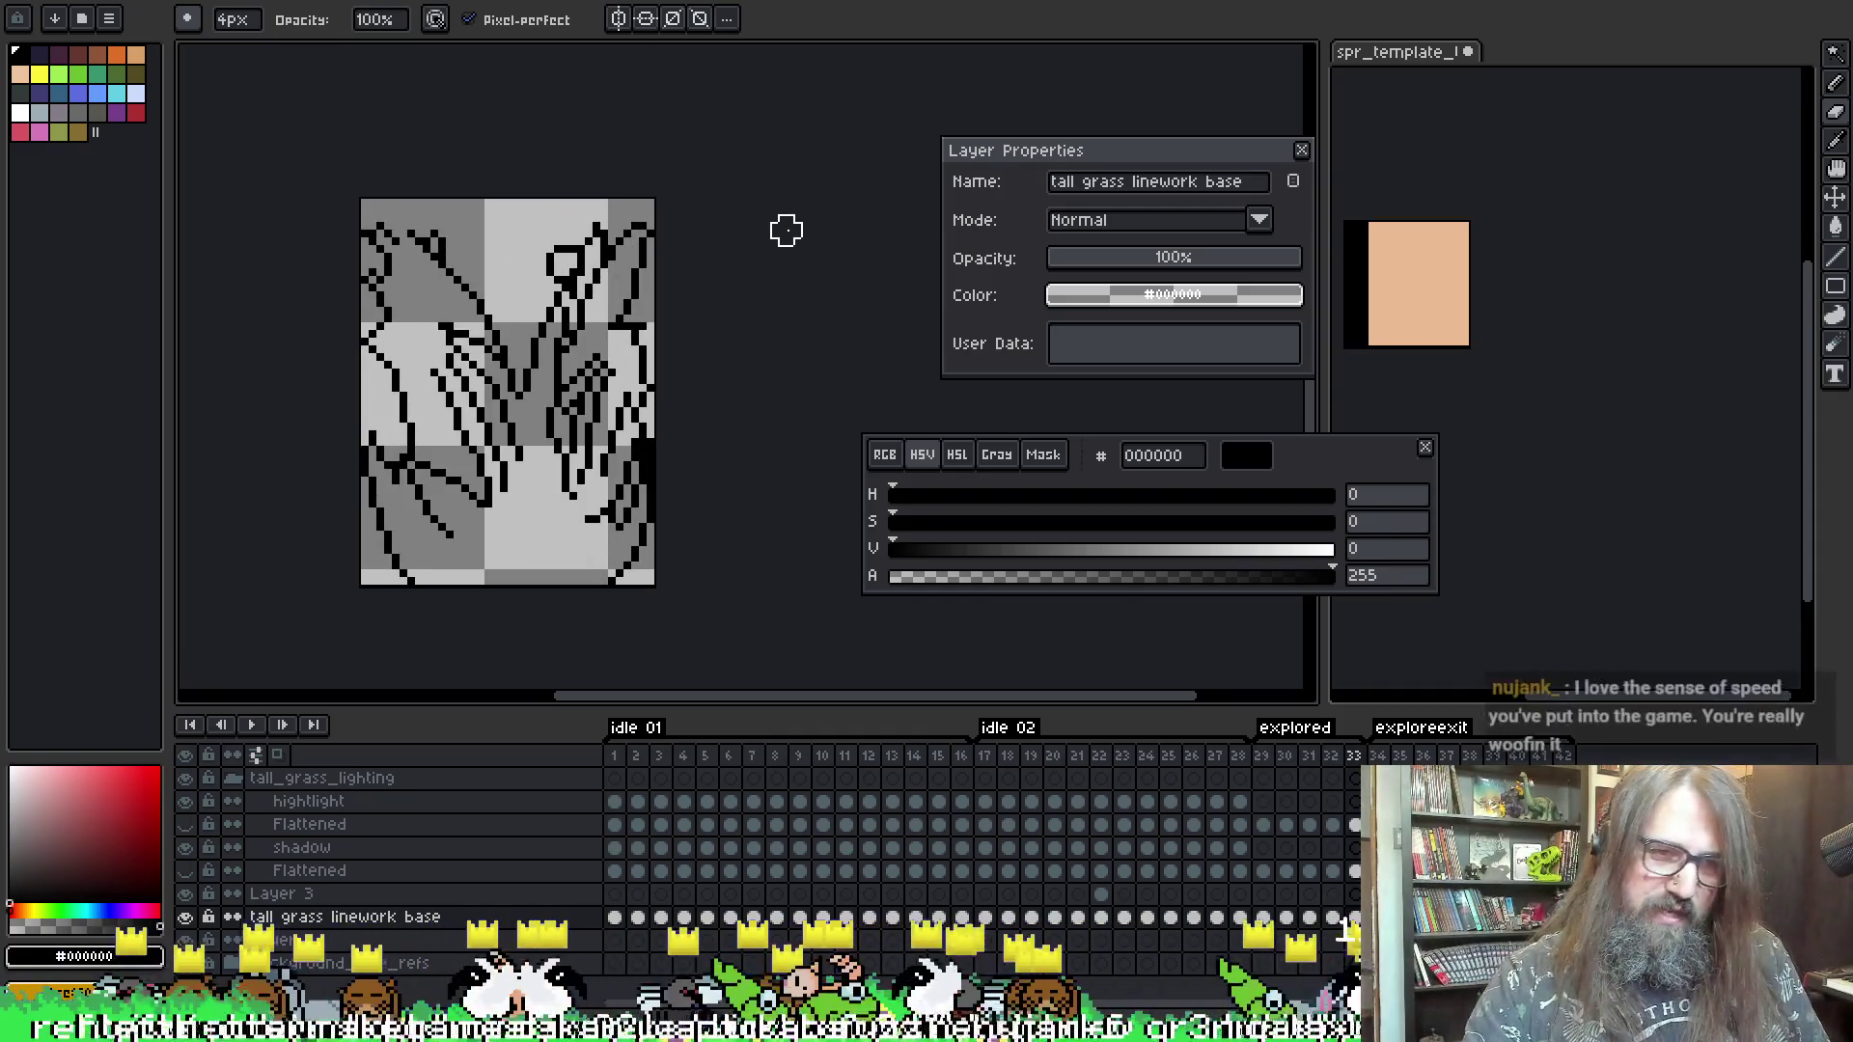
{"action": "key", "text": "Left"}
{"action": "key", "text": "Left"}
{"action": "key", "text": "Left"}
{"action": "key", "text": "Left"}
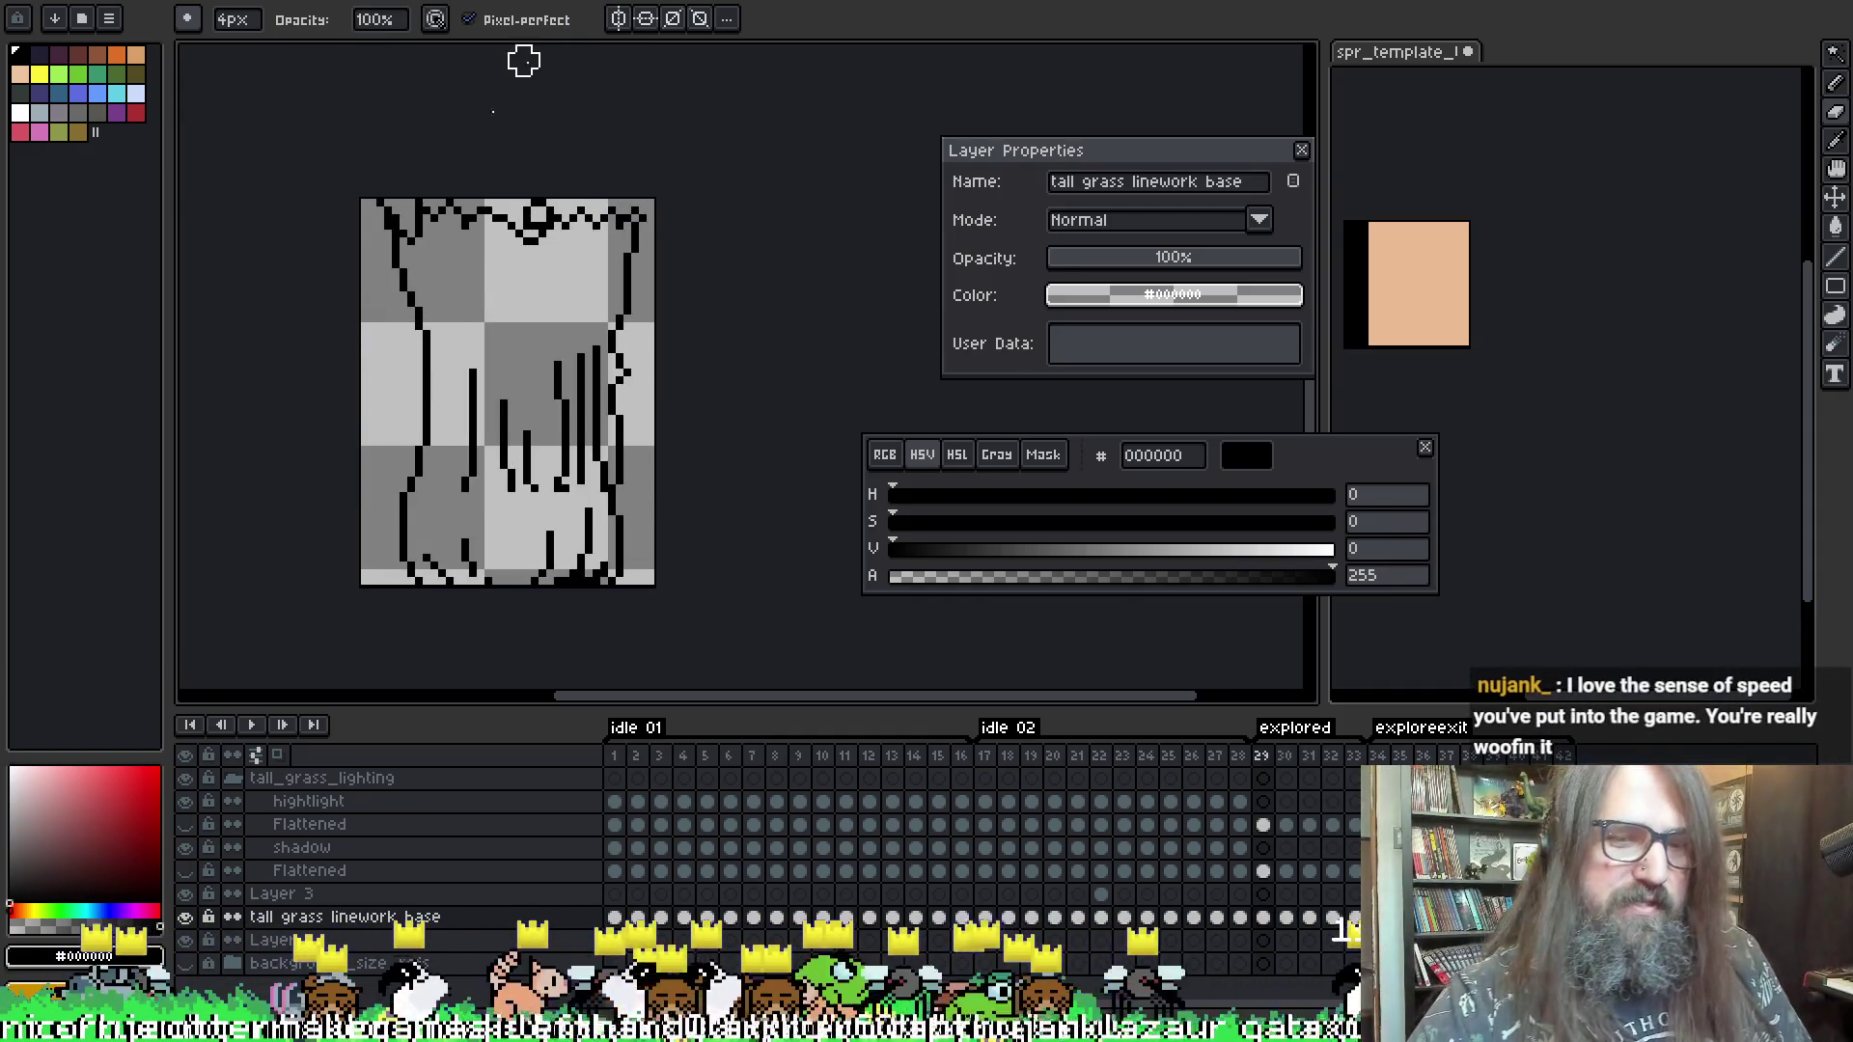
{"action": "key", "text": "Right"}
{"action": "key", "text": "Left"}
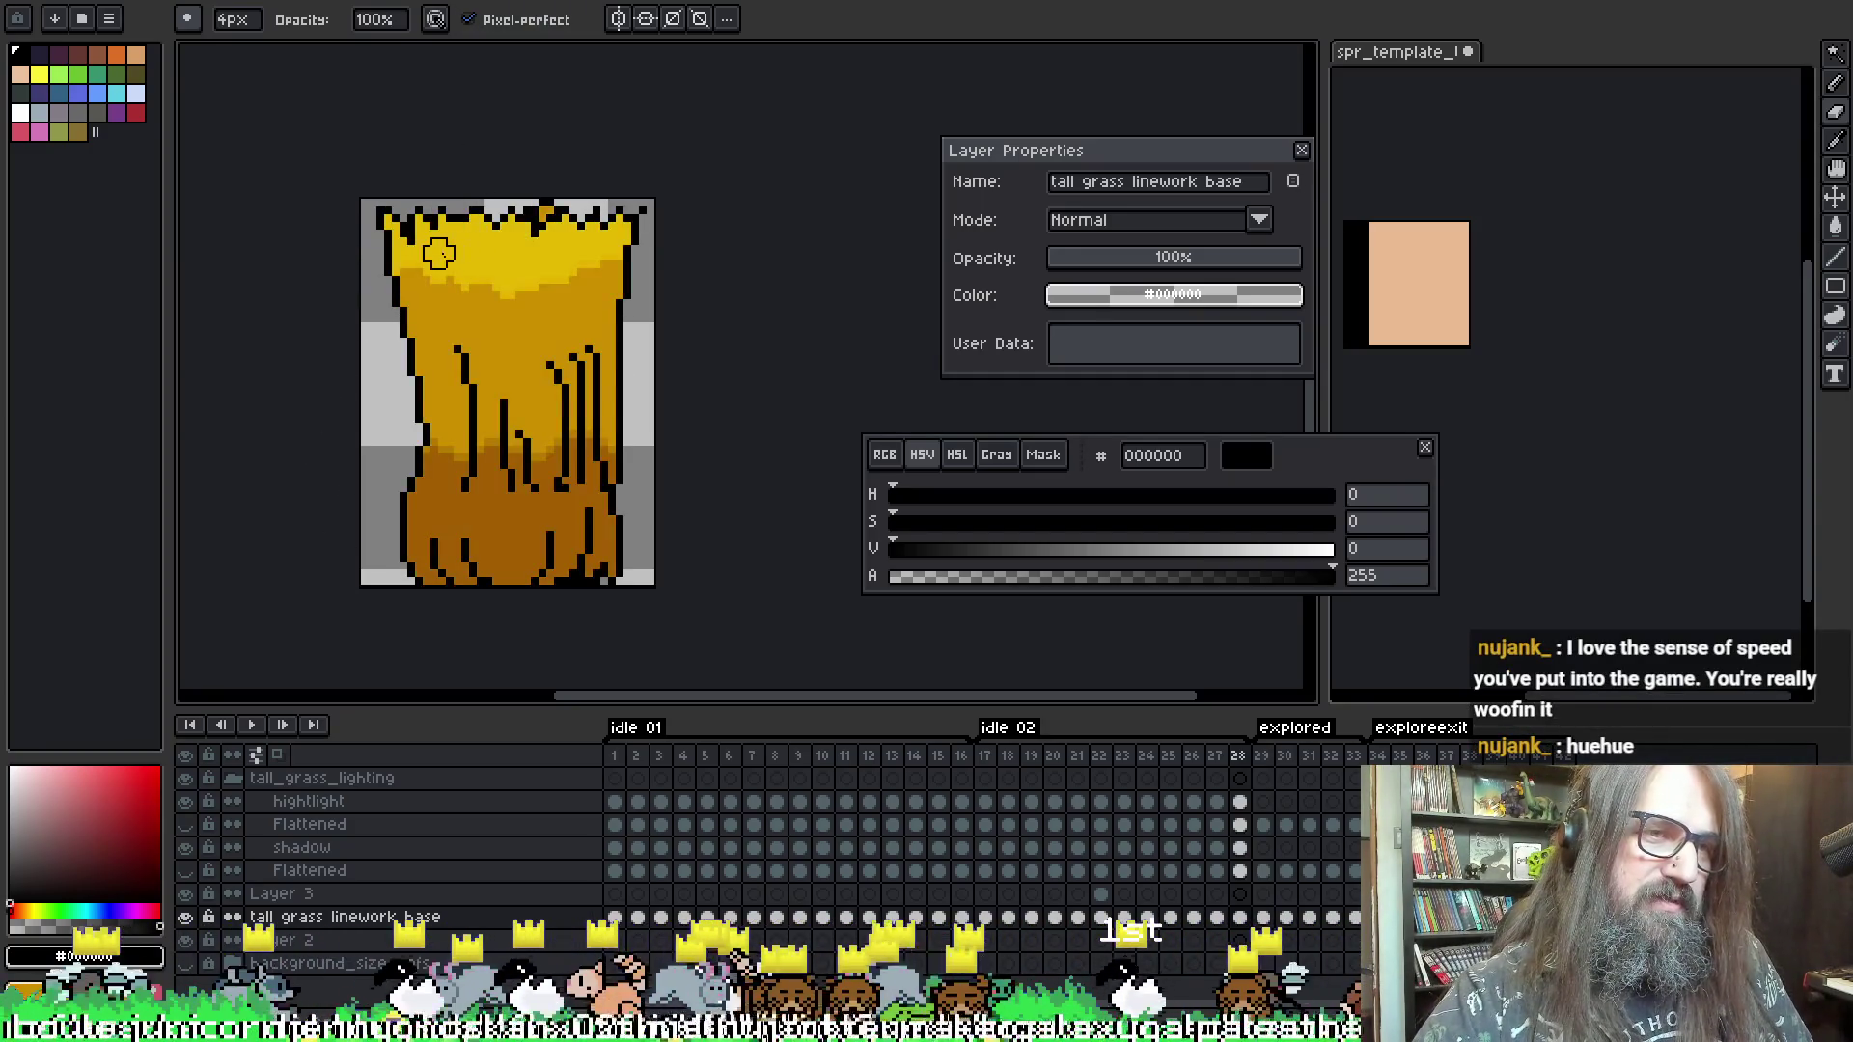
{"action": "key", "text": "Right"}
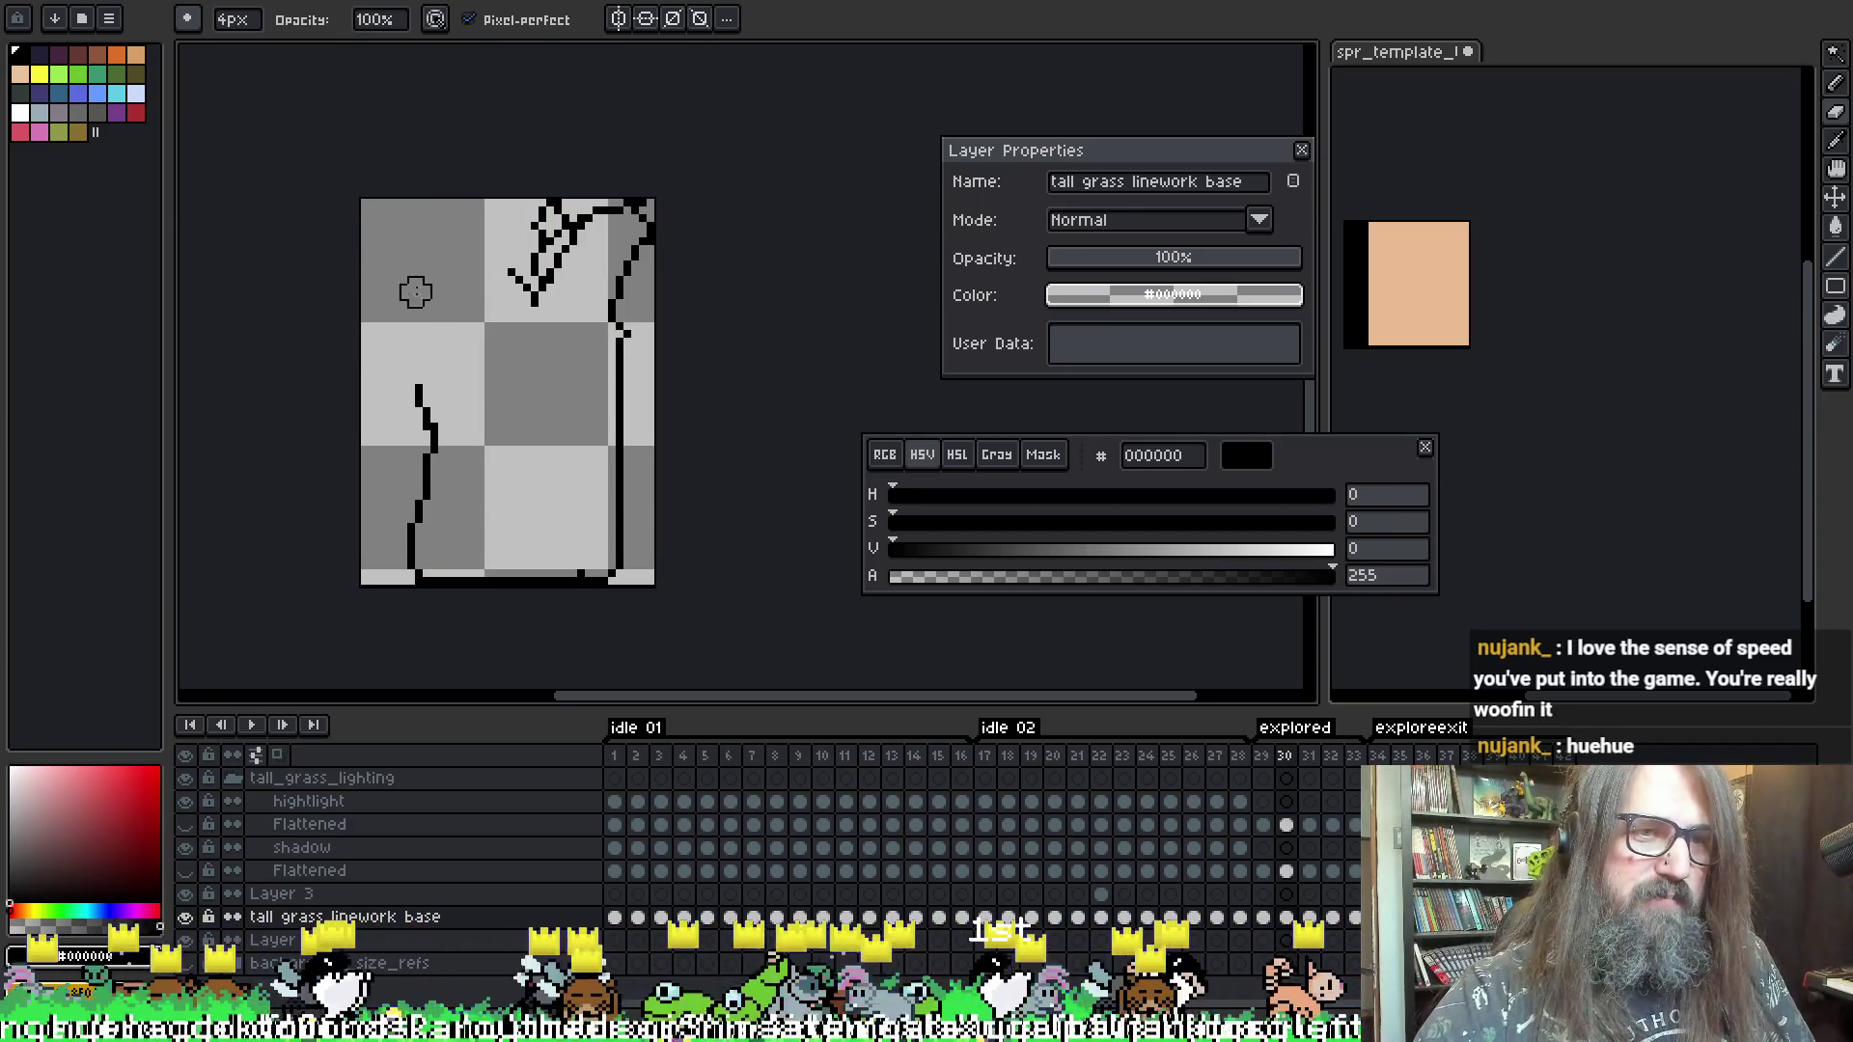
{"action": "key", "text": "Right"}
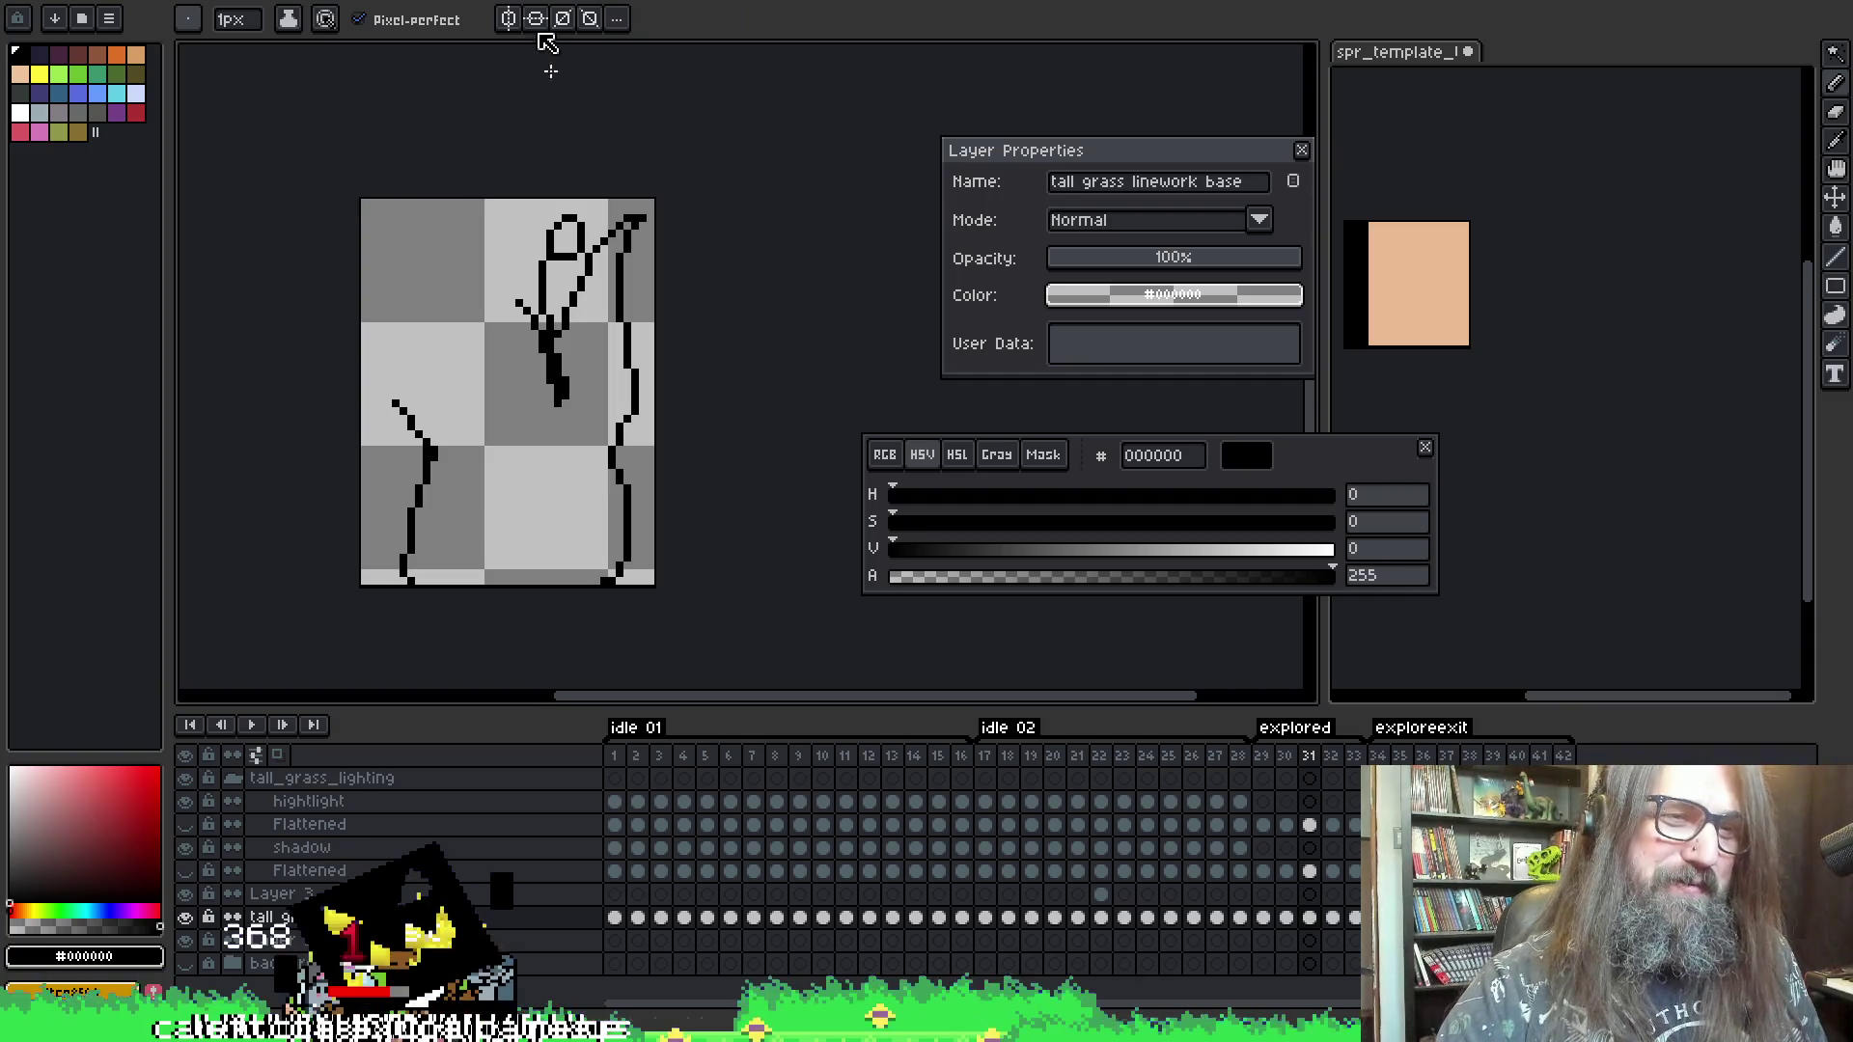
- Draw and tidy 1px black grass linework on frame 32, save, then step back to frame 31
{"action": "key", "text": "period"}
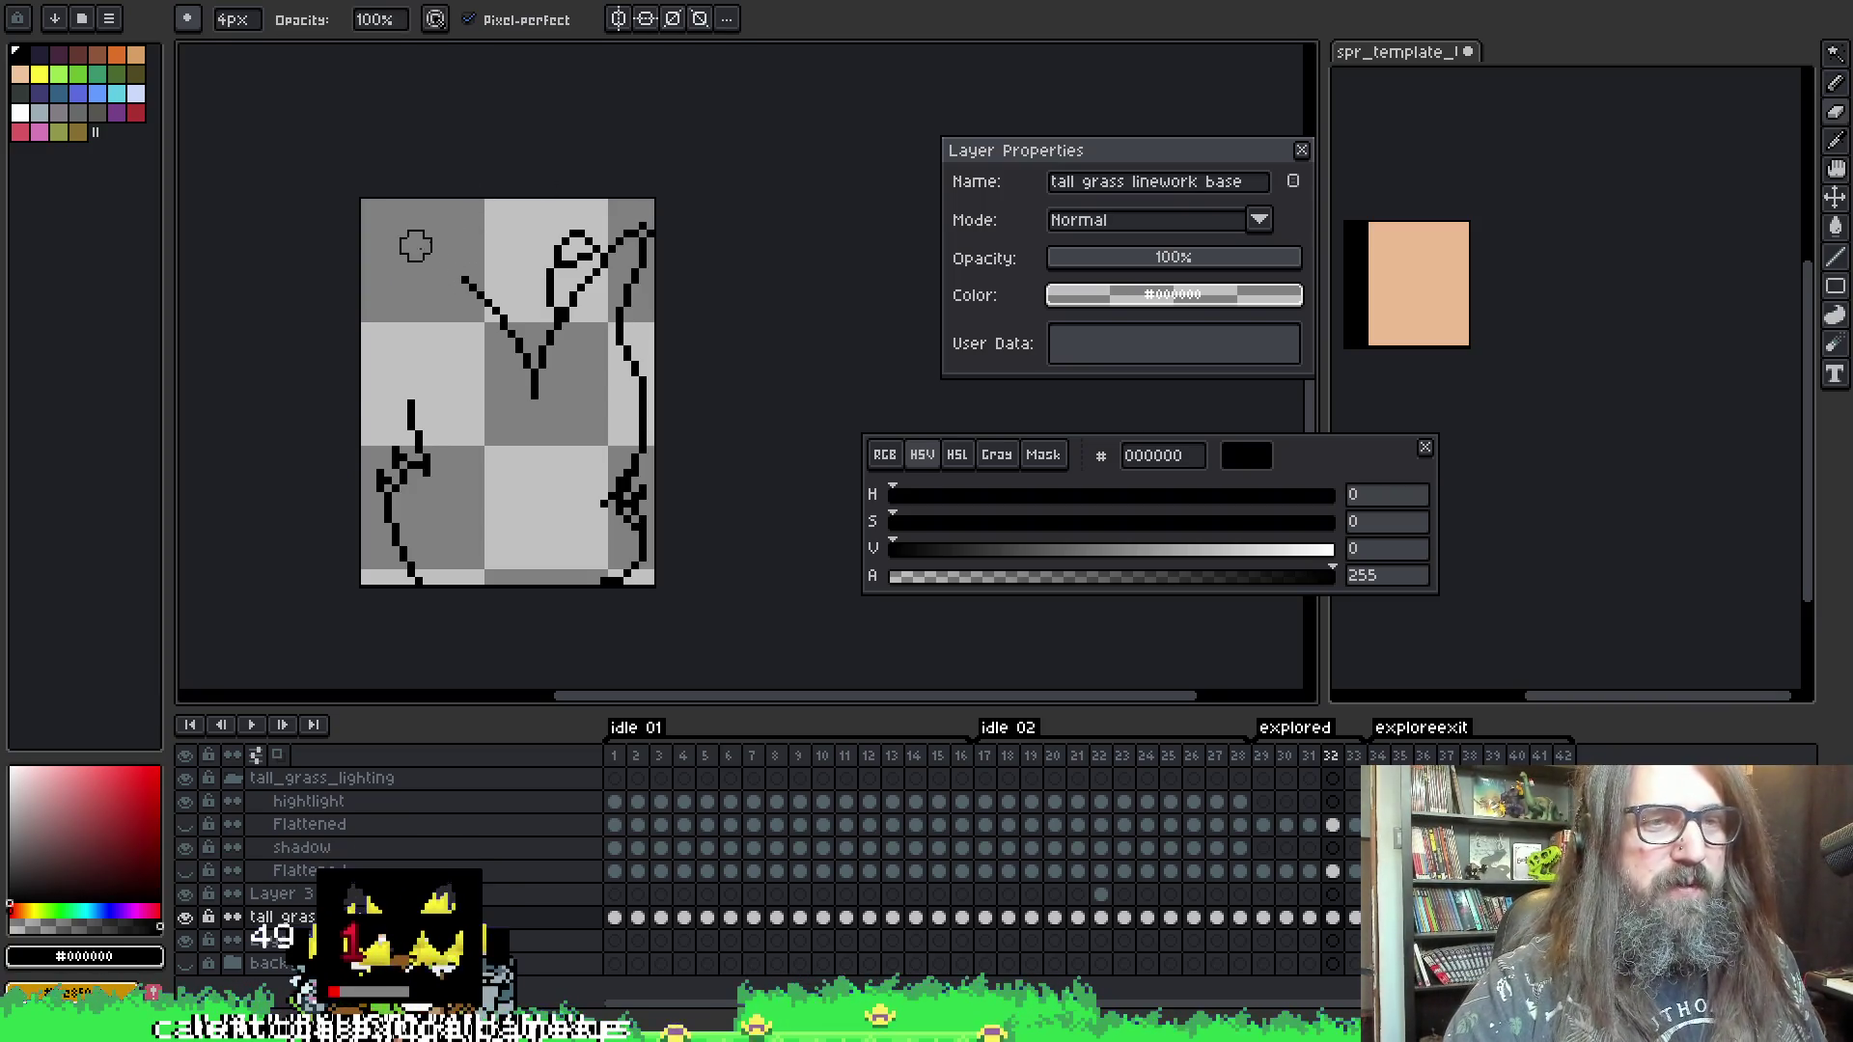
{"action": "key", "text": "ctrl+s"}
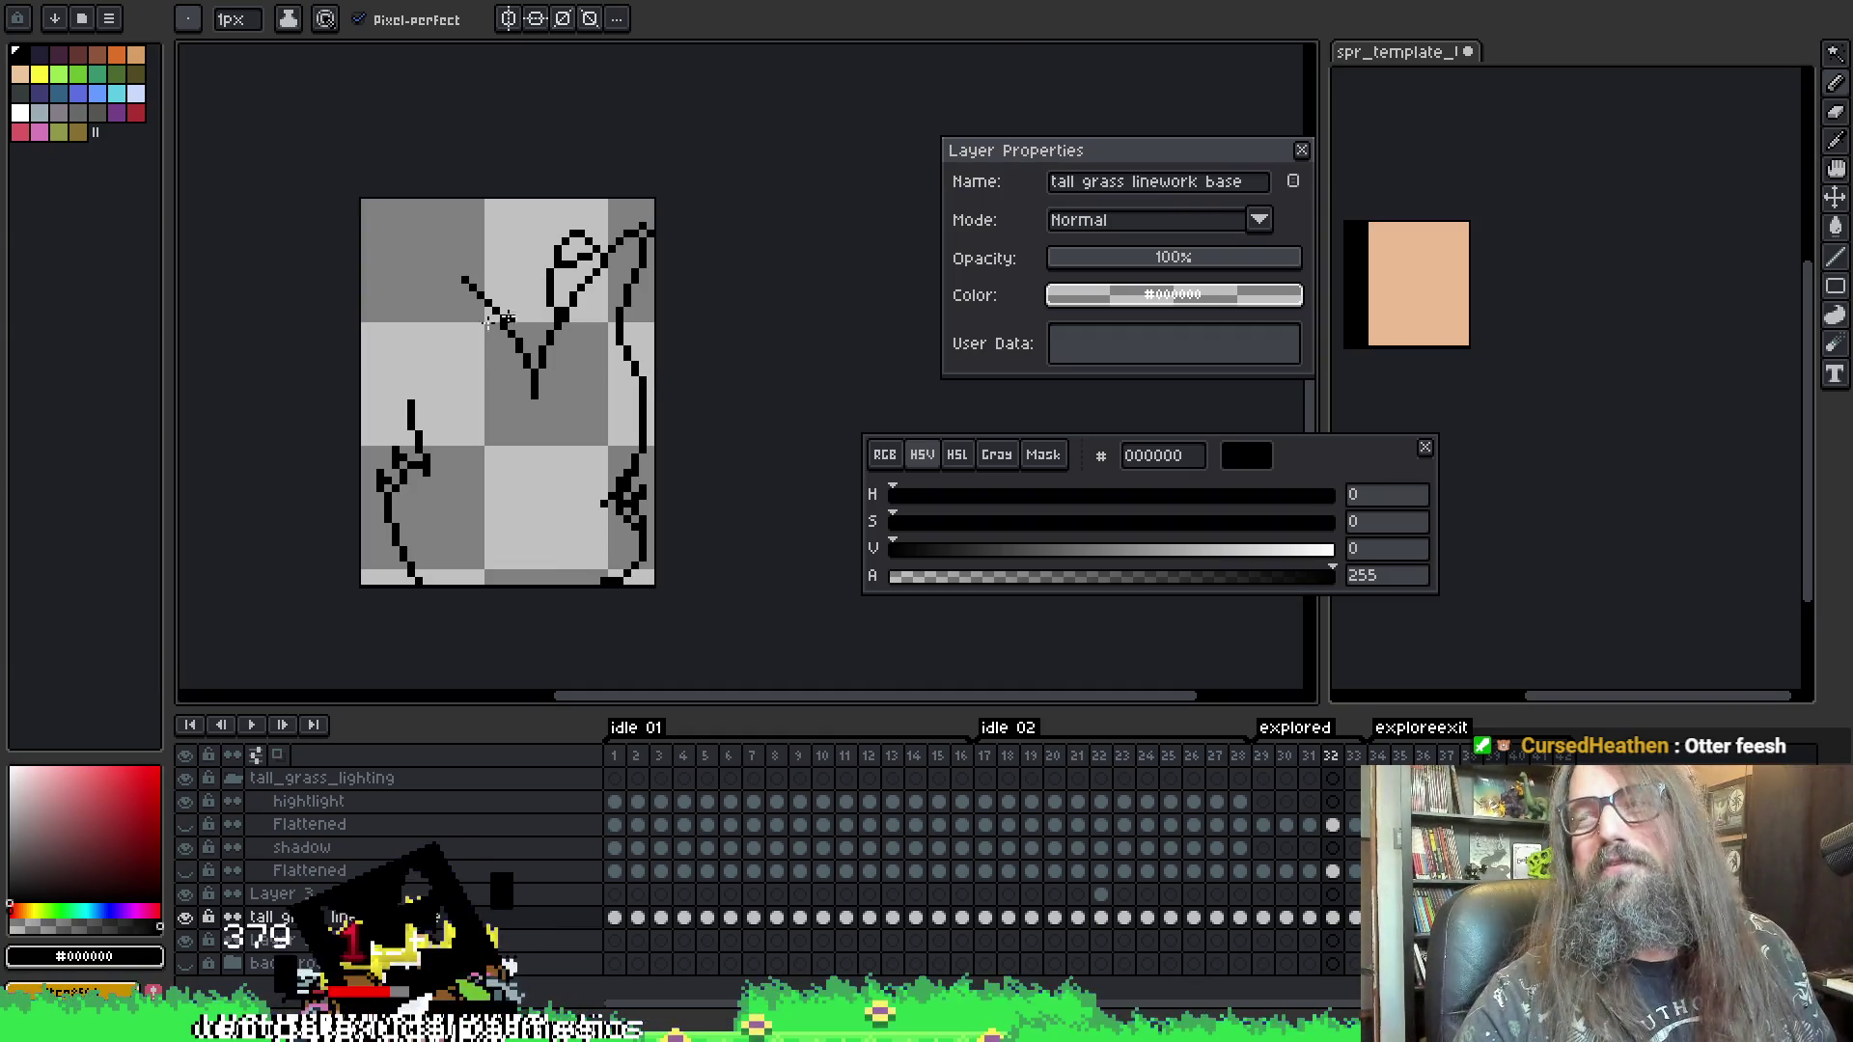
{"action": "key", "text": "i"}
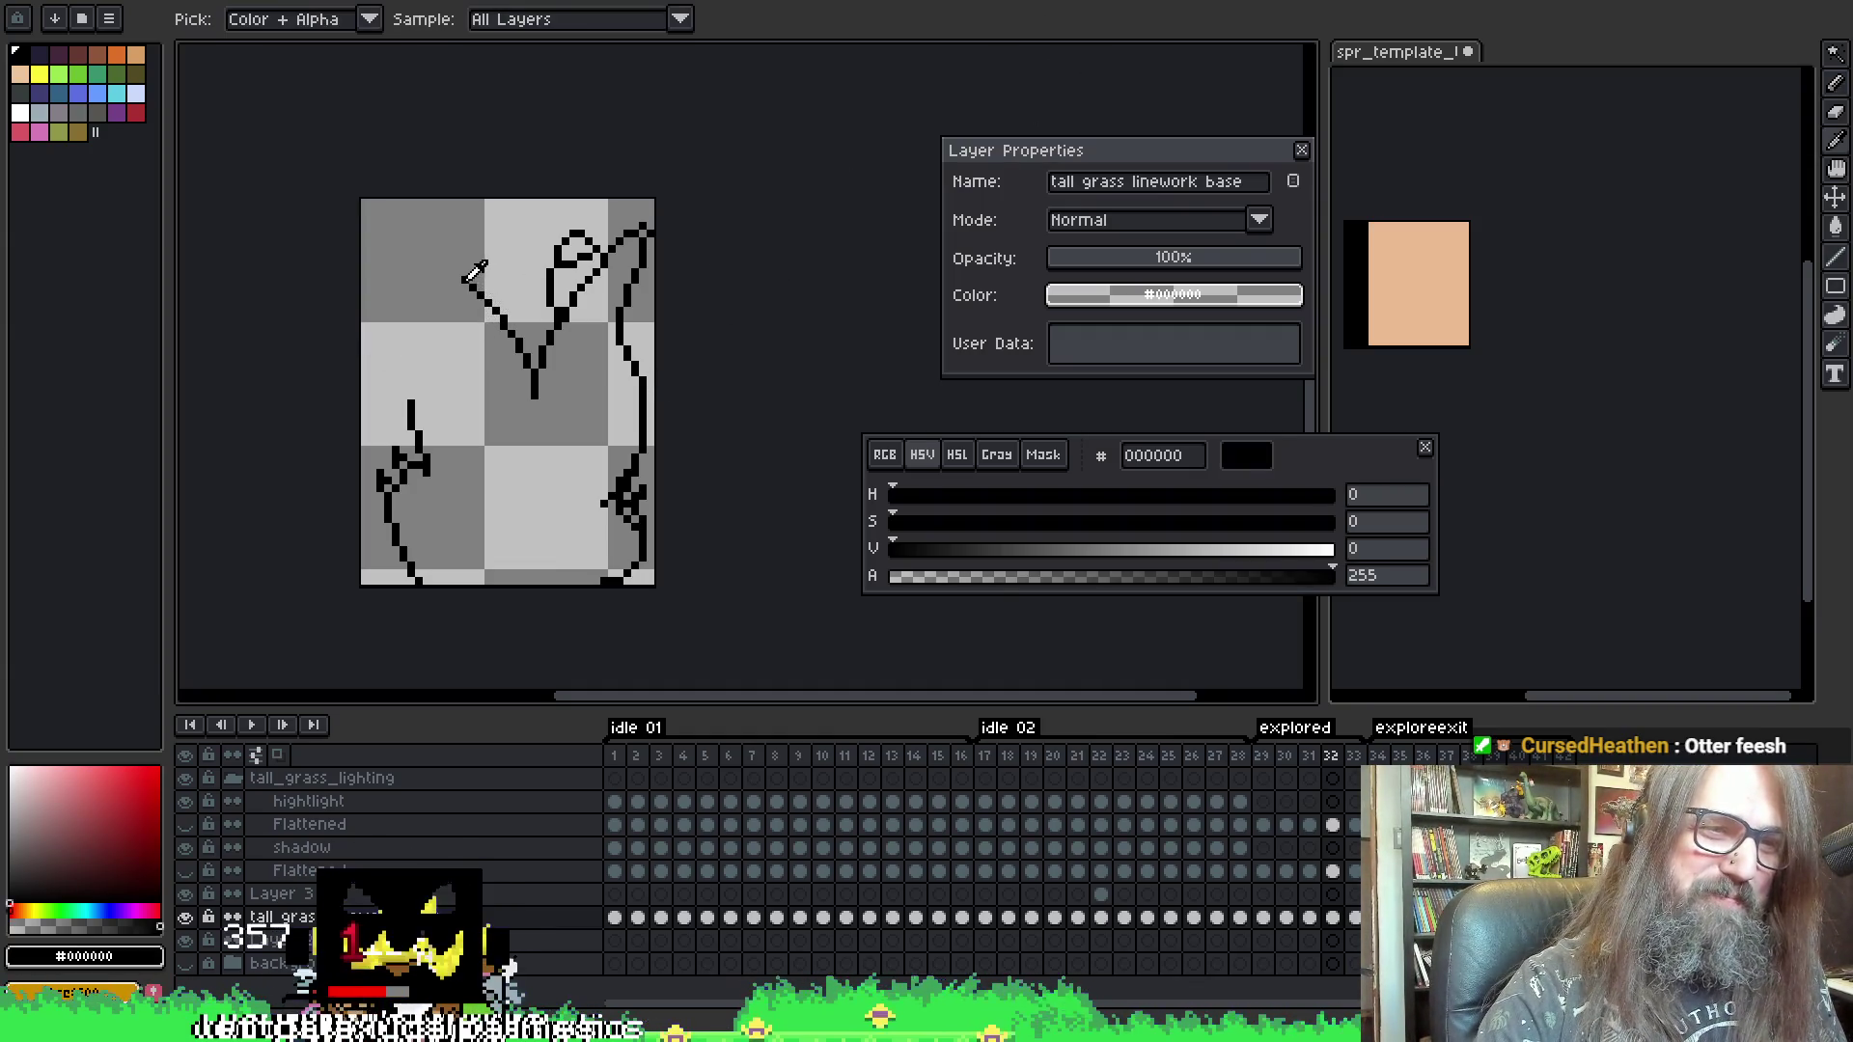
{"action": "key", "text": "b"}
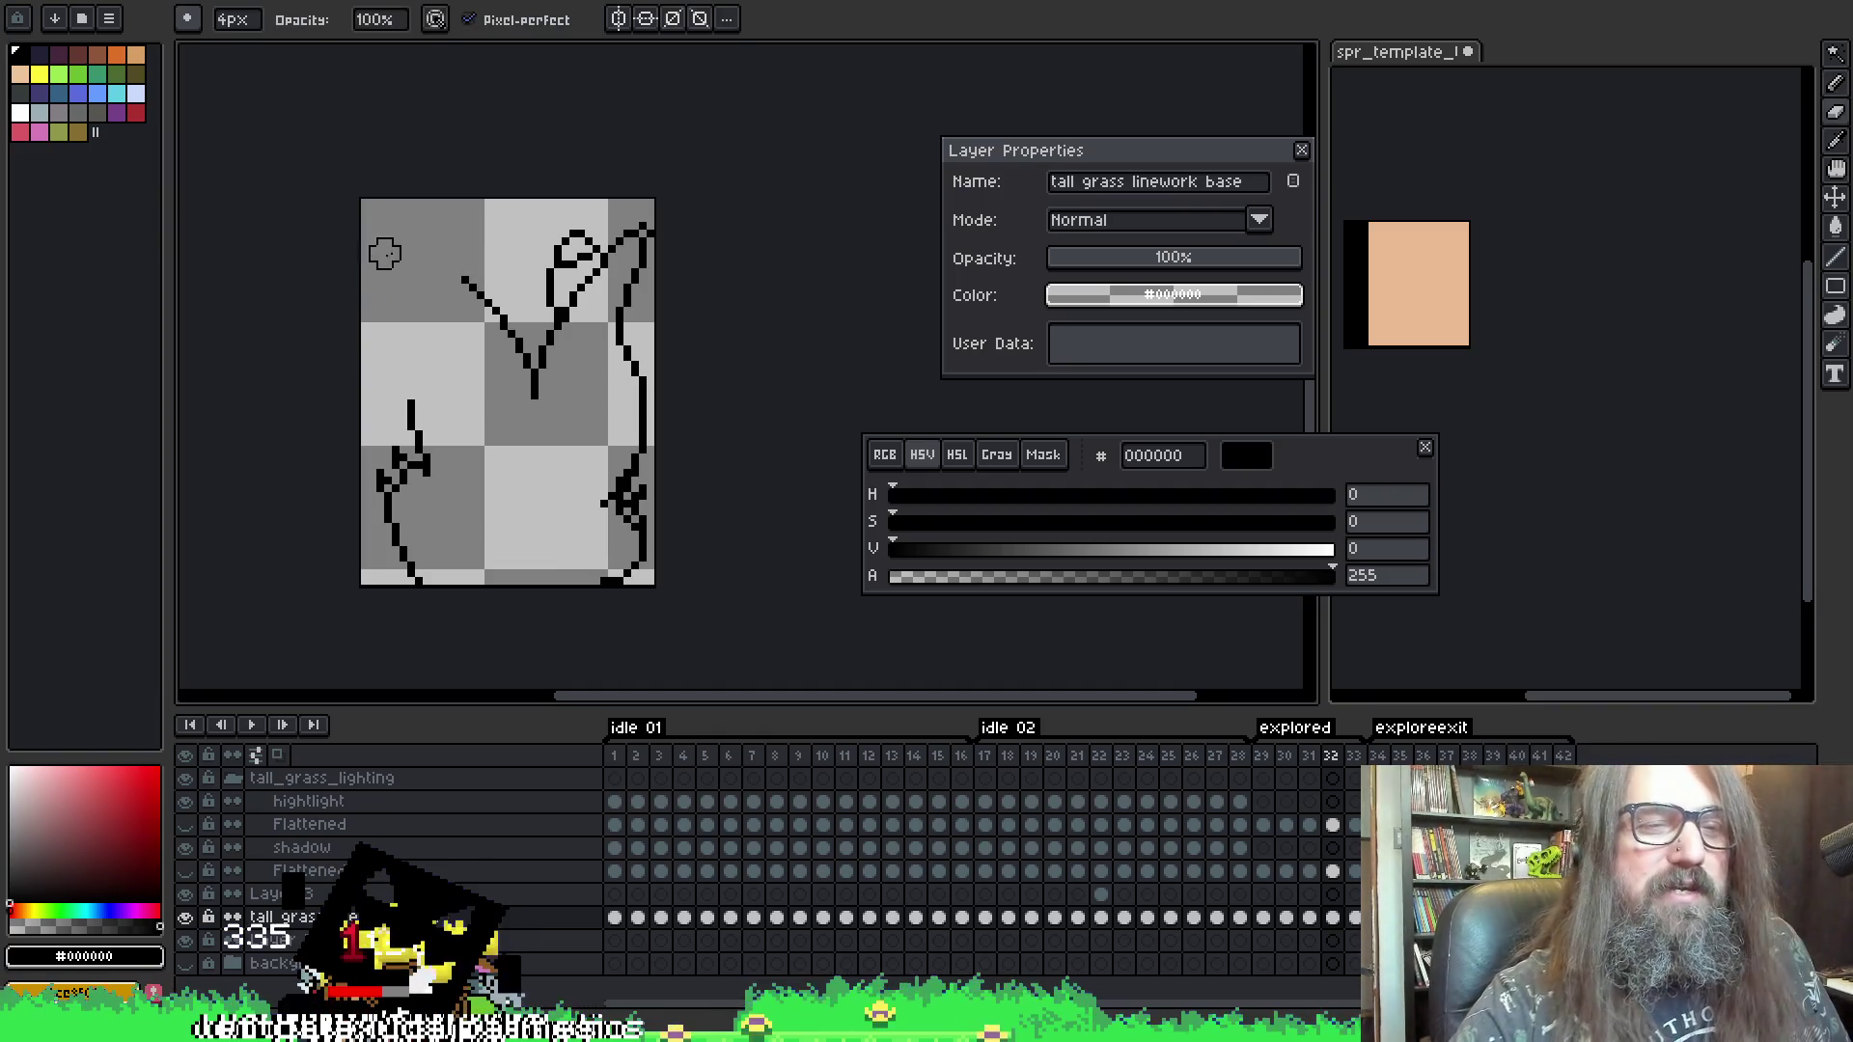
{"action": "key", "text": "e"}
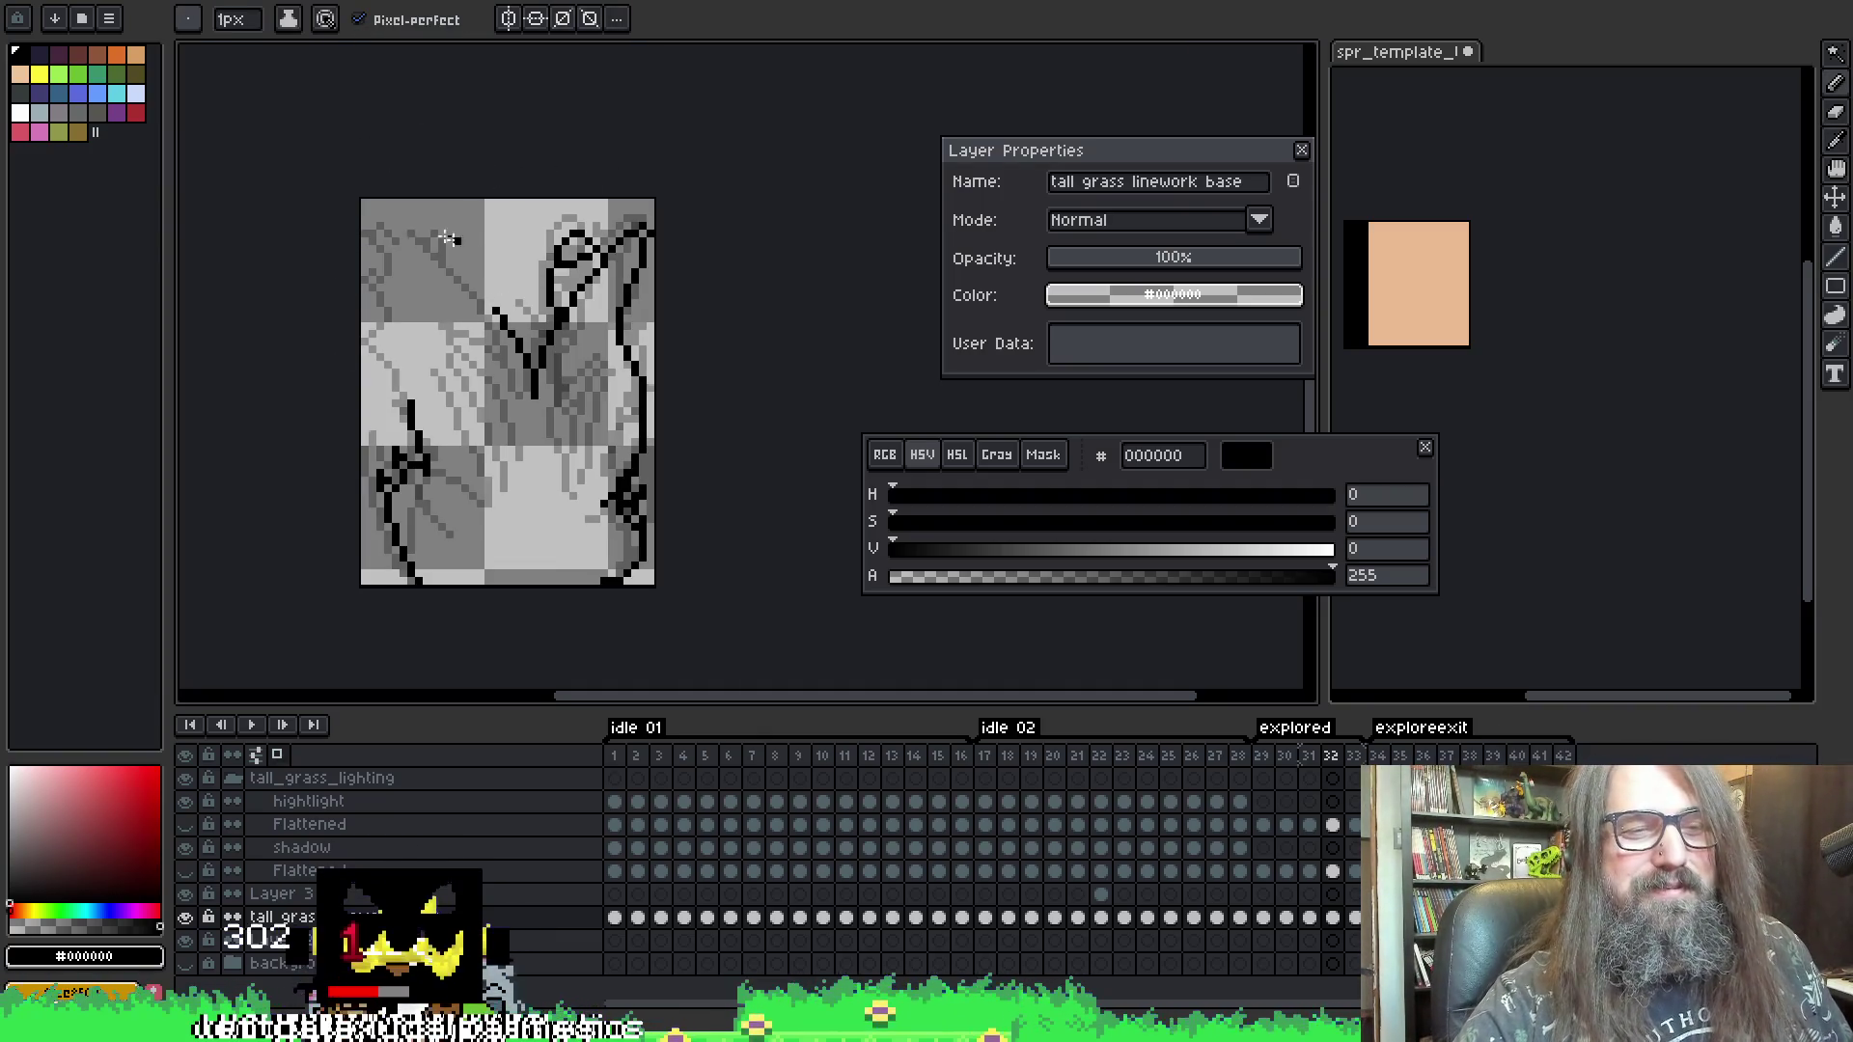
{"action": "key", "text": "b"}
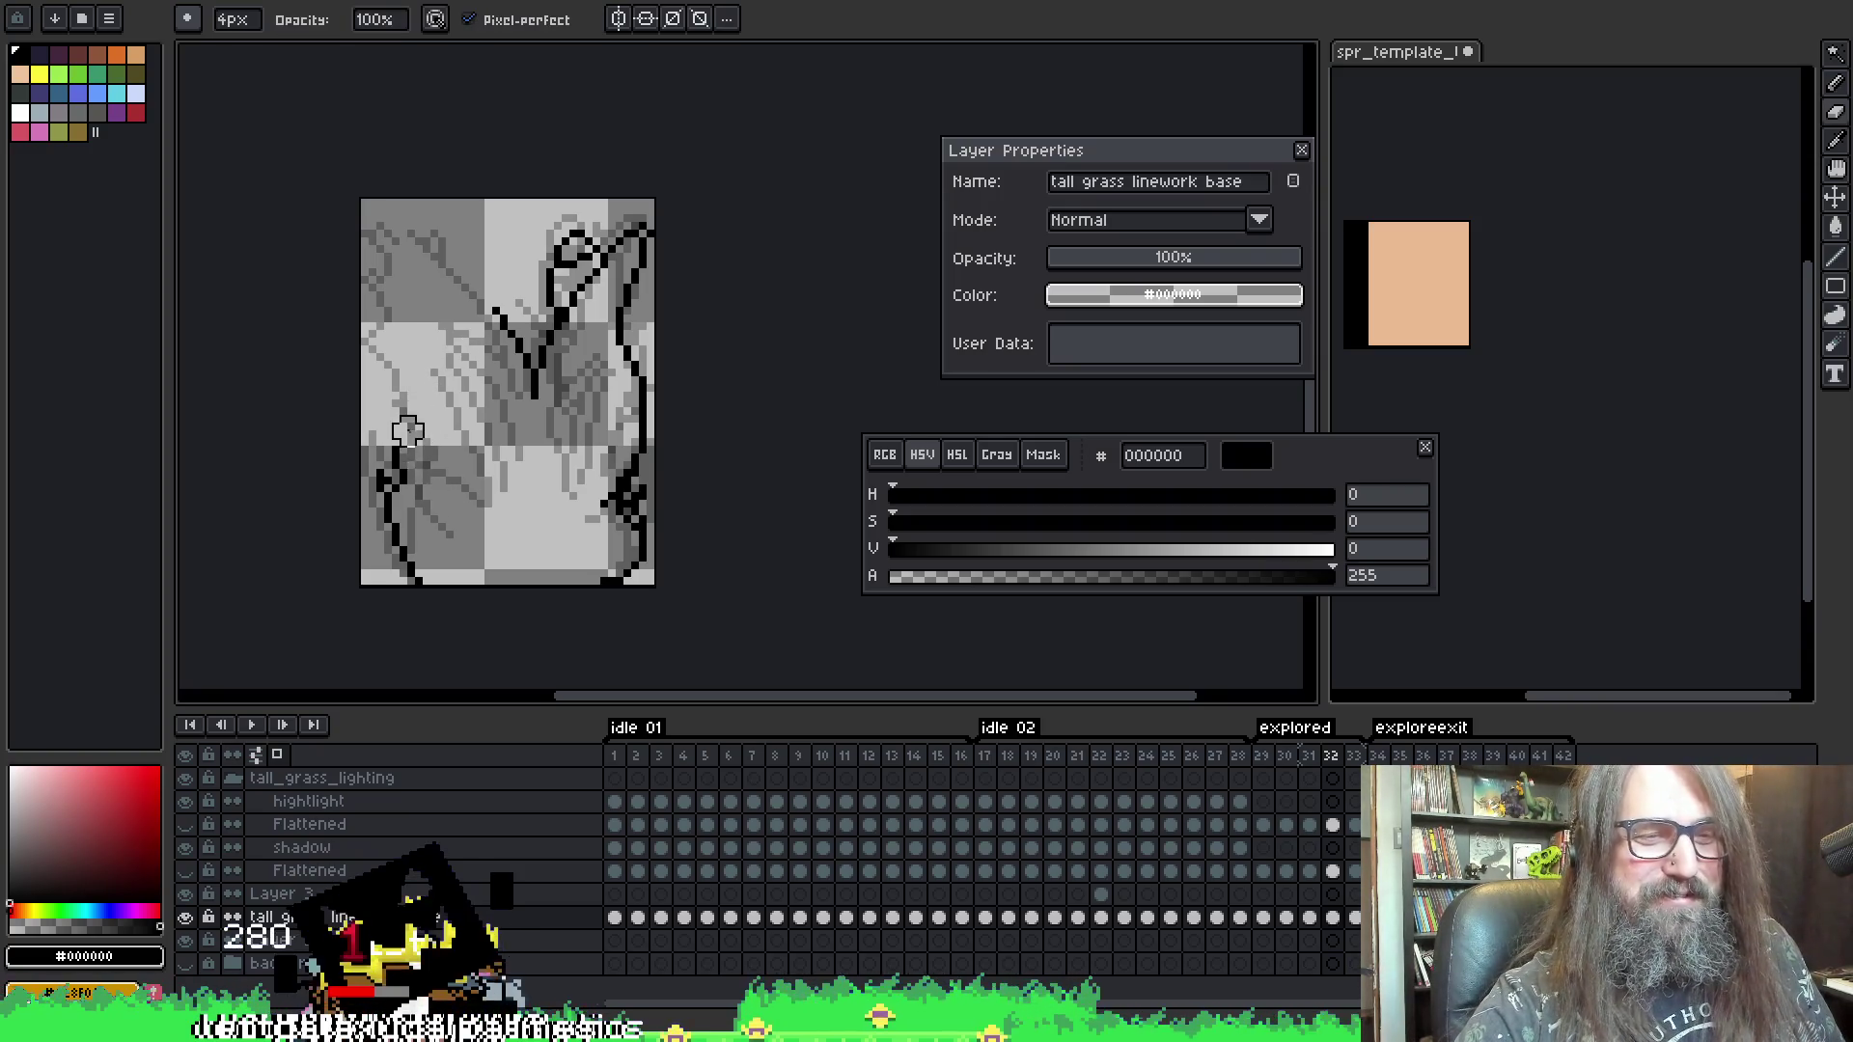
{"action": "key", "text": "e"}
{"action": "key", "text": "comma"}
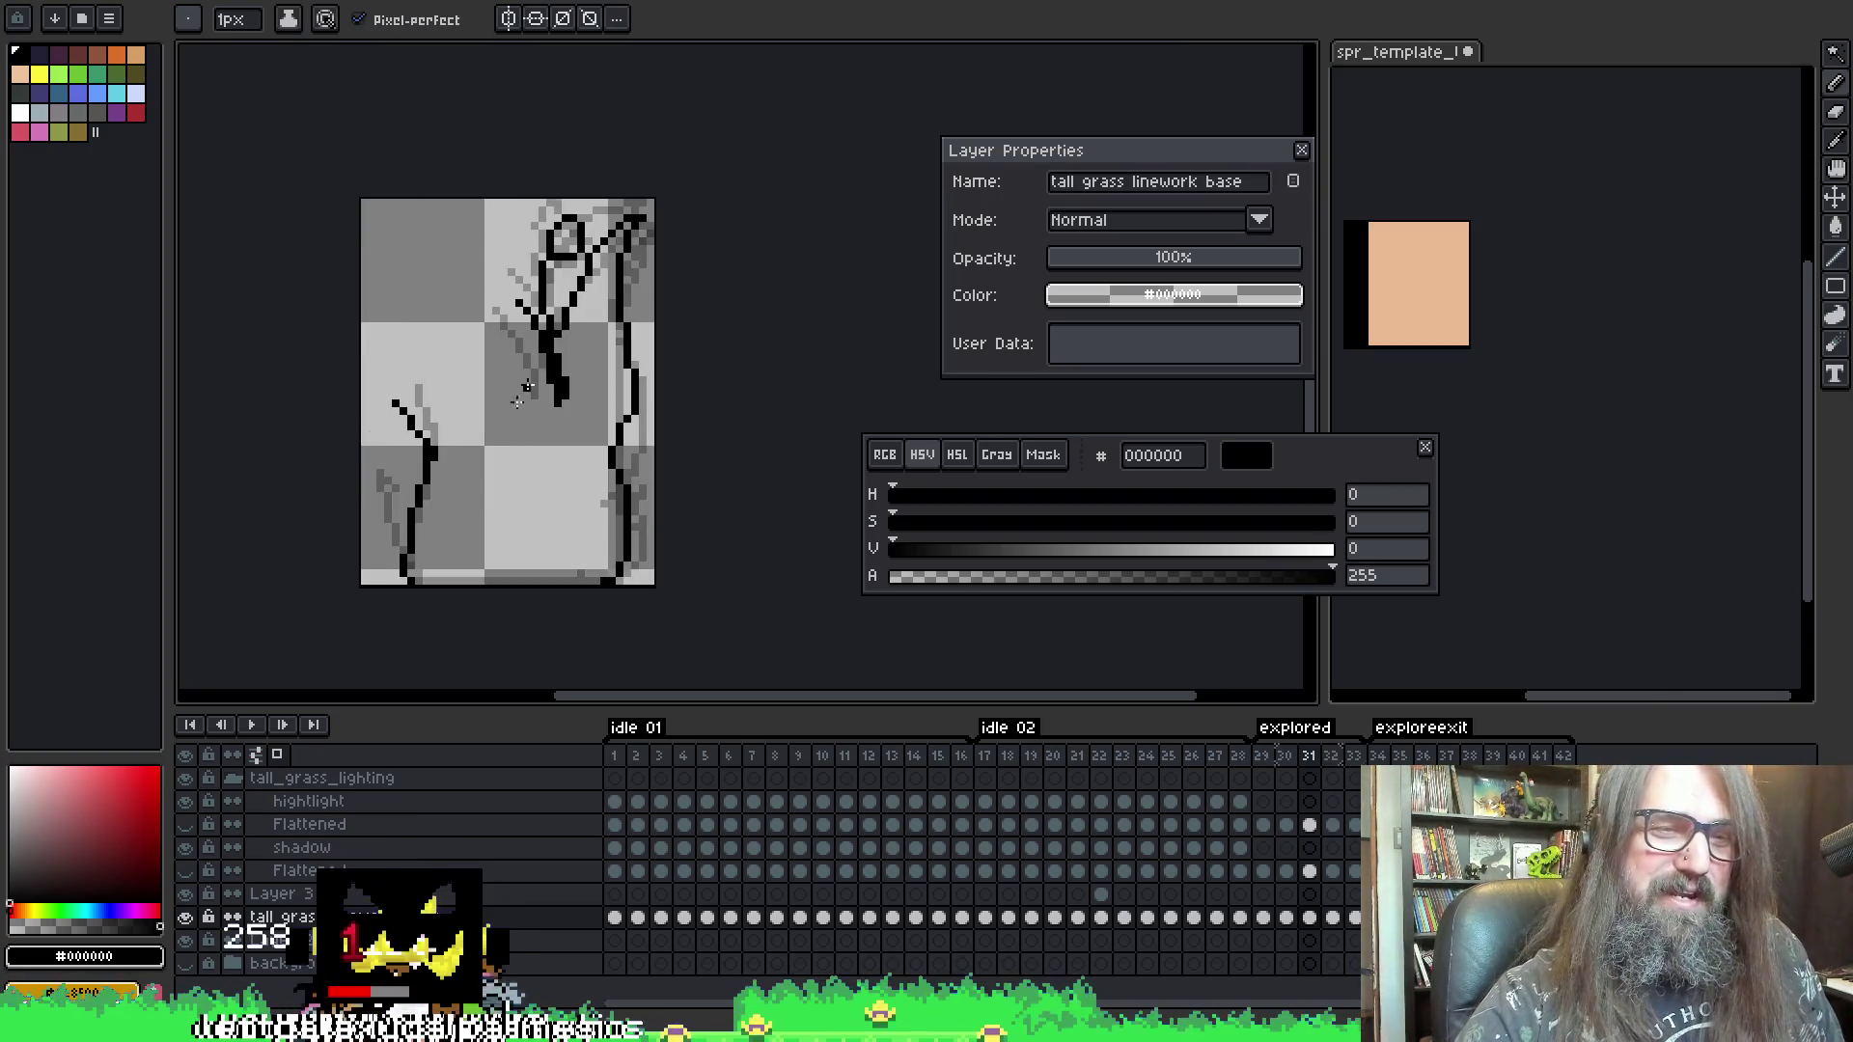
- Step back through frames 31, 30 and 29, adding black linework on each
{"action": "key", "text": "comma"}
{"action": "key", "text": "comma"}
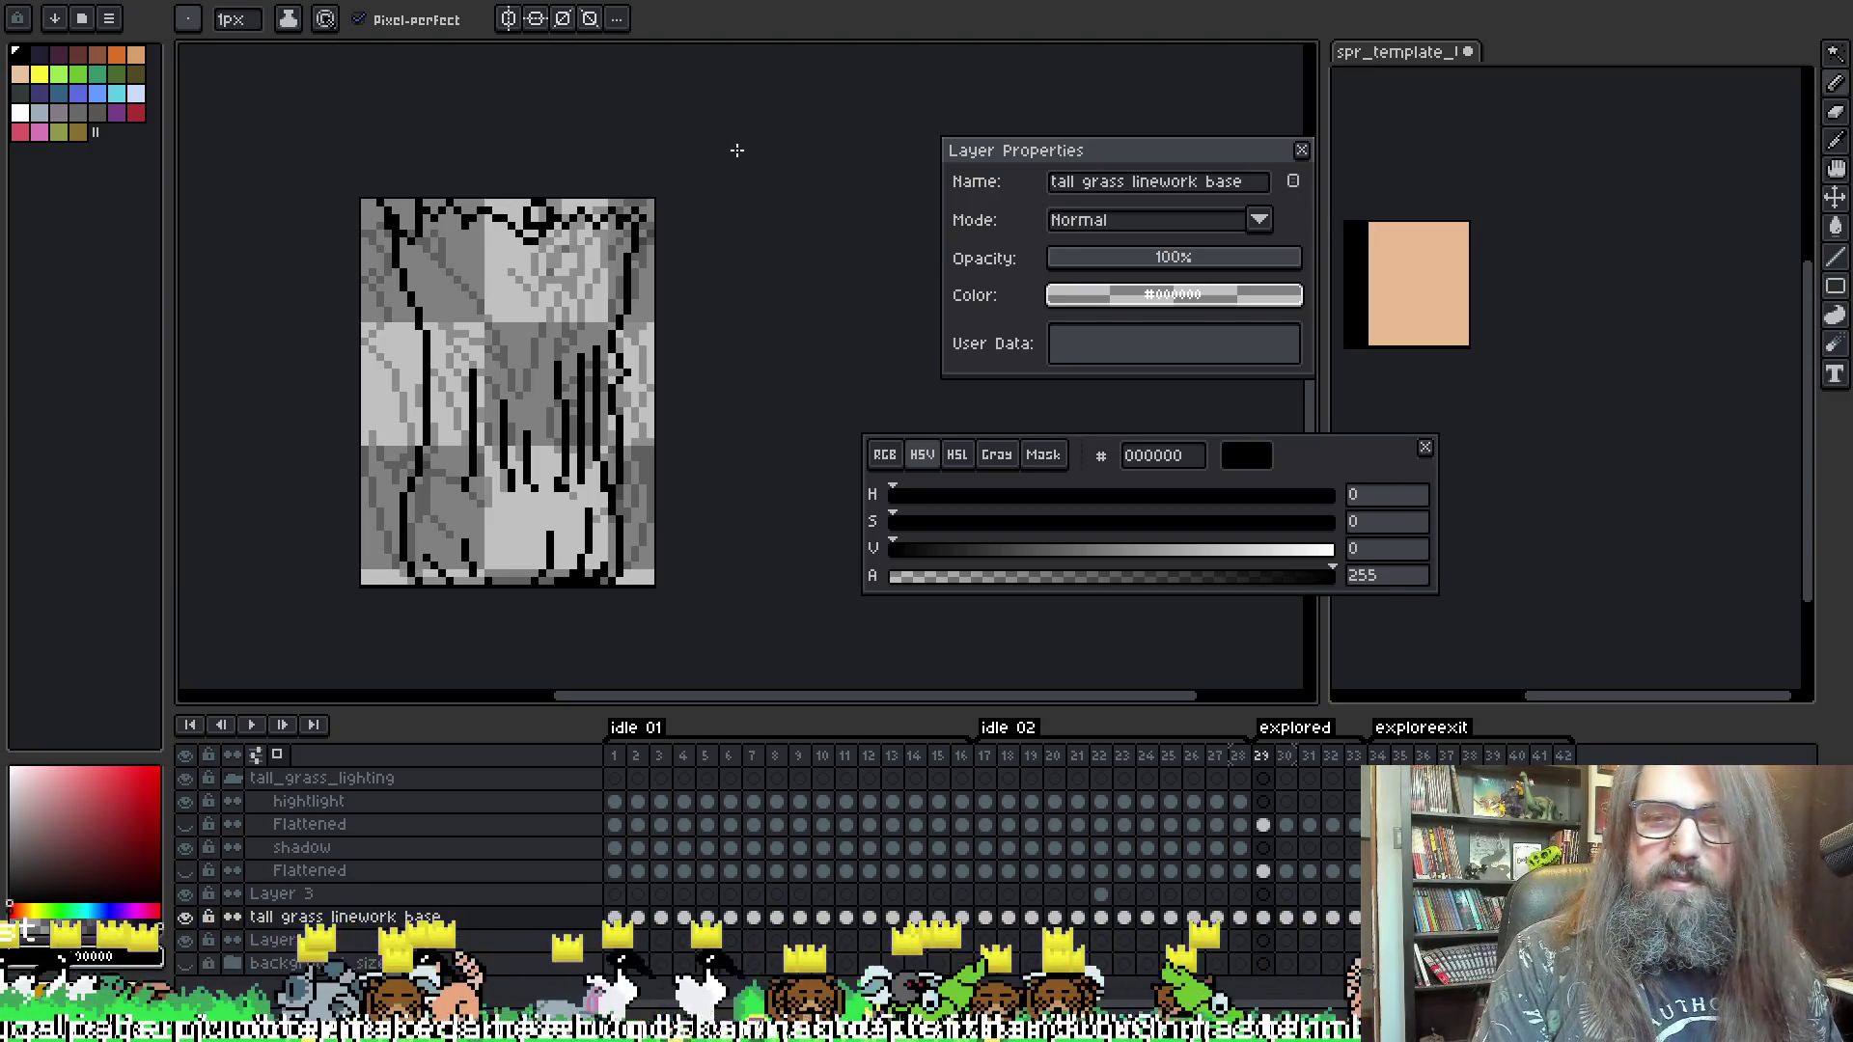
- Toggle the latest black stroke off and on to compare, then re-pick the line colour
{"action": "key", "text": "ctrl+z"}
{"action": "key", "text": "ctrl+y"}
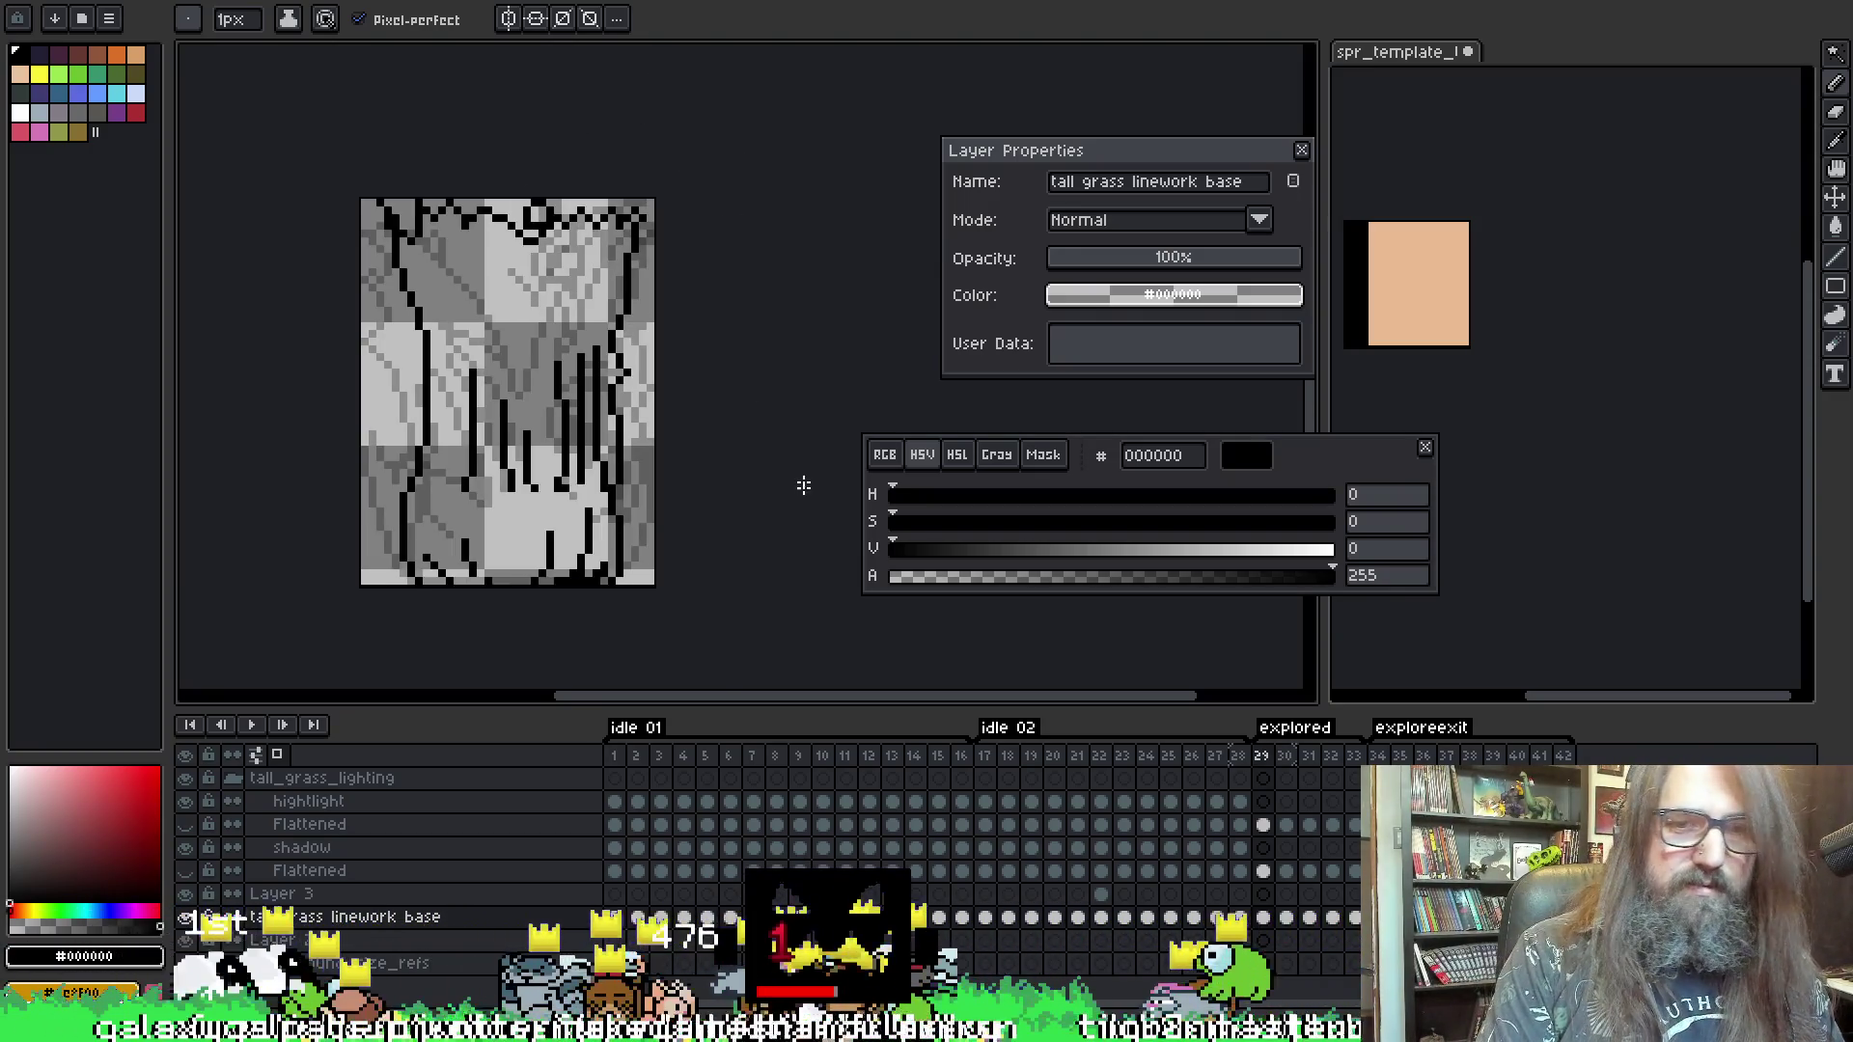
{"action": "key", "text": "ctrl+z"}
{"action": "key", "text": "ctrl+y"}
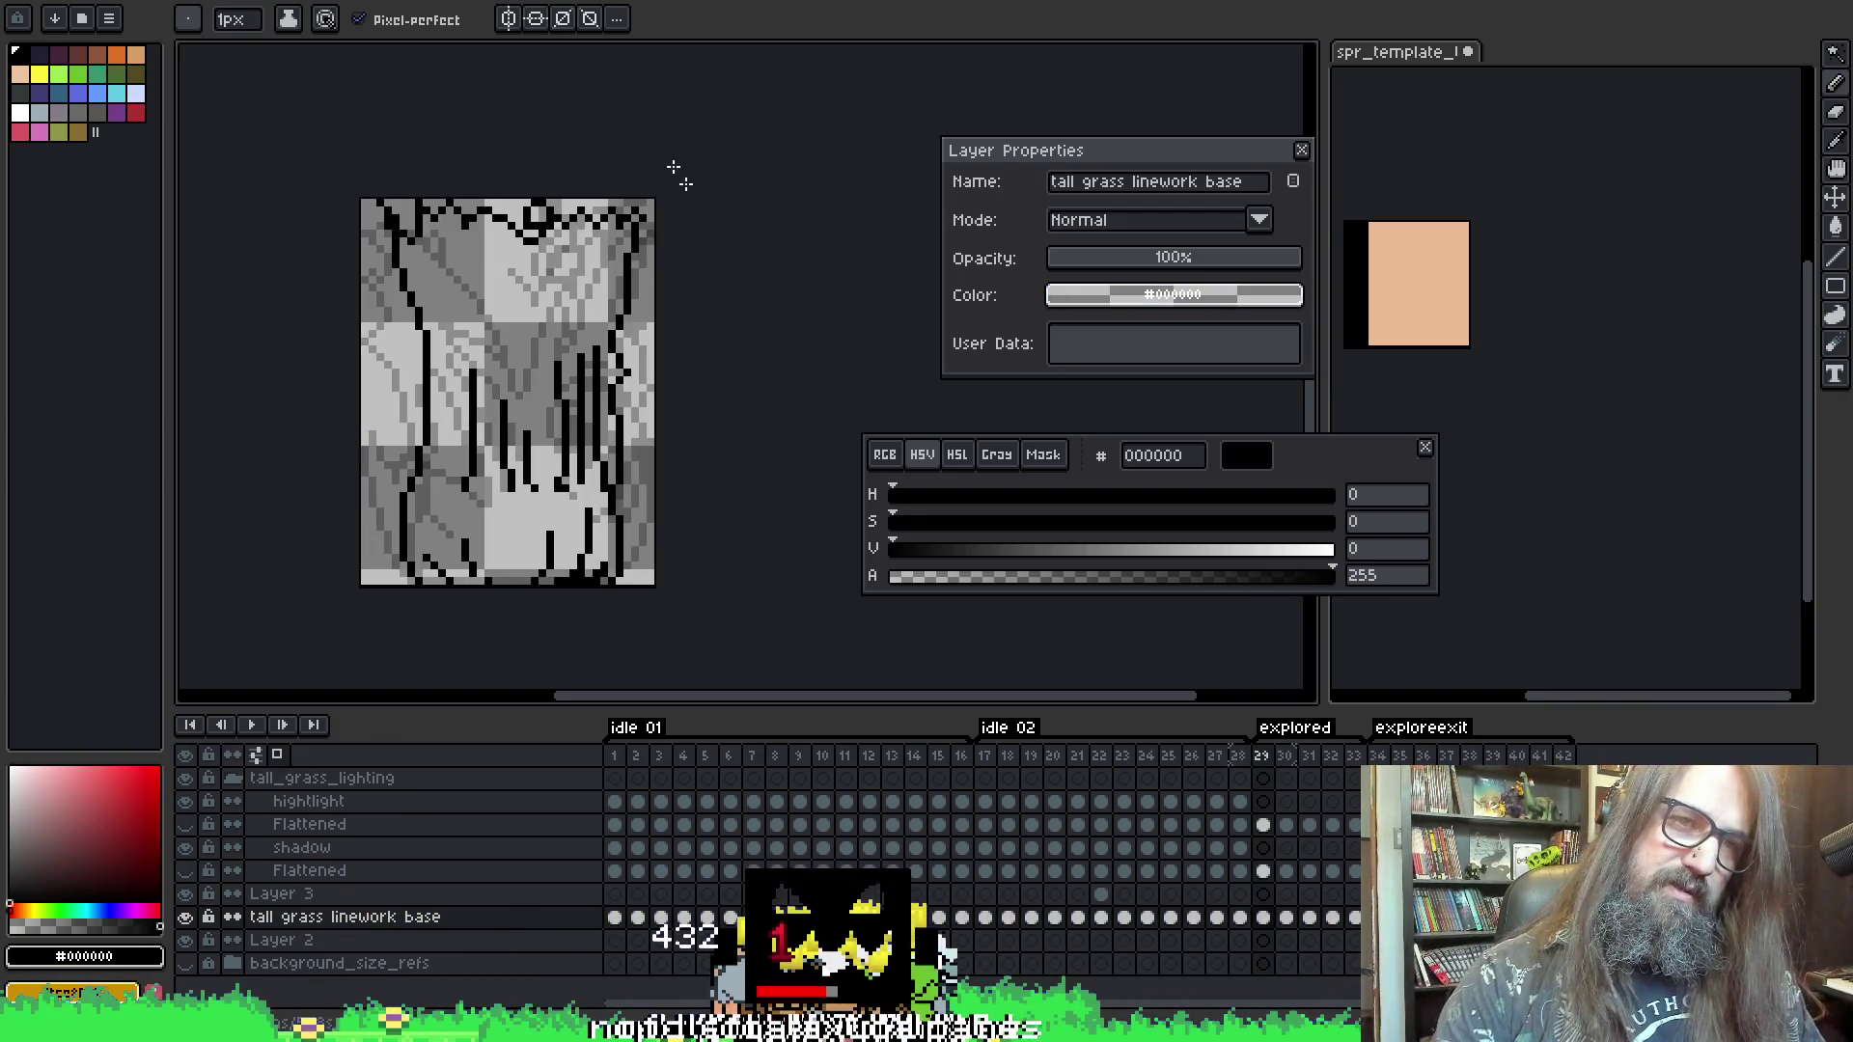
{"action": "key", "text": "i"}
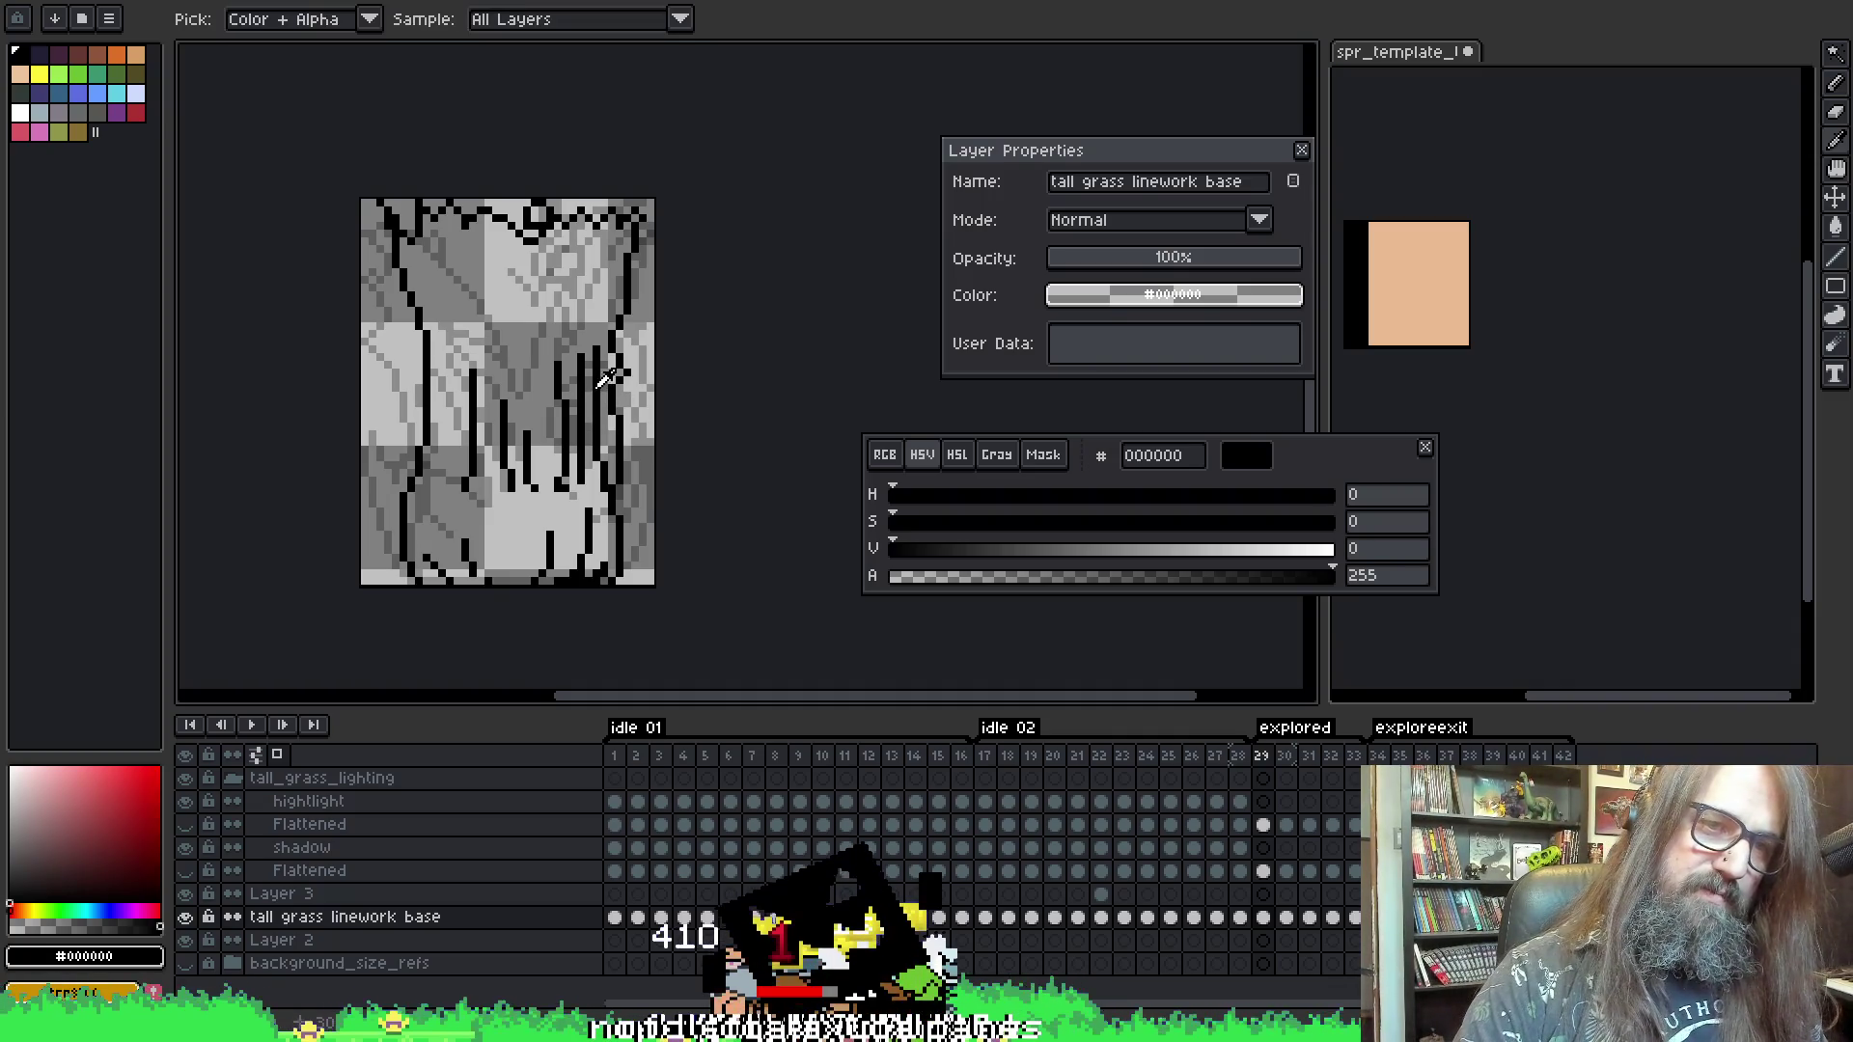
{"action": "key", "text": "b"}
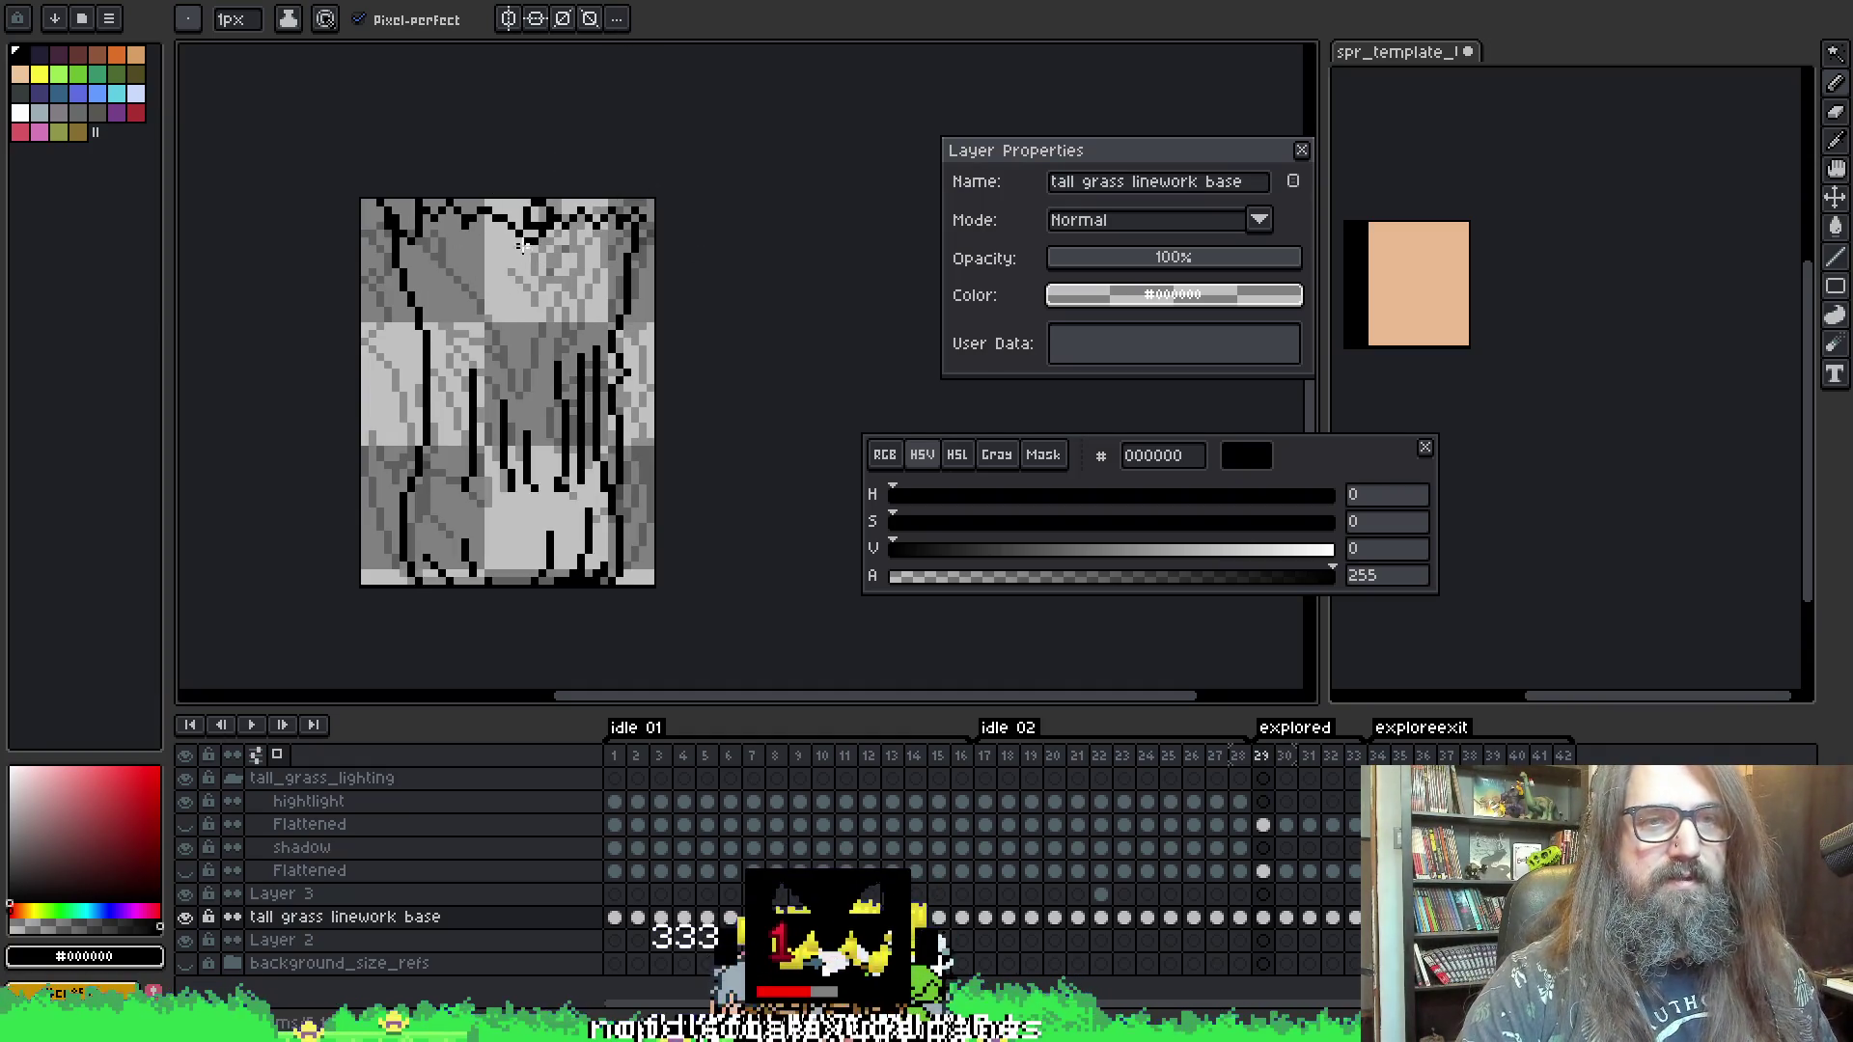
- Erase the lower part of the black stroke on frame 31 with a 4px eraser, comparing neighbouring frames
{"action": "key", "text": "period"}
{"action": "key", "text": "e"}
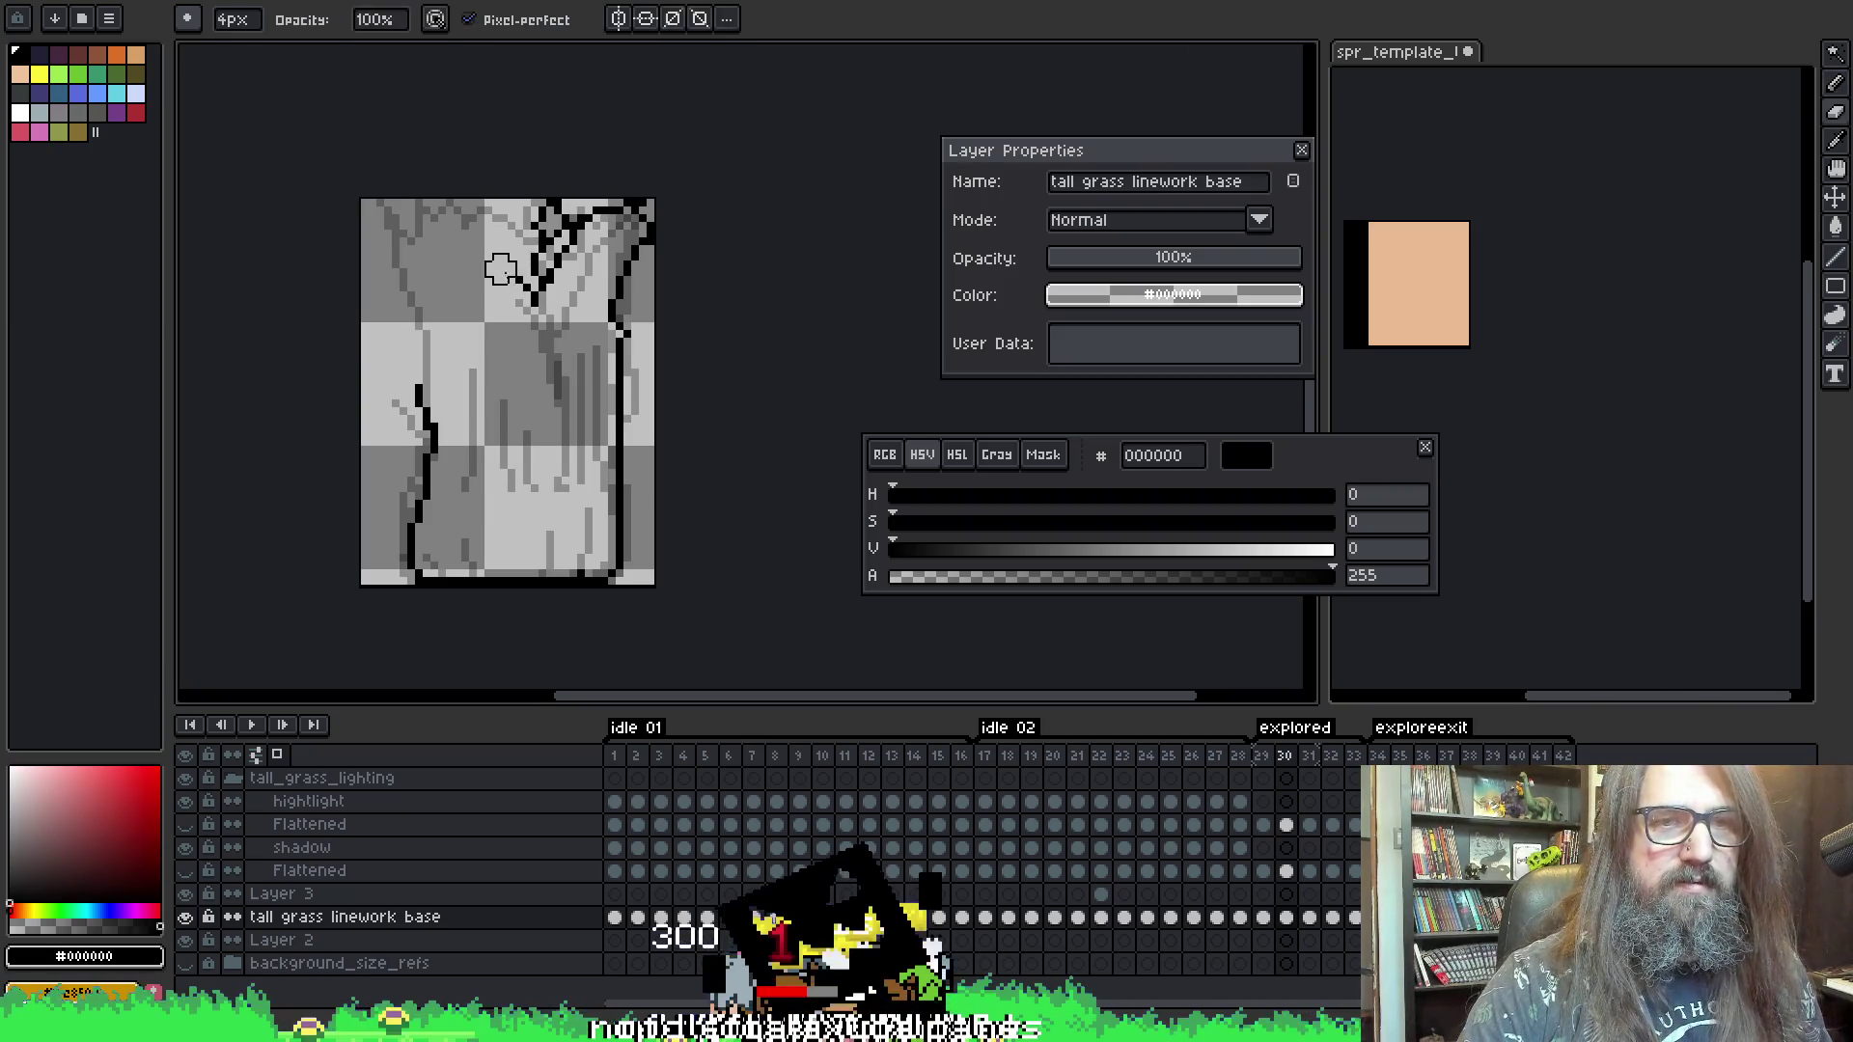
{"action": "key", "text": "b"}
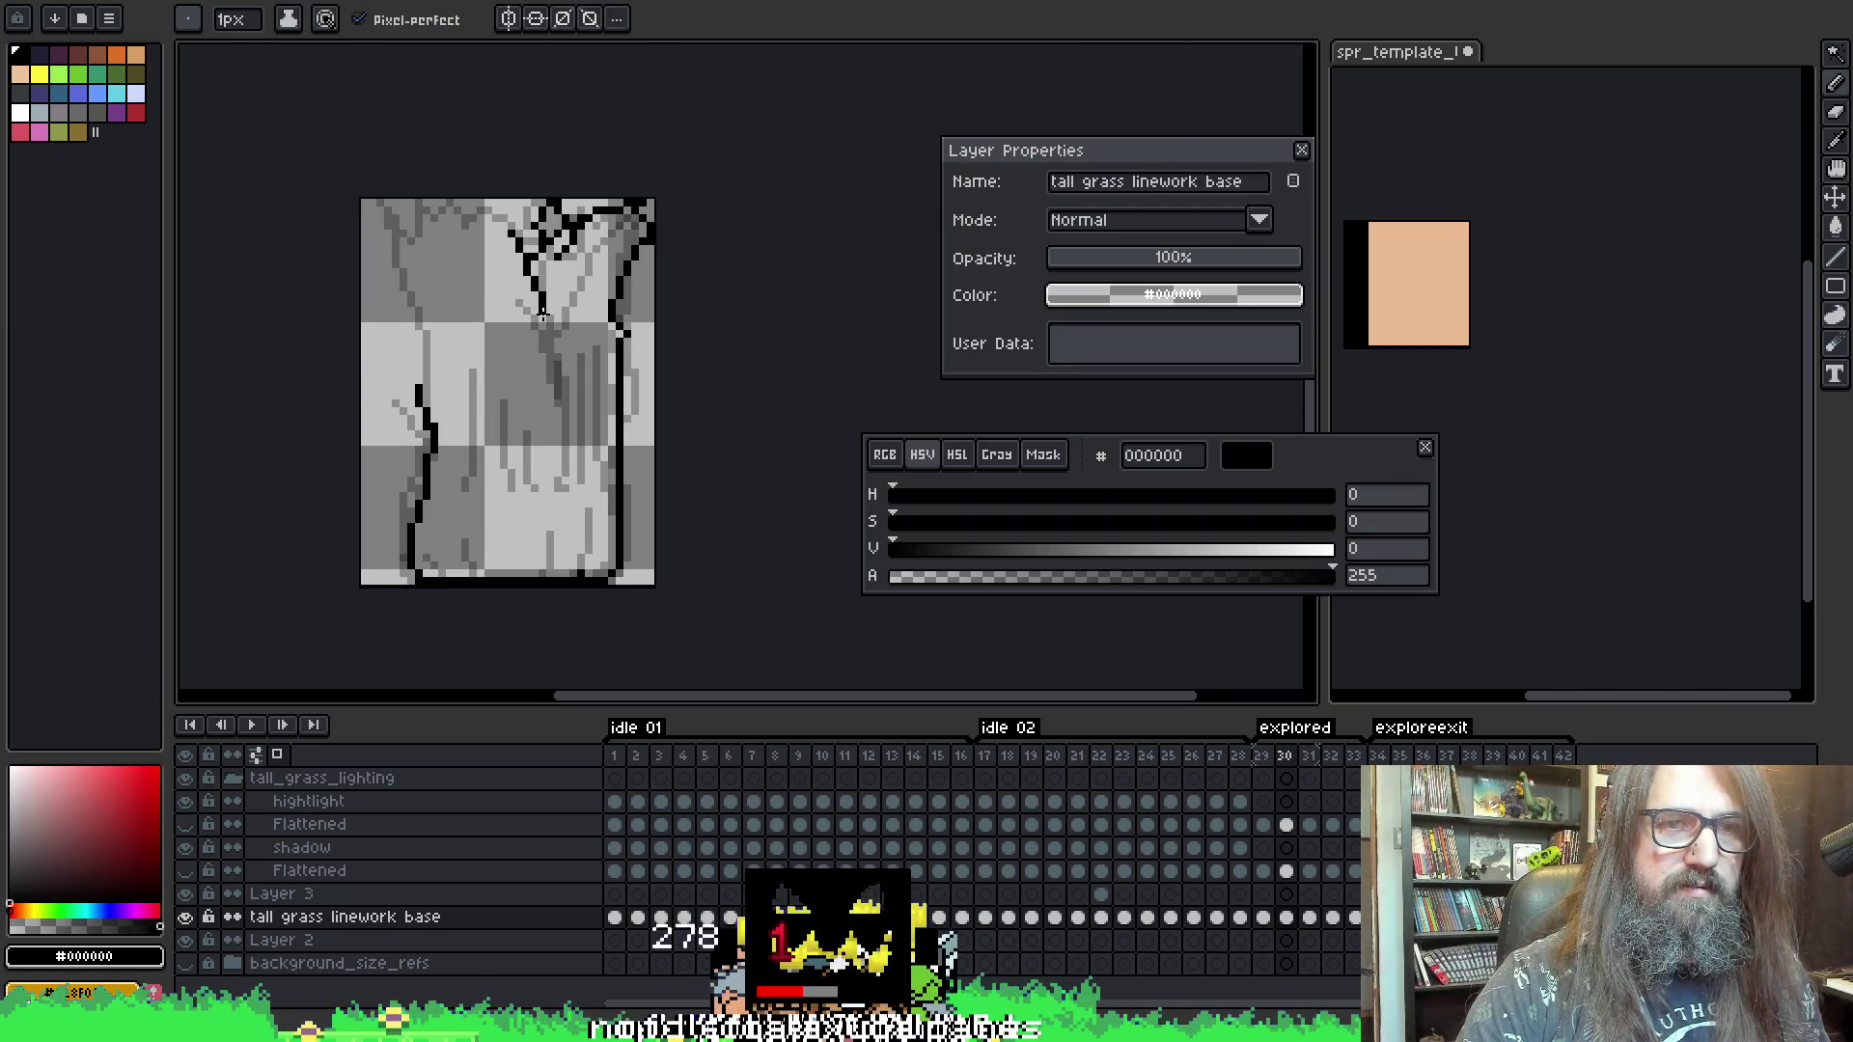
{"action": "key", "text": "comma"}
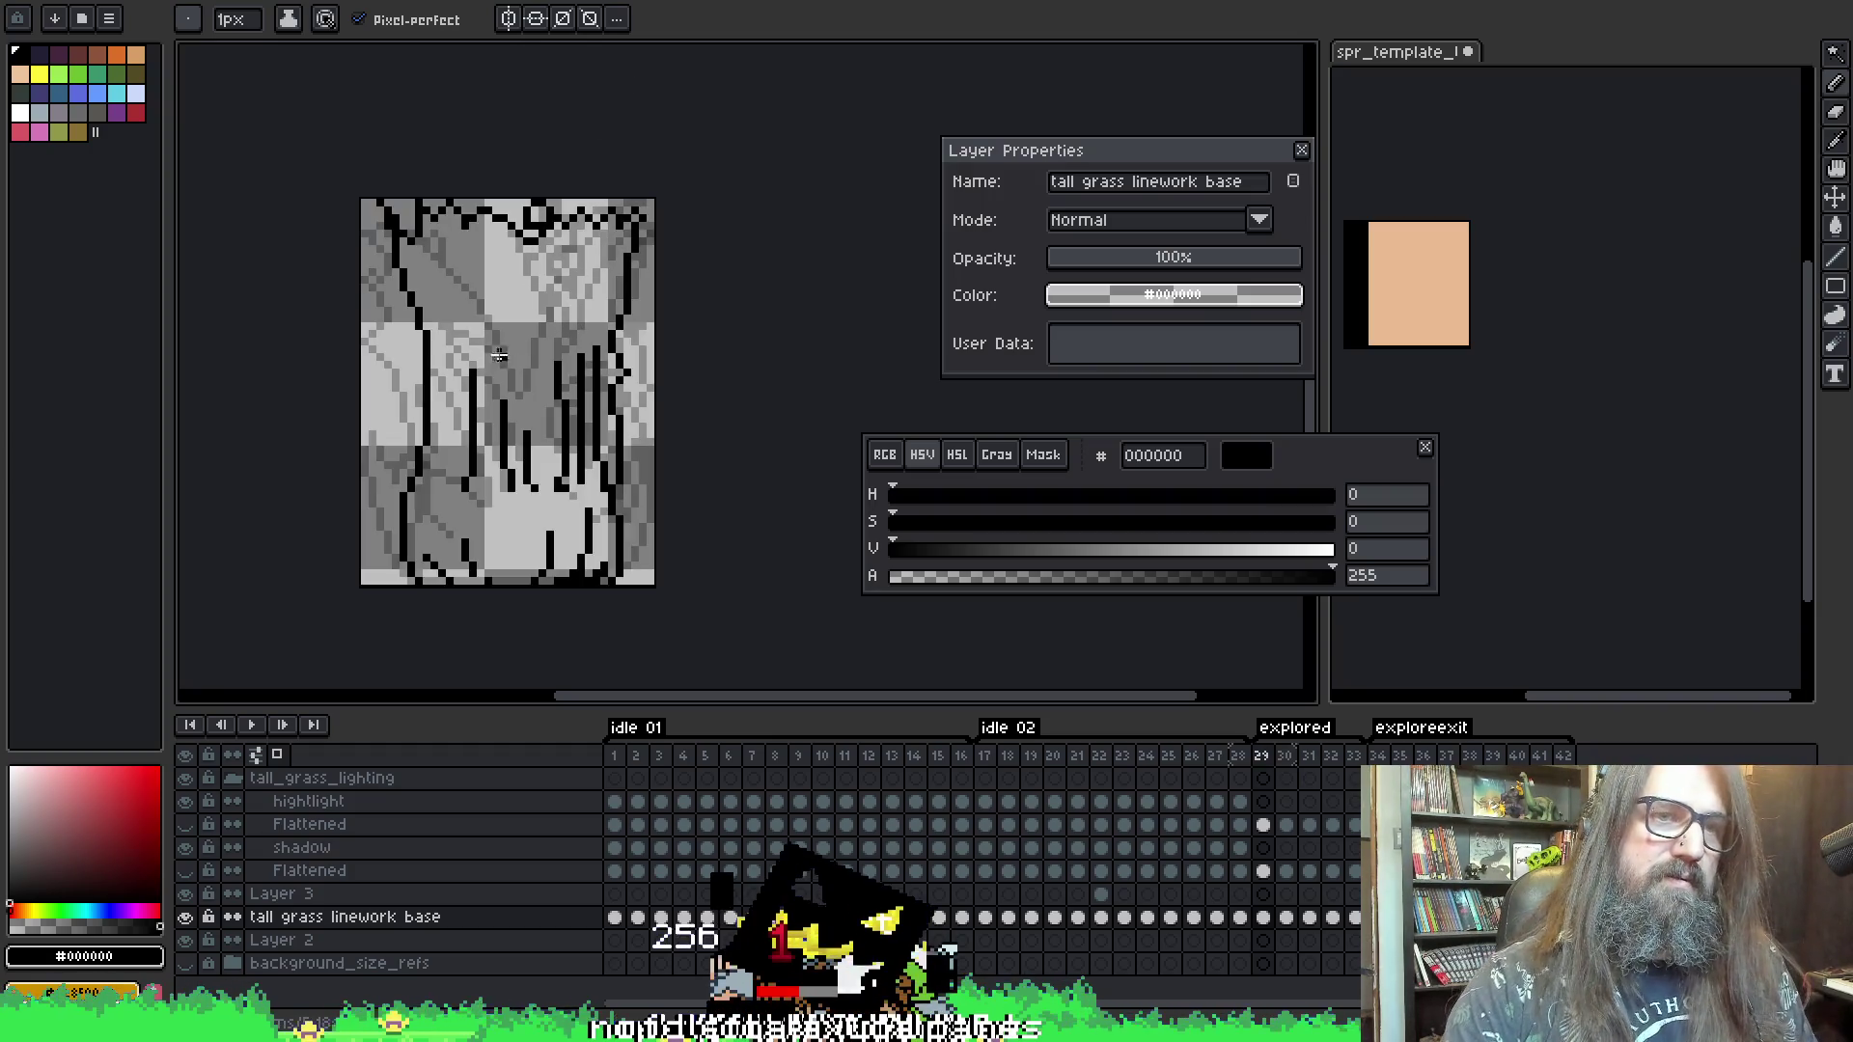
{"action": "key", "text": "period"}
{"action": "key", "text": "period"}
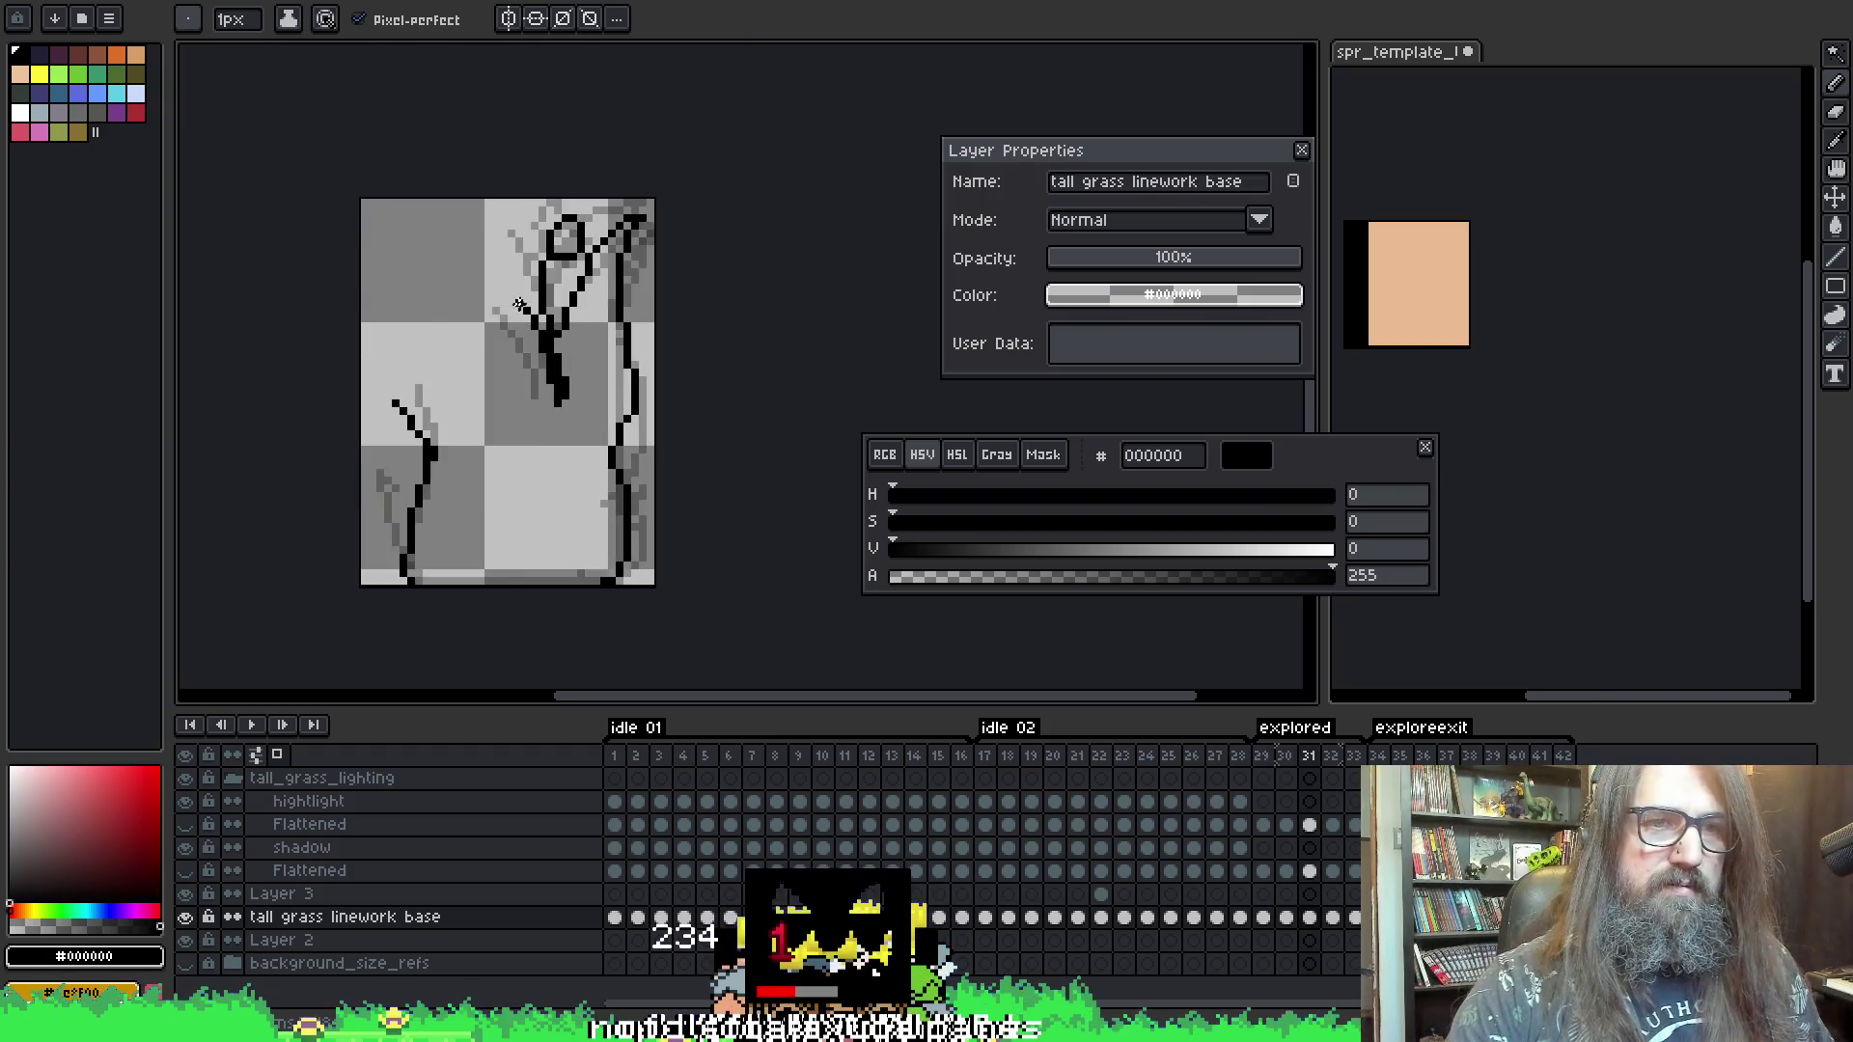
{"action": "key", "text": "e"}
{"action": "left_click_drag", "start_coordinate": [552, 353], "coordinate": [546, 376]}
{"action": "key", "text": "b"}
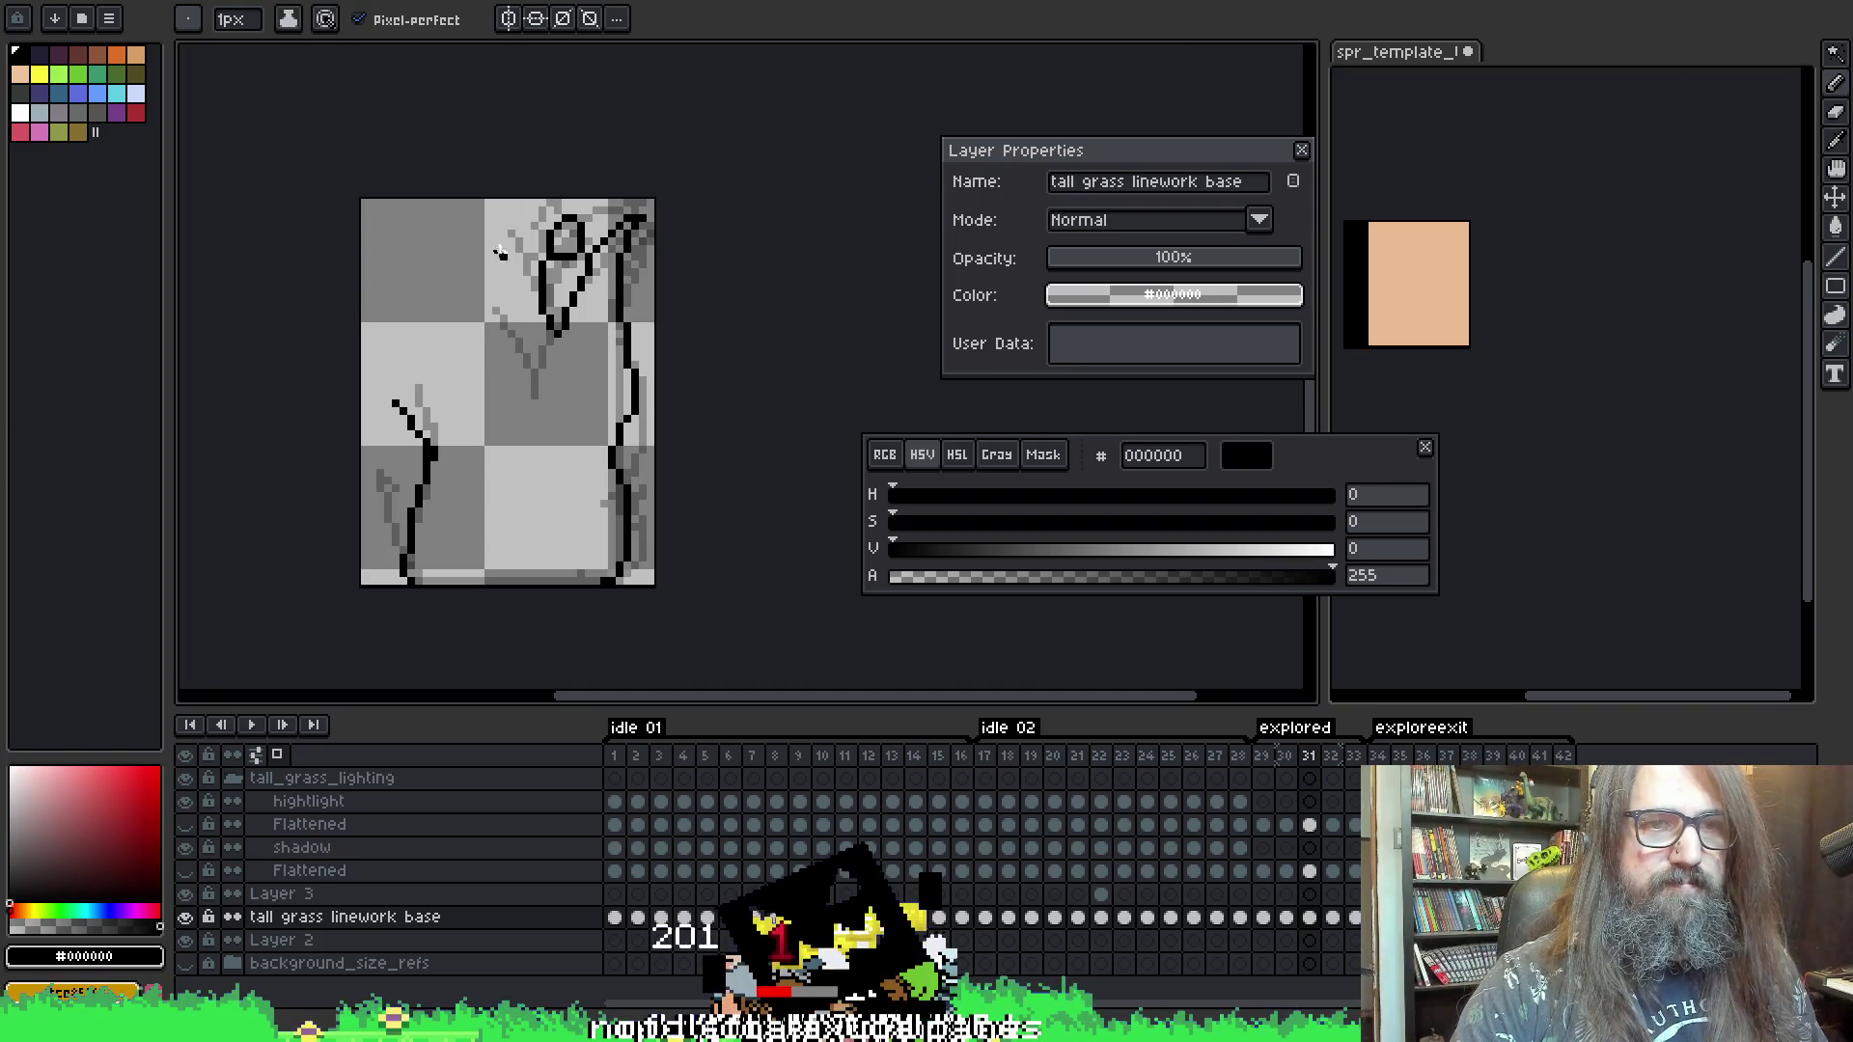
{"action": "key", "text": "comma"}
{"action": "key", "text": "comma"}
{"action": "key", "text": "period"}
{"action": "key", "text": "period"}
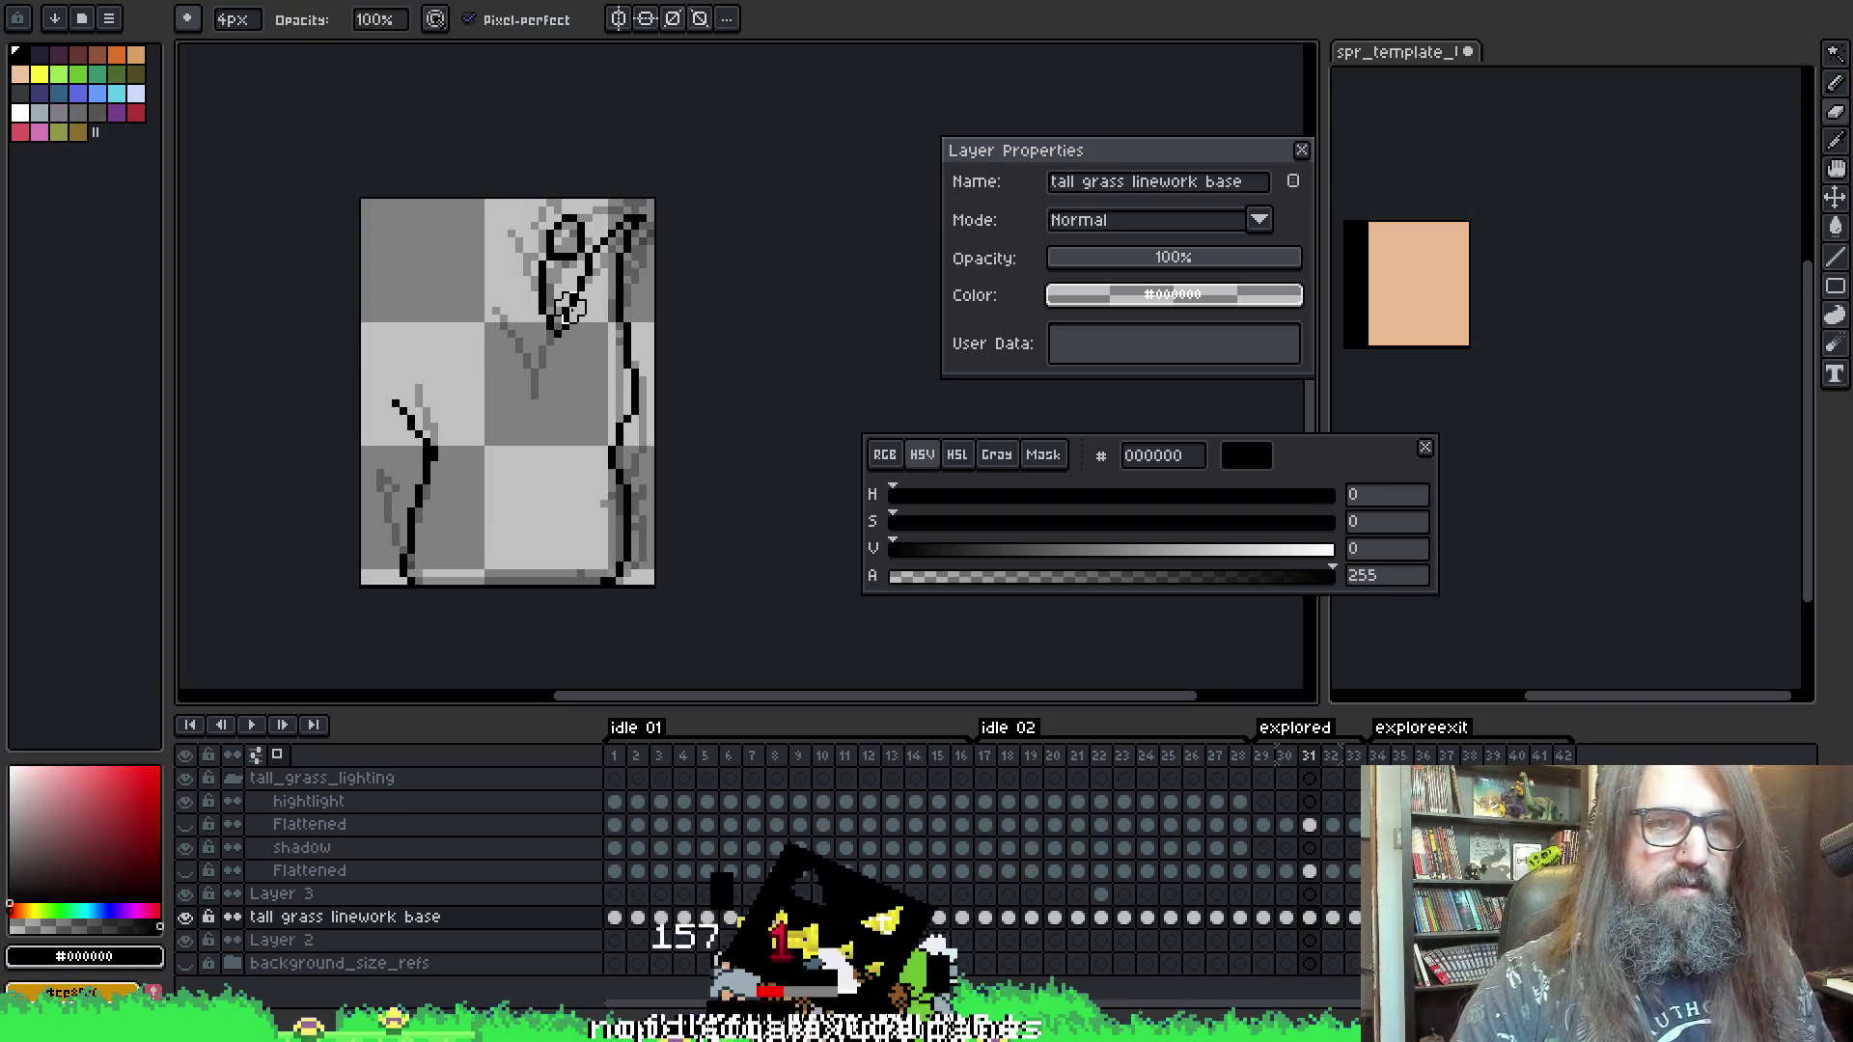
- Undo the last stroke segment and review frames 29 through 31 again
{"action": "key", "text": "ctrl+z"}
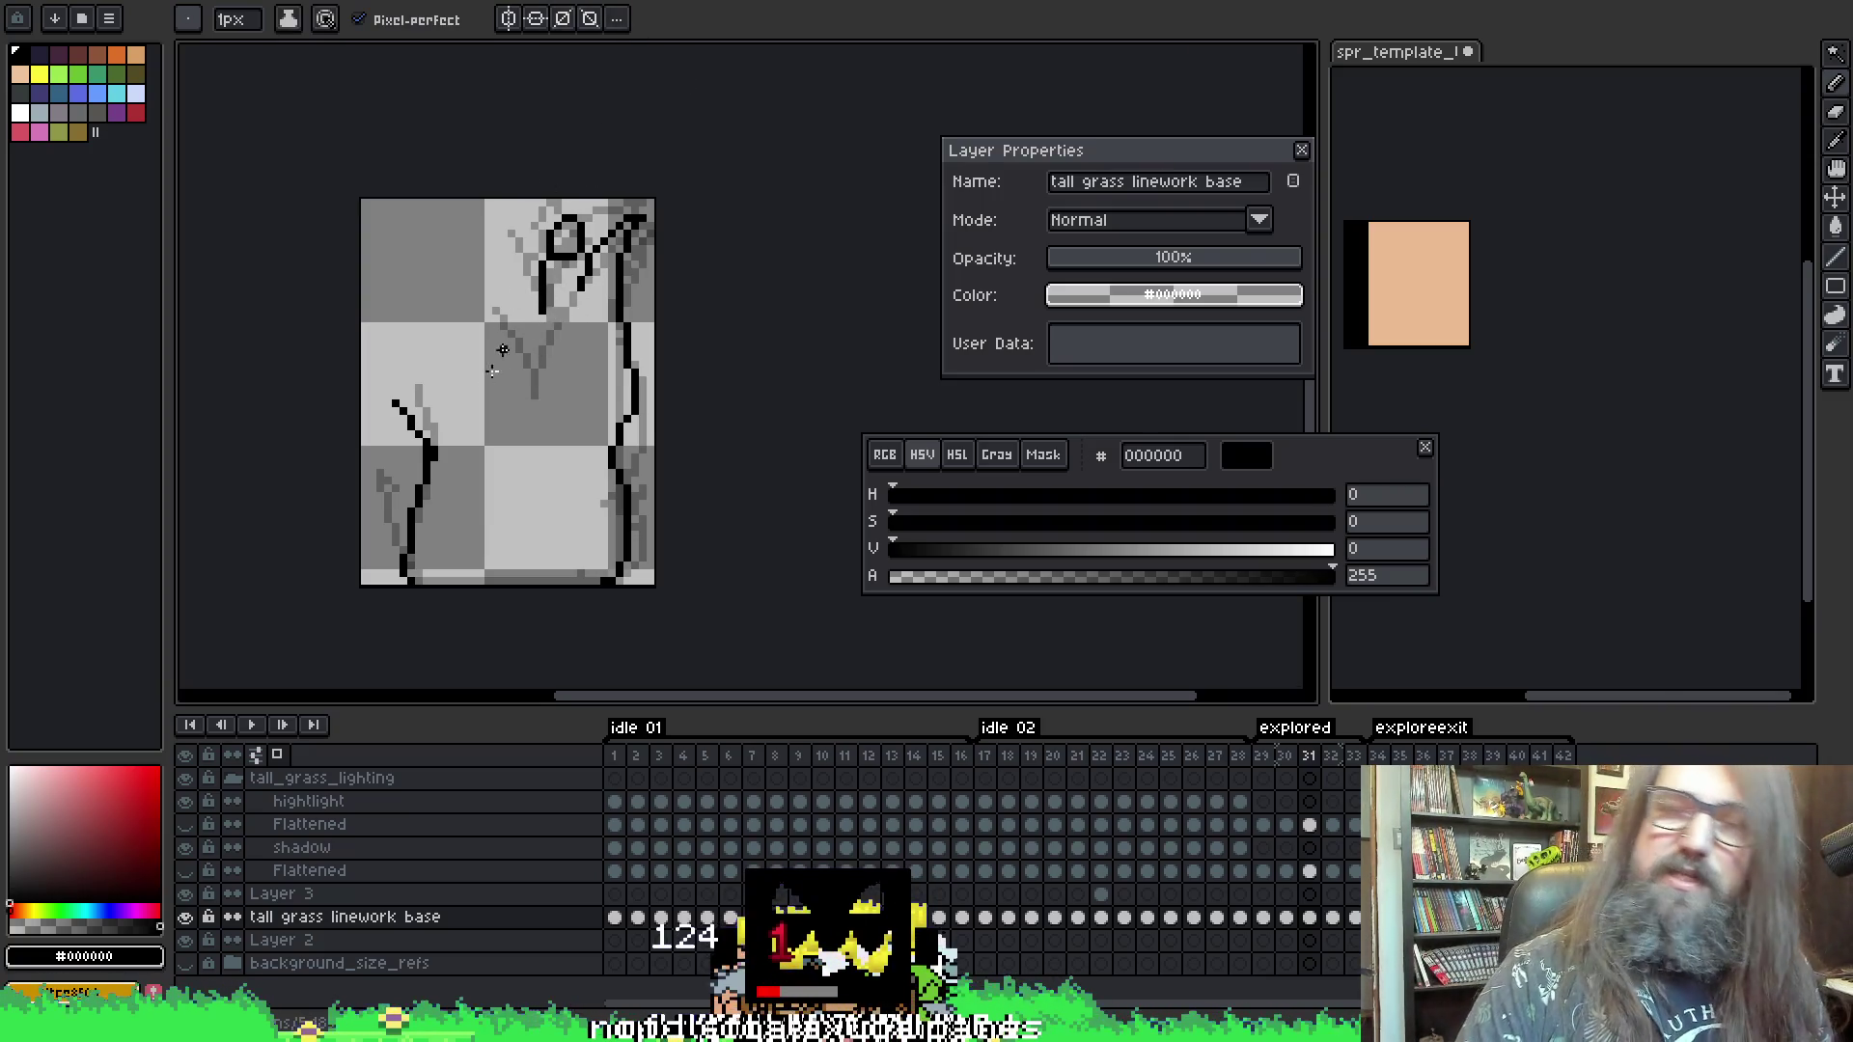
{"action": "key", "text": "i"}
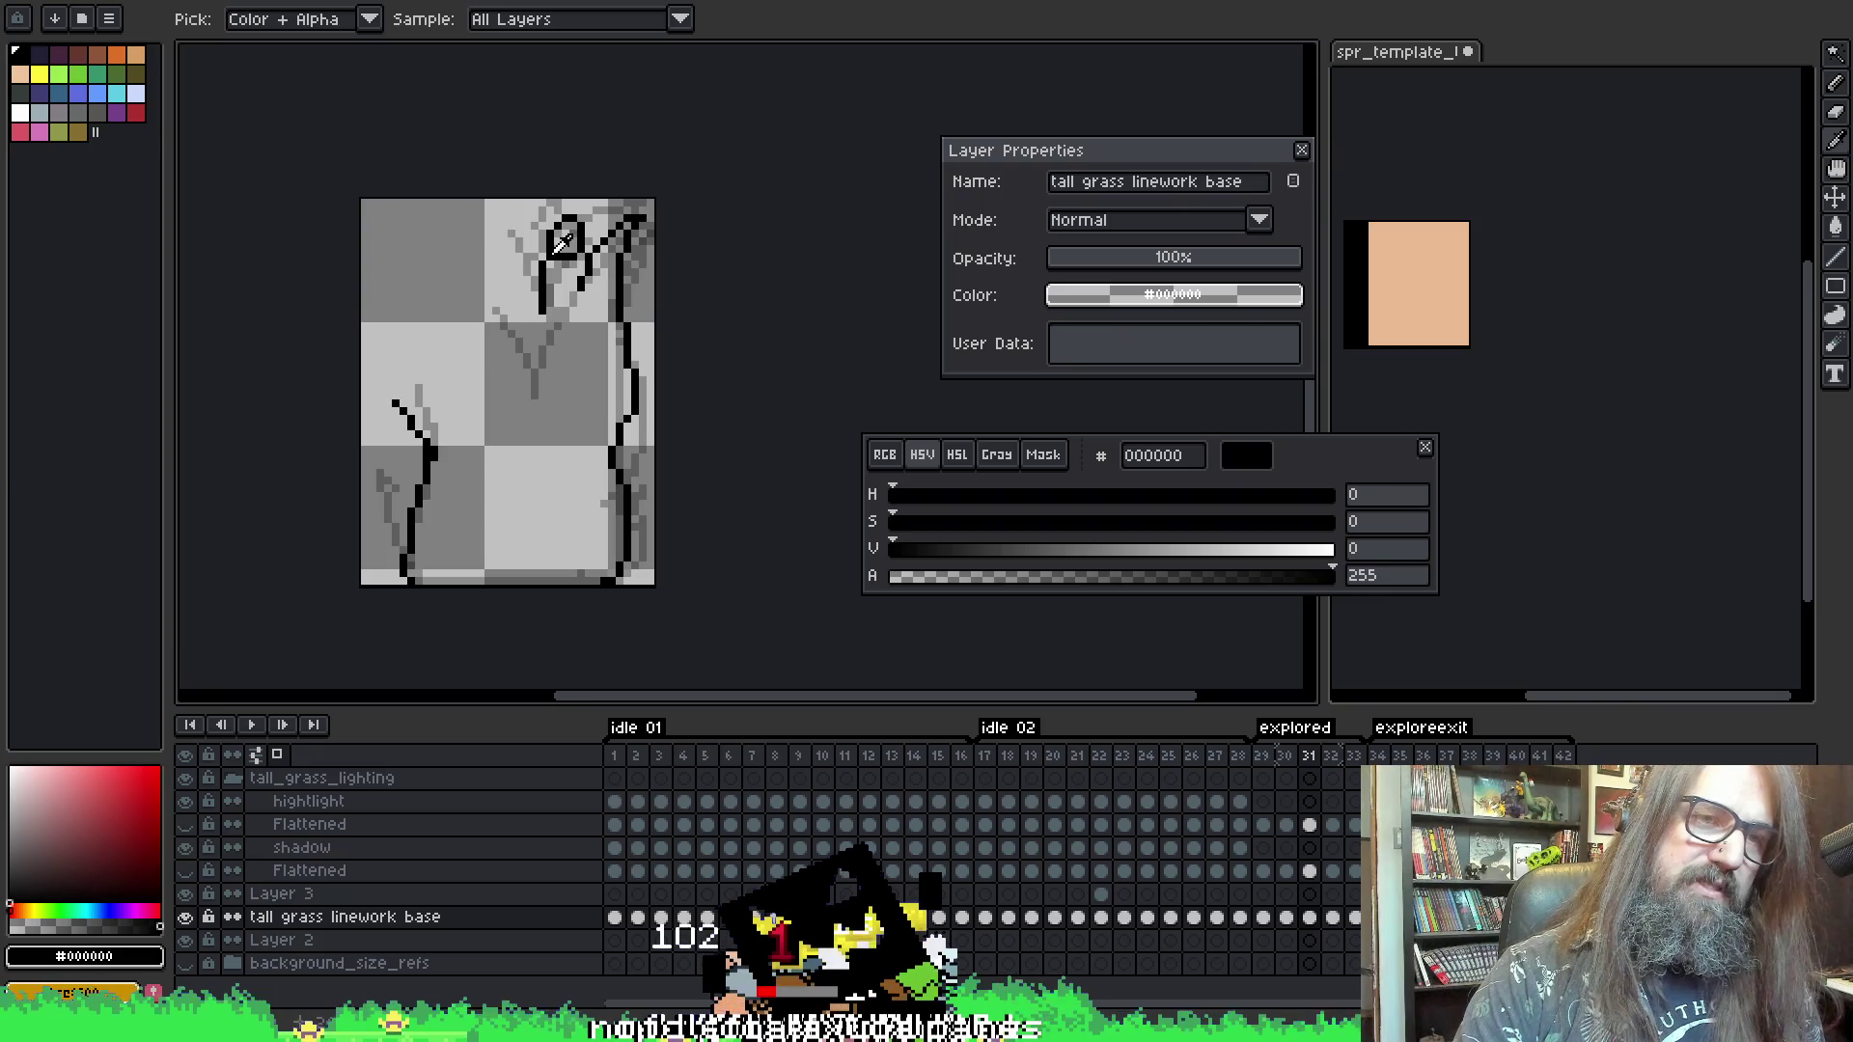
{"action": "key", "text": "b"}
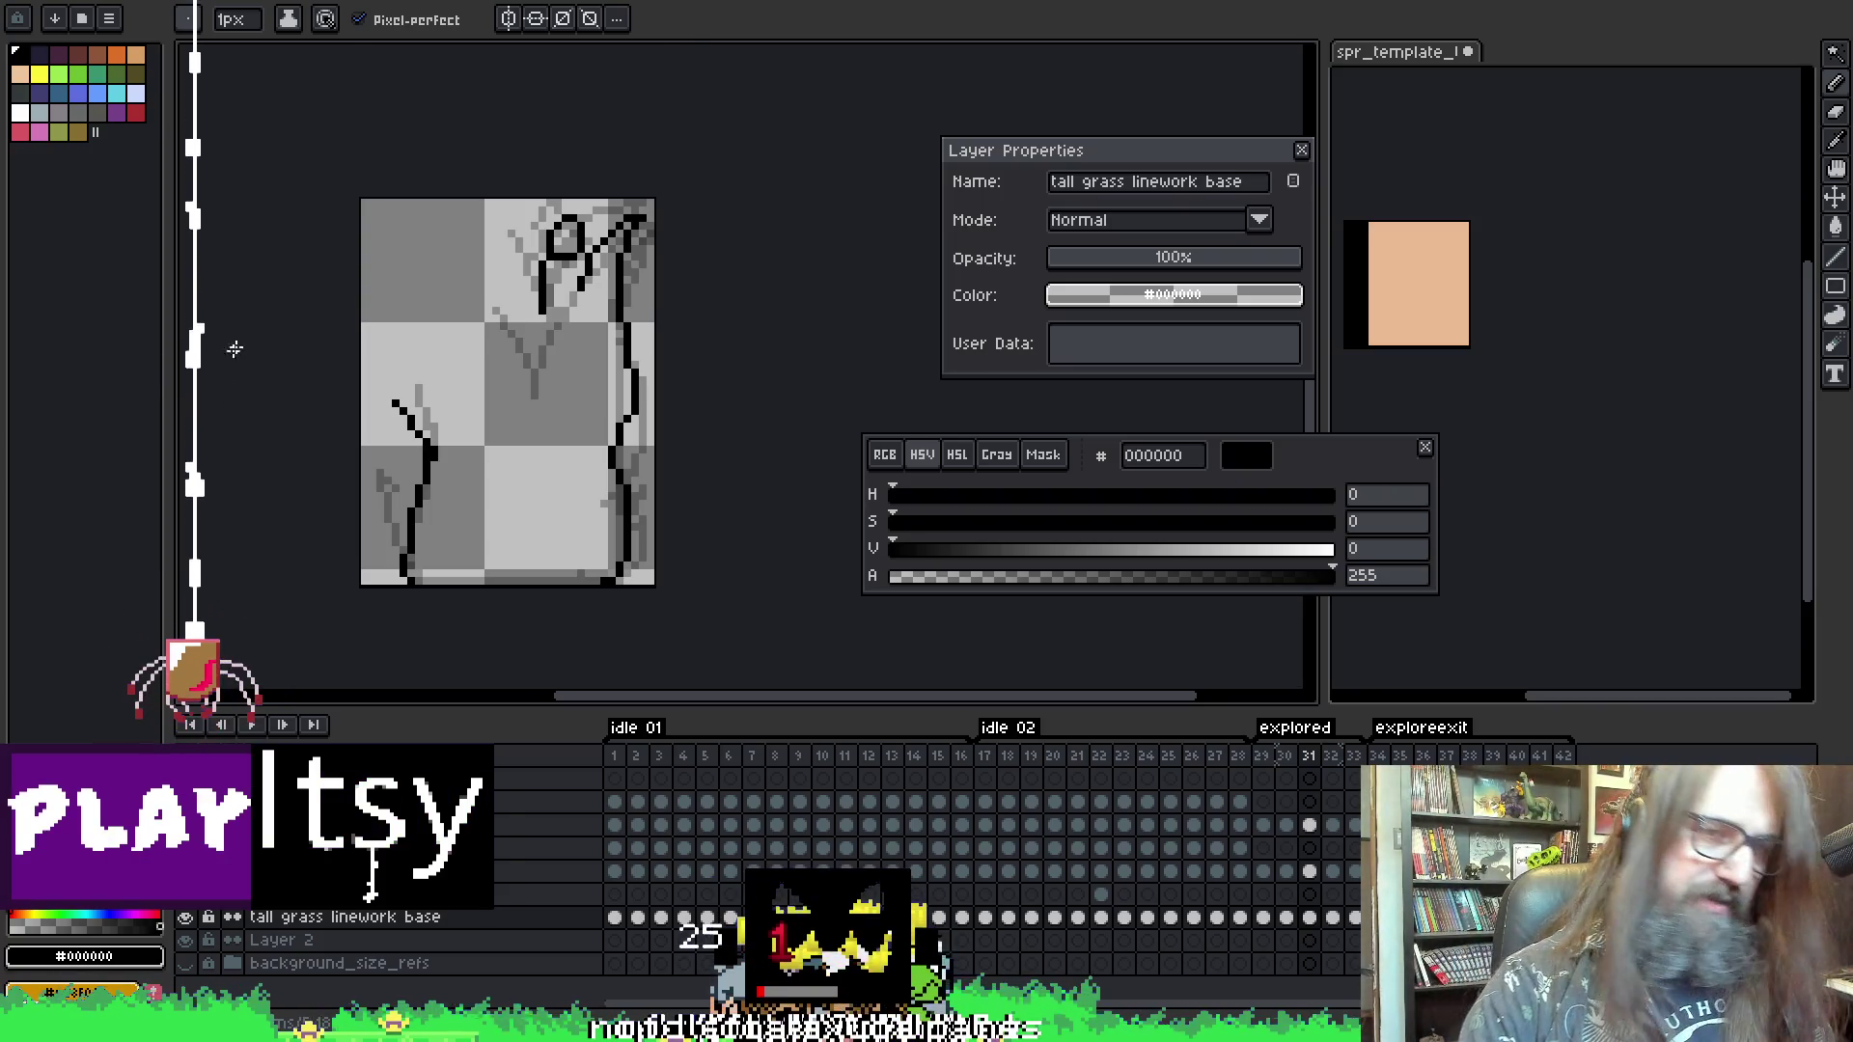
{"action": "key", "text": "i"}
{"action": "key", "text": "b"}
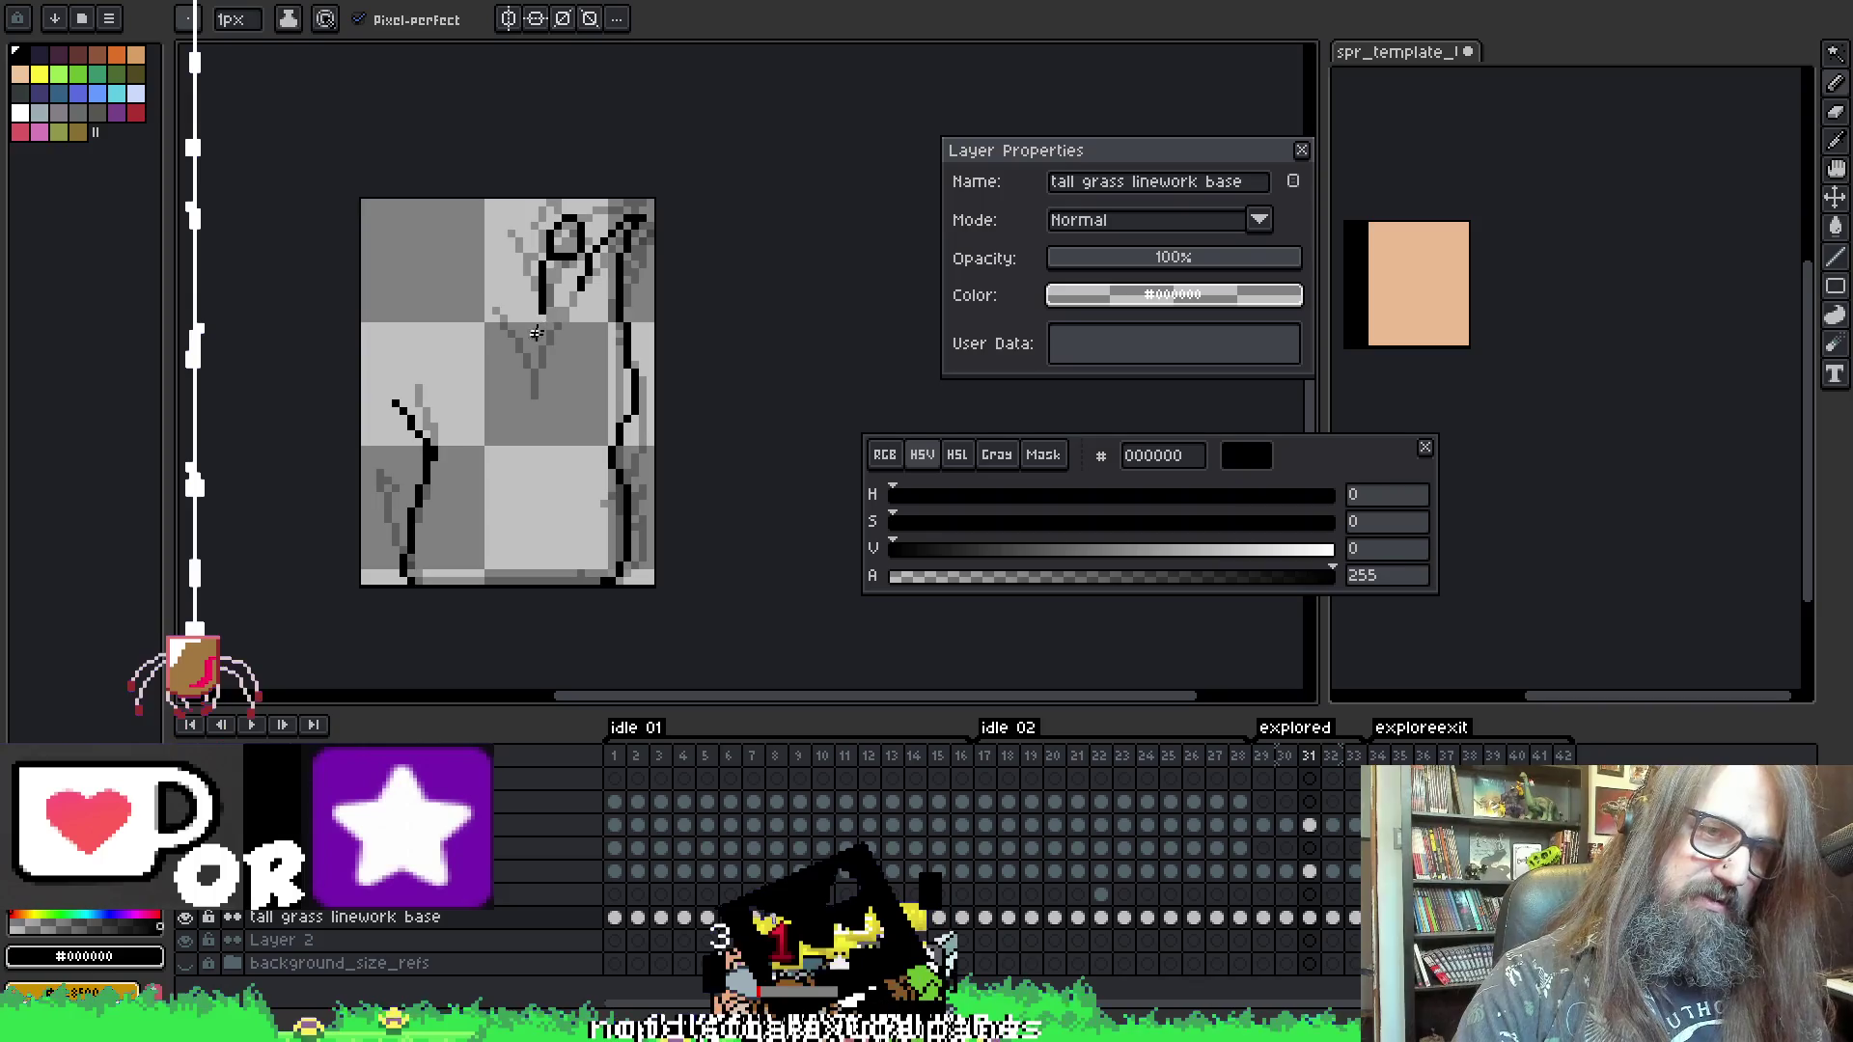
{"action": "key", "text": "Left"}
{"action": "key", "text": "Left"}
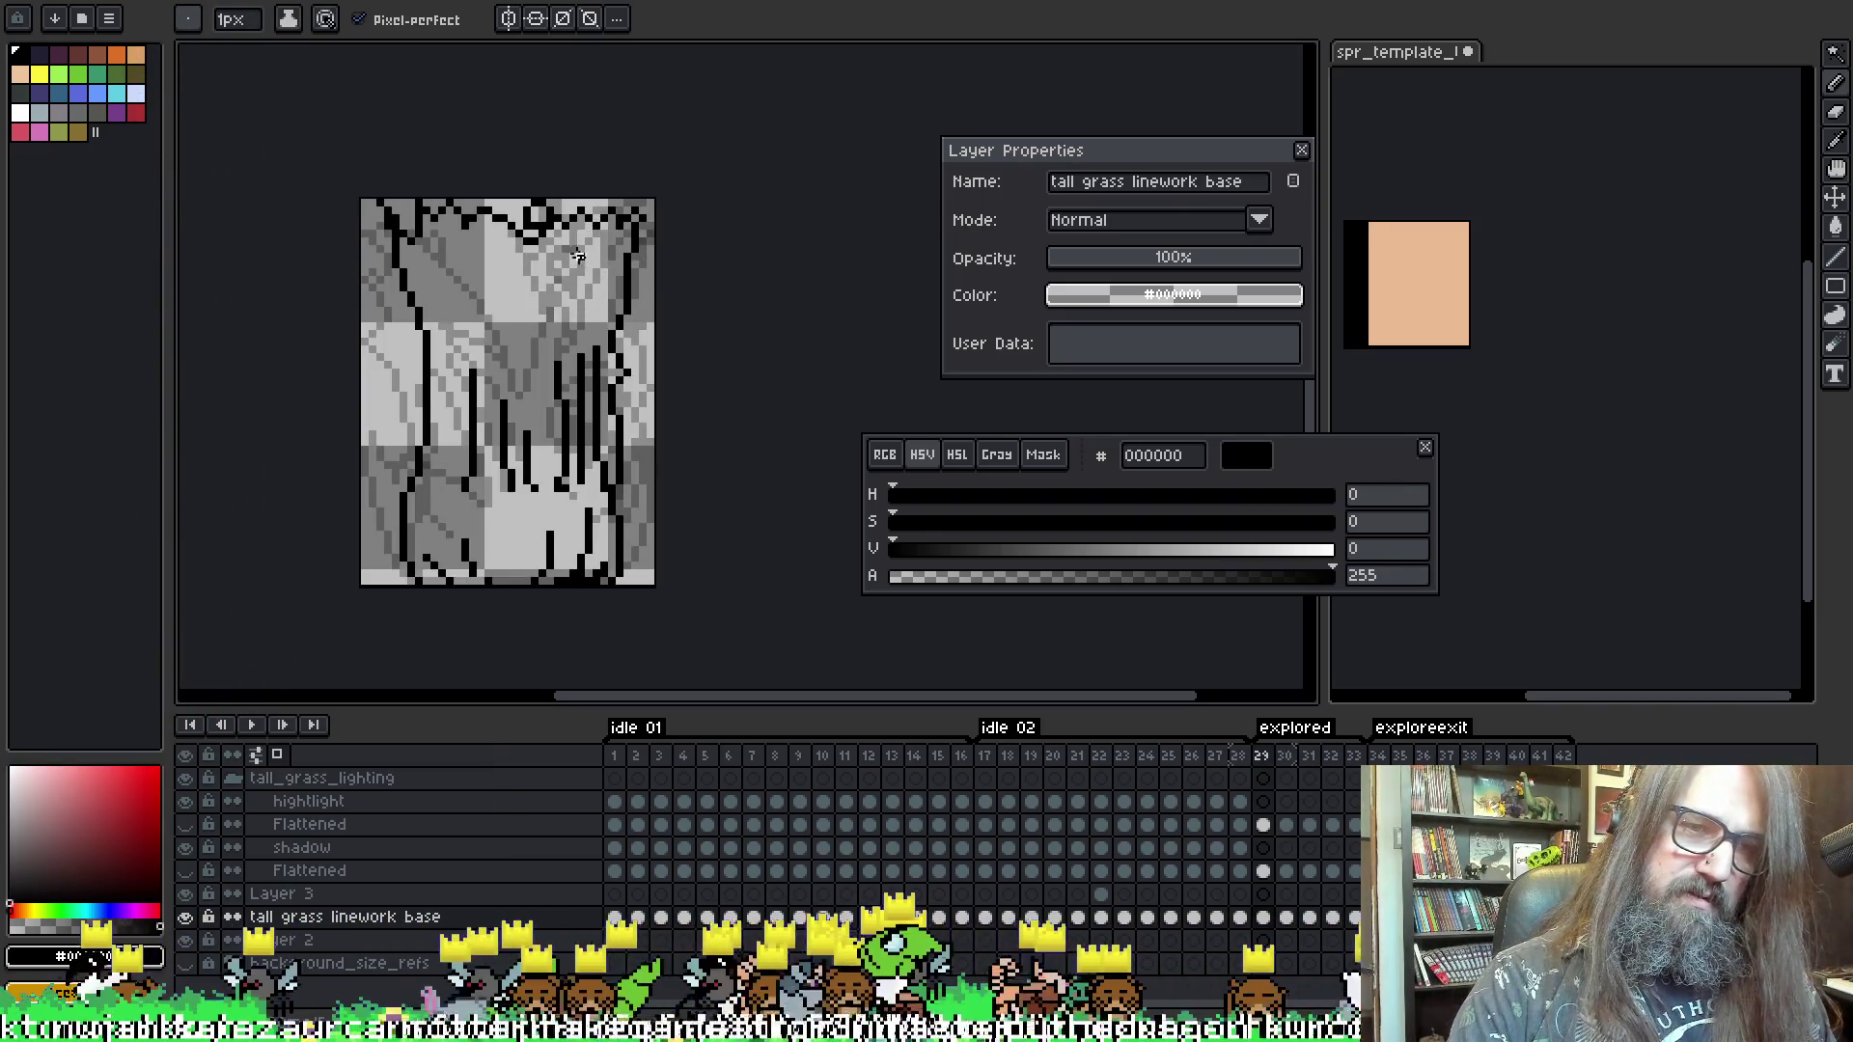
{"action": "key", "text": "Right"}
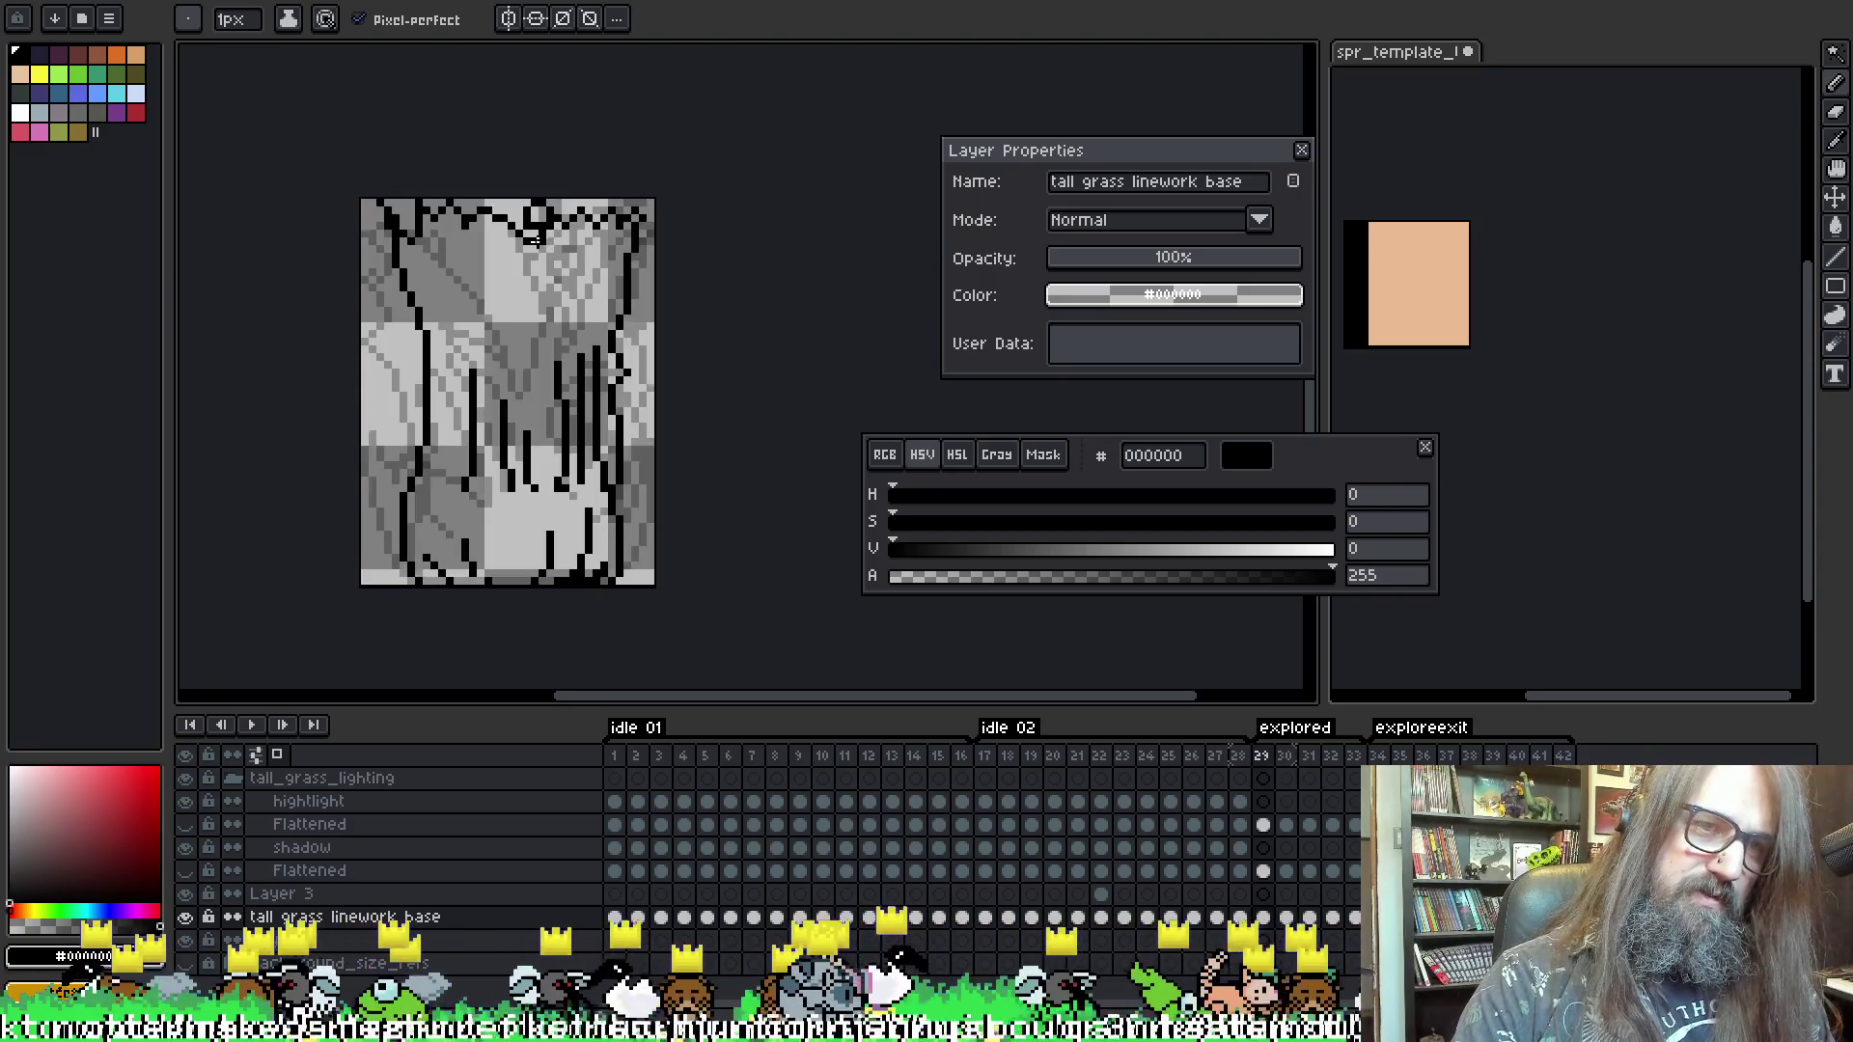
{"action": "key", "text": "Right"}
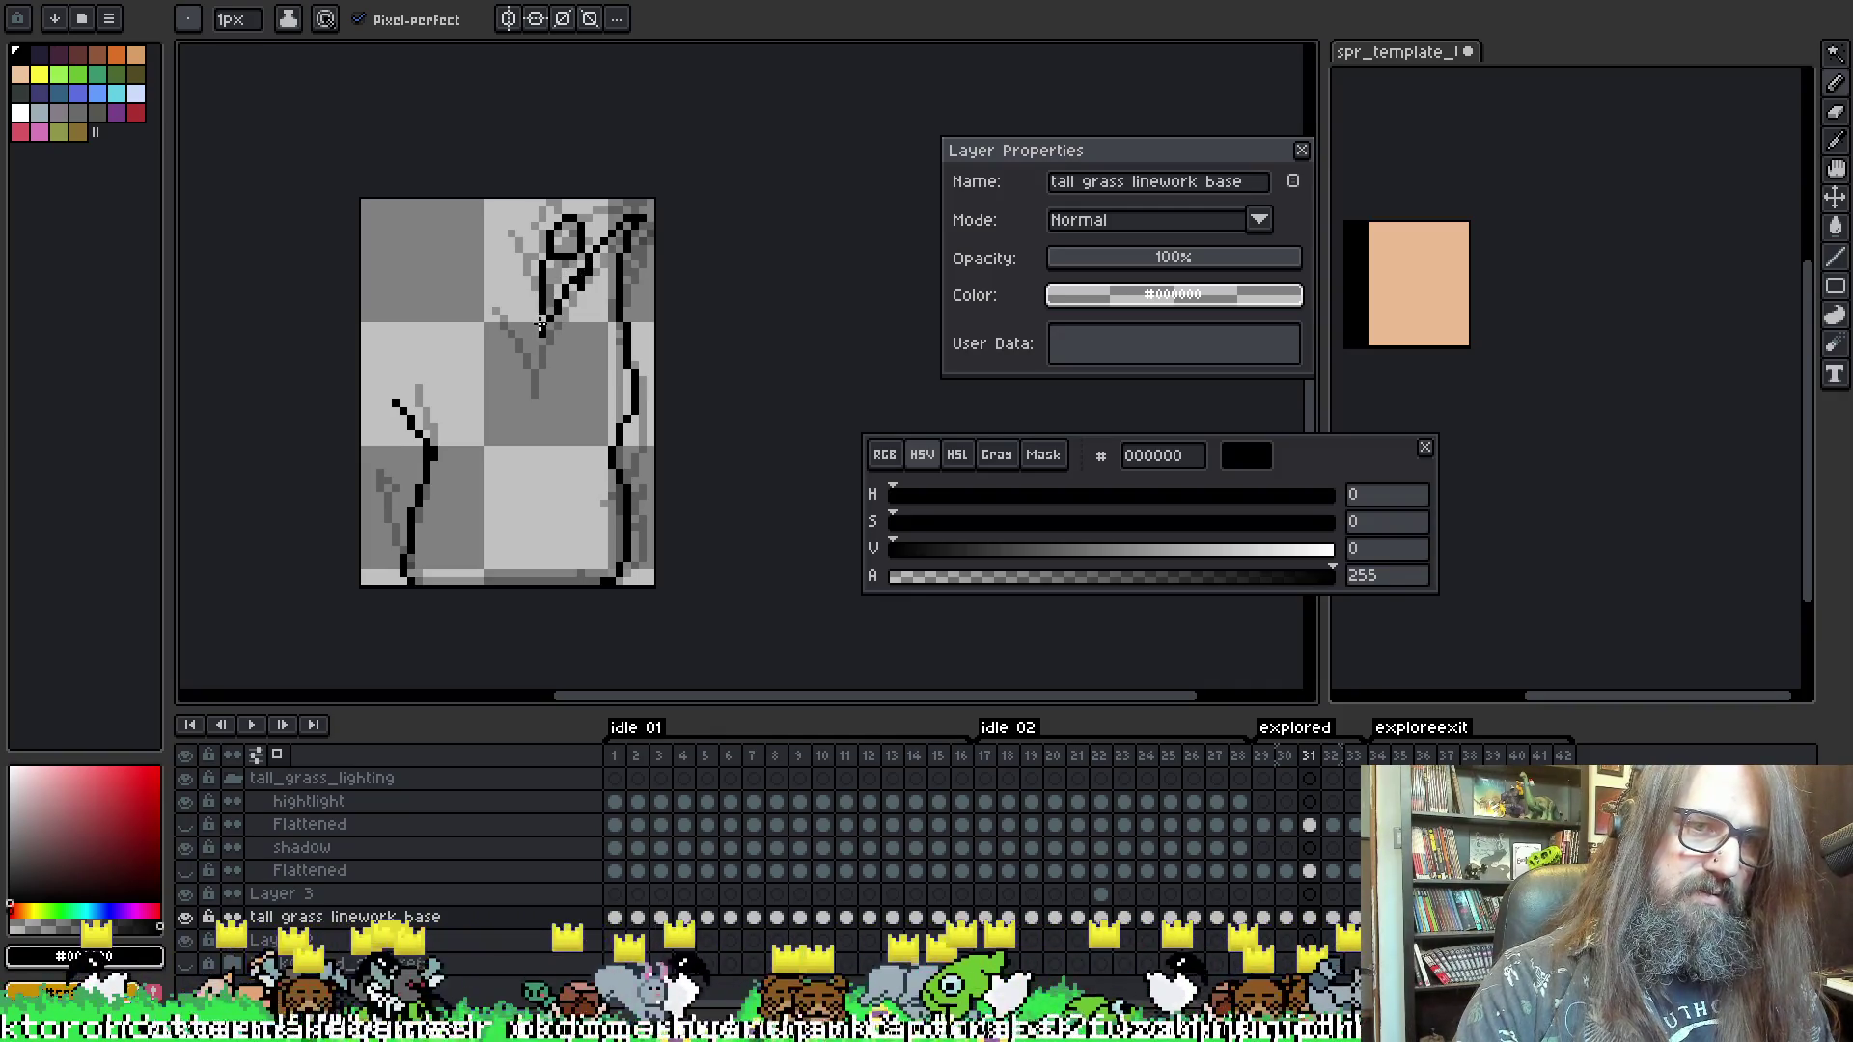
- Add a short black stroke near the top of frame 31 and try, then undo, a diagonal on frame 32
{"action": "left_click_drag", "start_coordinate": [518, 266], "coordinate": [499, 238]}
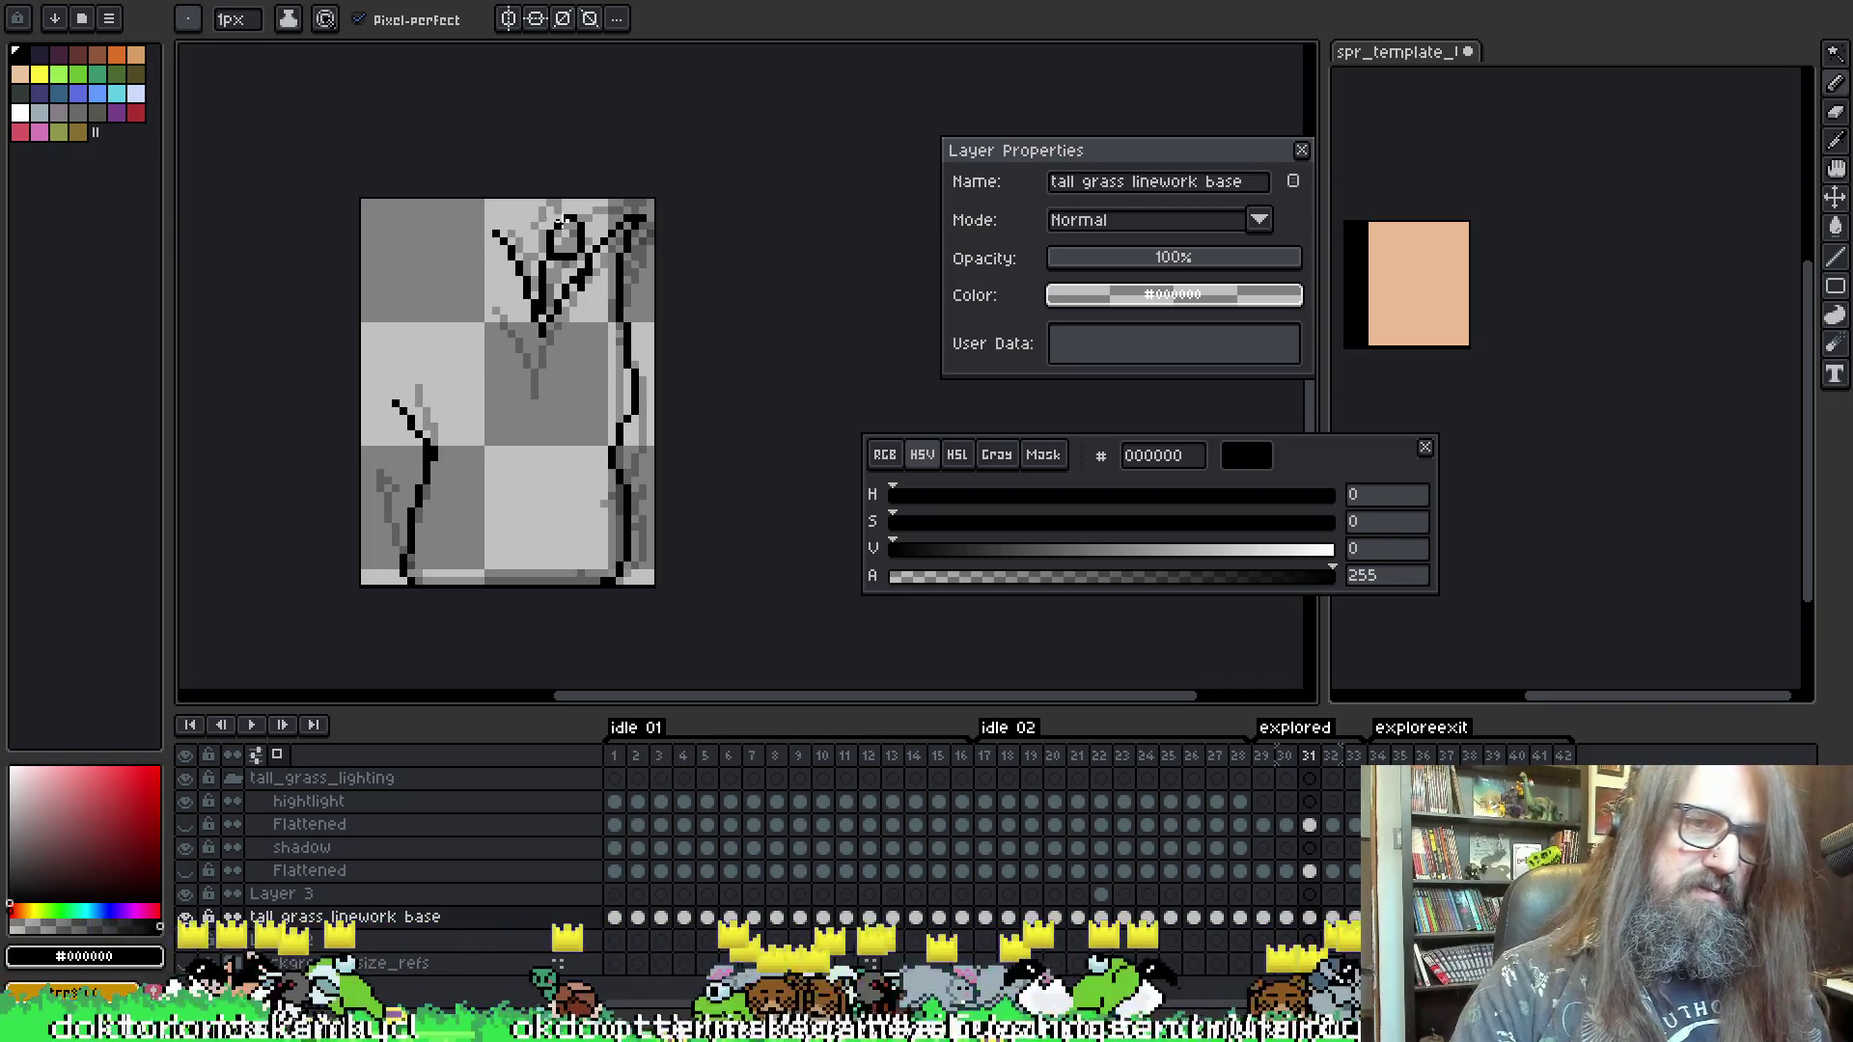
{"action": "key", "text": "Right"}
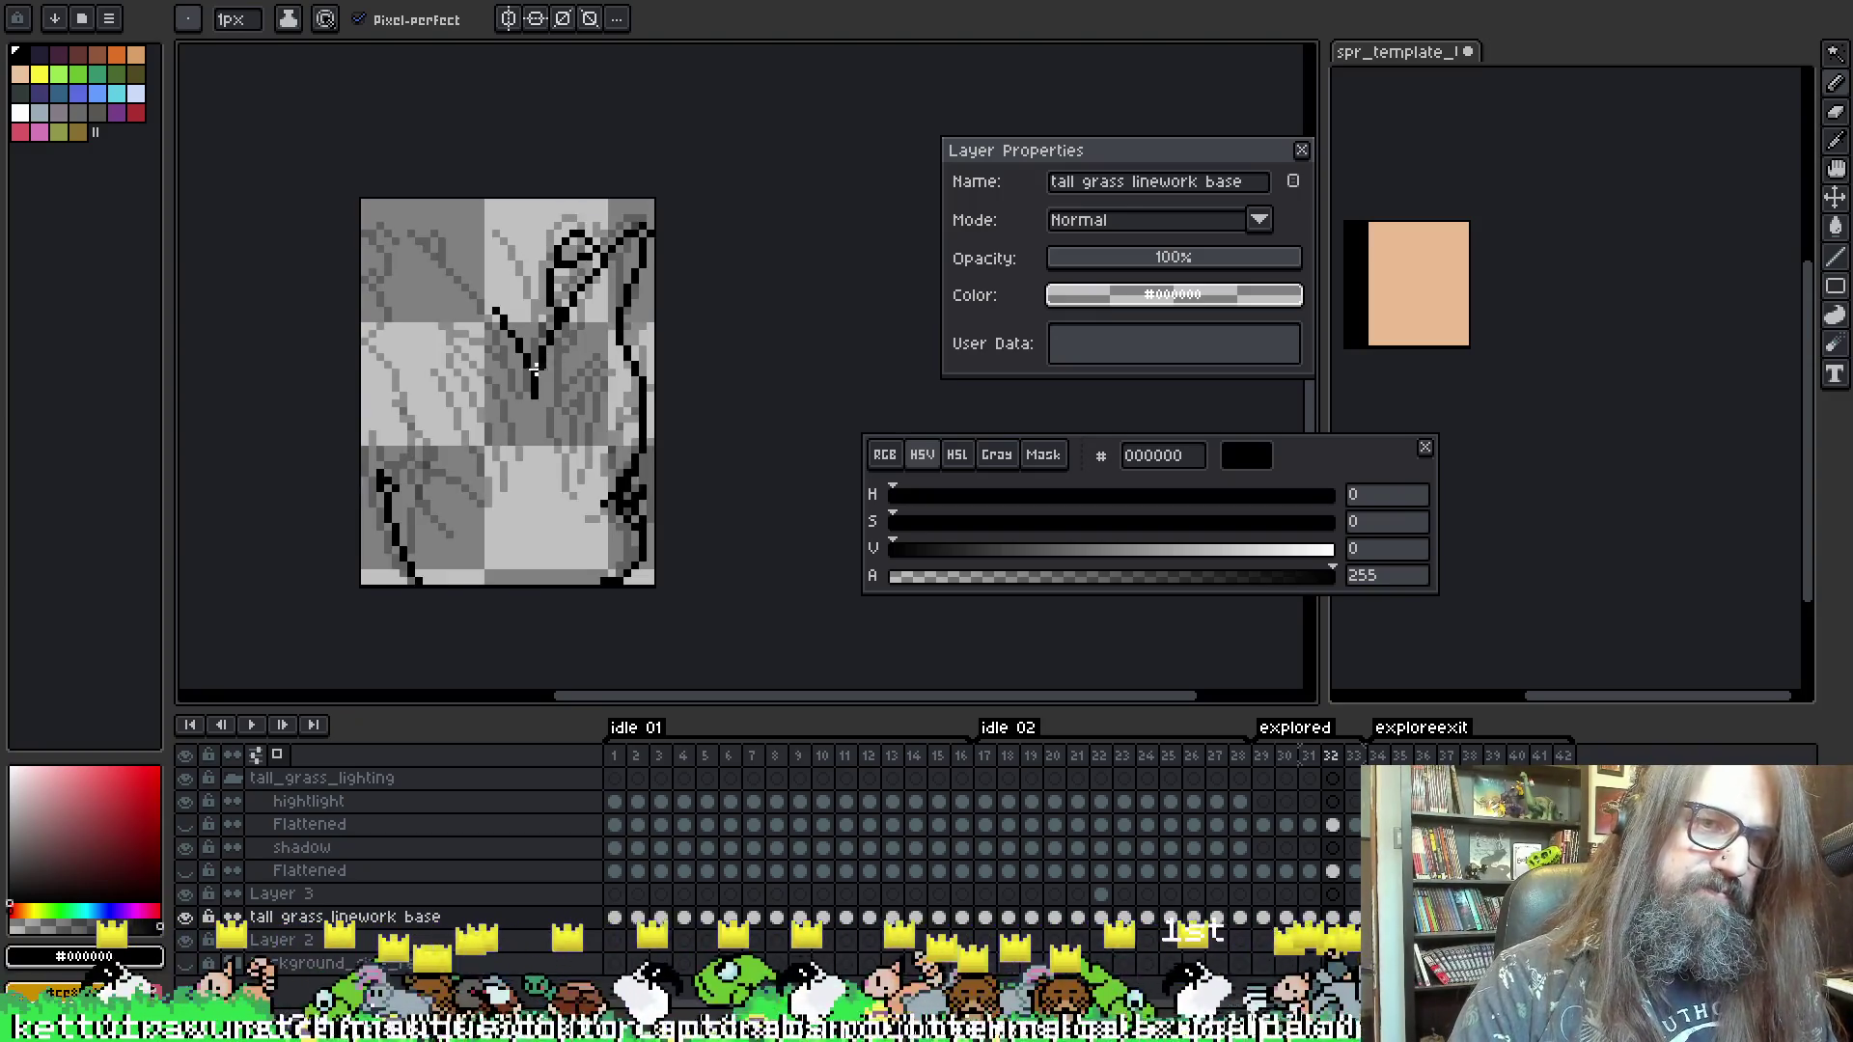
{"action": "mouse_move", "coordinate": [477, 238]}
{"action": "left_mouse_down"}
{"action": "mouse_move", "coordinate": [515, 274]}
{"action": "mouse_move", "coordinate": [529, 377]}
{"action": "left_mouse_up"}
{"action": "key", "text": "e"}
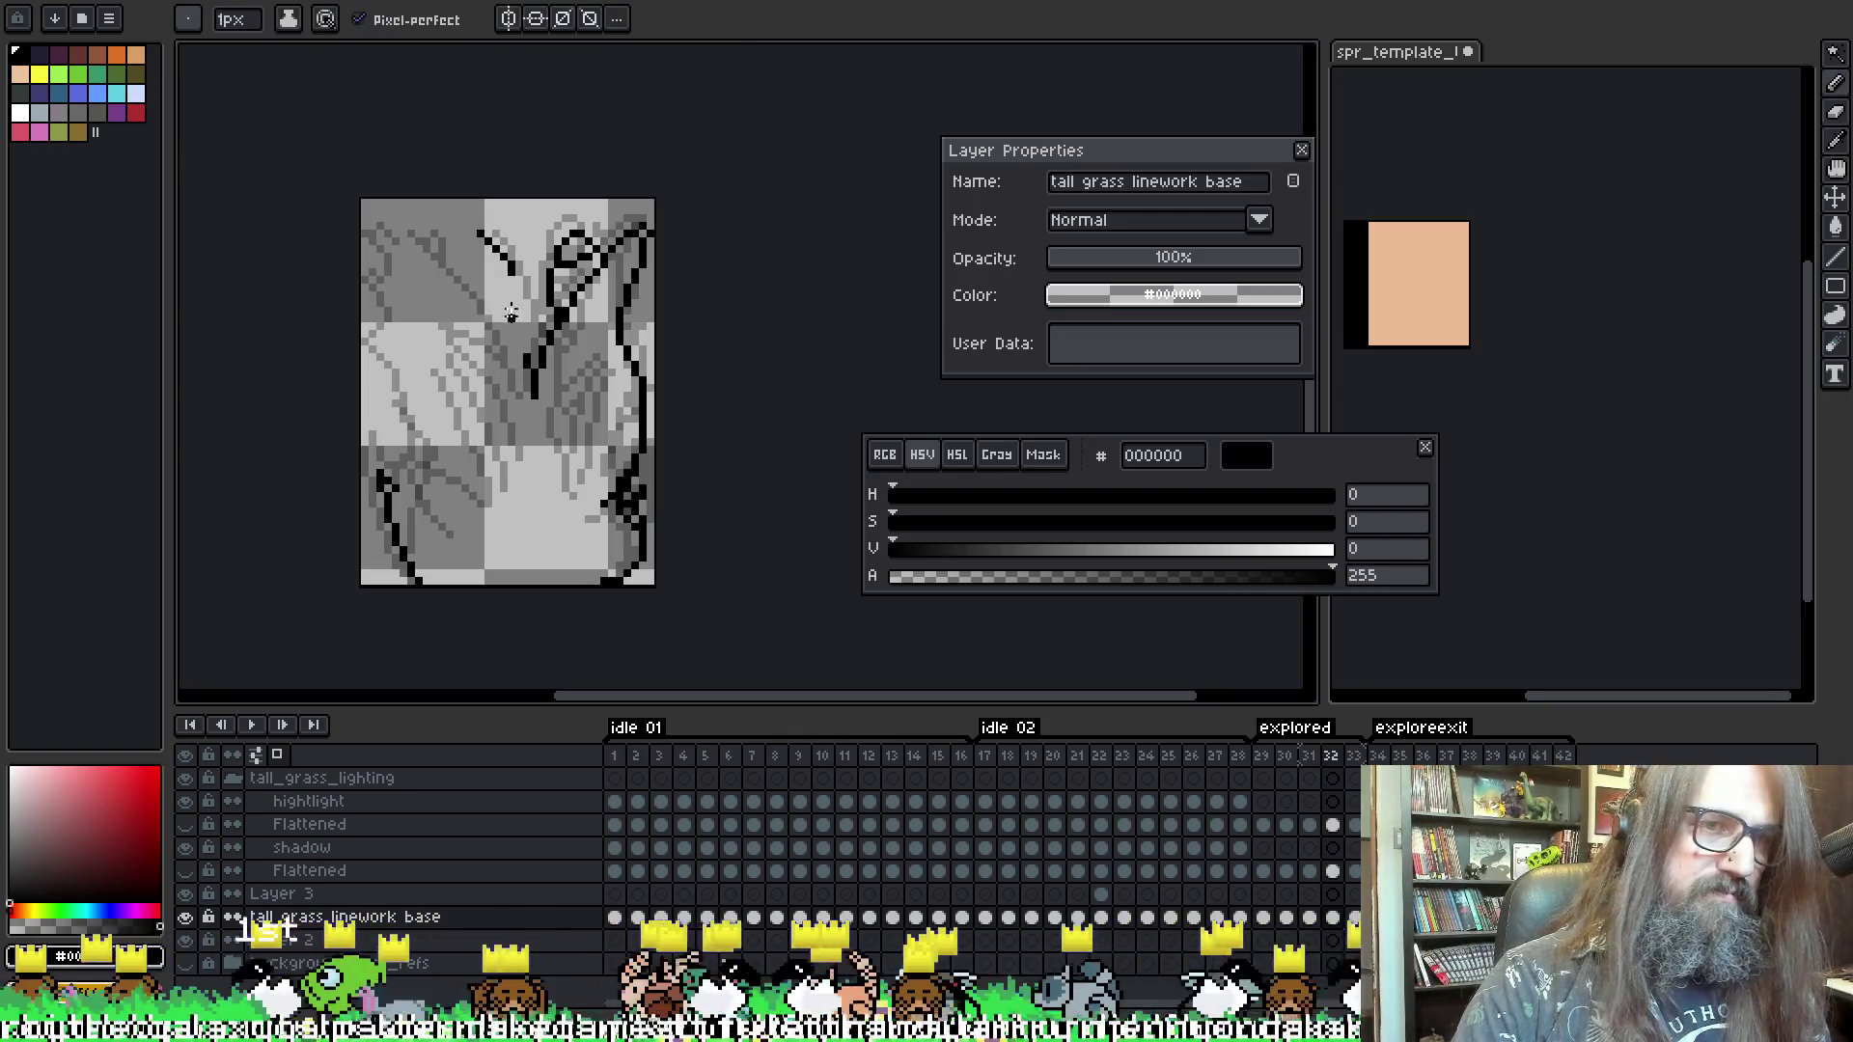
{"action": "key", "text": "b"}
{"action": "key", "text": "ctrl+z"}
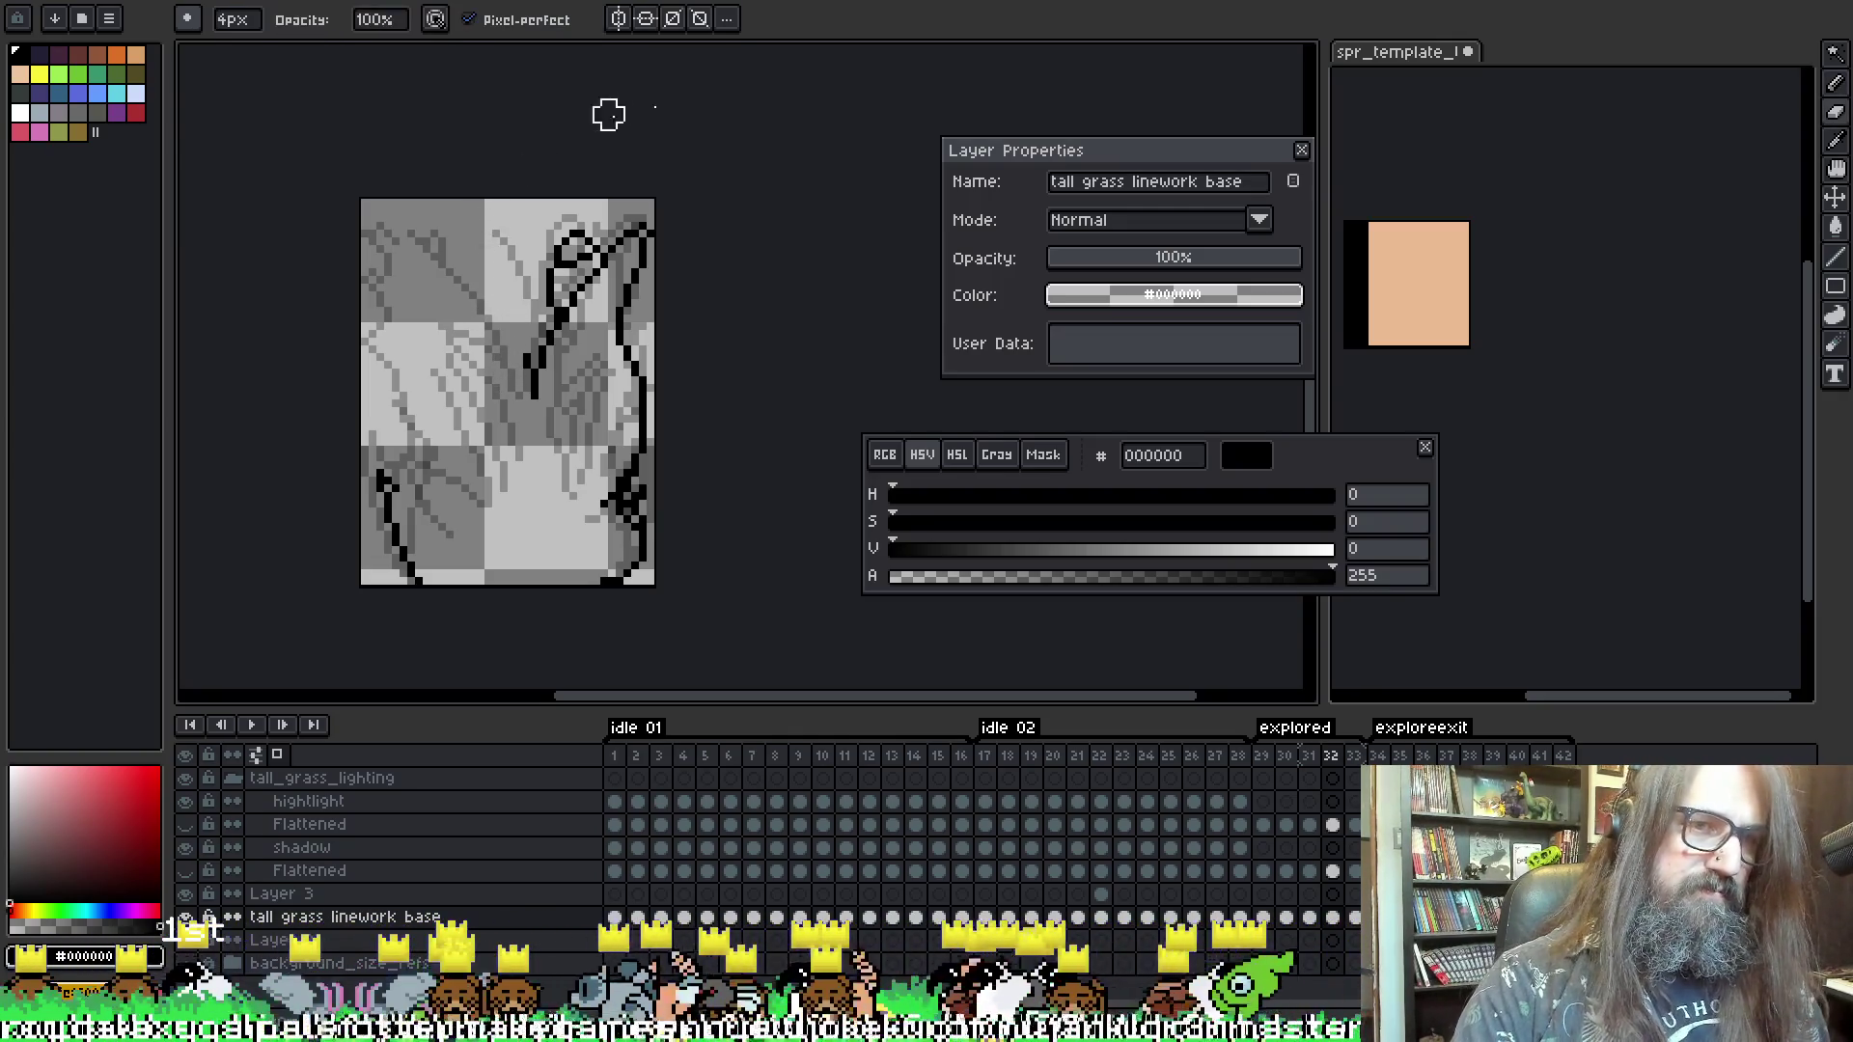
- Draw a long diagonal stroke through frame 32's centre and erase its upper part
{"action": "key", "text": "Left"}
{"action": "key", "text": "Right"}
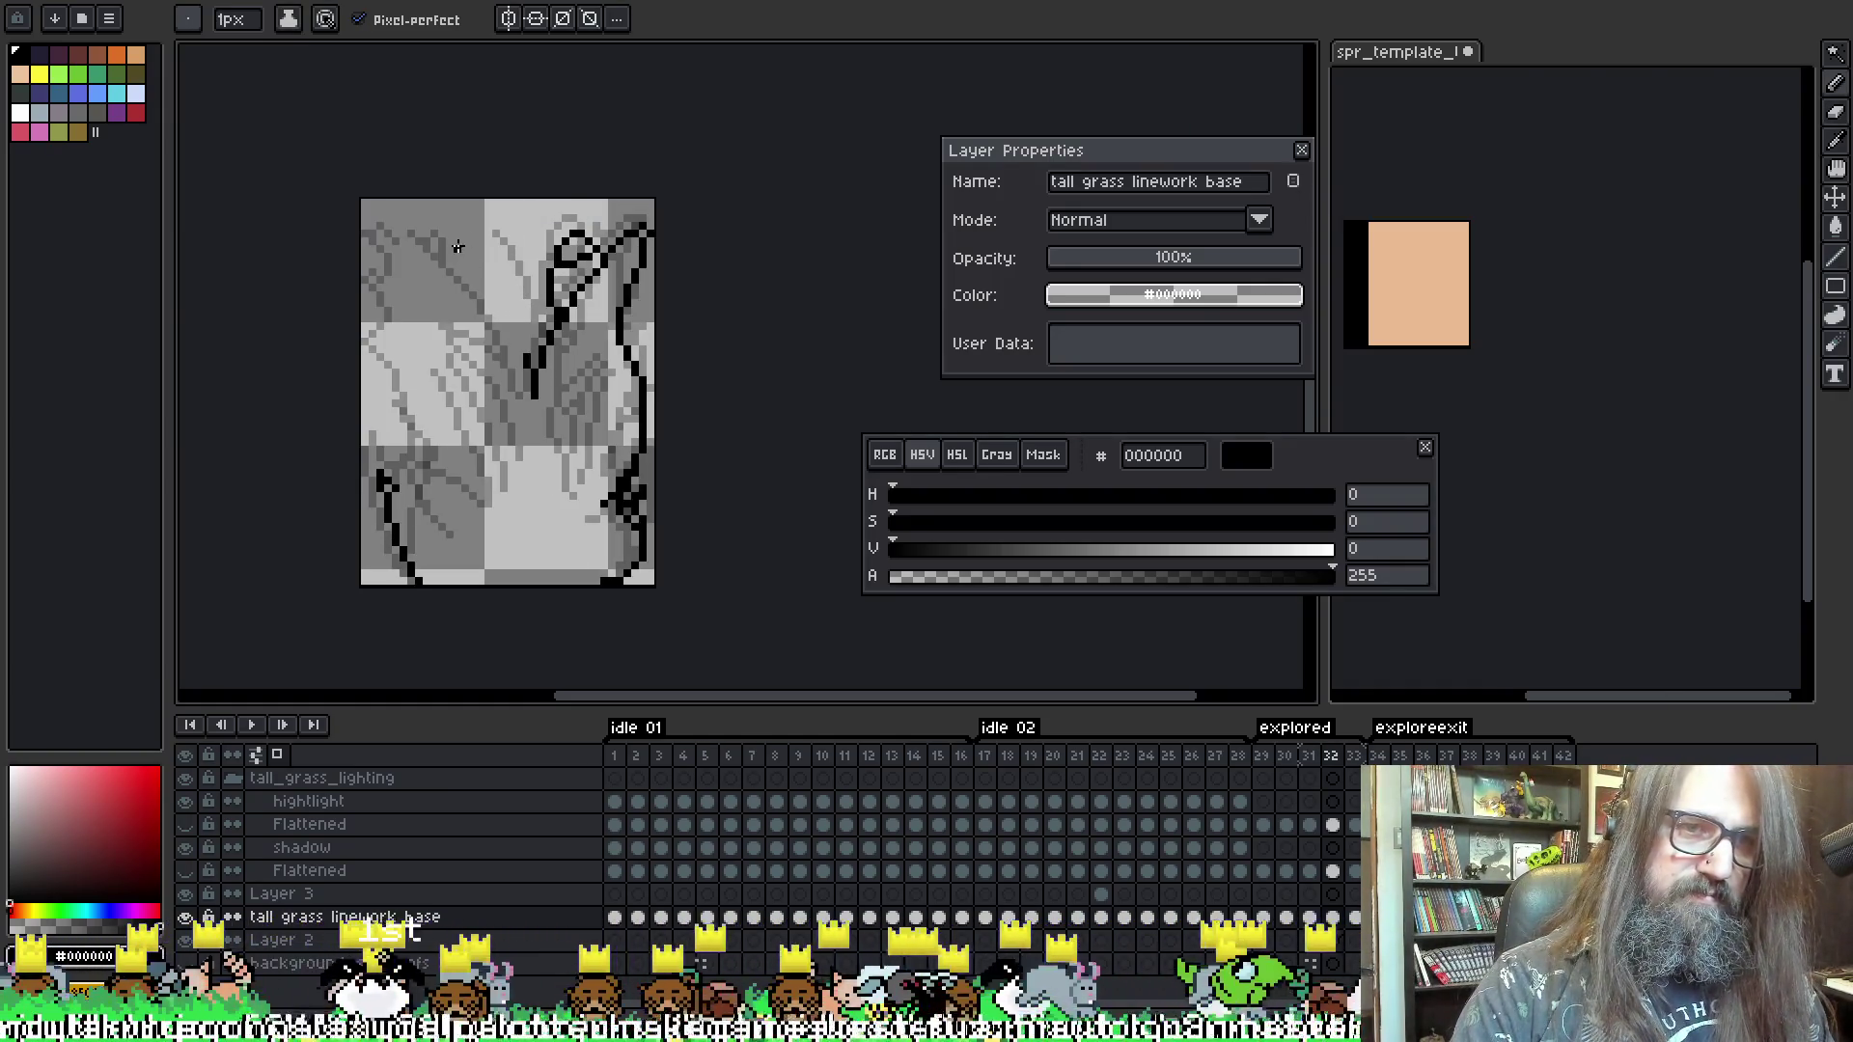
{"action": "left_click_drag", "start_coordinate": [464, 246], "coordinate": [537, 360]}
{"action": "key", "text": "e"}
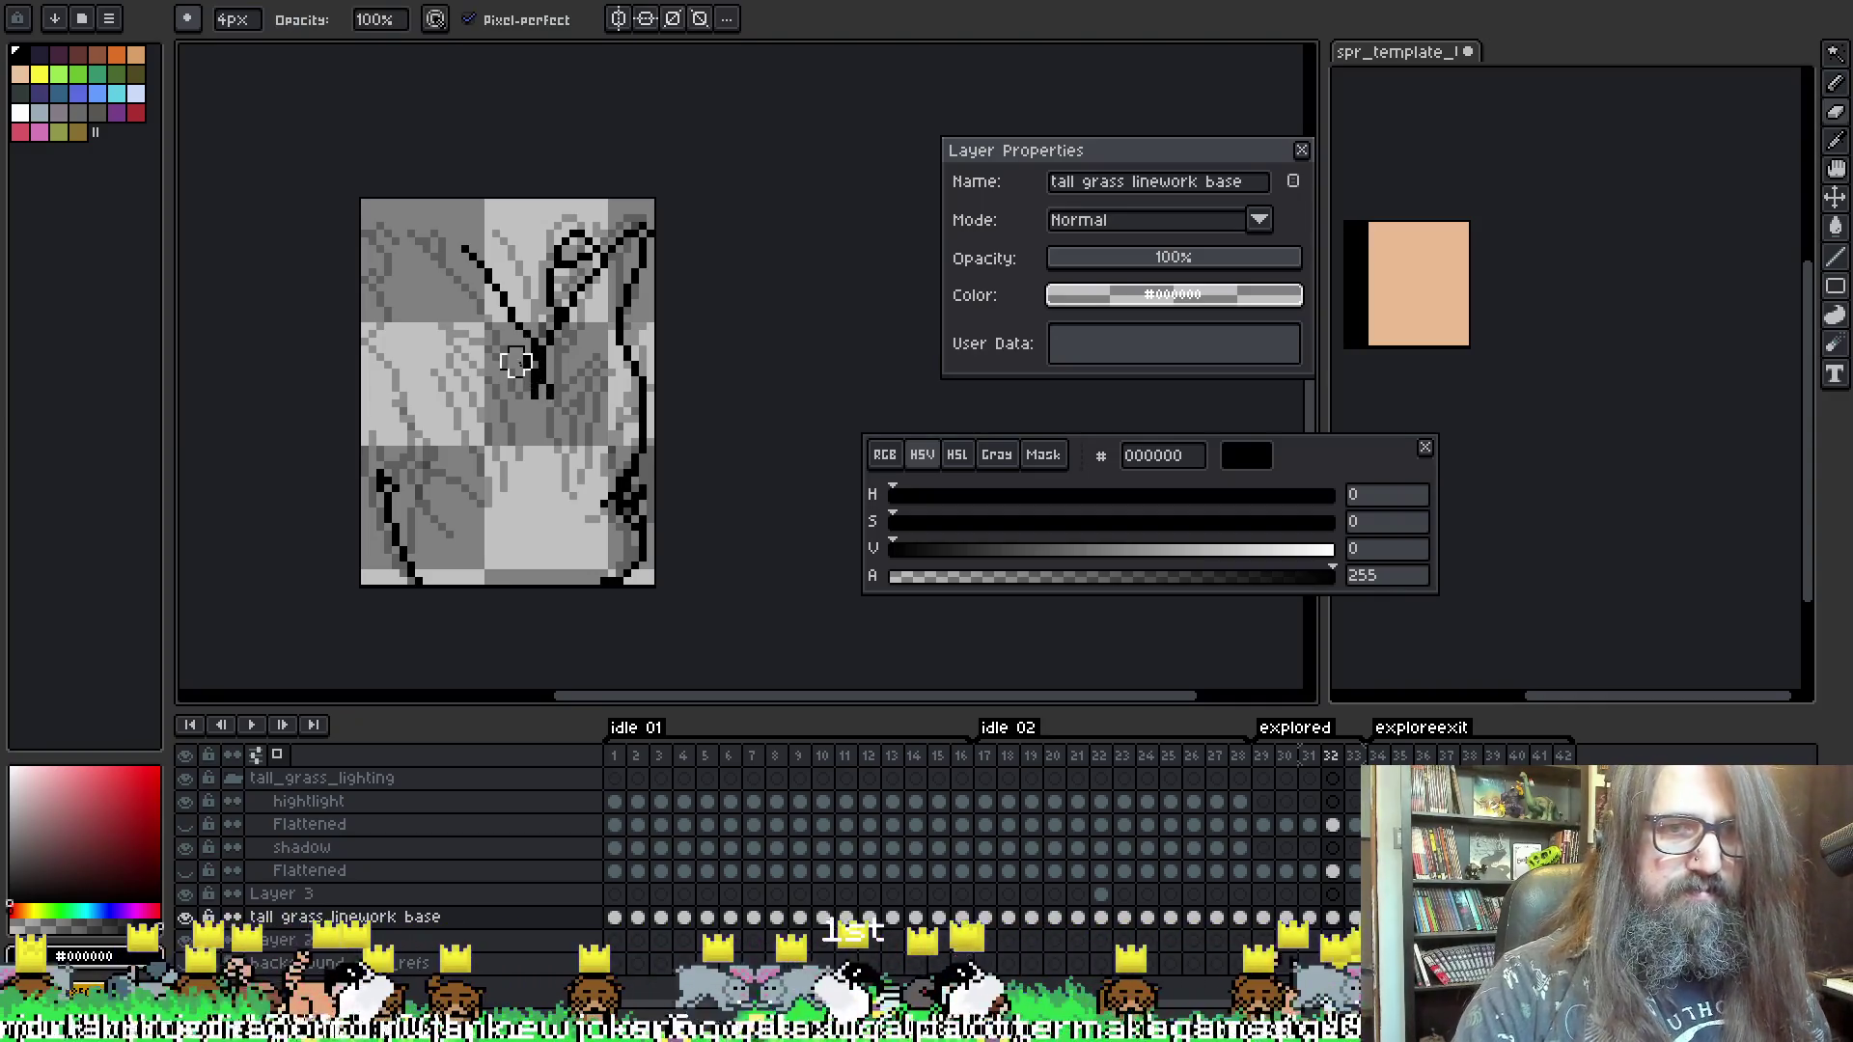
{"action": "key", "text": "Left"}
{"action": "key", "text": "Right"}
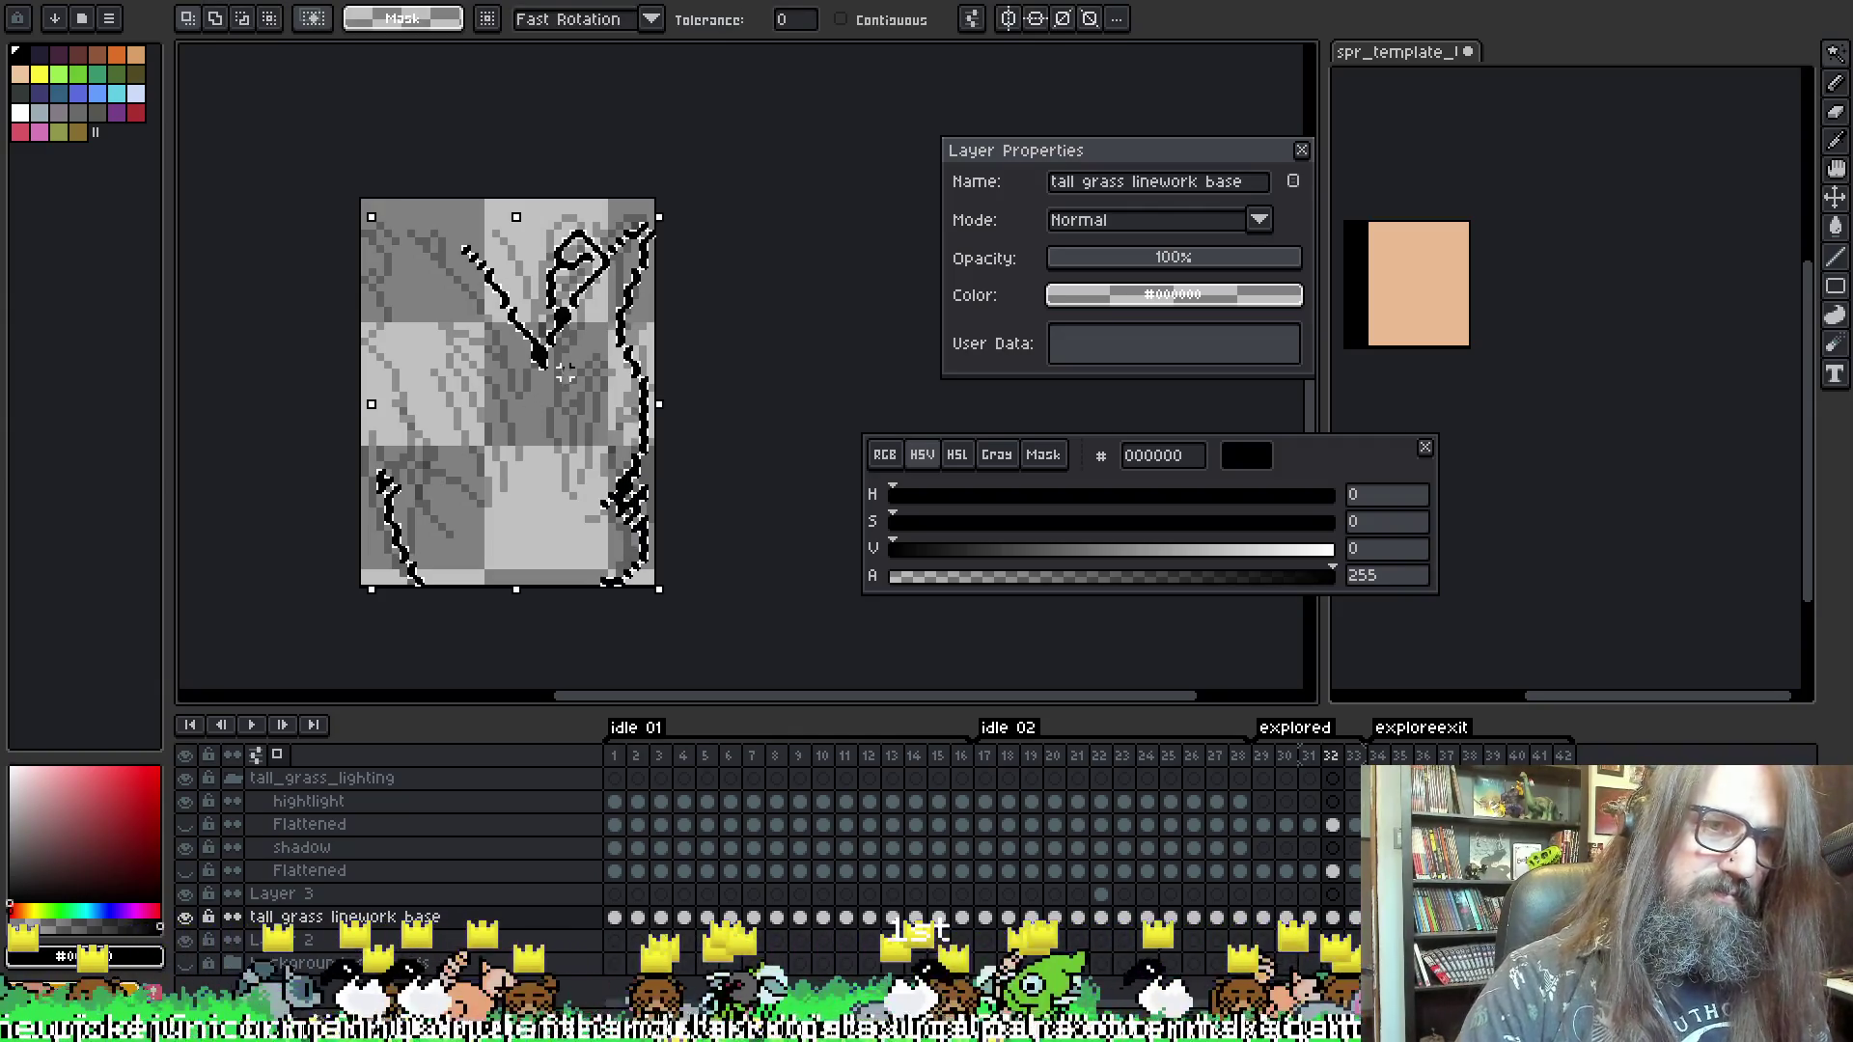
{"action": "mouse_move", "coordinate": [489, 298]}
{"action": "left_mouse_down"}
{"action": "mouse_move", "coordinate": [461, 283]}
{"action": "mouse_move", "coordinate": [540, 362]}
{"action": "left_mouse_up"}
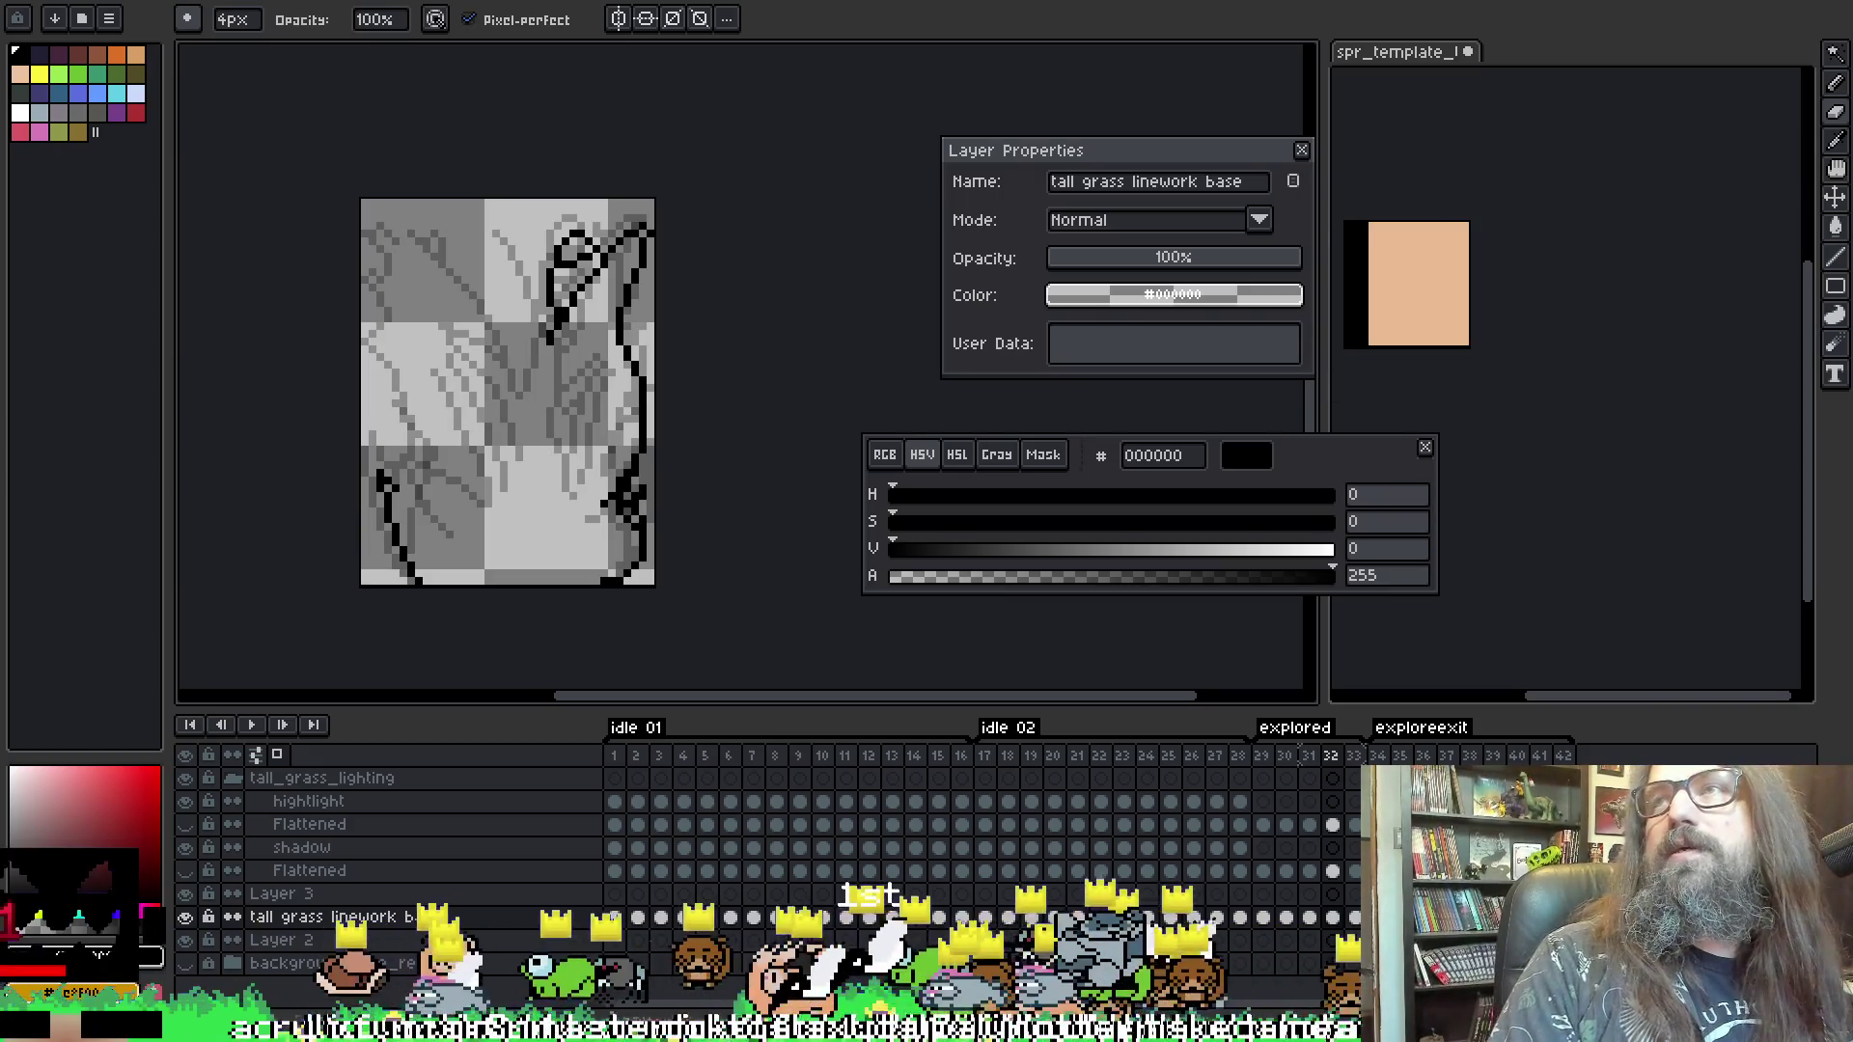
- Rework frame 32's diagonal black stroke, then play the loop from frame 33 to preview it
{"action": "key", "text": "i"}
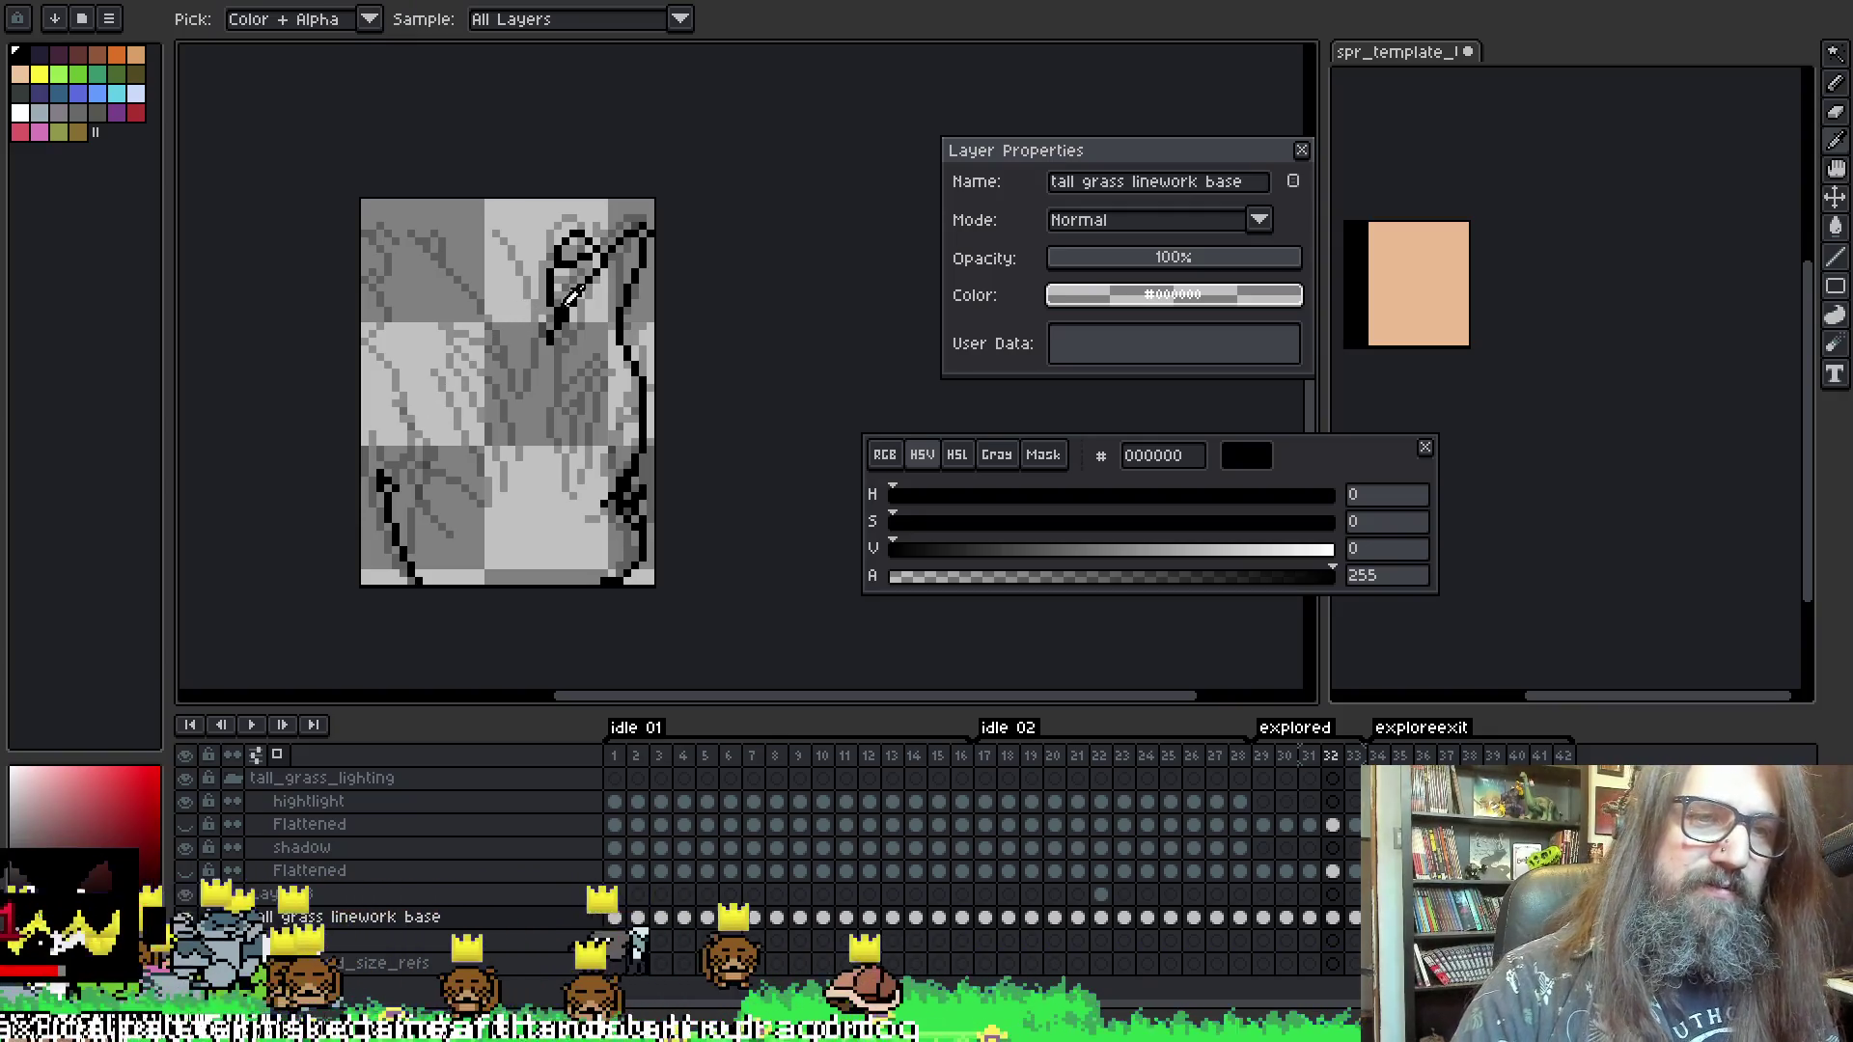
{"action": "key", "text": "b"}
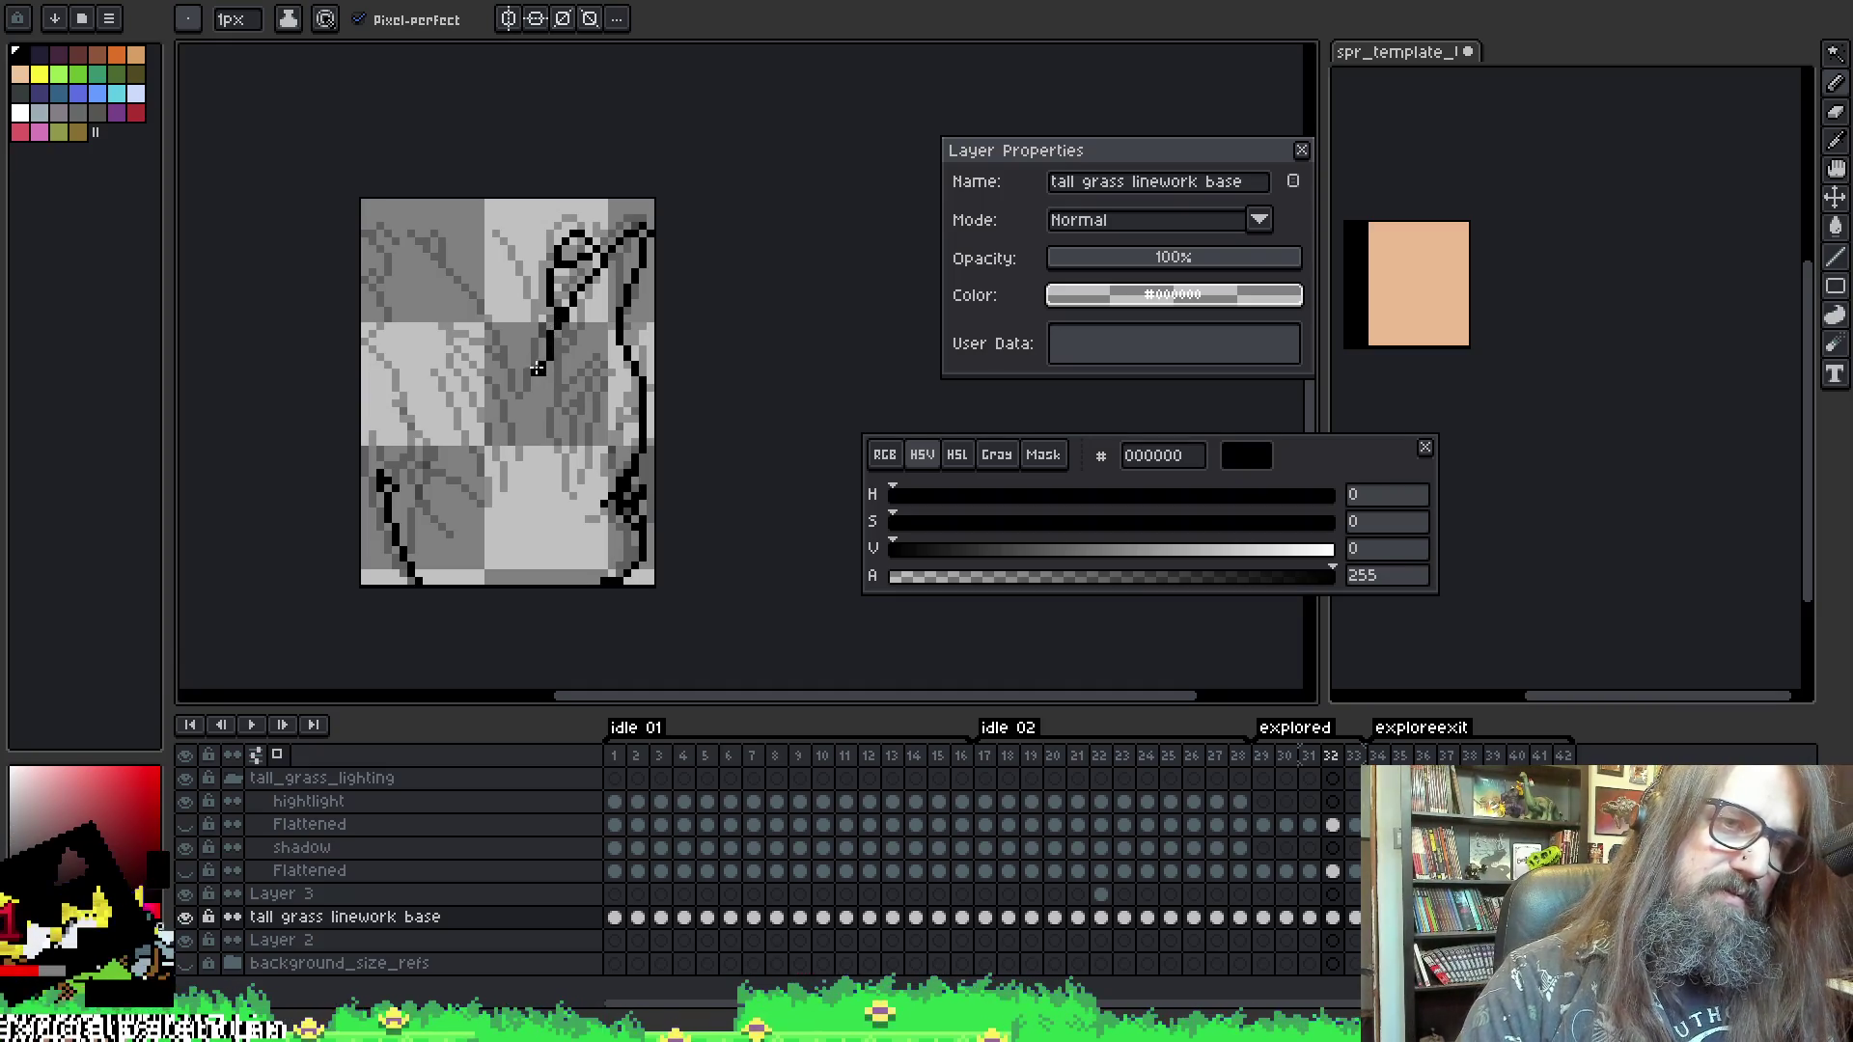
{"action": "key", "text": "ctrl+z"}
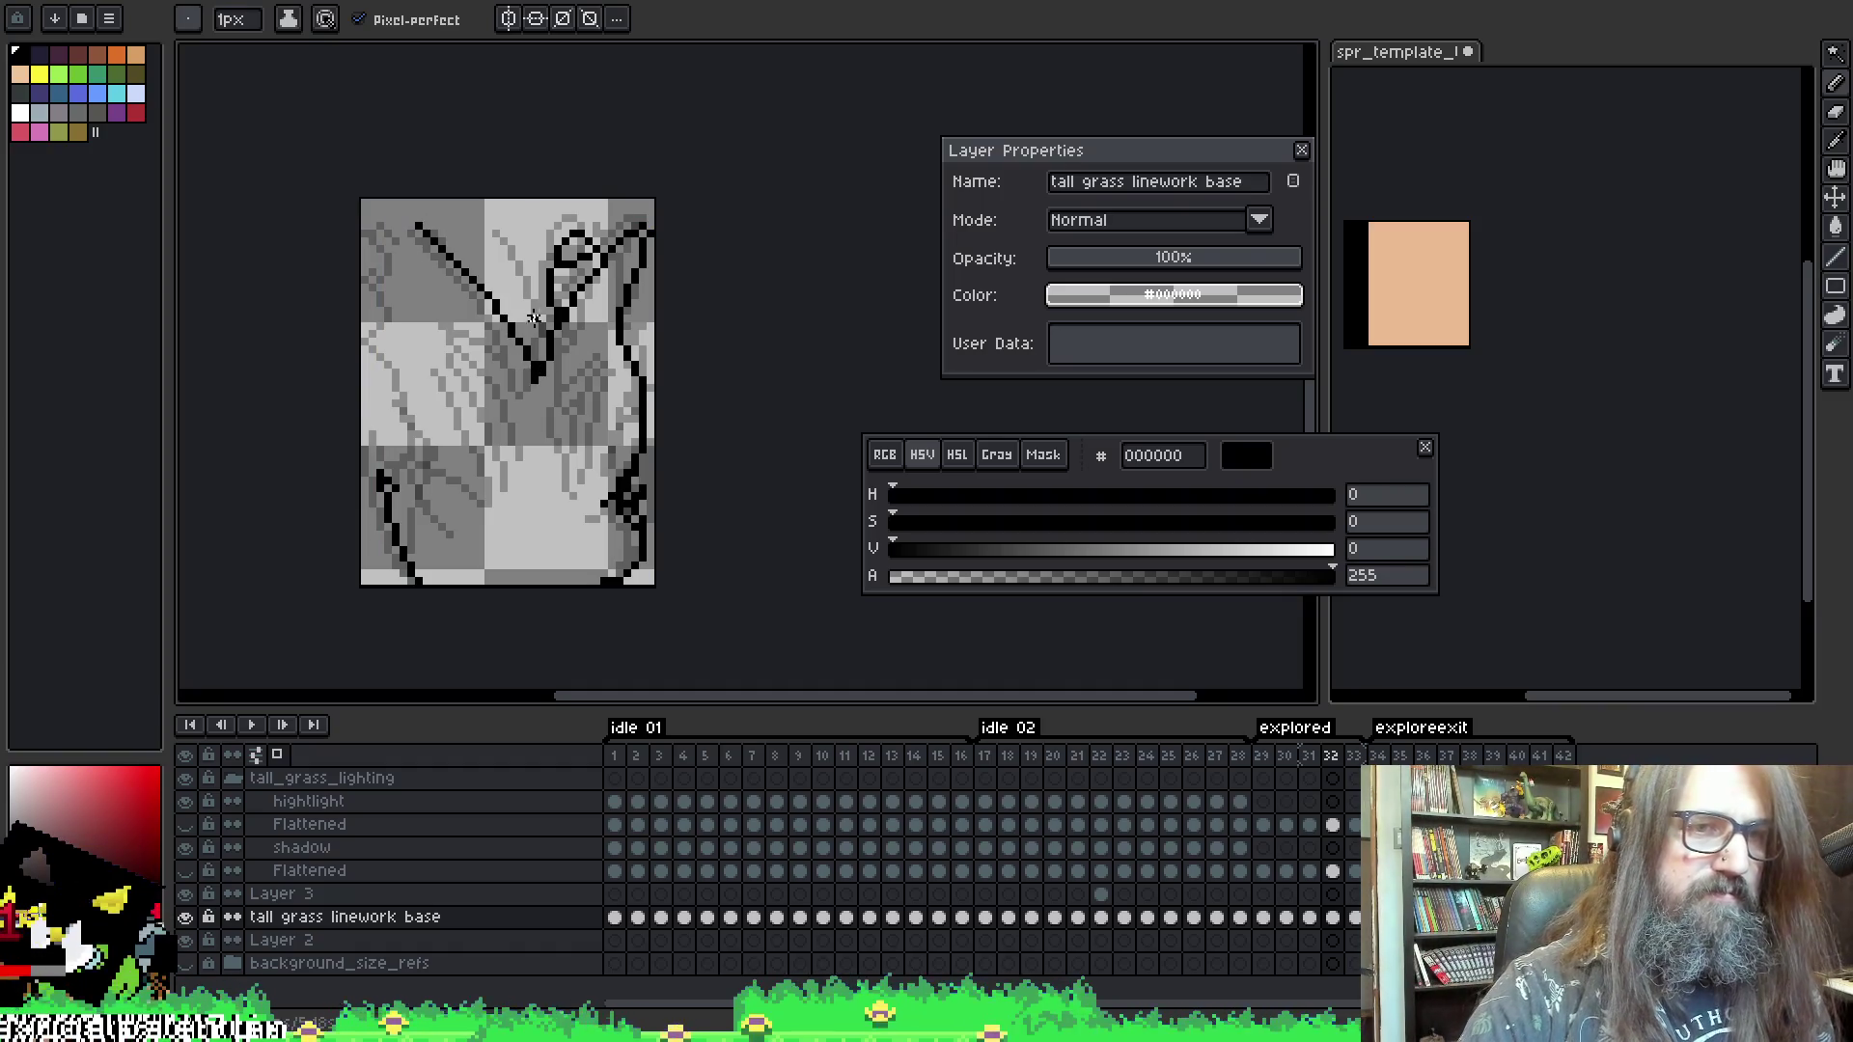
{"action": "key", "text": "ctrl+z"}
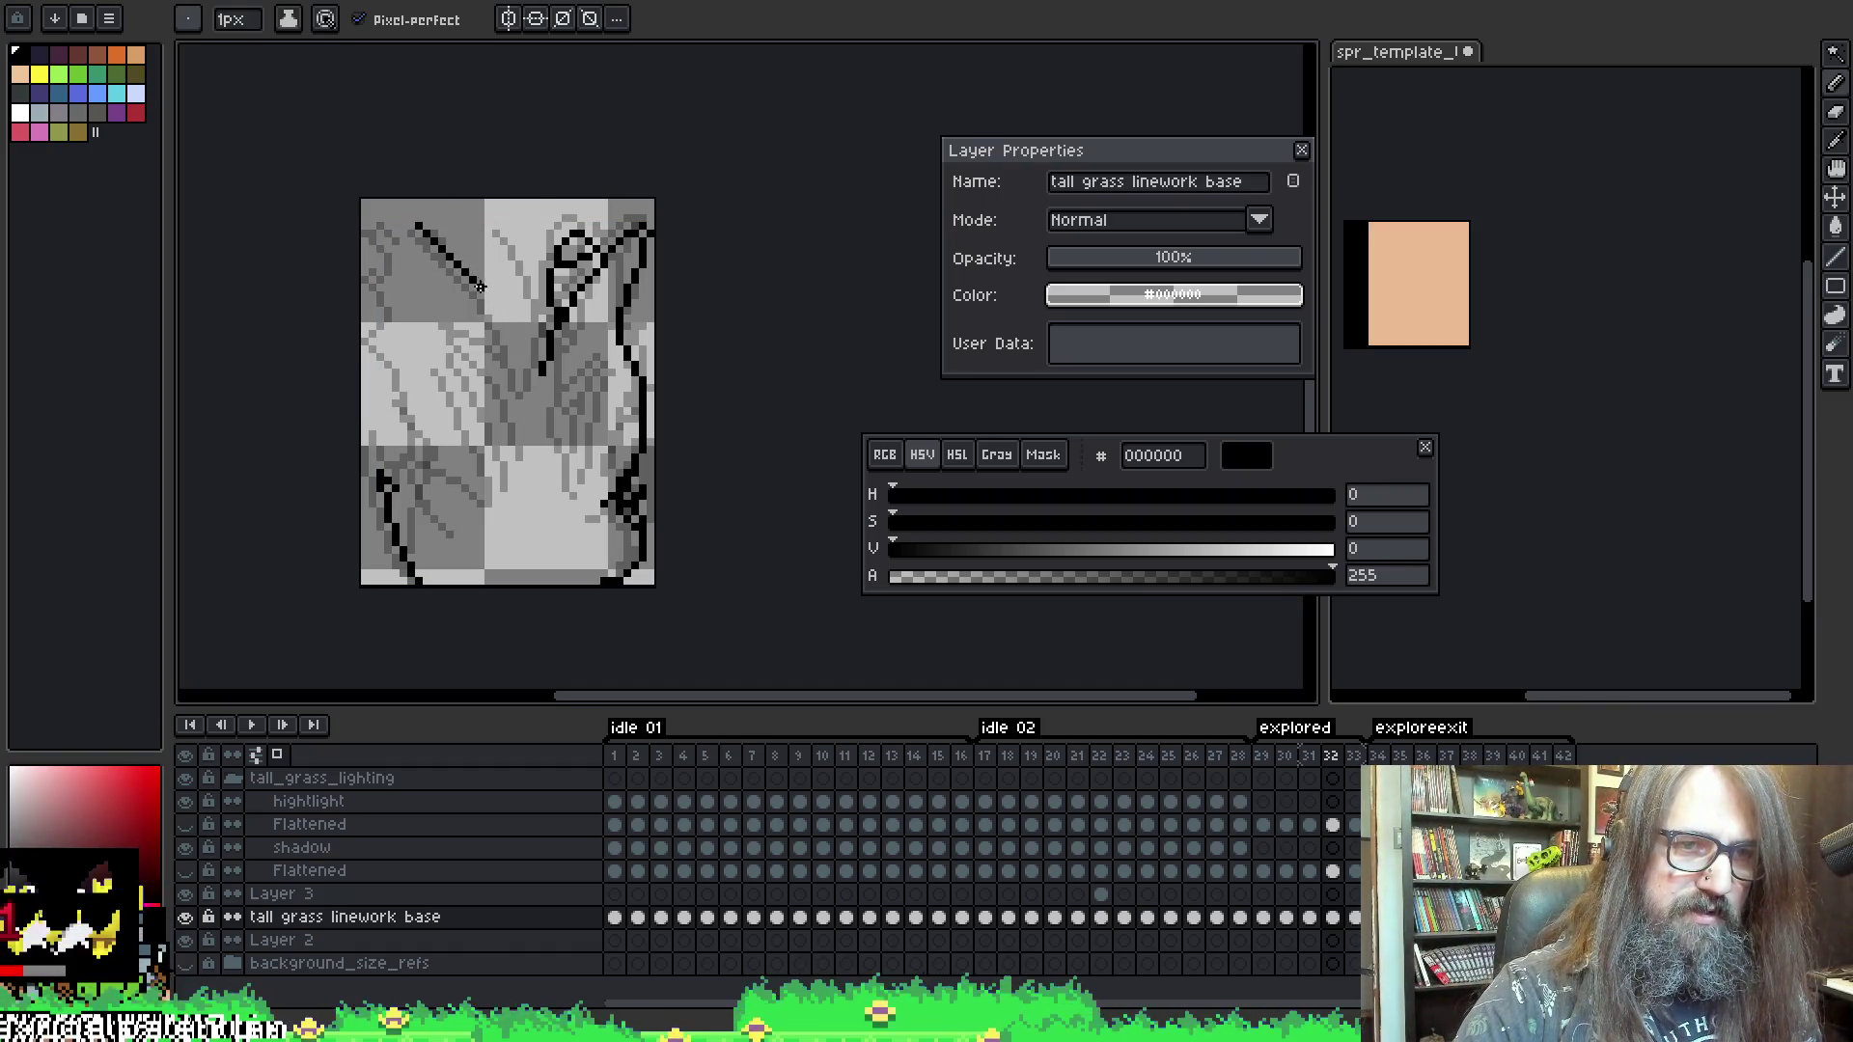
{"action": "key", "text": "ctrl+z"}
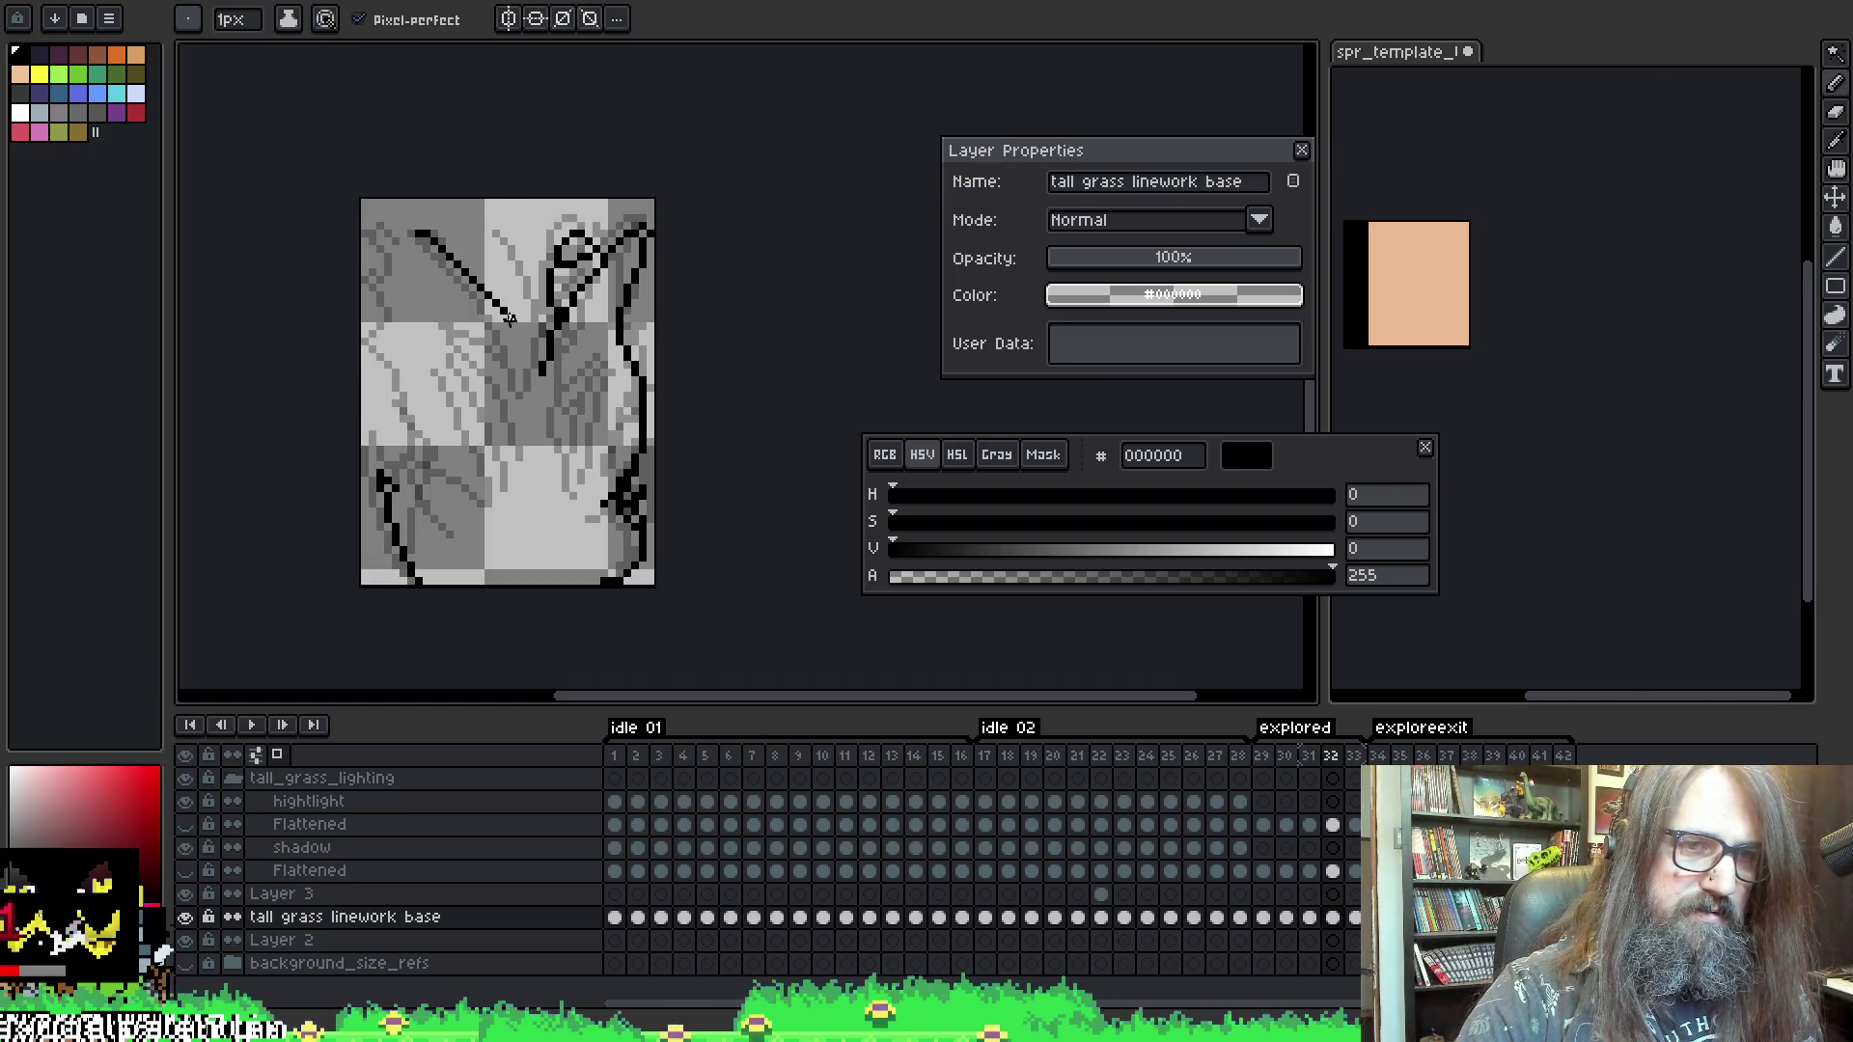
{"action": "key", "text": "e"}
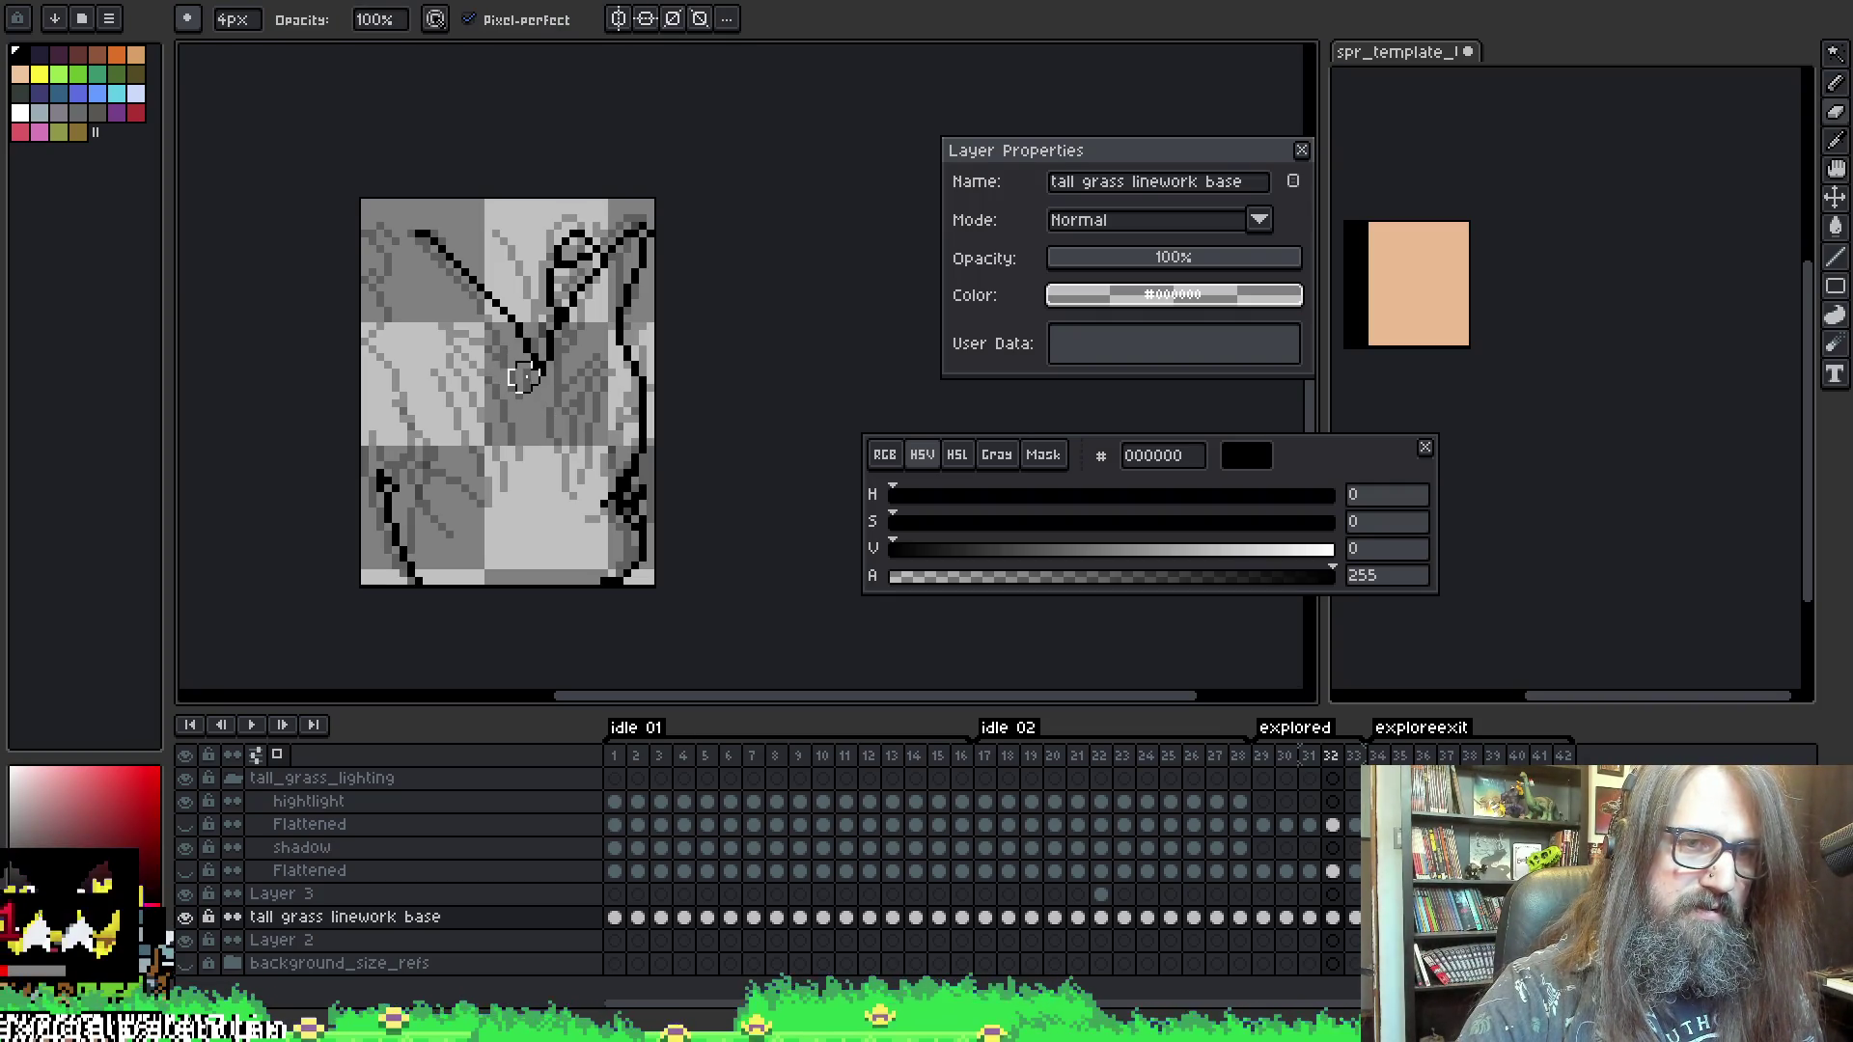
{"action": "key", "text": "b"}
{"action": "key", "text": "Right"}
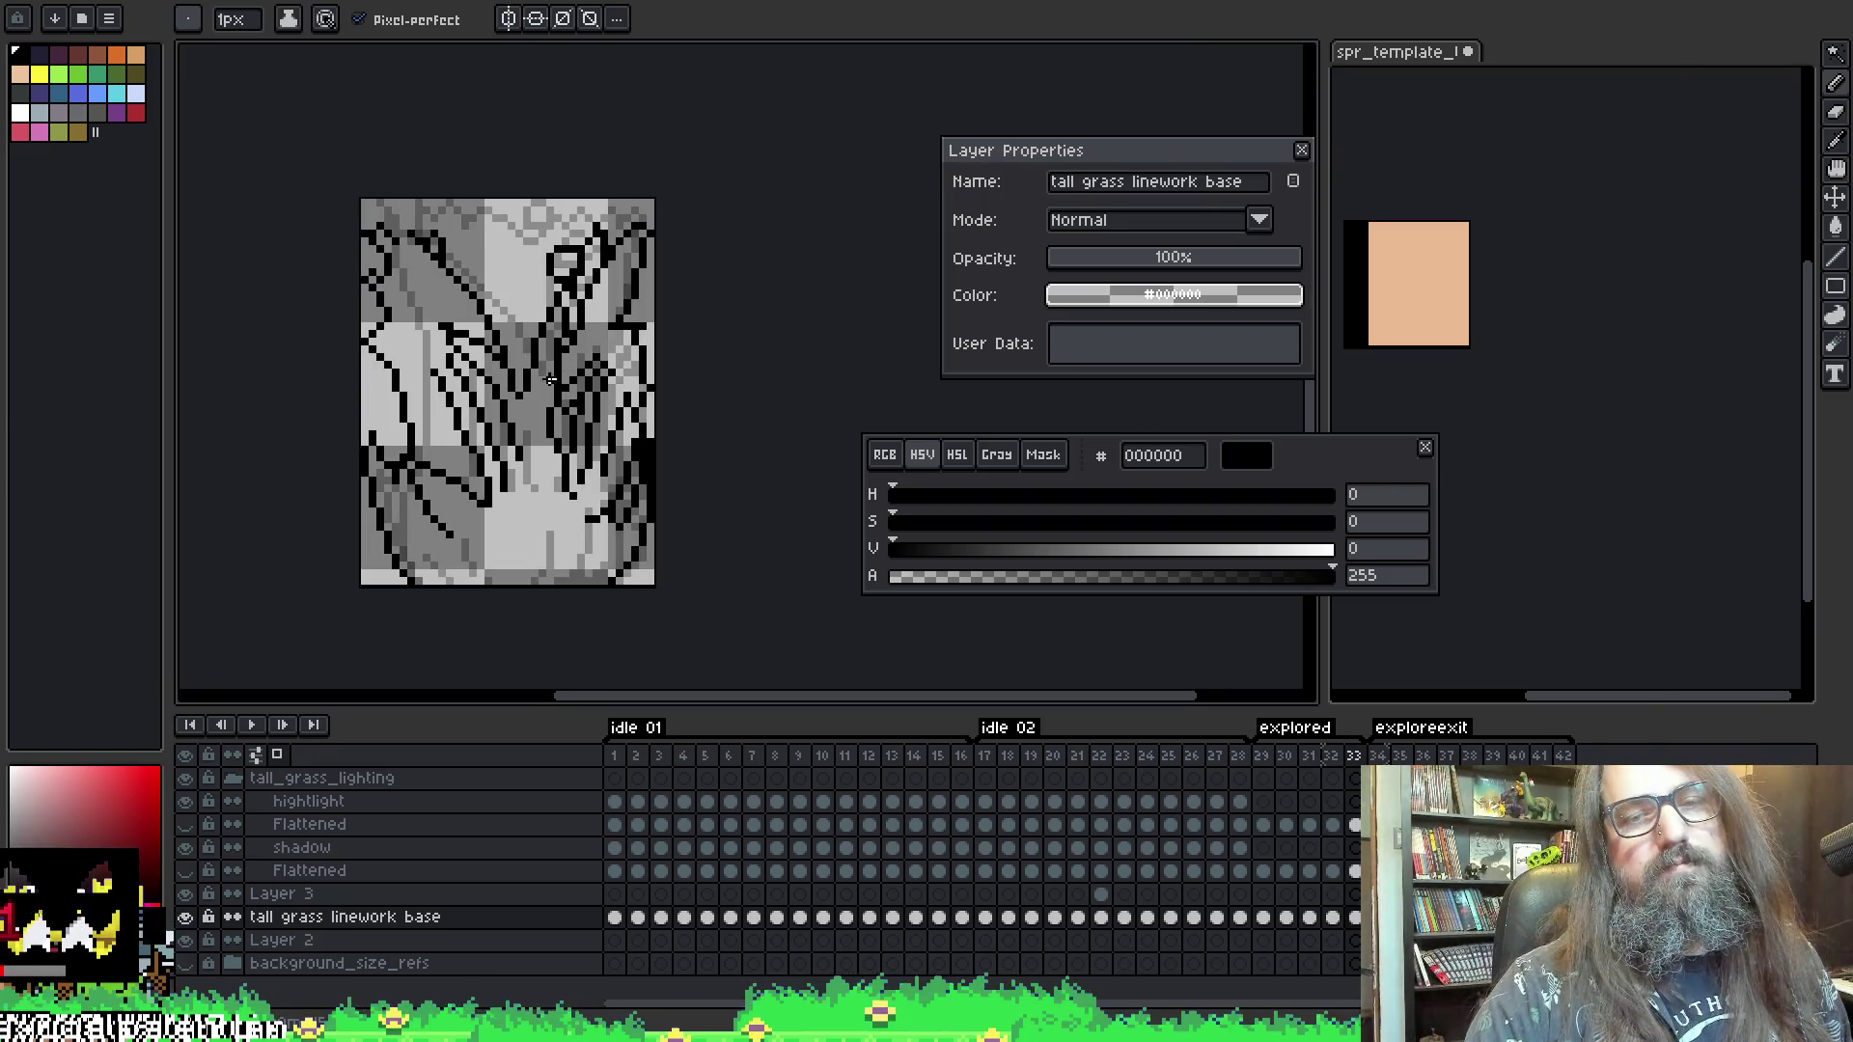
{"action": "key", "text": "Return"}
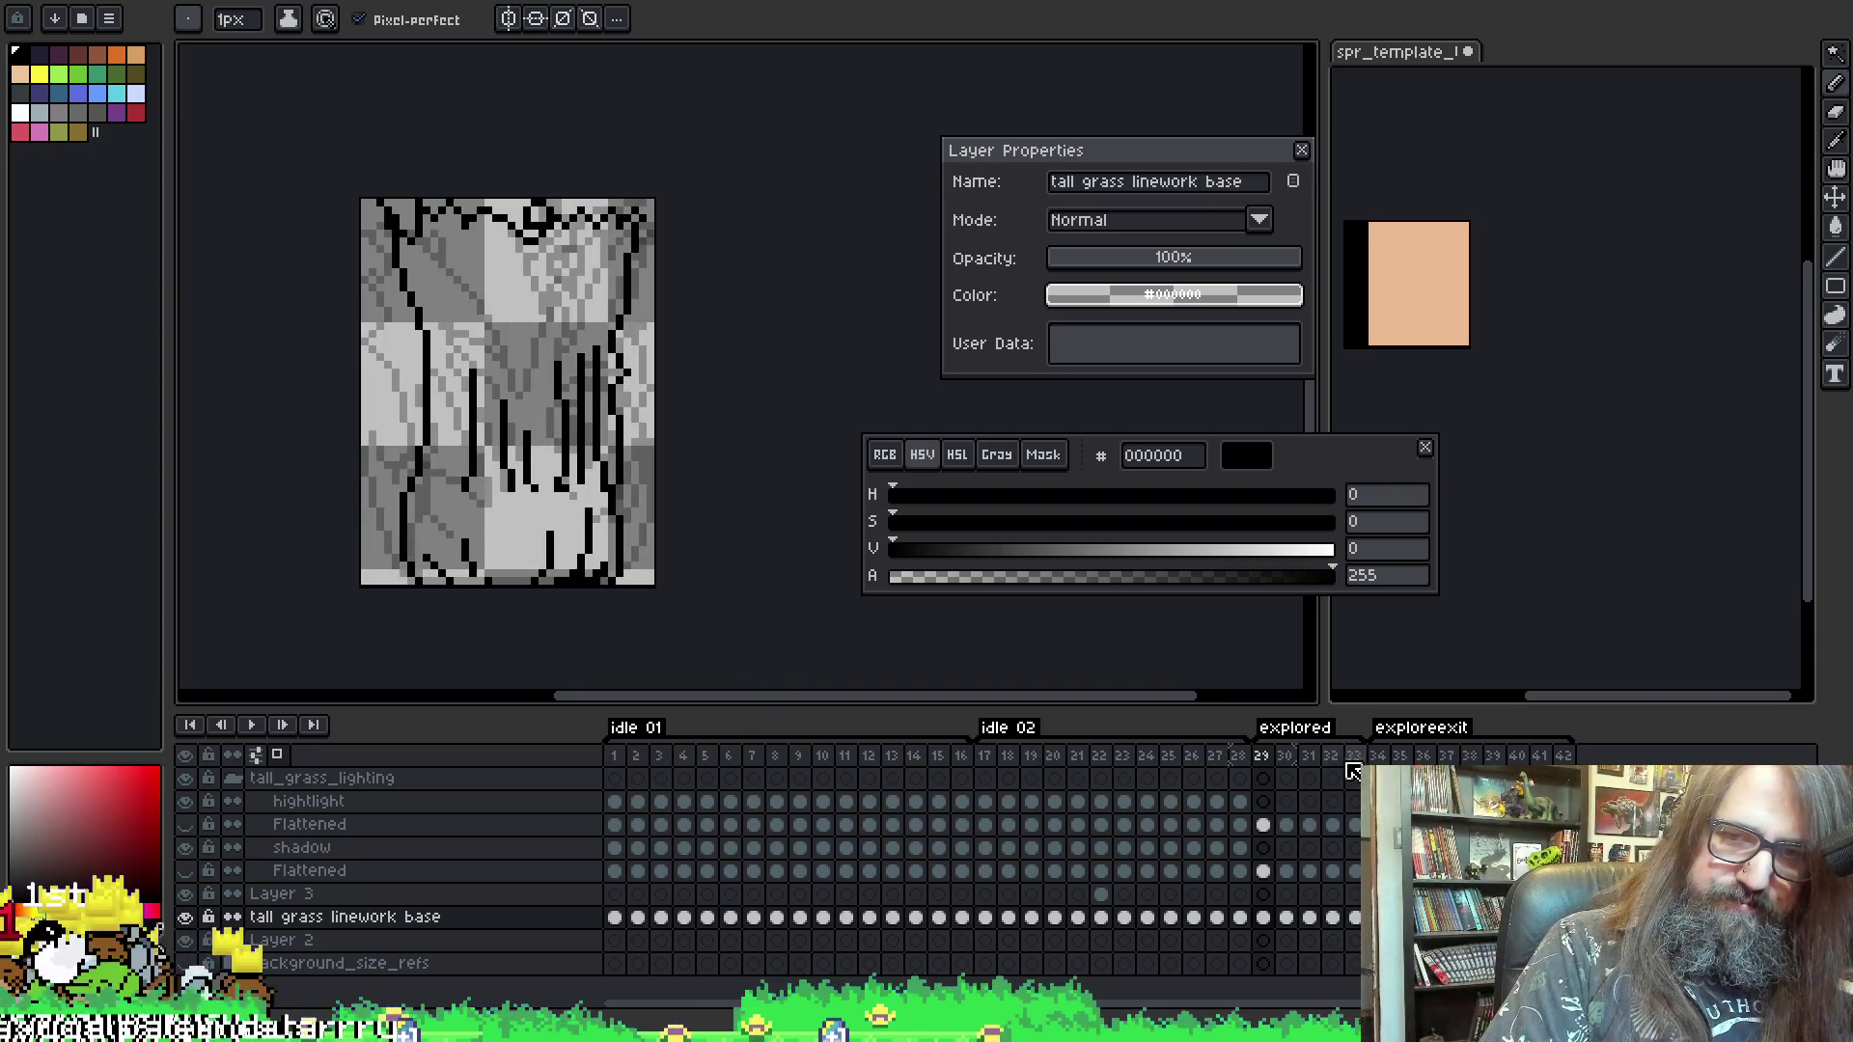
- Set the duration of frames 29–33 to 300 ms in Frame Properties
{"action": "left_click", "coordinate": [1283, 728]}
{"action": "right_click", "coordinate": [1272, 764]}
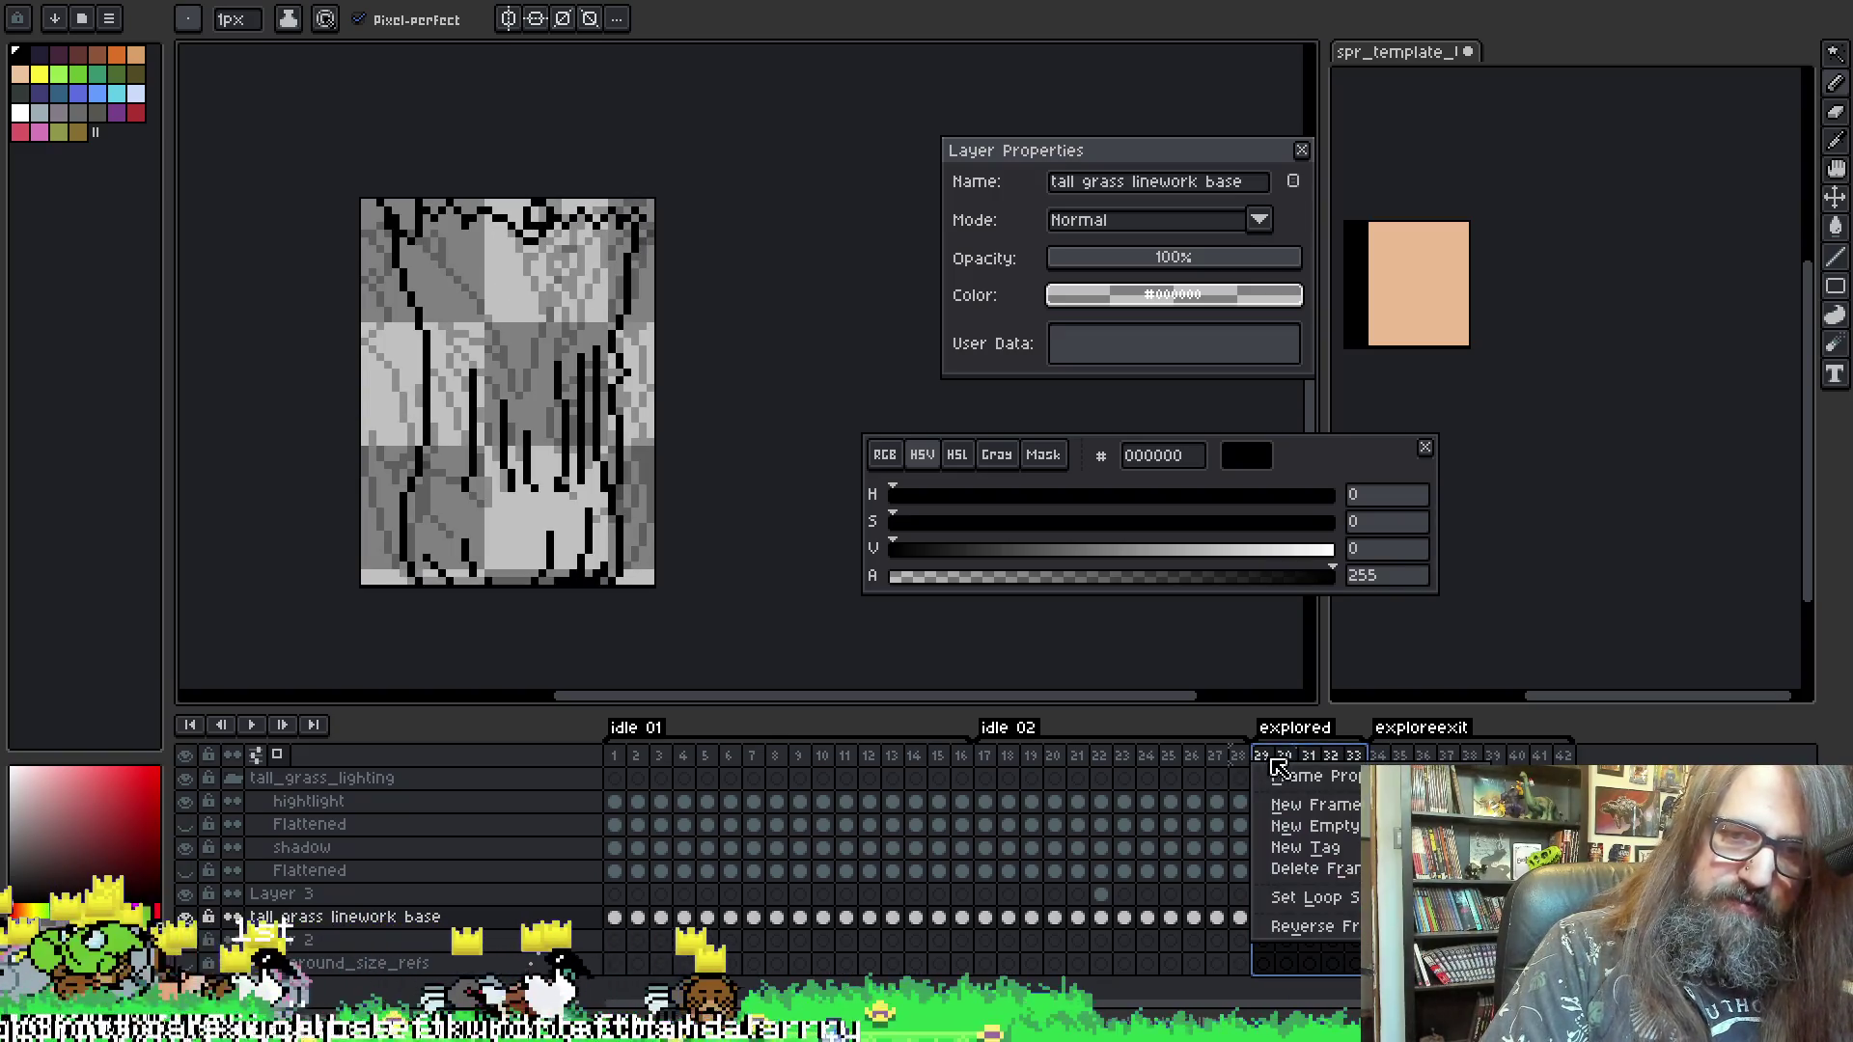
{"action": "left_click", "coordinate": [1291, 794]}
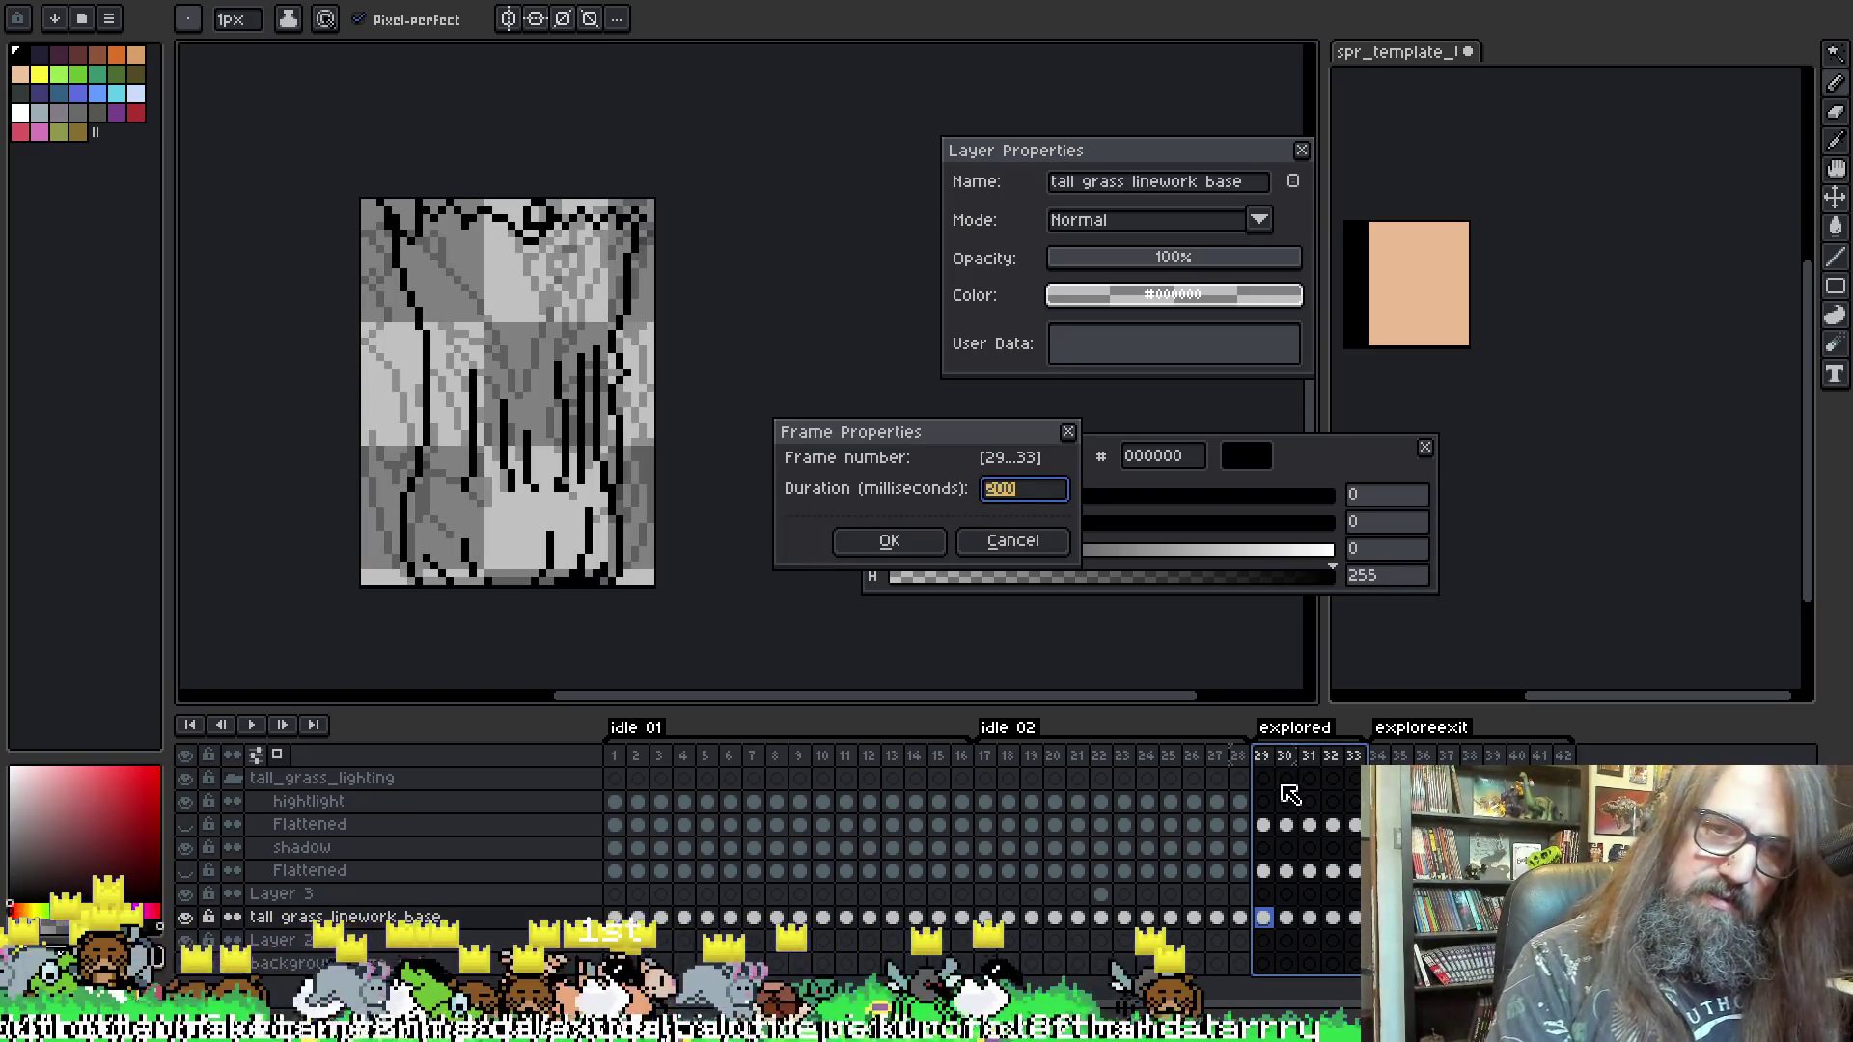
{"action": "type", "text": "300"}
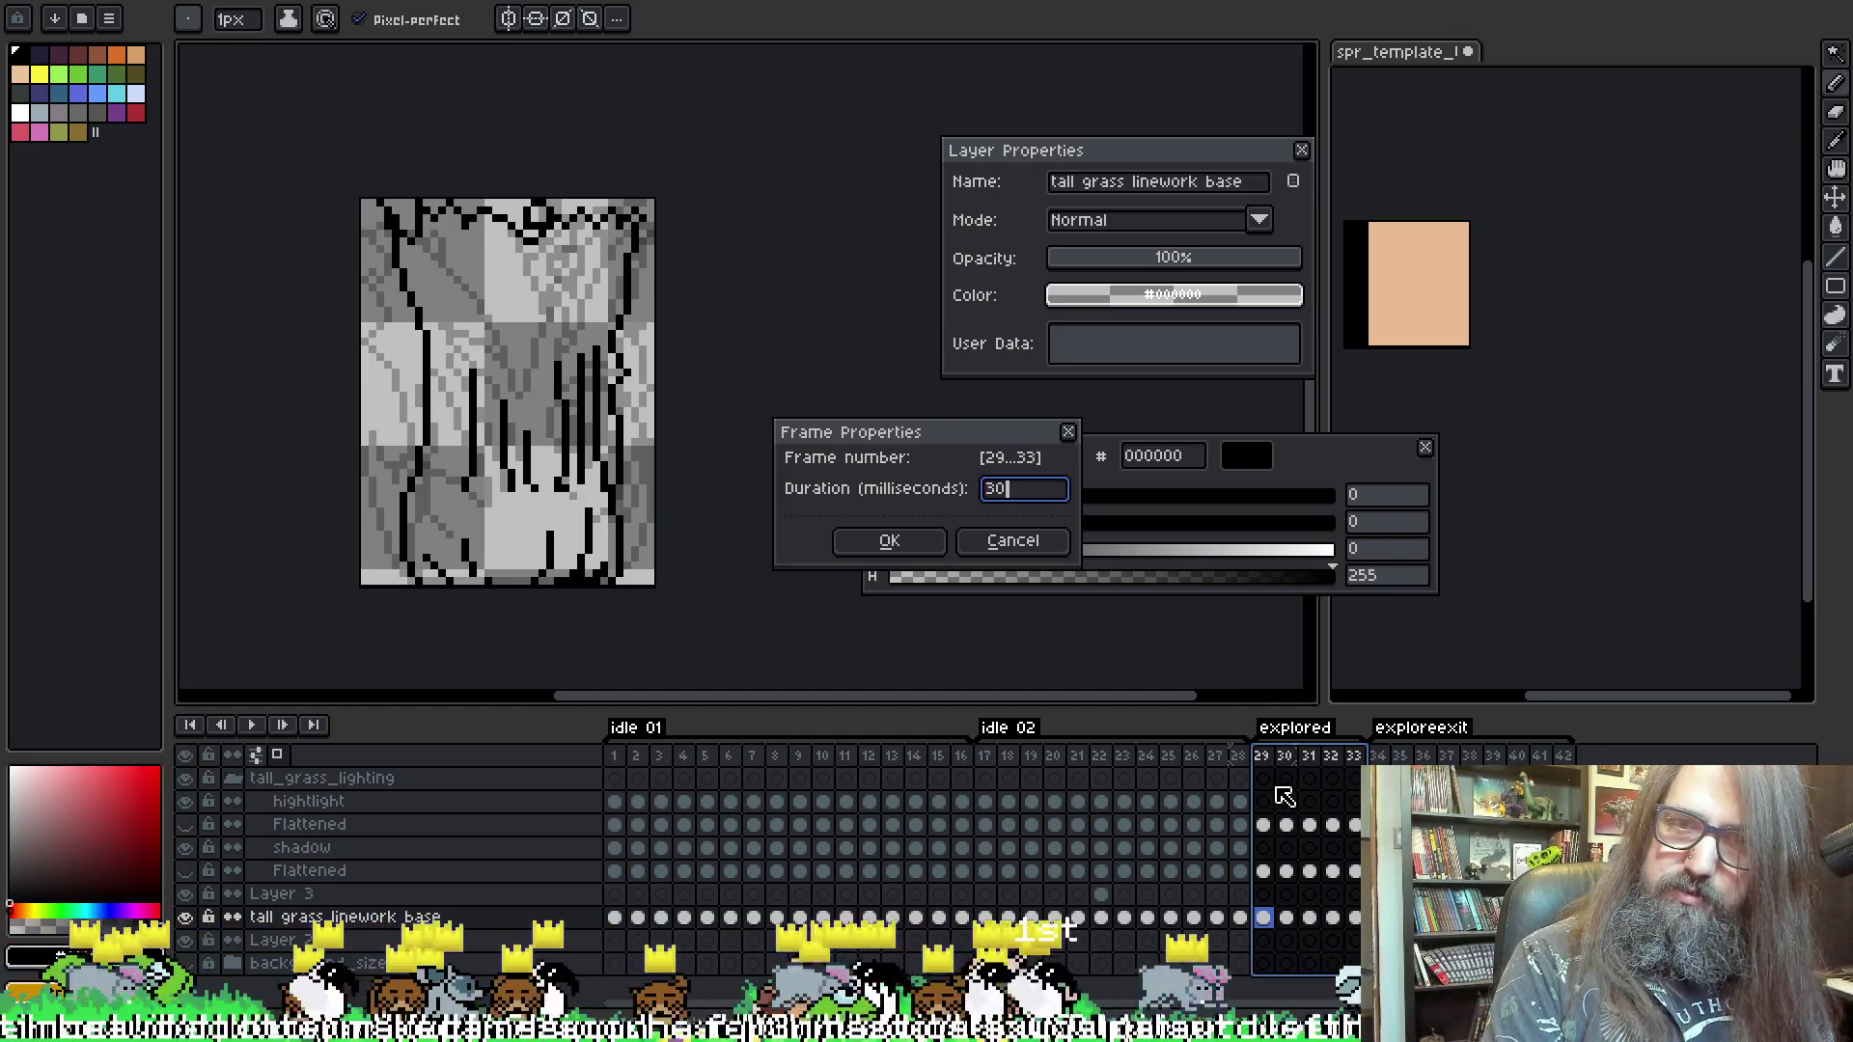
{"action": "key", "text": "Return"}
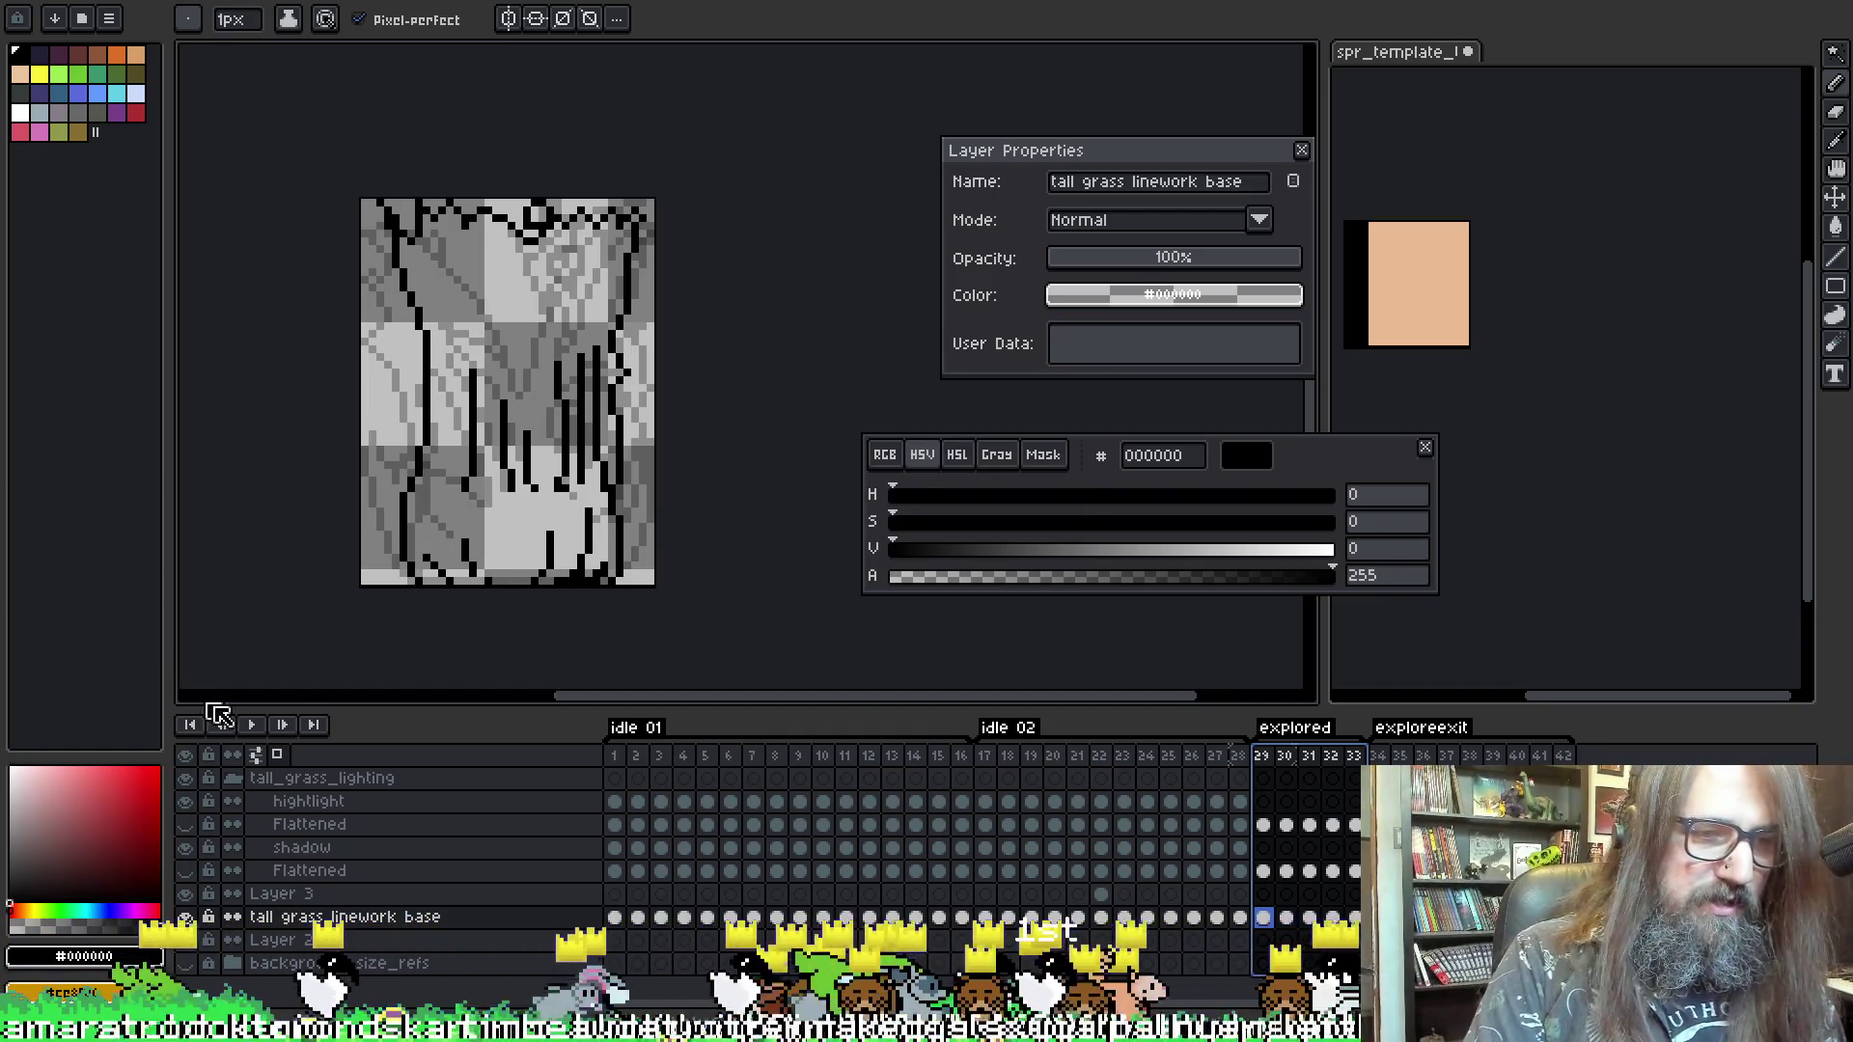
- Preview the new timing, then undo and redraw frame 31's diagonal stroke into the V
{"action": "left_click", "coordinate": [241, 724]}
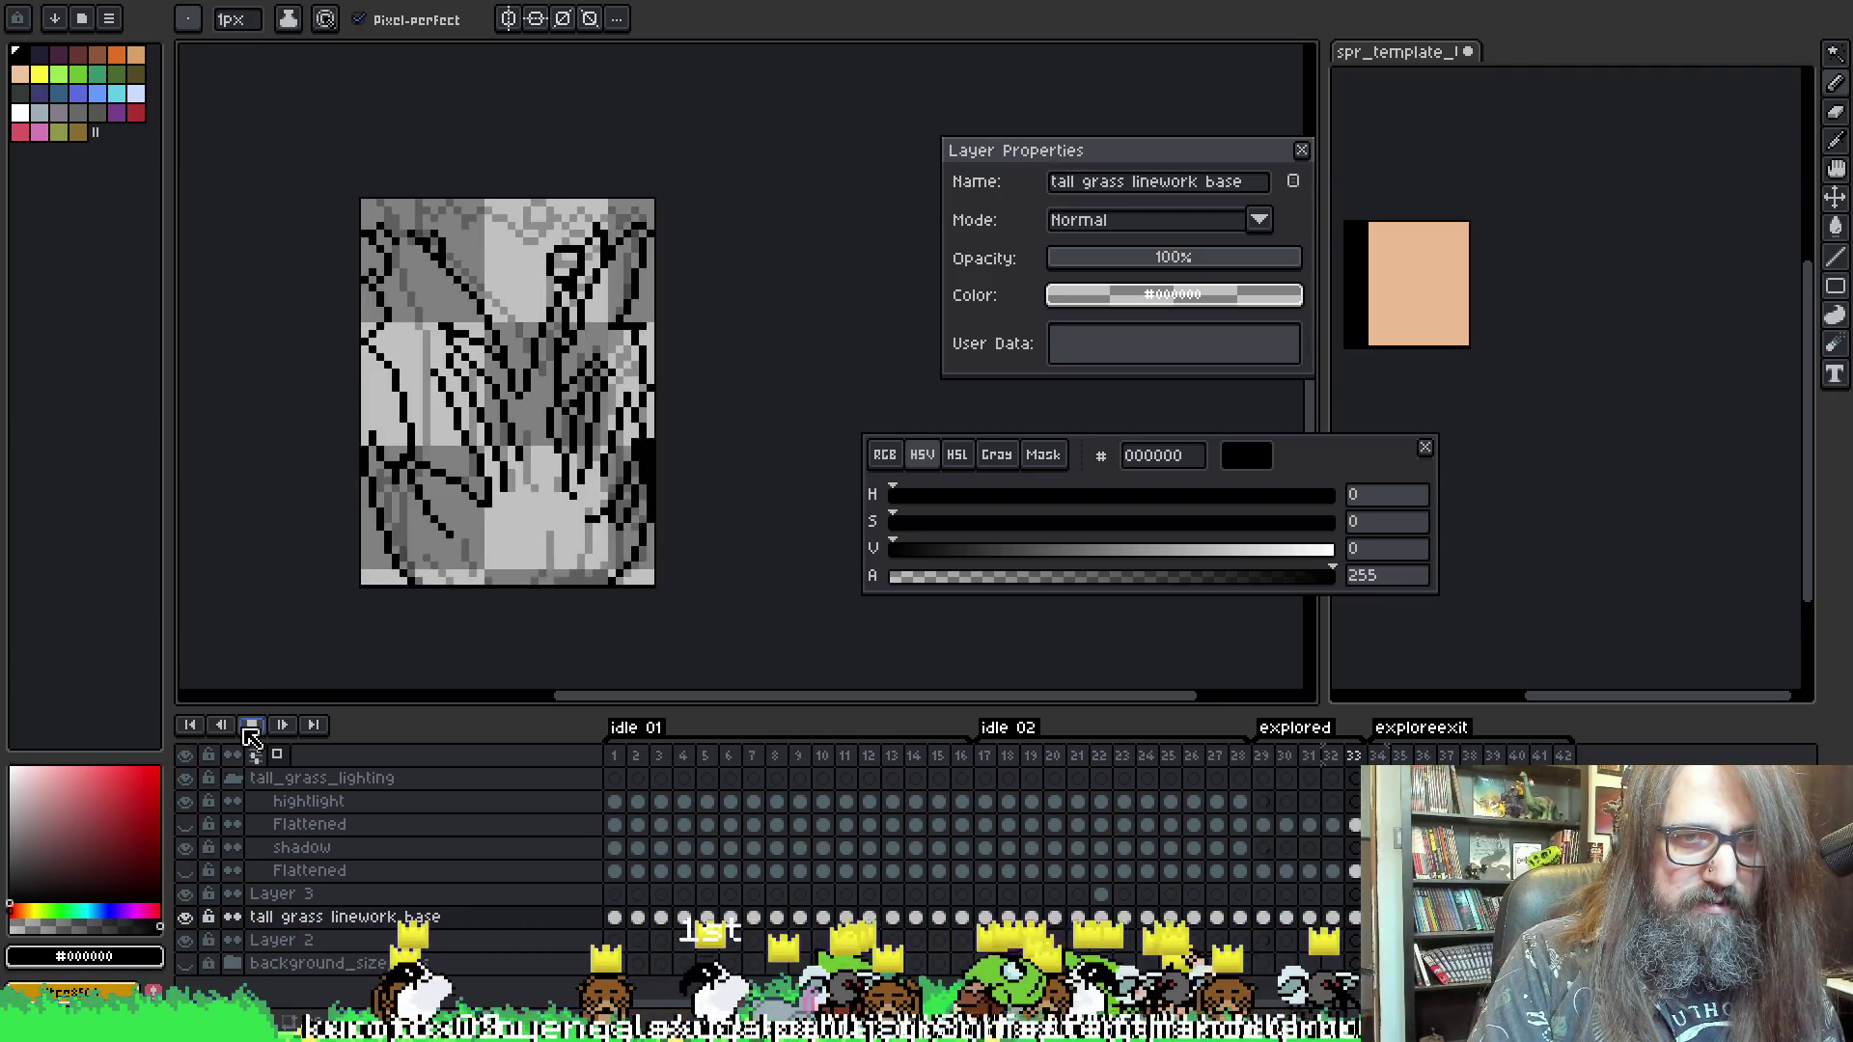
{"action": "left_click", "coordinate": [251, 729]}
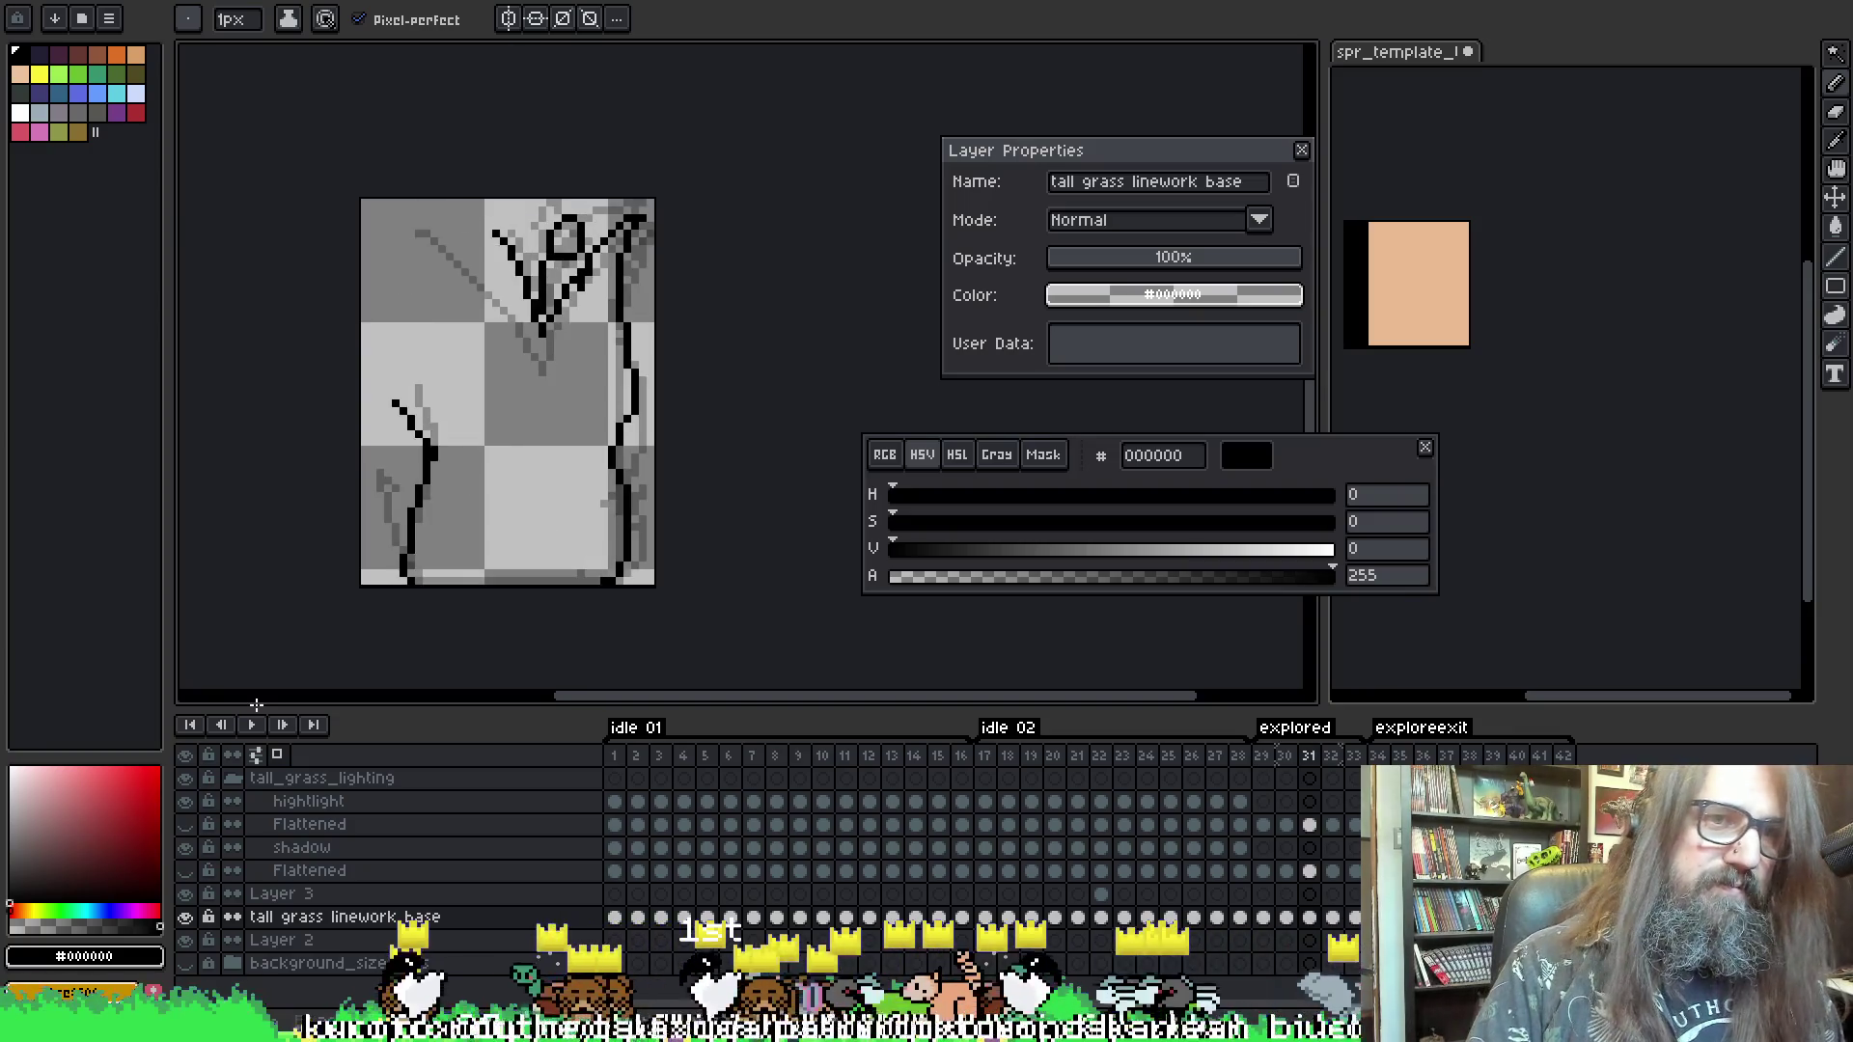
{"action": "key", "text": "Right"}
{"action": "key", "text": "Left"}
{"action": "key", "text": "Right"}
{"action": "key", "text": "e"}
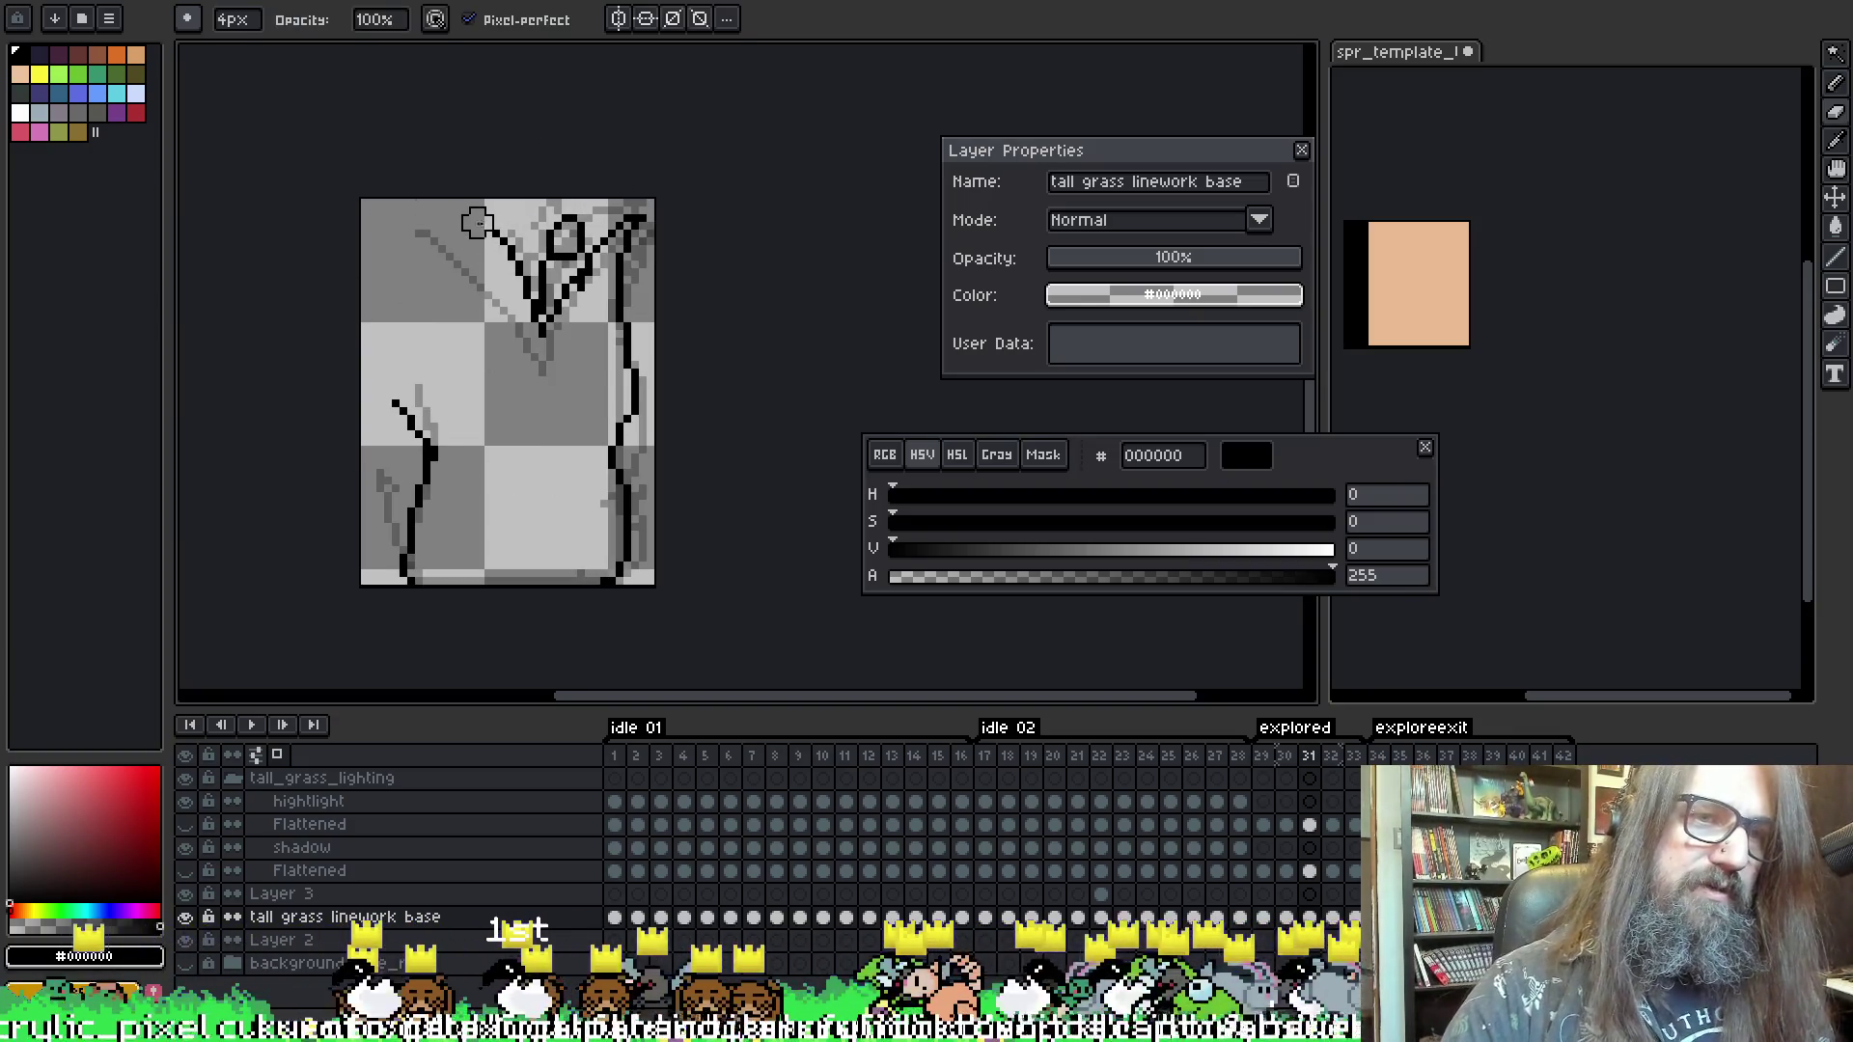
{"action": "key", "text": "b"}
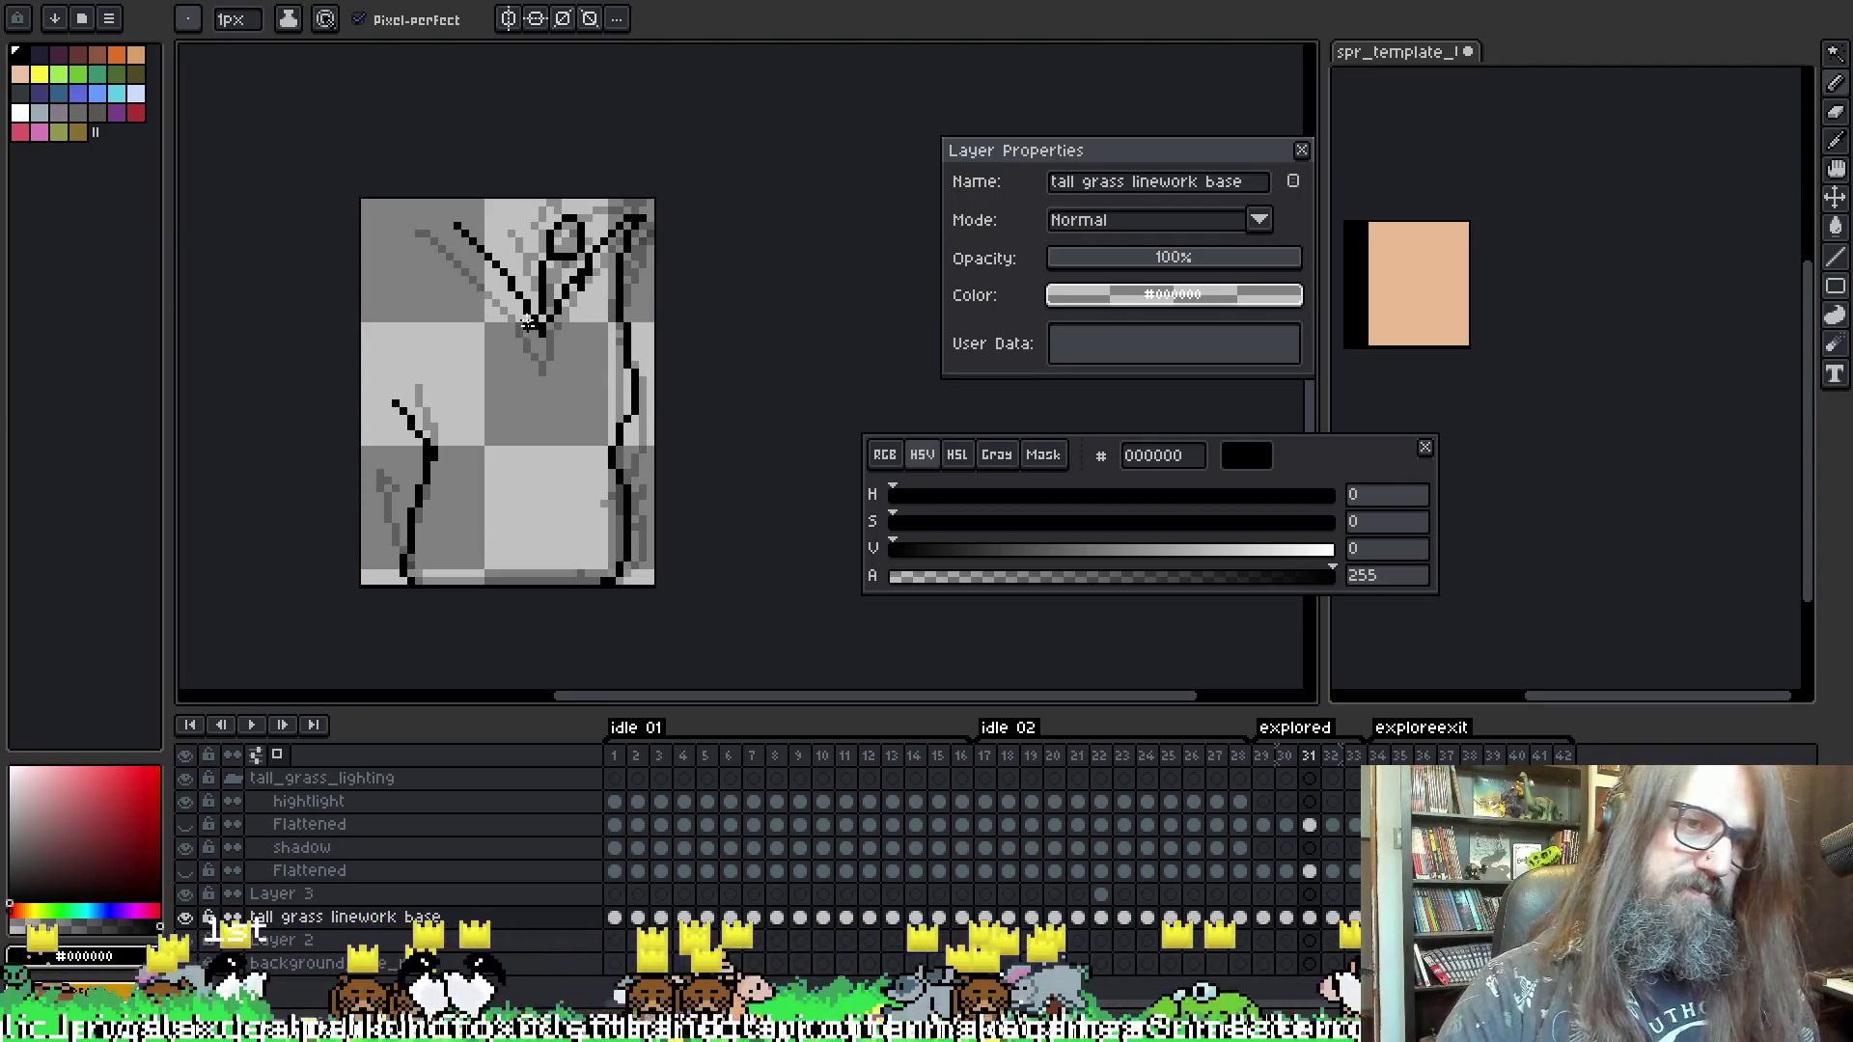
{"action": "key", "text": "ctrl+z"}
{"action": "left_click_drag", "start_coordinate": [528, 317], "coordinate": [540, 329]}
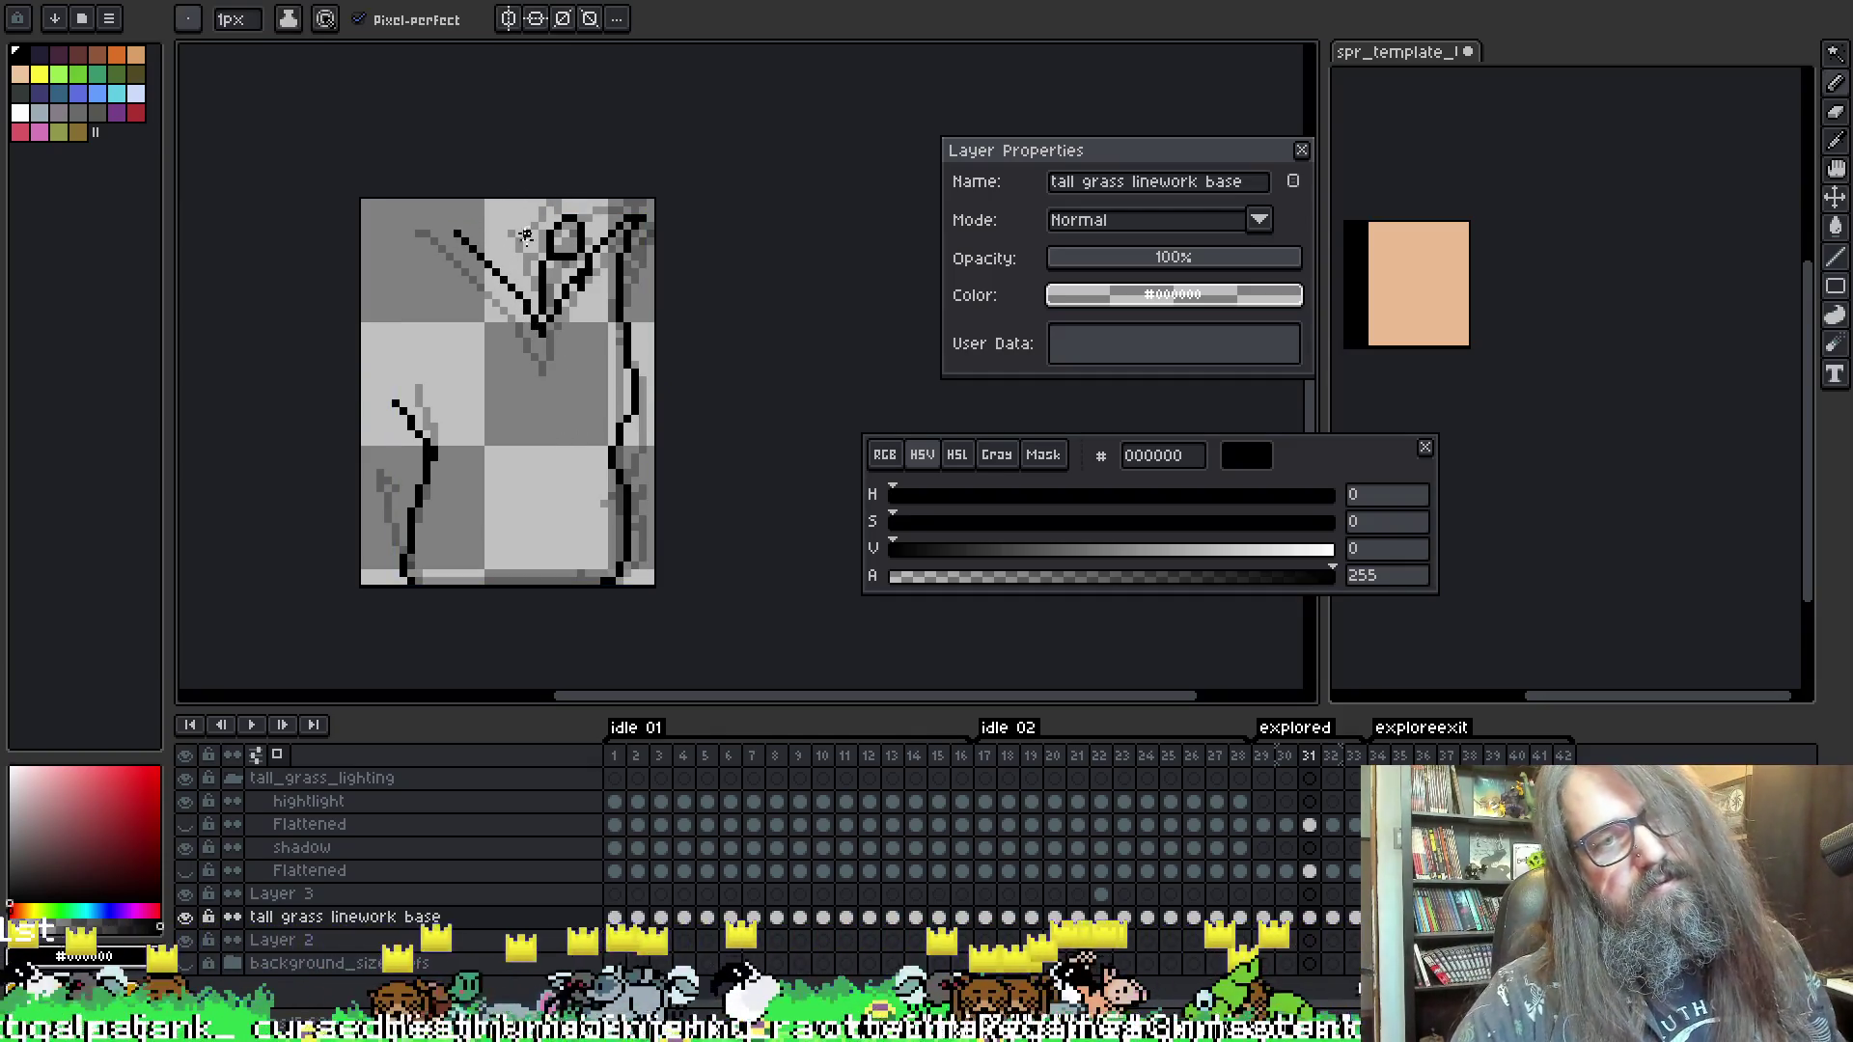
- Play back the animation to check the new diagonal line, then save the sprite
{"action": "key", "text": "Return"}
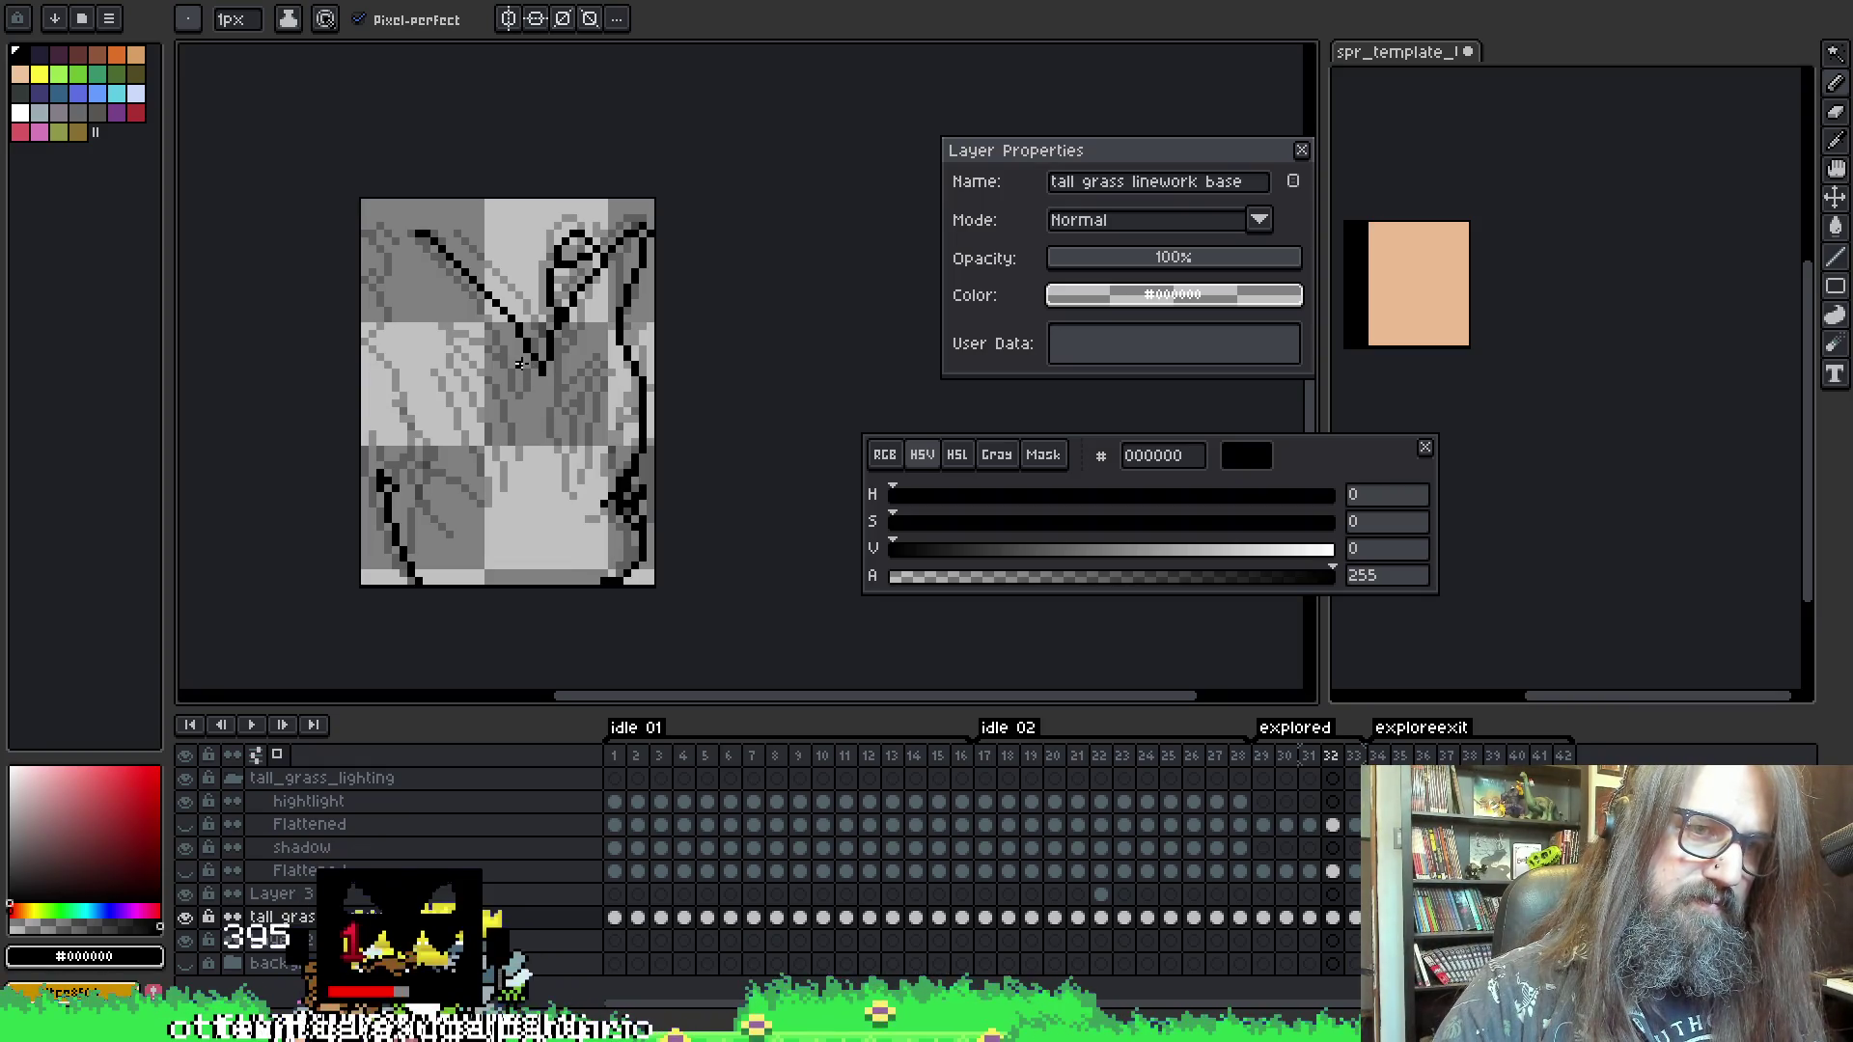
{"action": "key", "text": "e"}
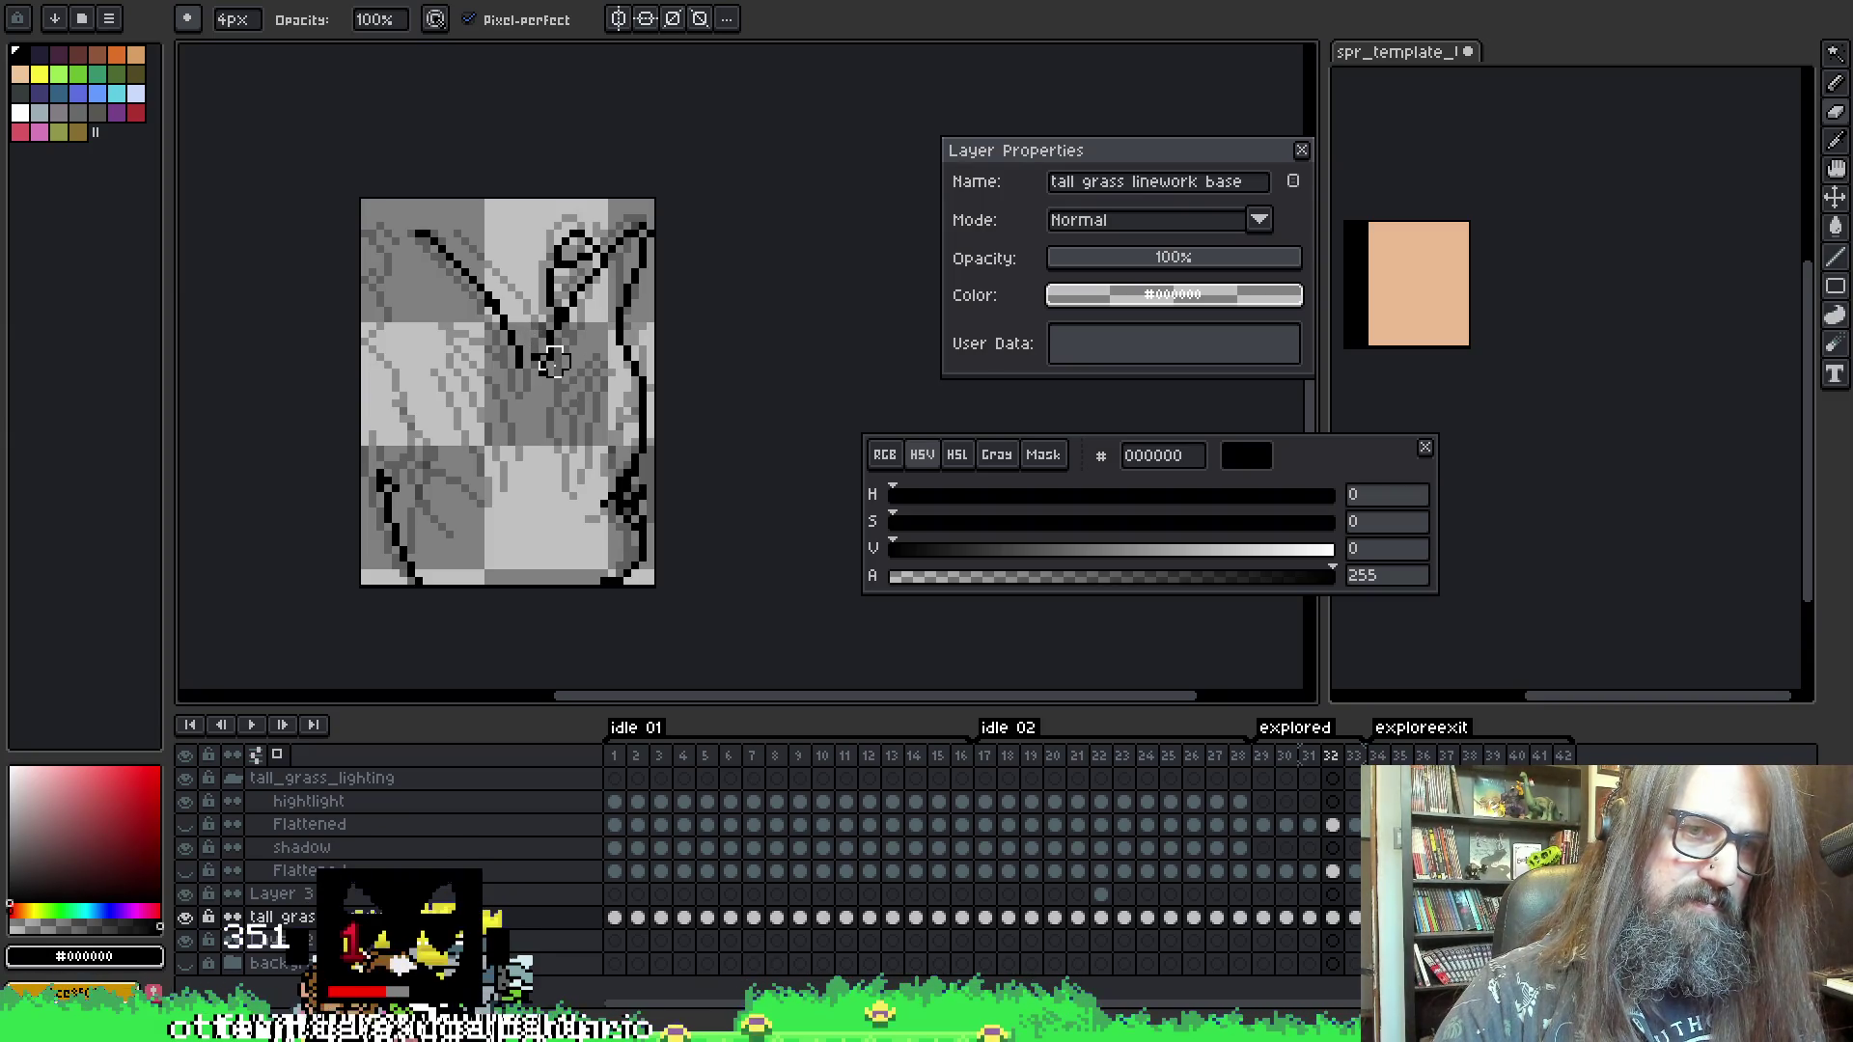
{"action": "key", "text": "b"}
{"action": "key", "text": "e"}
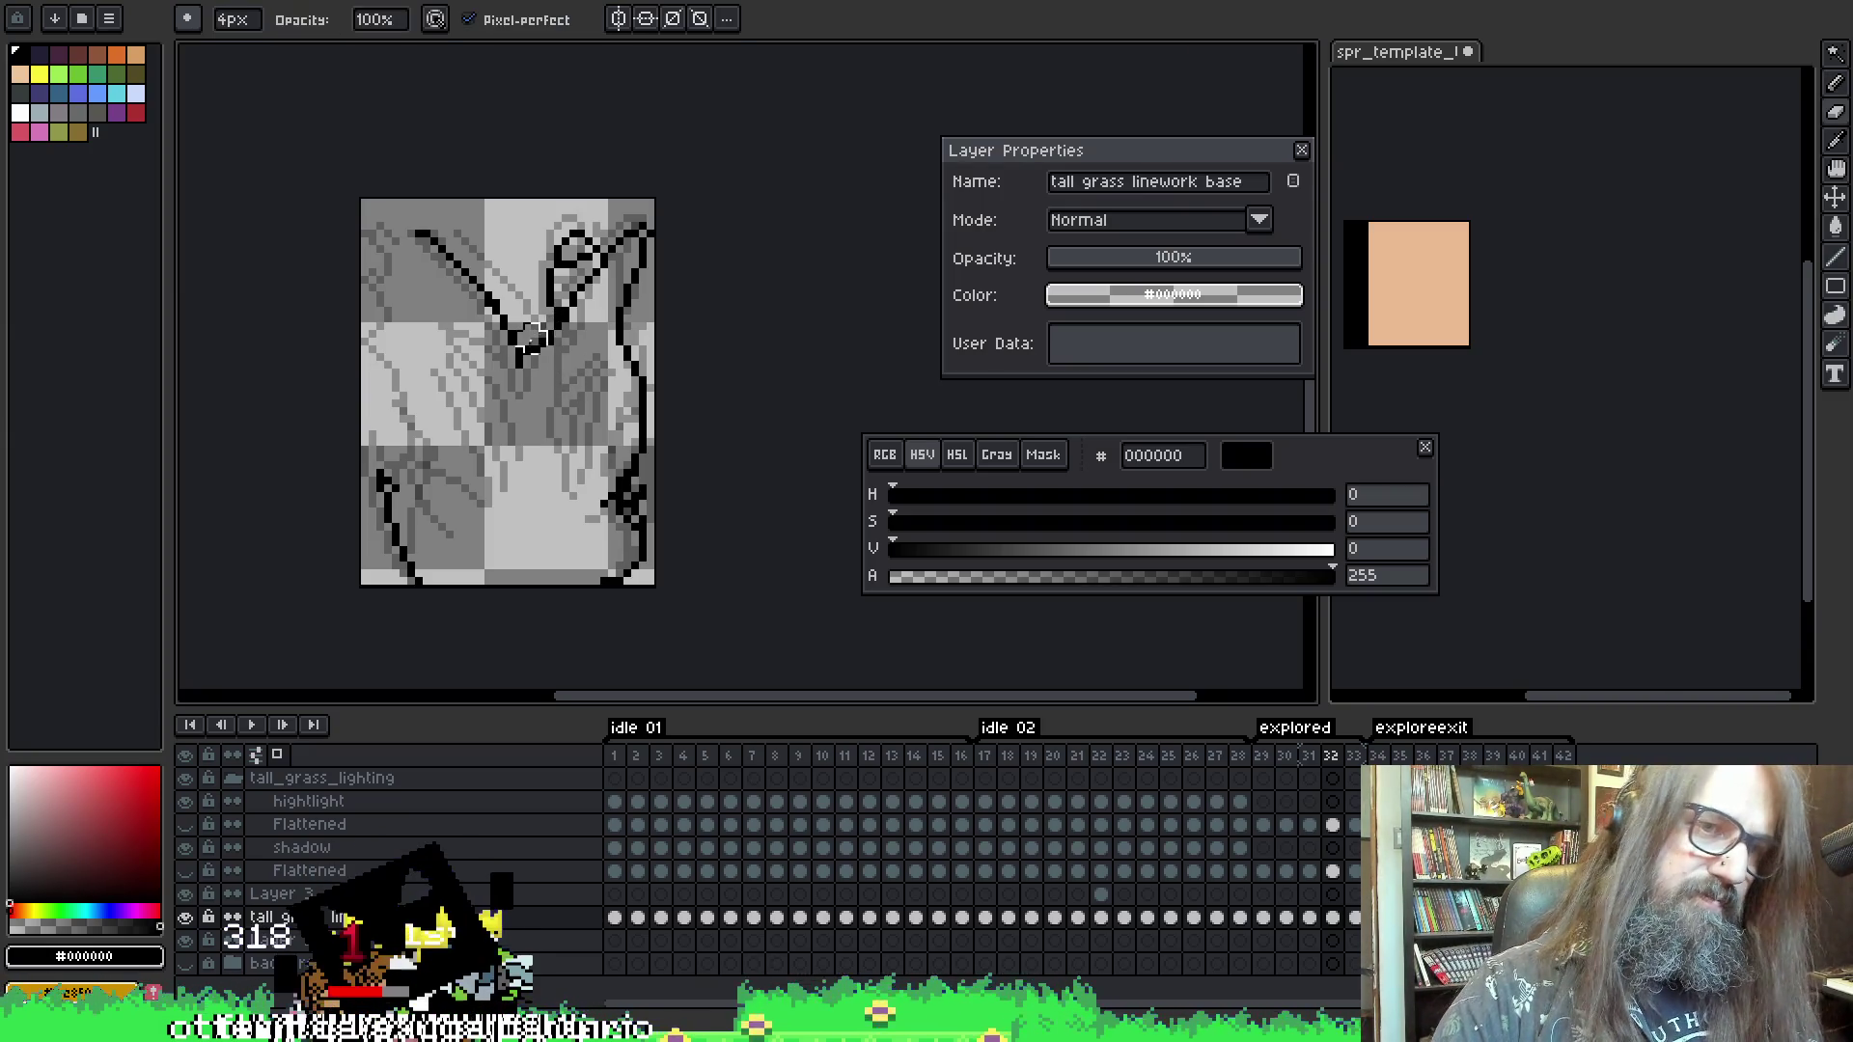
{"action": "key", "text": "b"}
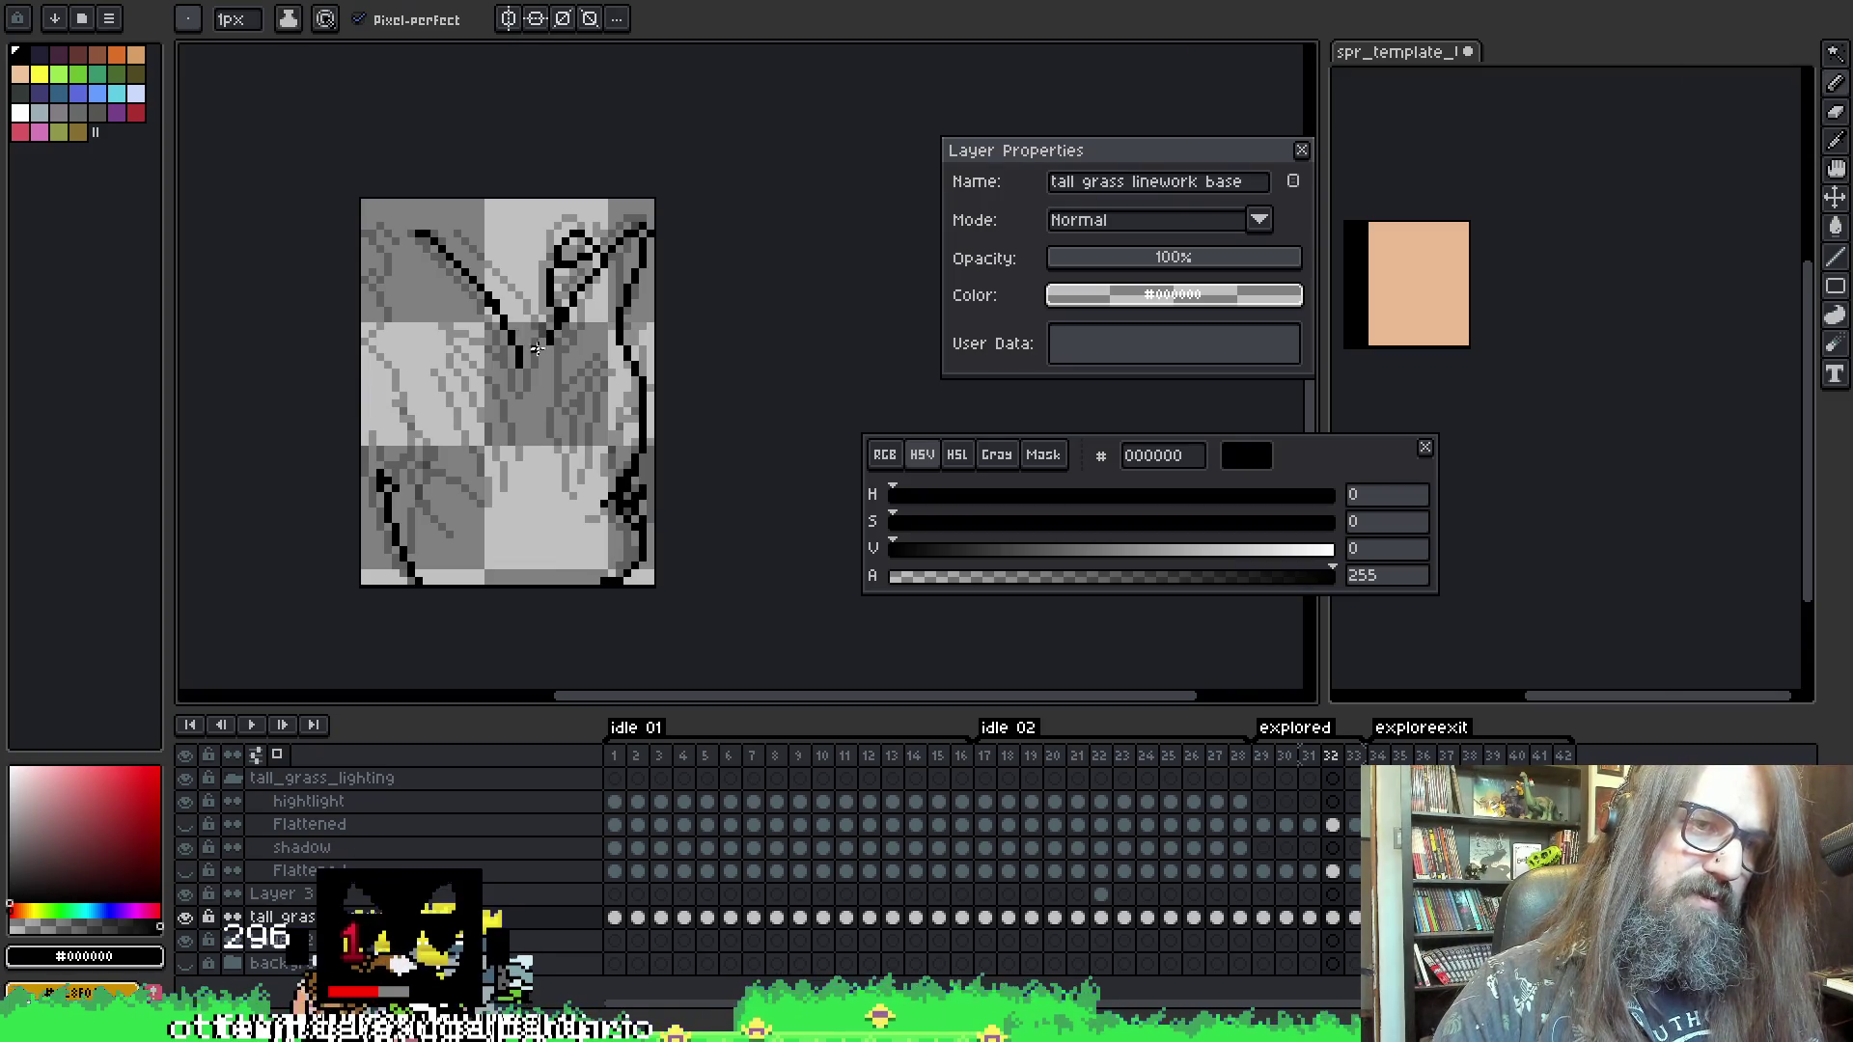
{"action": "key", "text": "ctrl+s"}
{"action": "key", "text": "e"}
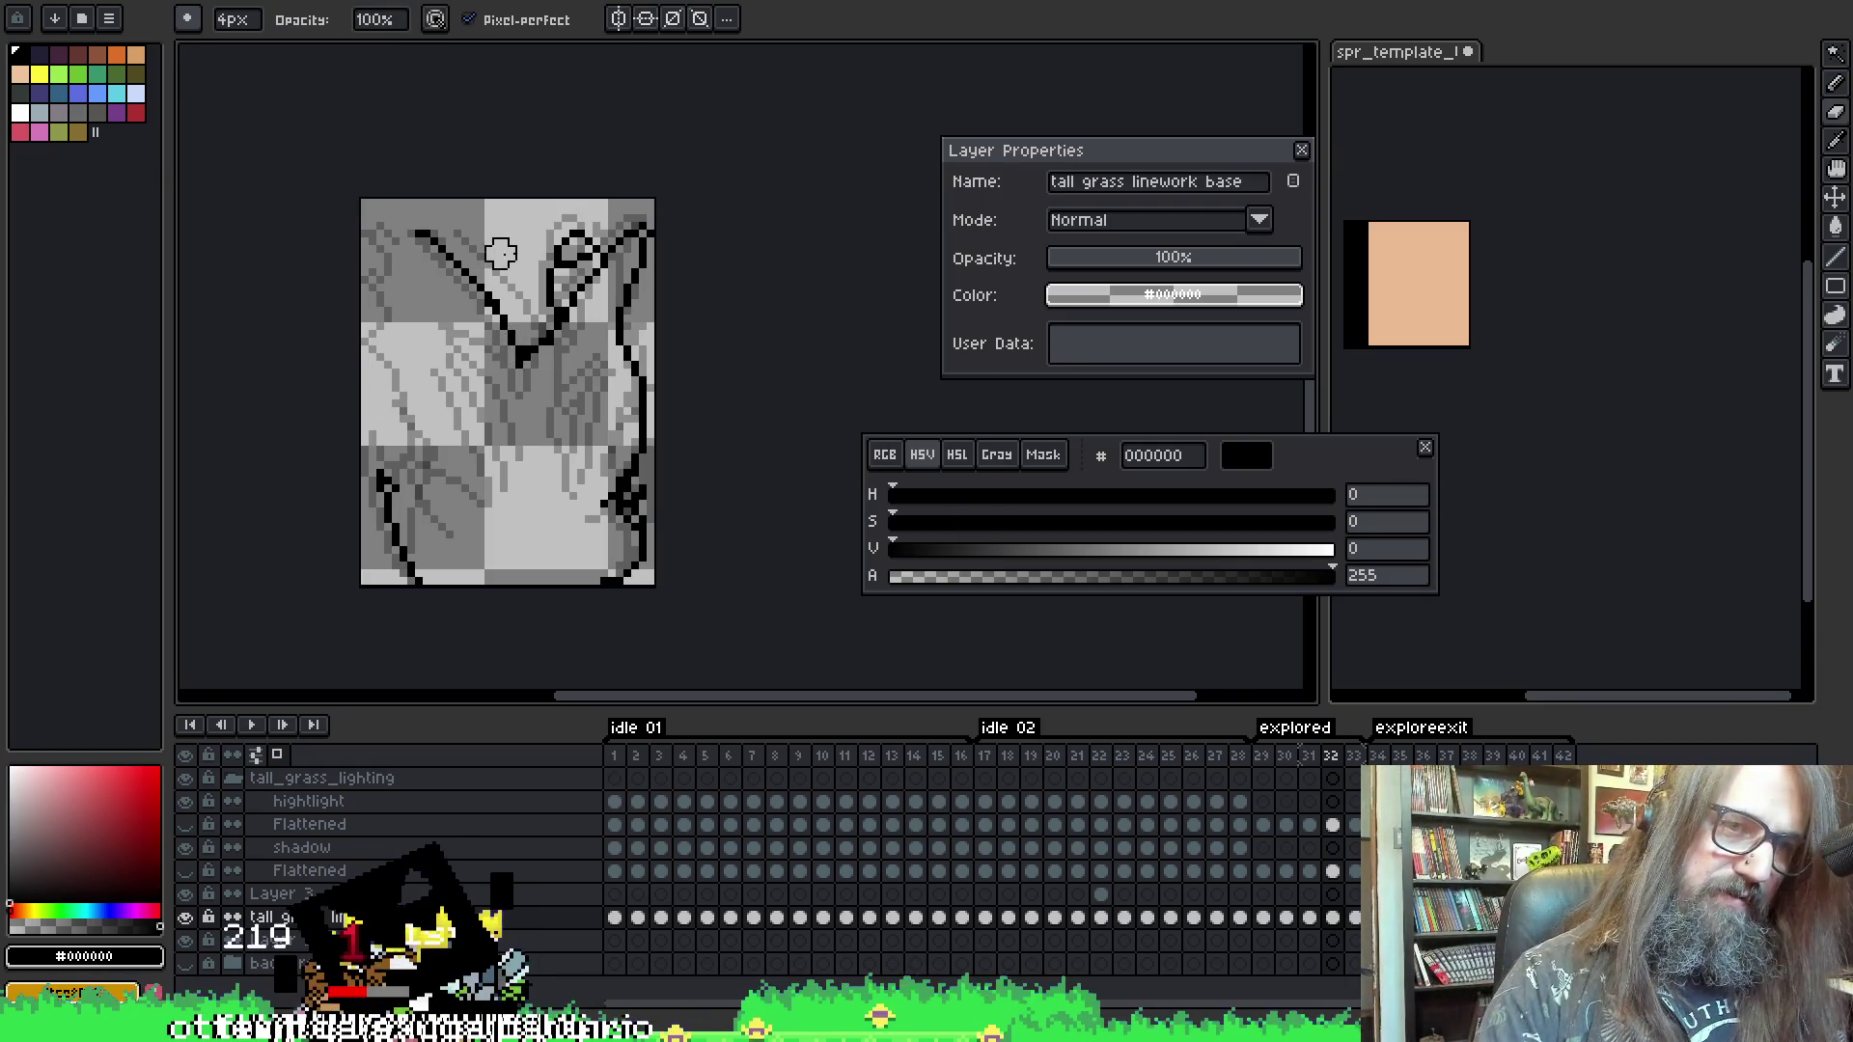
- Erase stray black linework near the central V on frame 32, alternating eraser and pencil
{"action": "left_click_drag", "start_coordinate": [549, 293], "coordinate": [559, 307]}
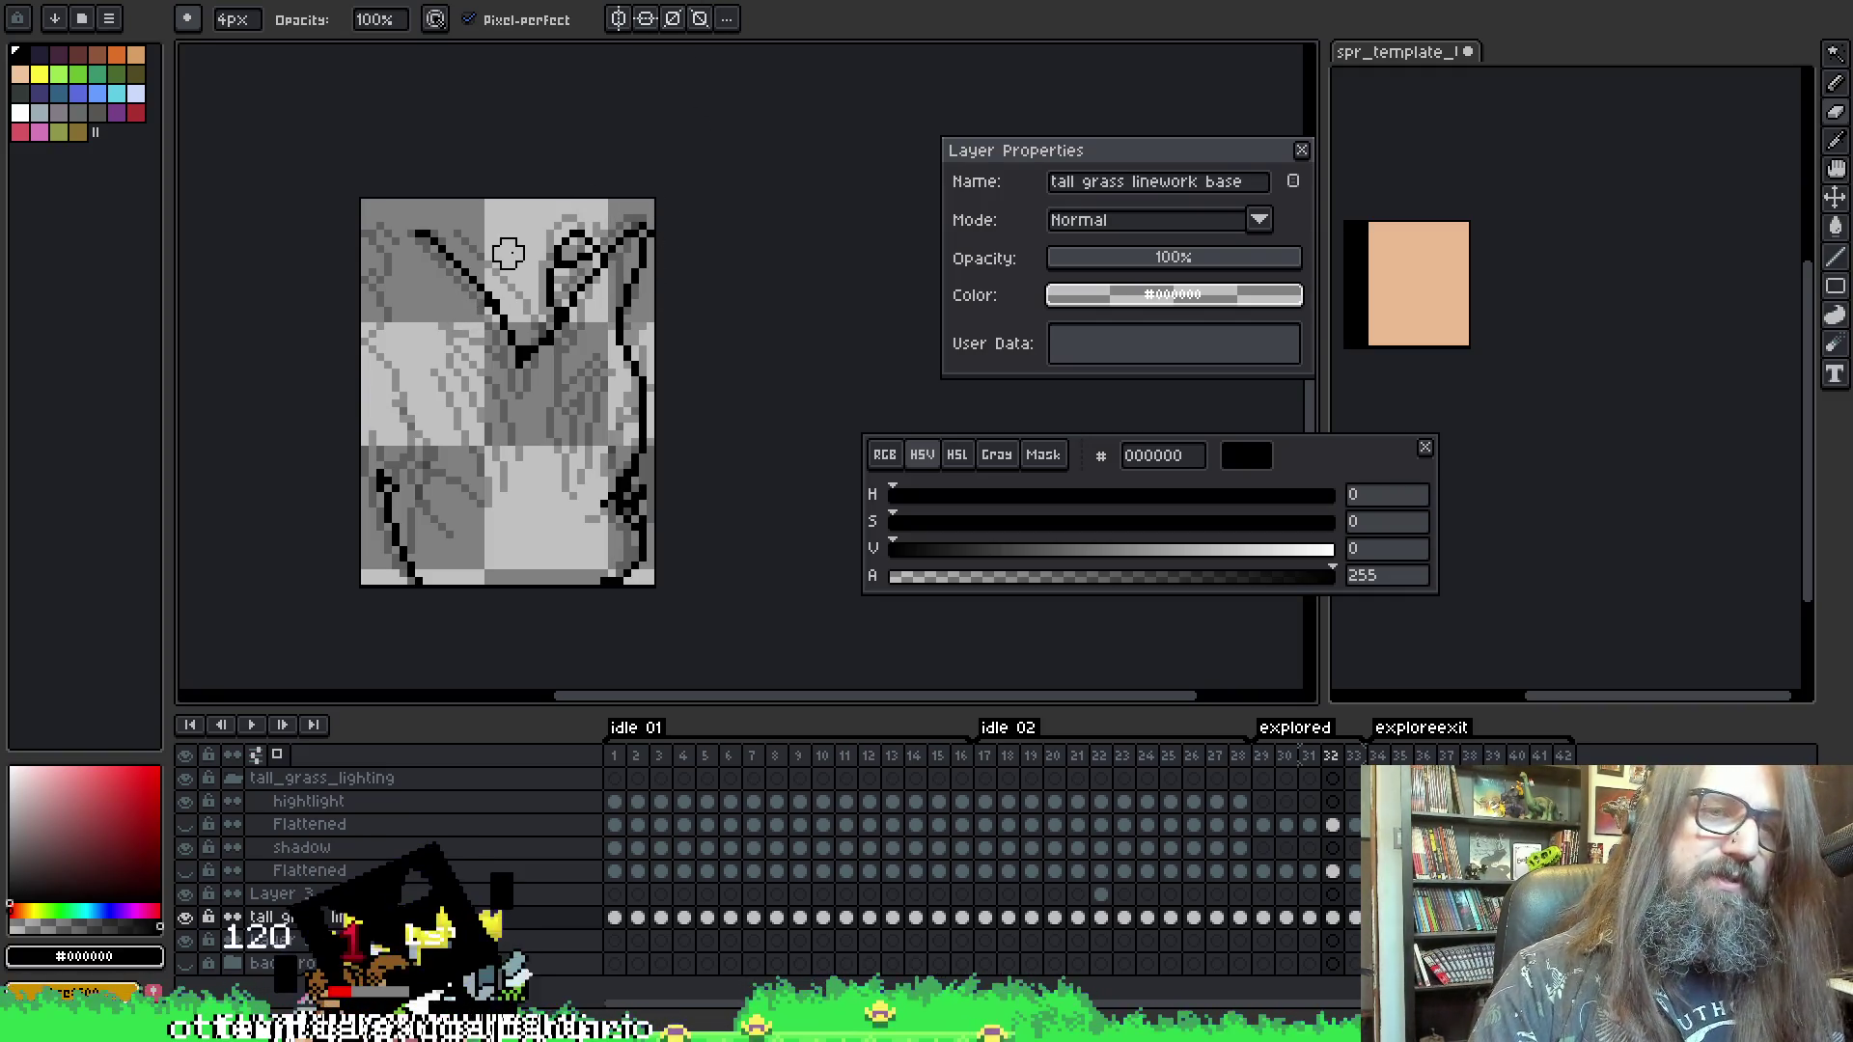
{"action": "key", "text": "i"}
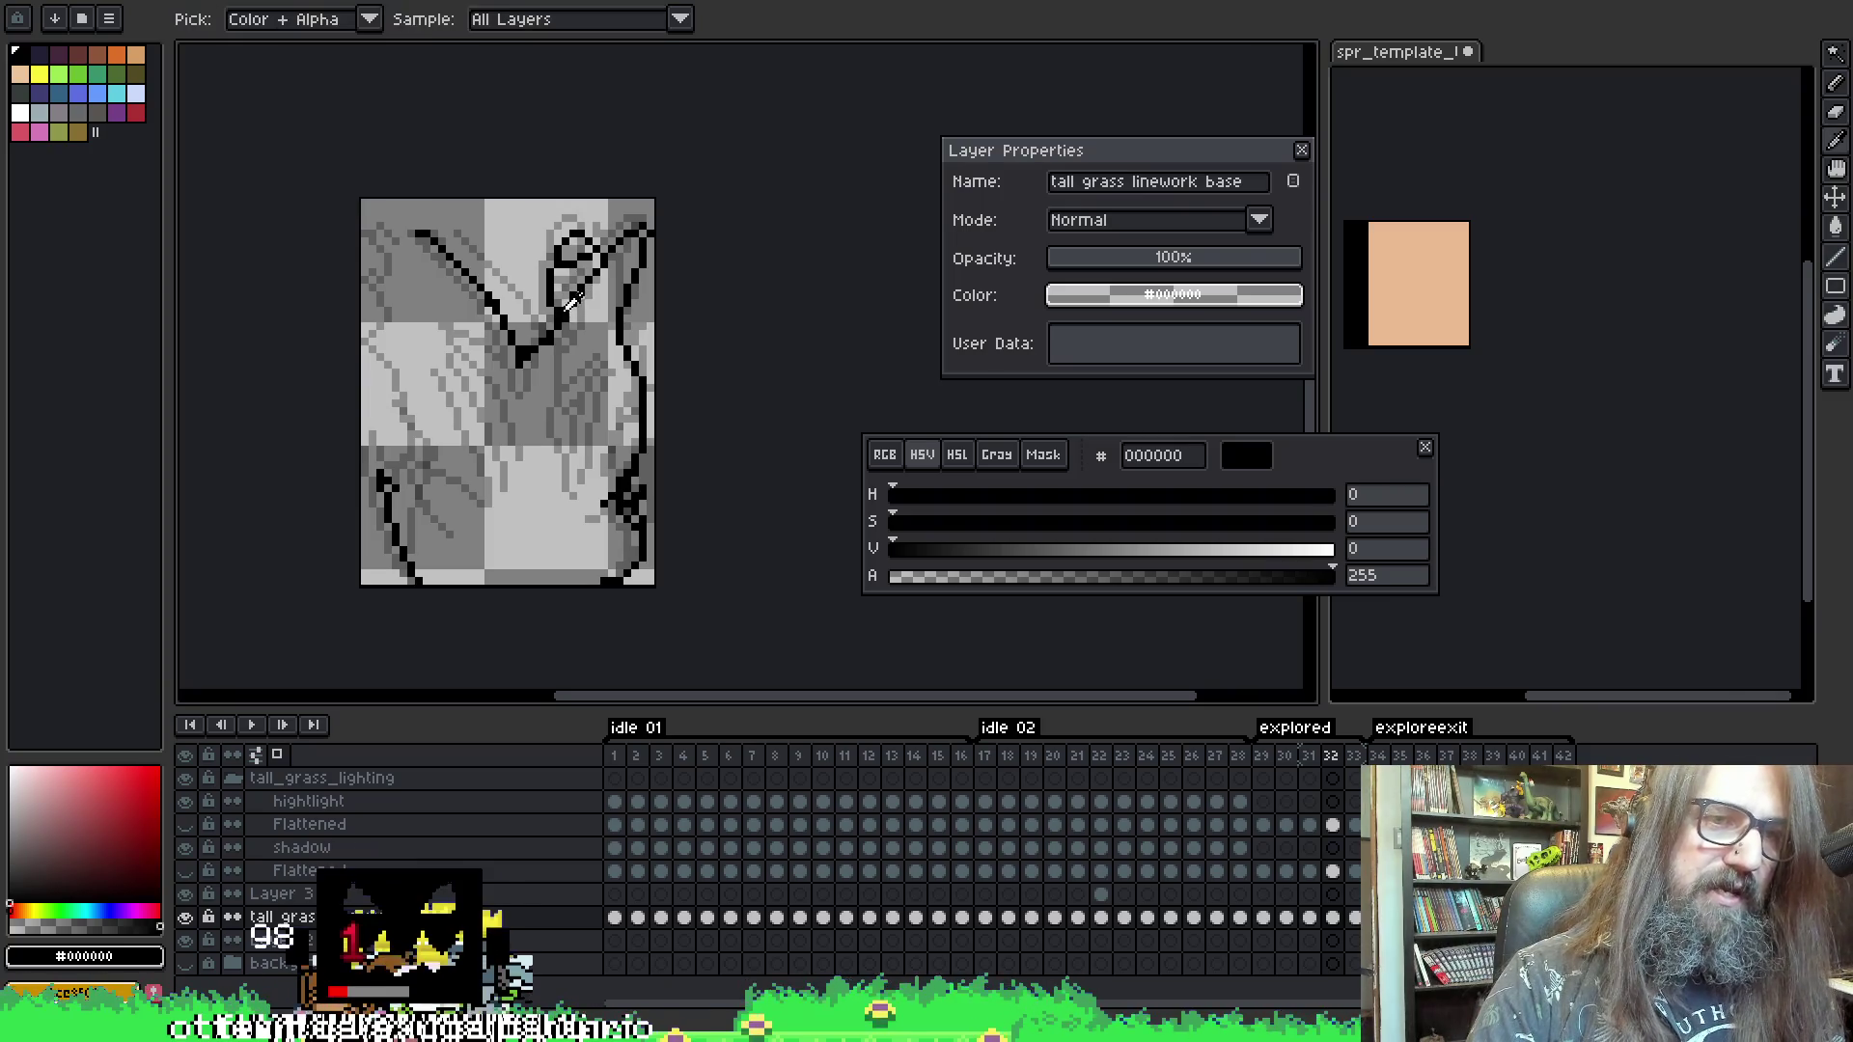
{"action": "key", "text": "b"}
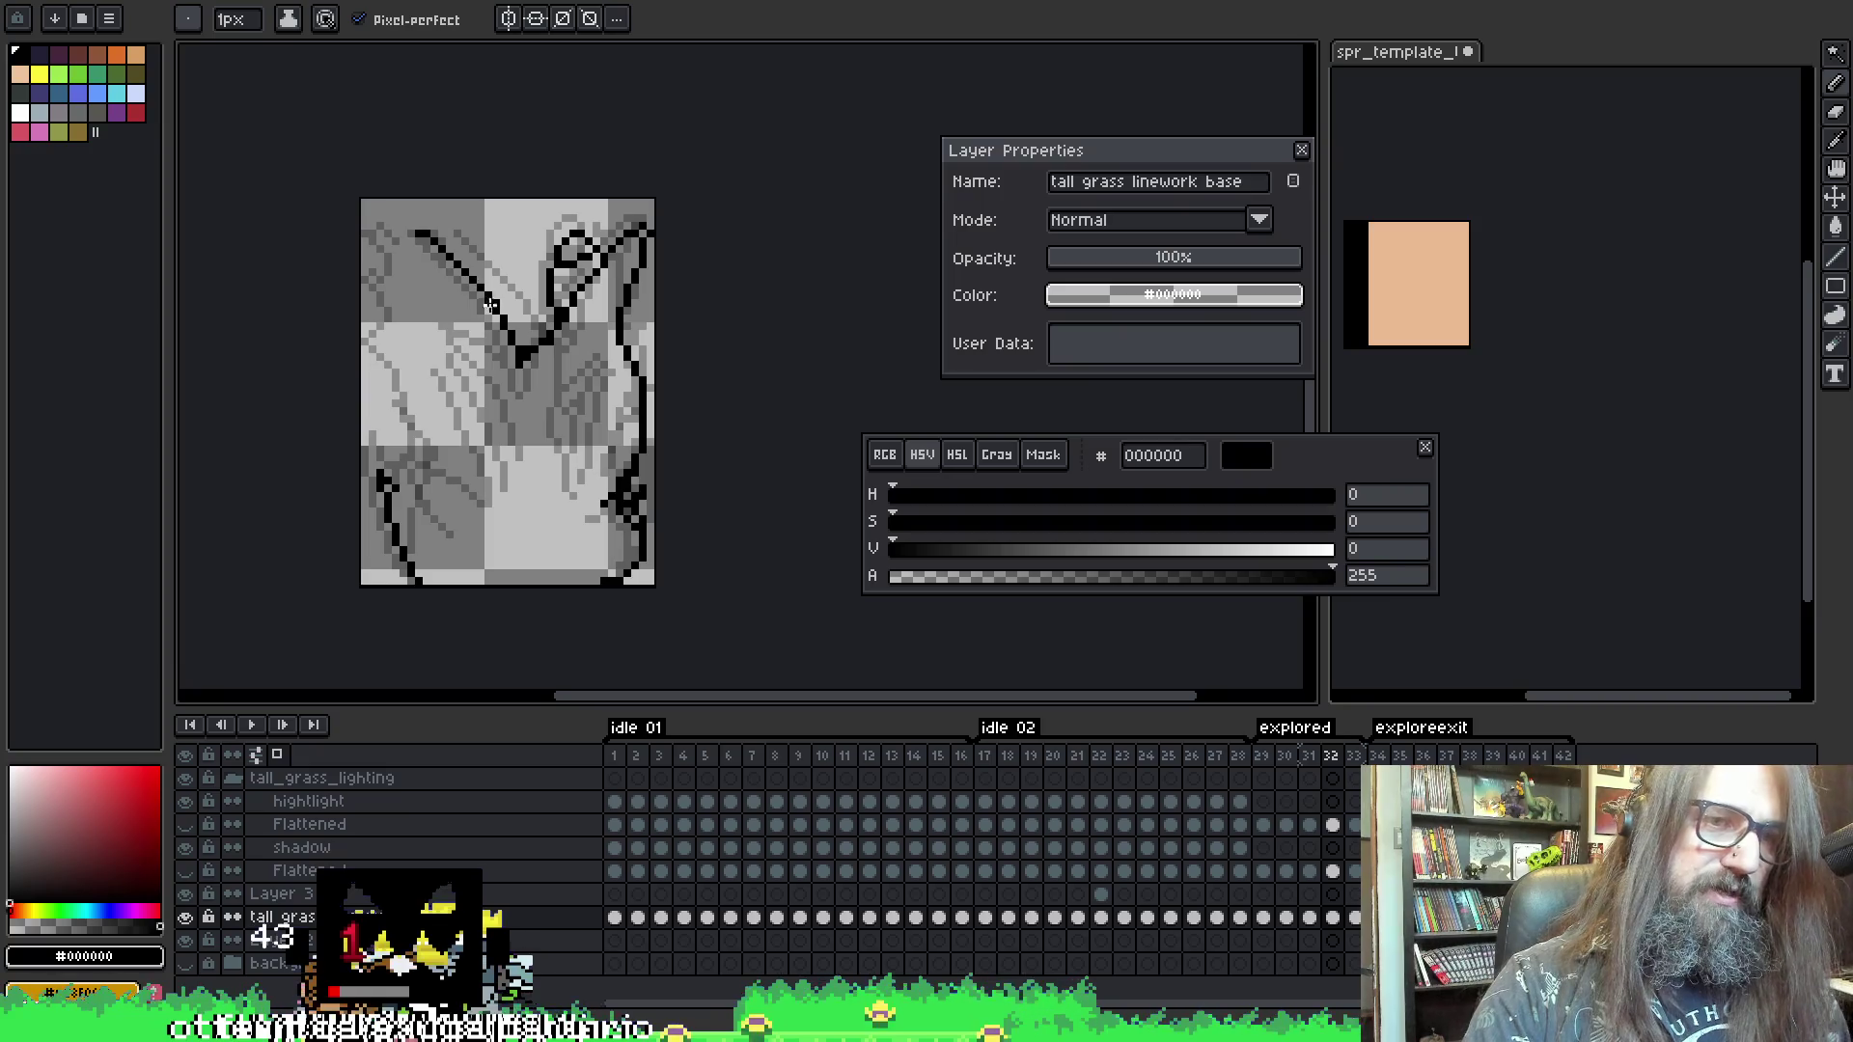
{"action": "key", "text": "e"}
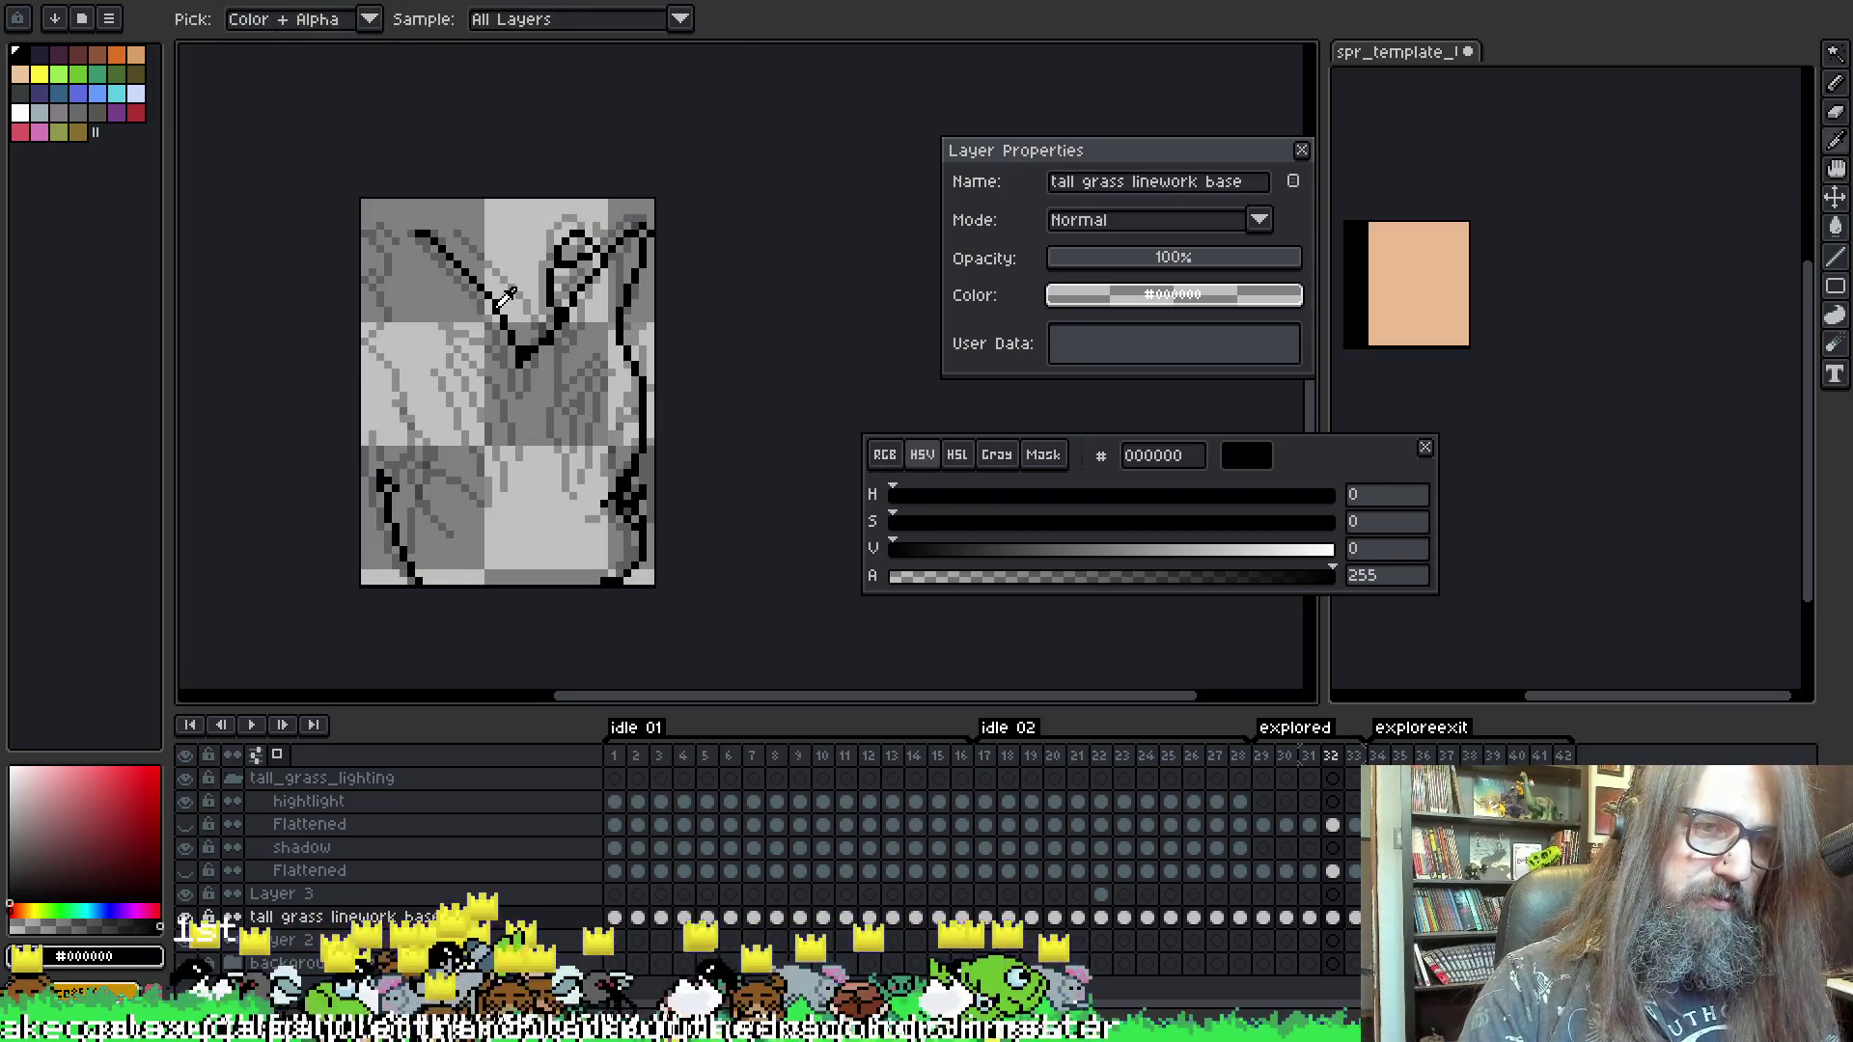
{"action": "key", "text": "b"}
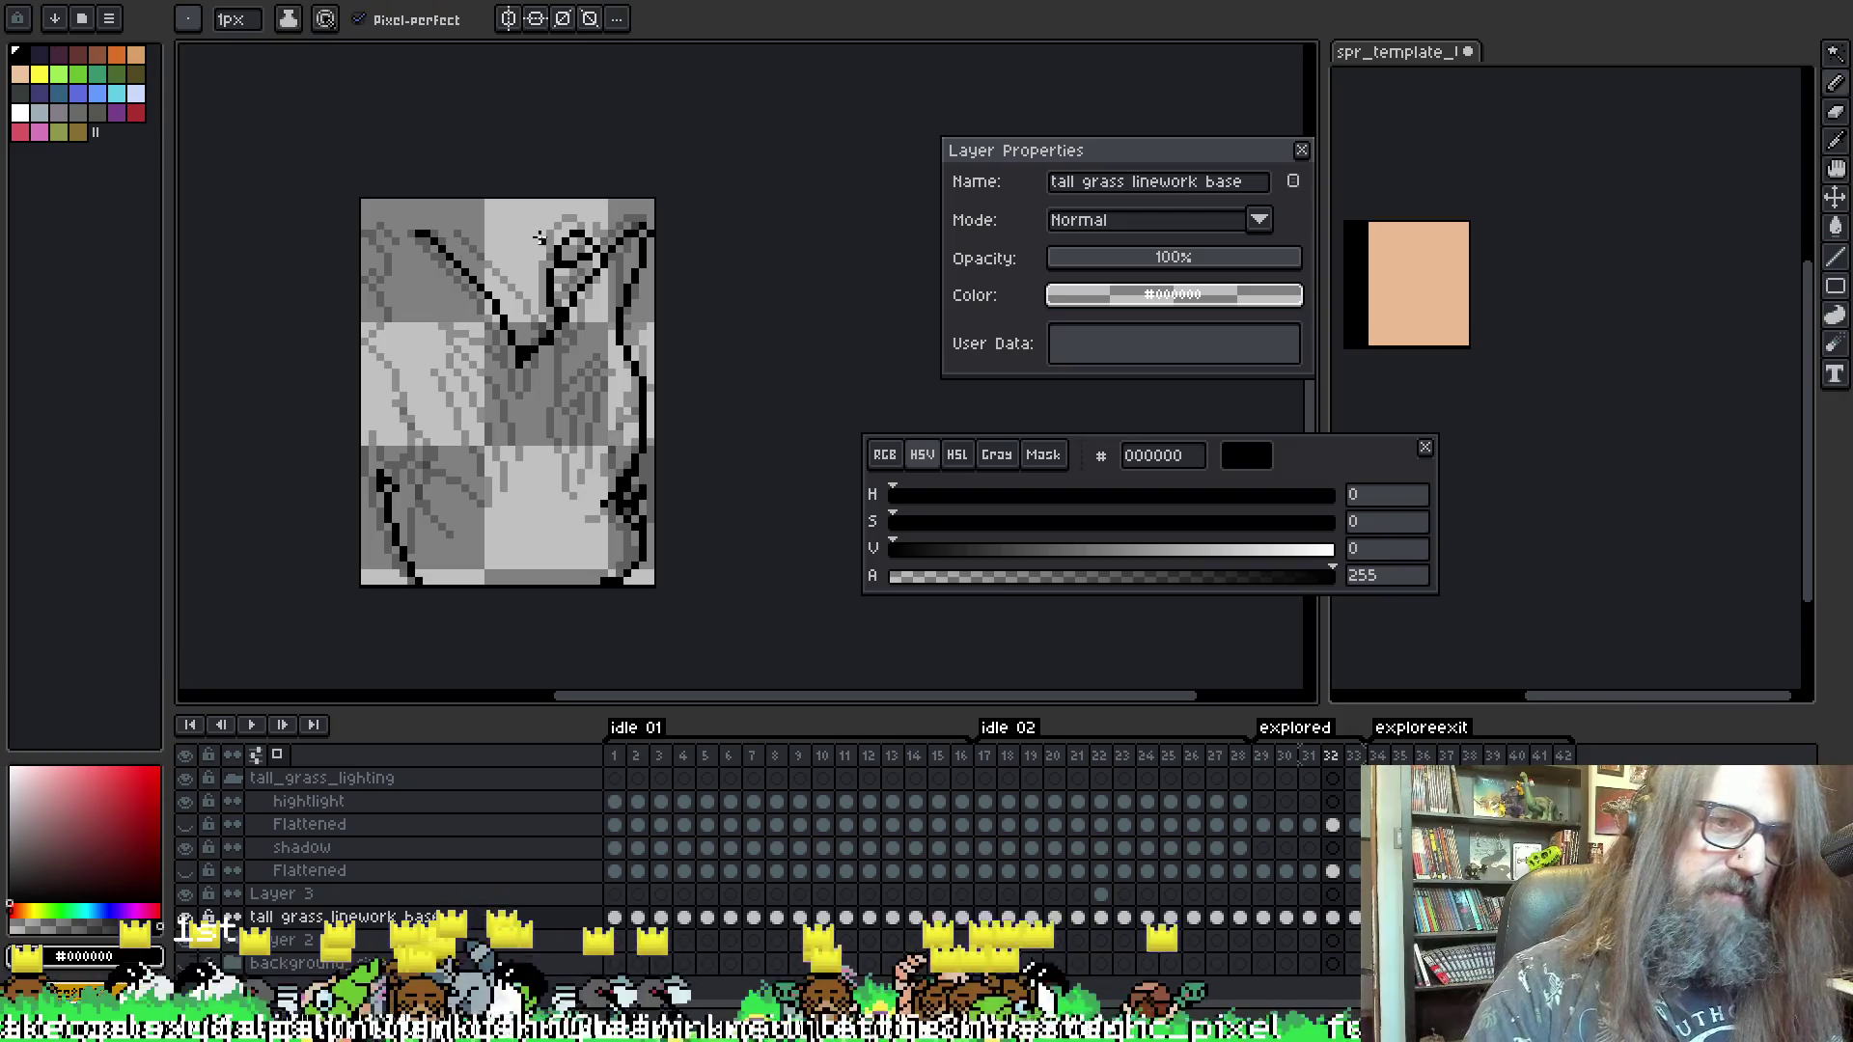
{"action": "key", "text": "e"}
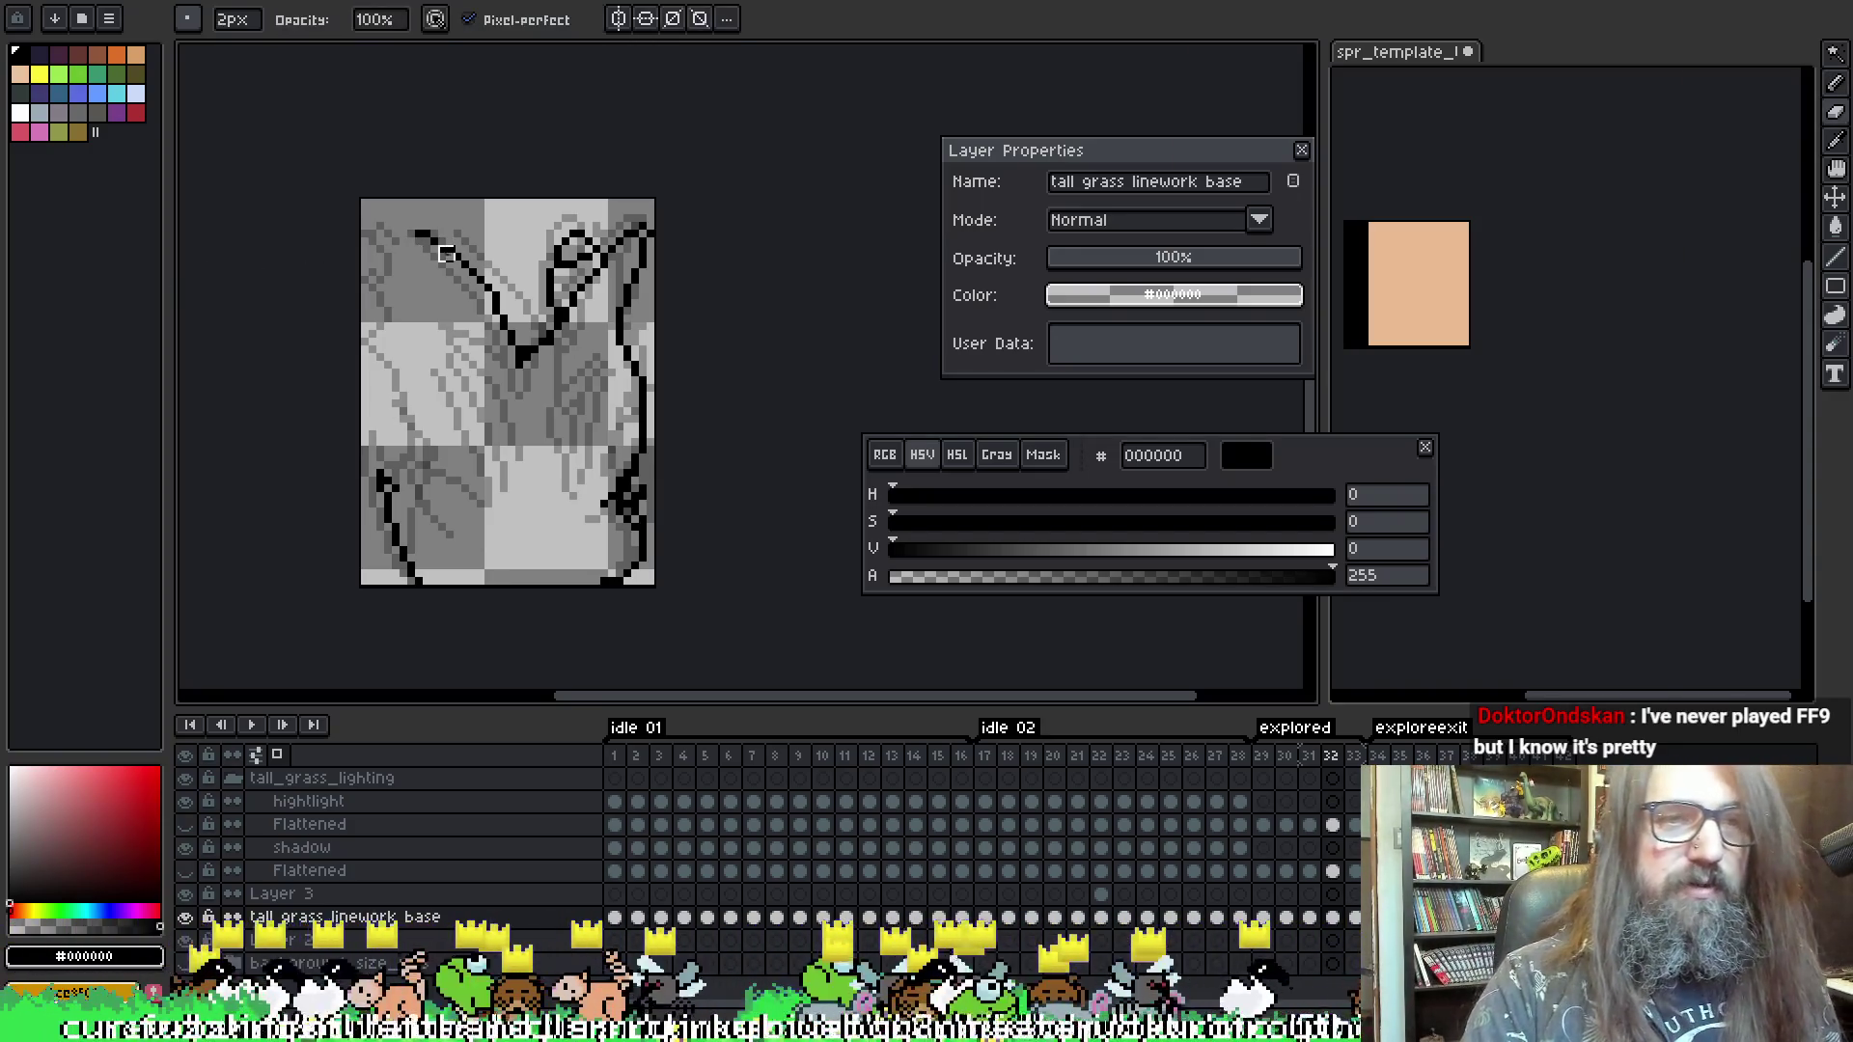
{"action": "key", "text": "b"}
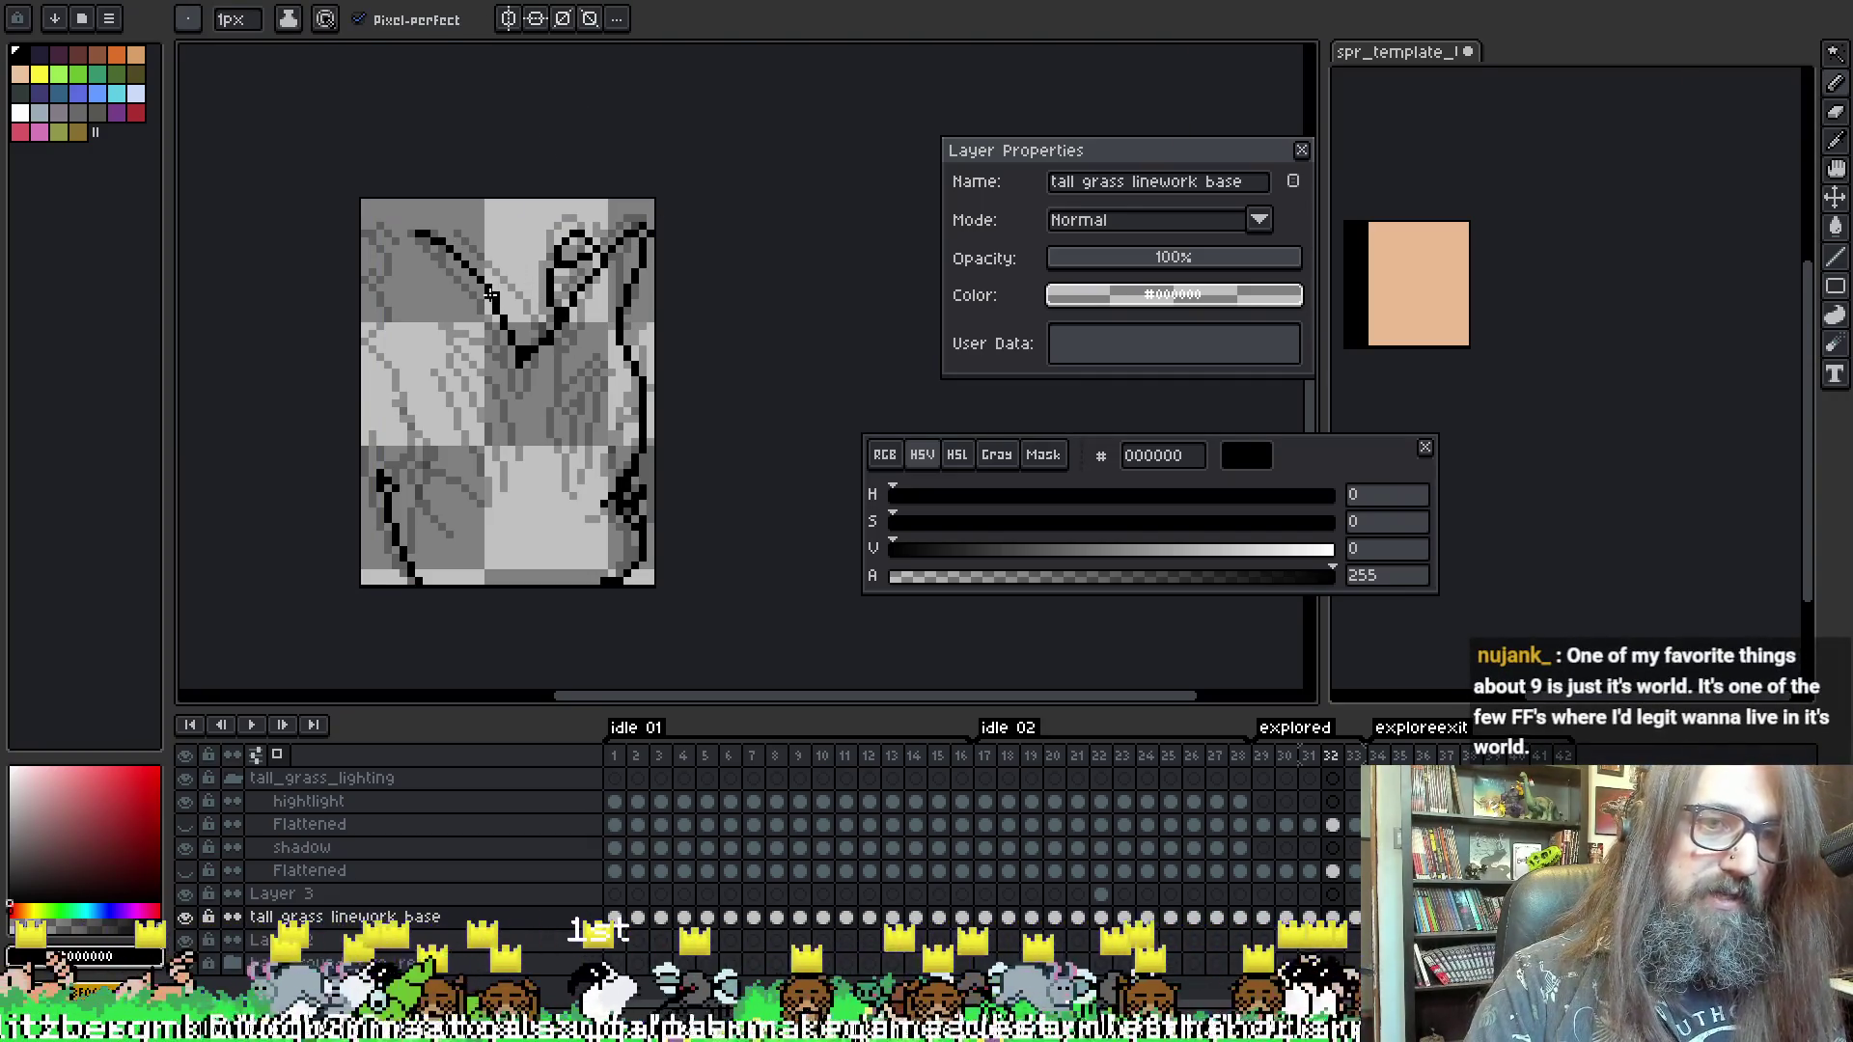
- Thicken the left side of the loop's black linework on frame 32
{"action": "key", "text": "v"}
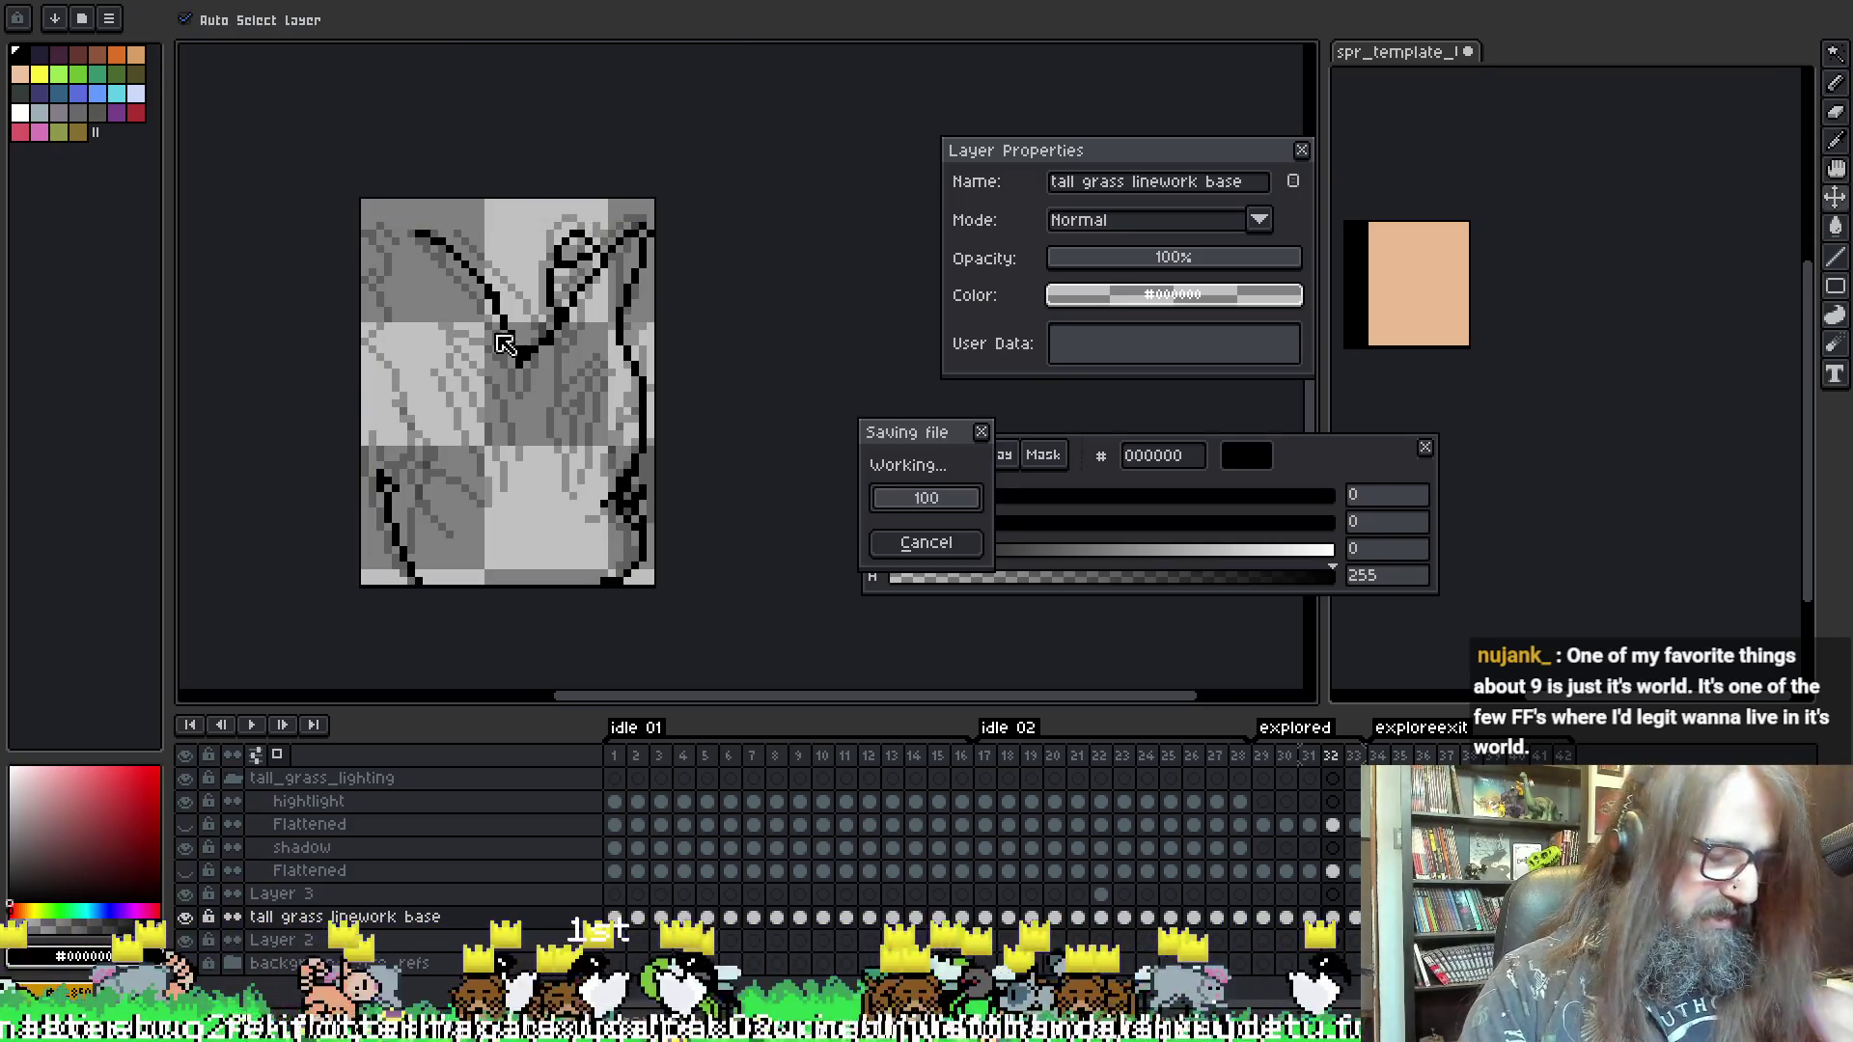
{"action": "key", "text": "b"}
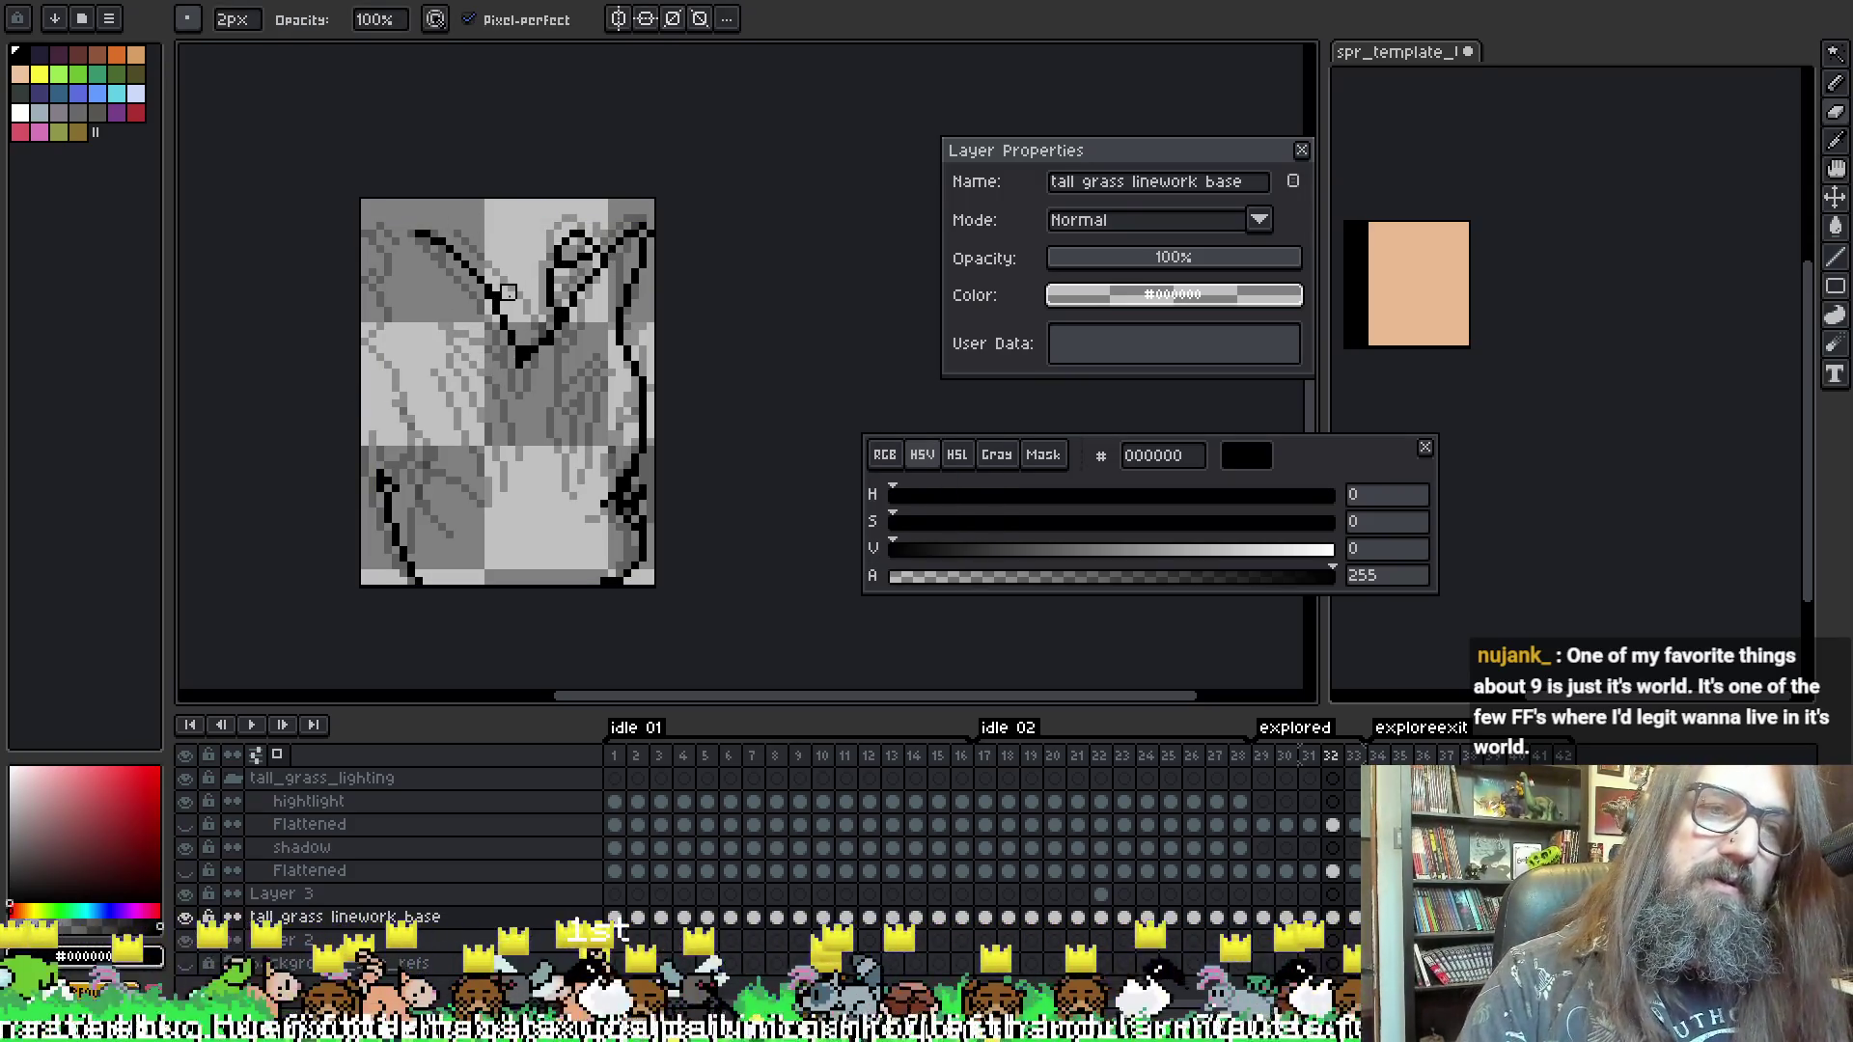
{"action": "left_click_drag", "start_coordinate": [555, 299], "coordinate": [552, 249]}
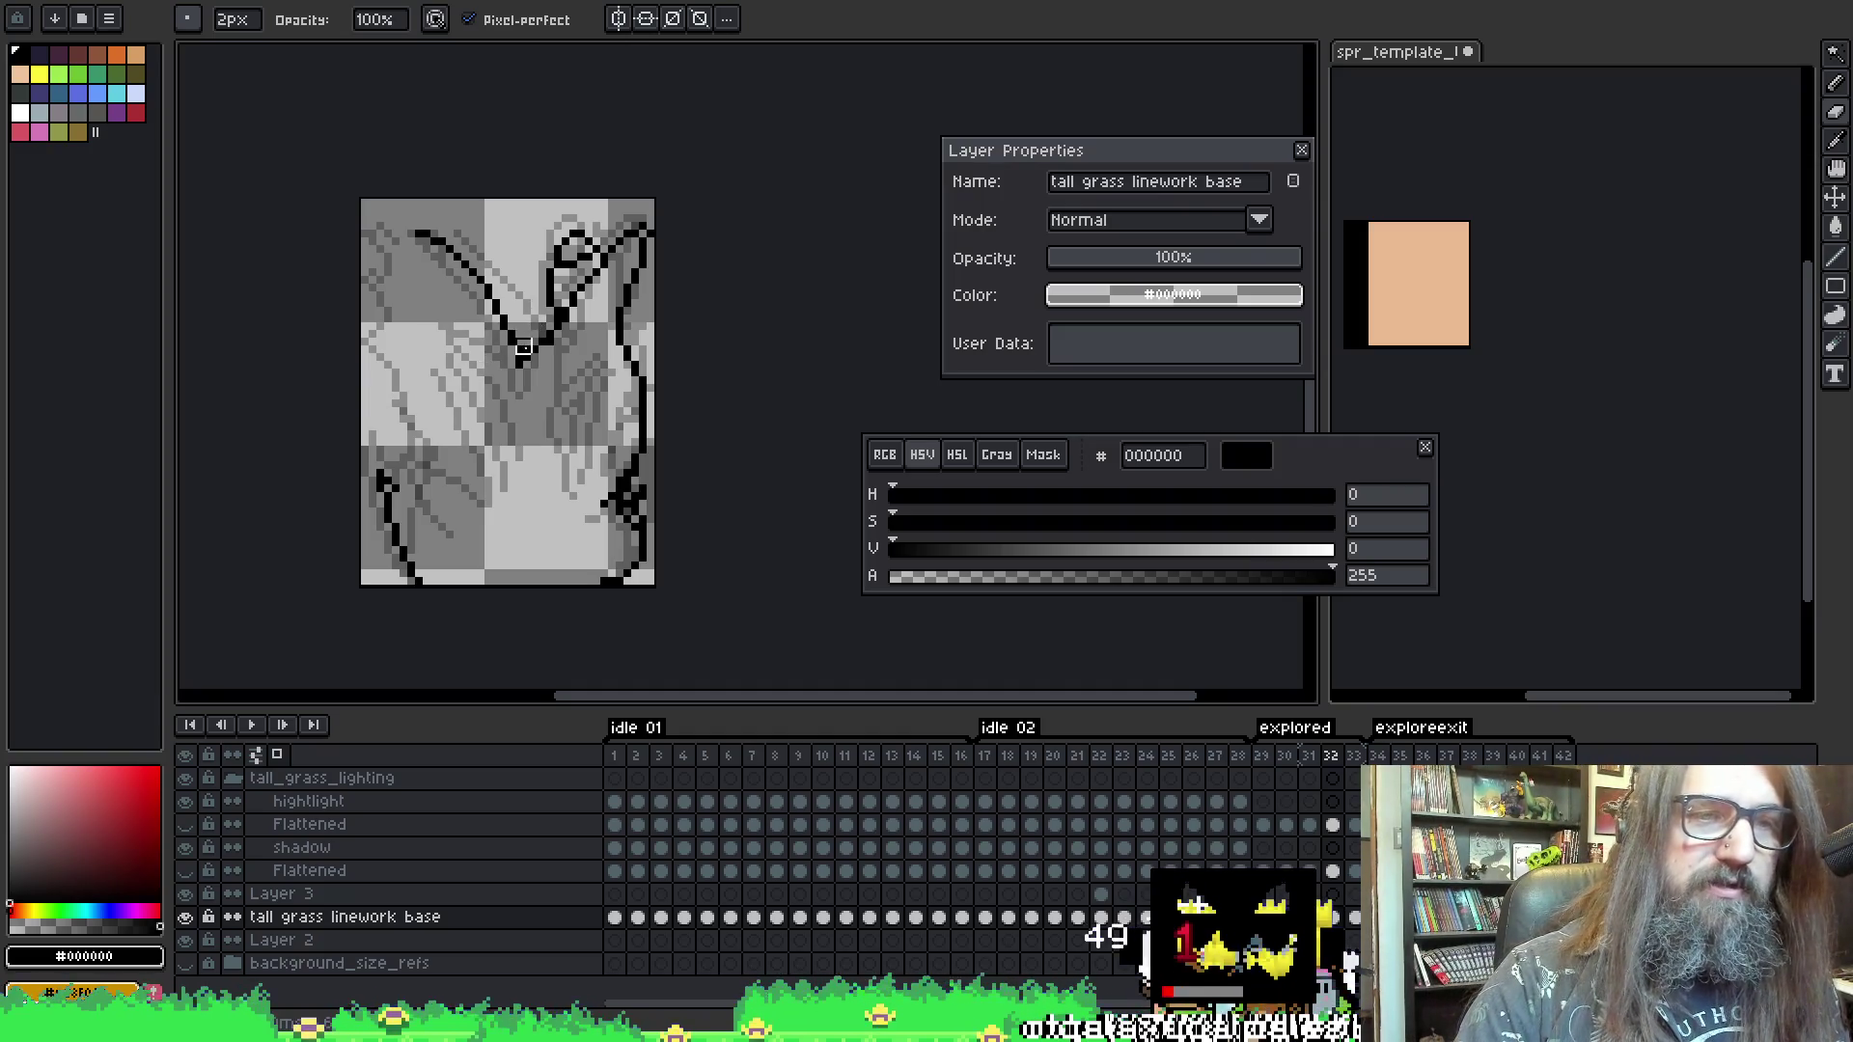
- Draw a short black diagonal stroke into the V on frame 32 with the 1px pencil
{"action": "key", "text": "b"}
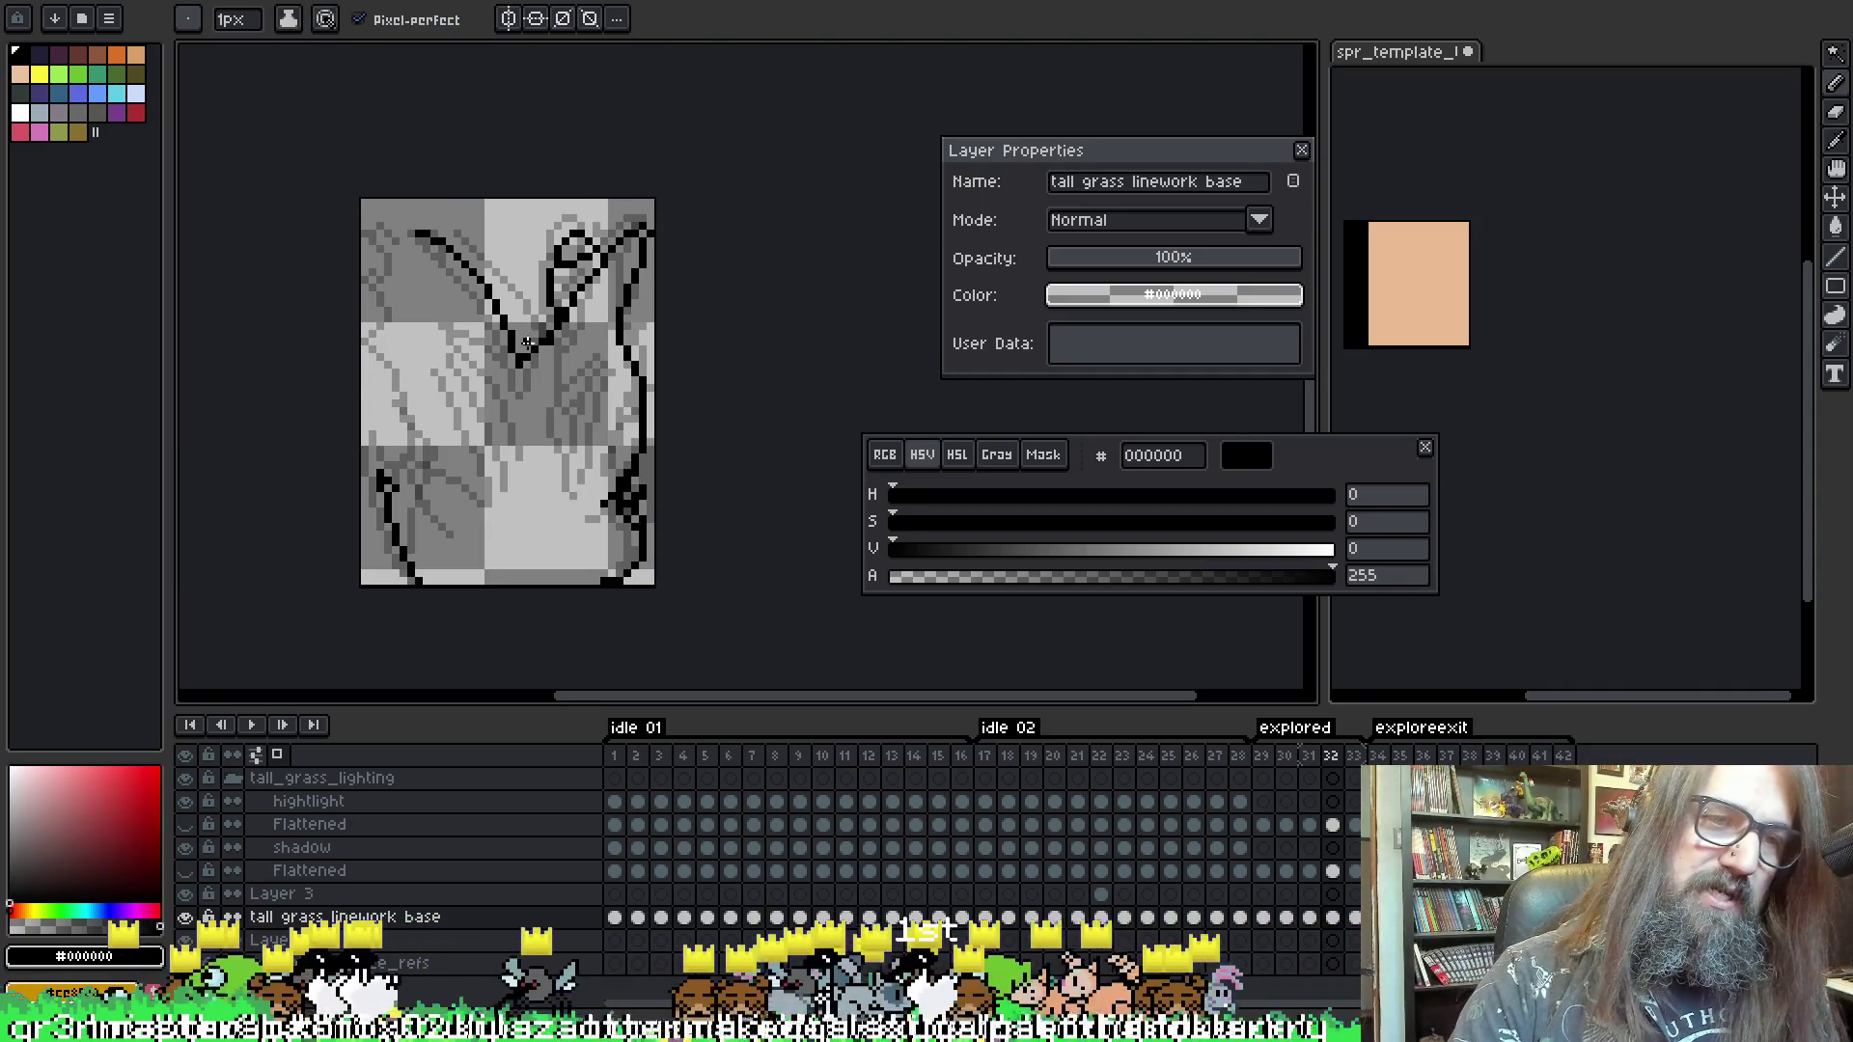
{"action": "key", "text": "e"}
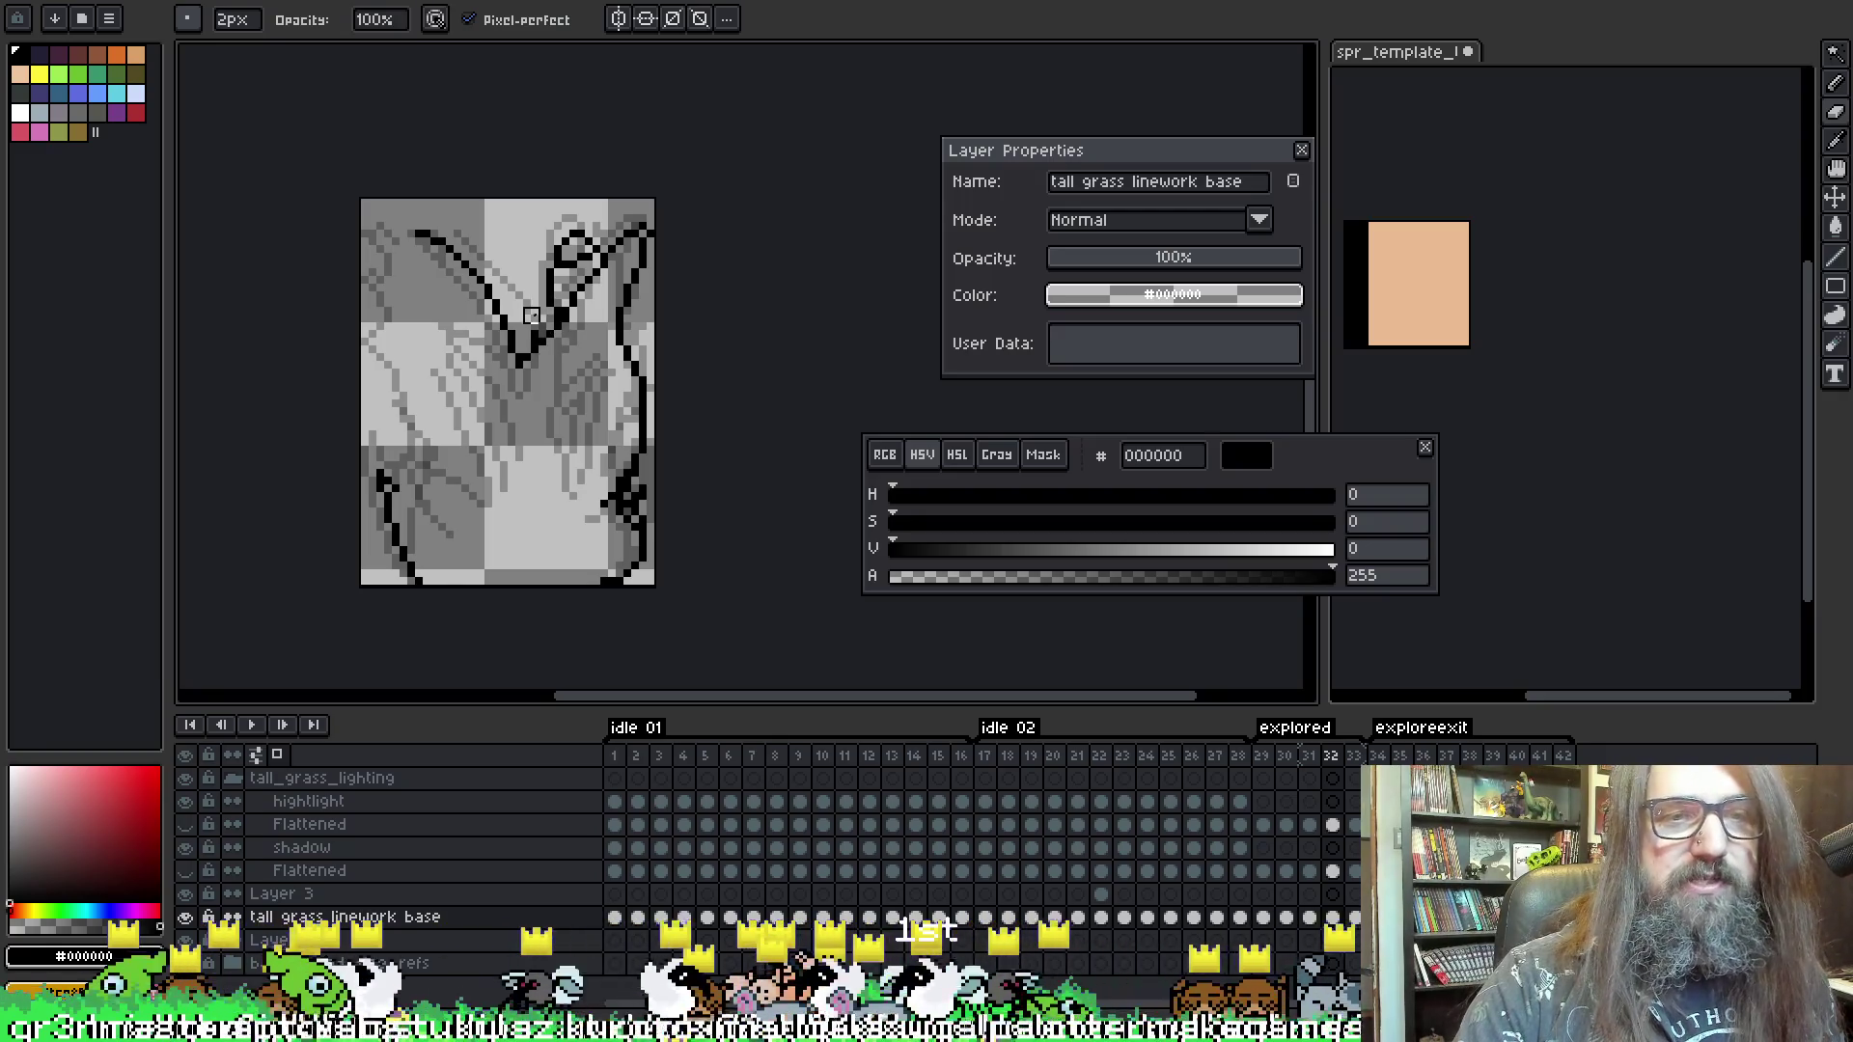
{"action": "key", "text": "b"}
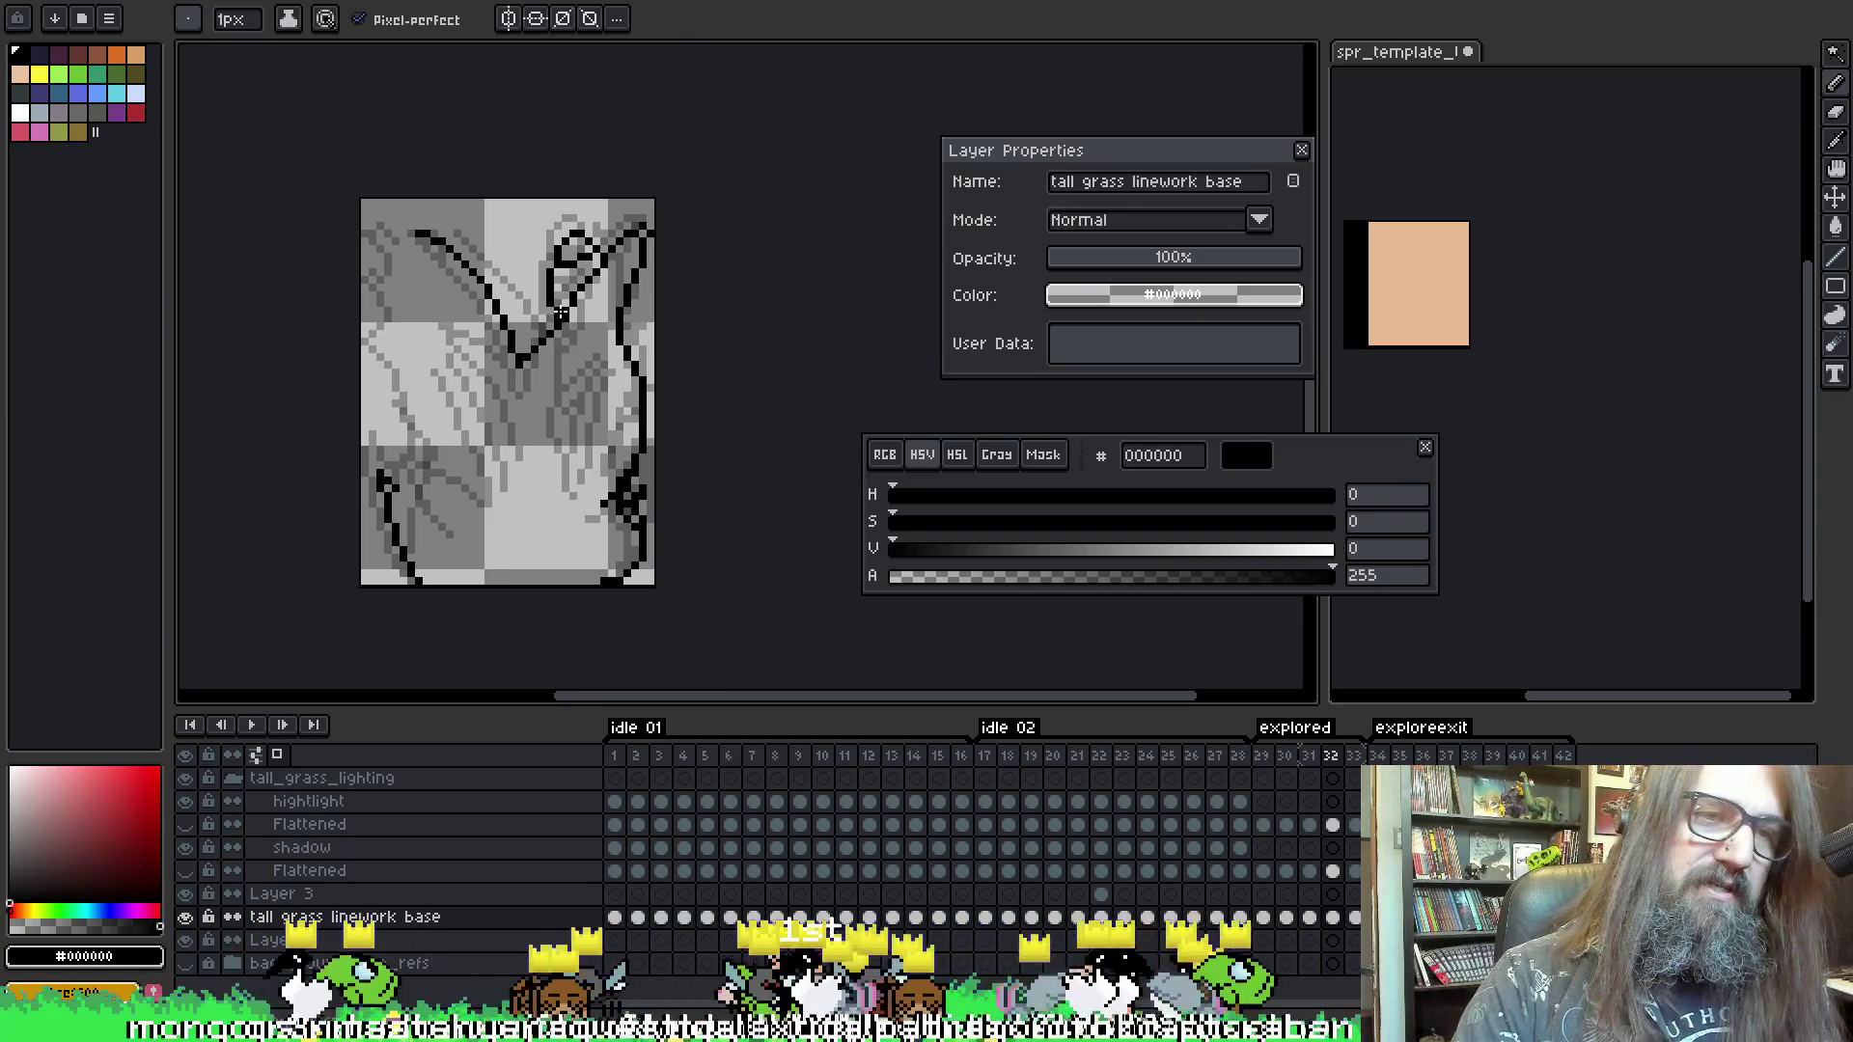
{"action": "key", "text": "e"}
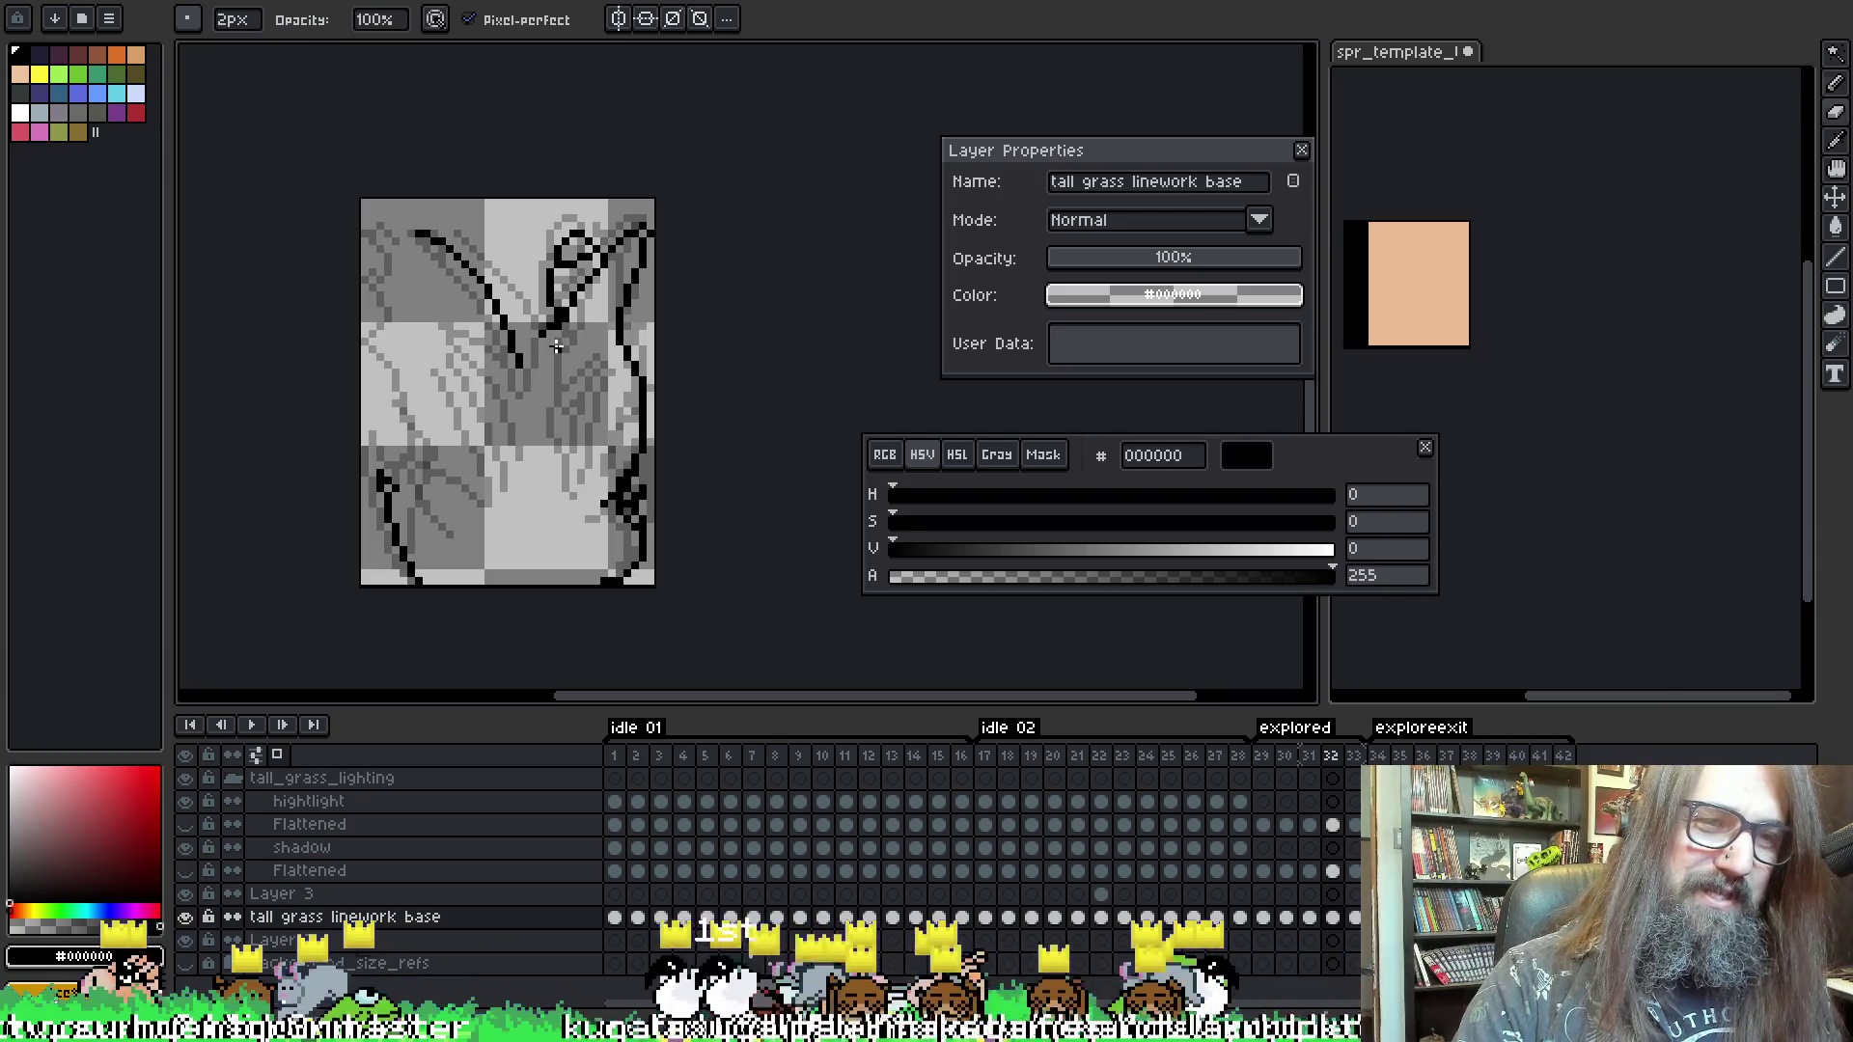
{"action": "key", "text": "b"}
{"action": "left_click_drag", "start_coordinate": [531, 346], "coordinate": [518, 360]}
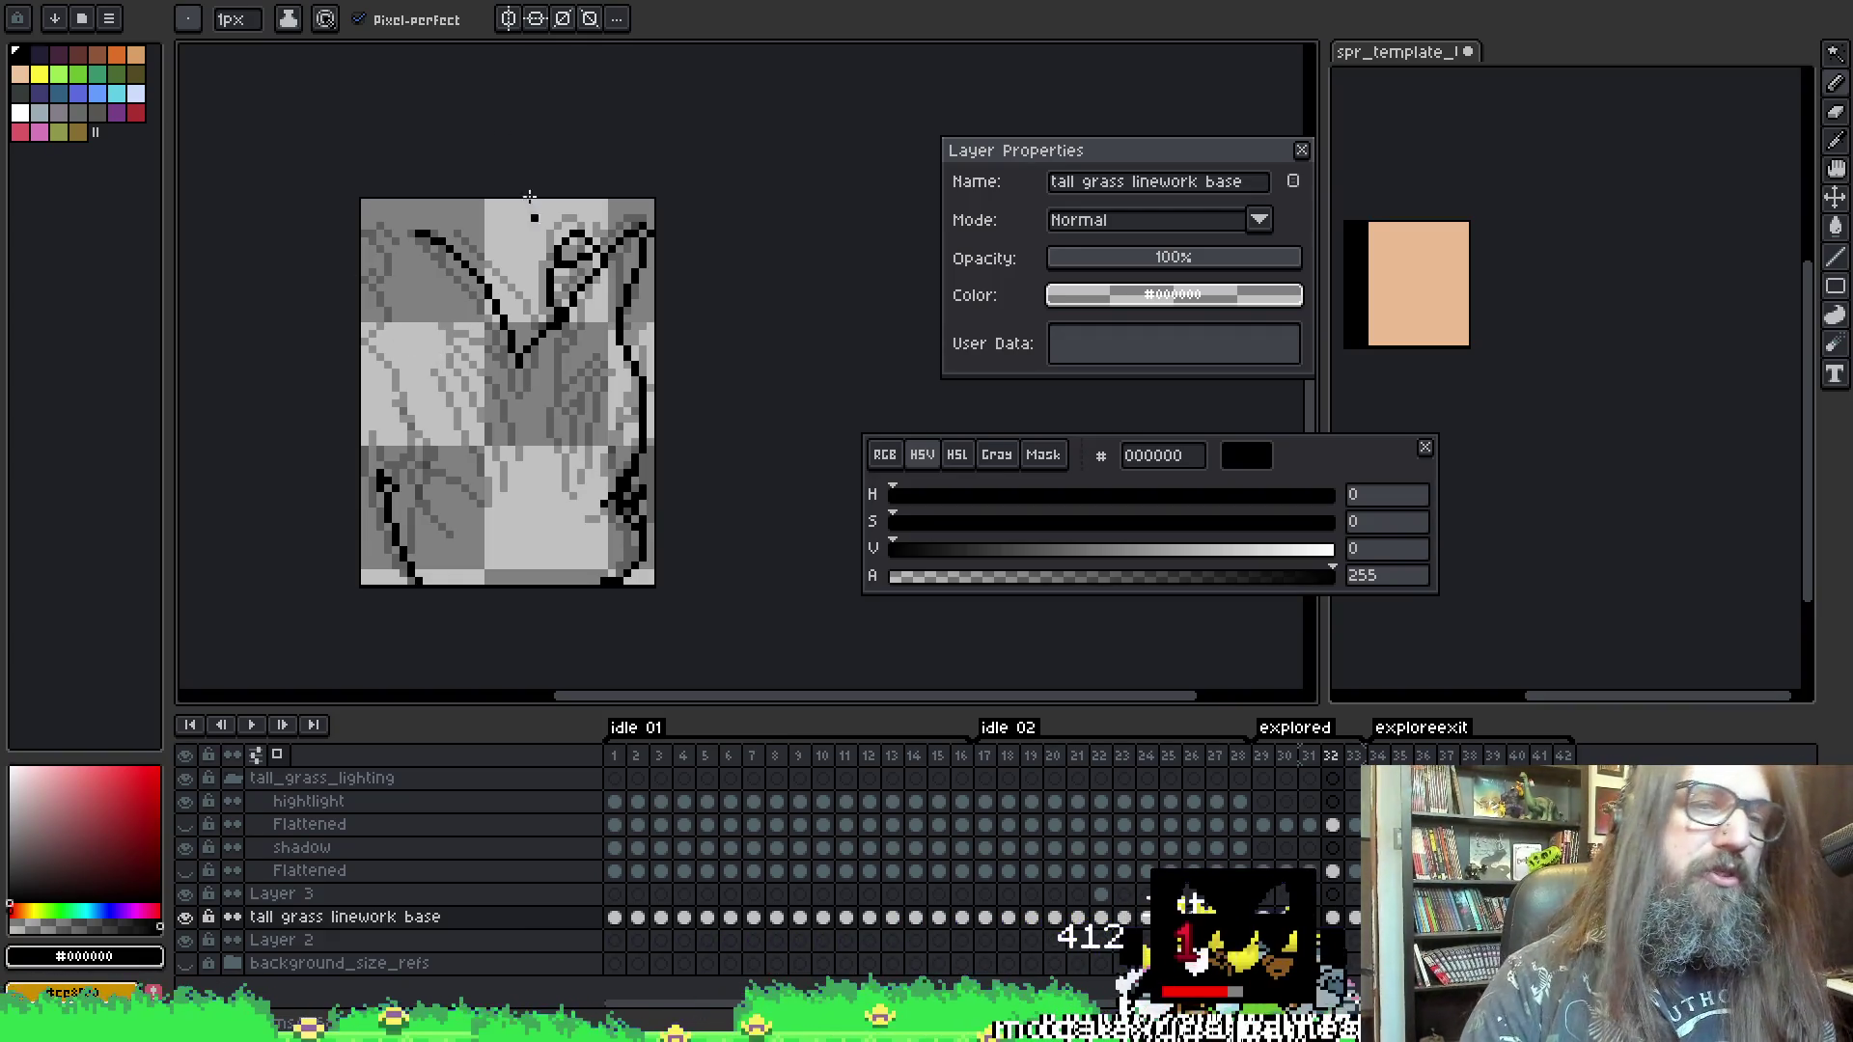
{"action": "key", "text": "i"}
{"action": "key", "text": "b"}
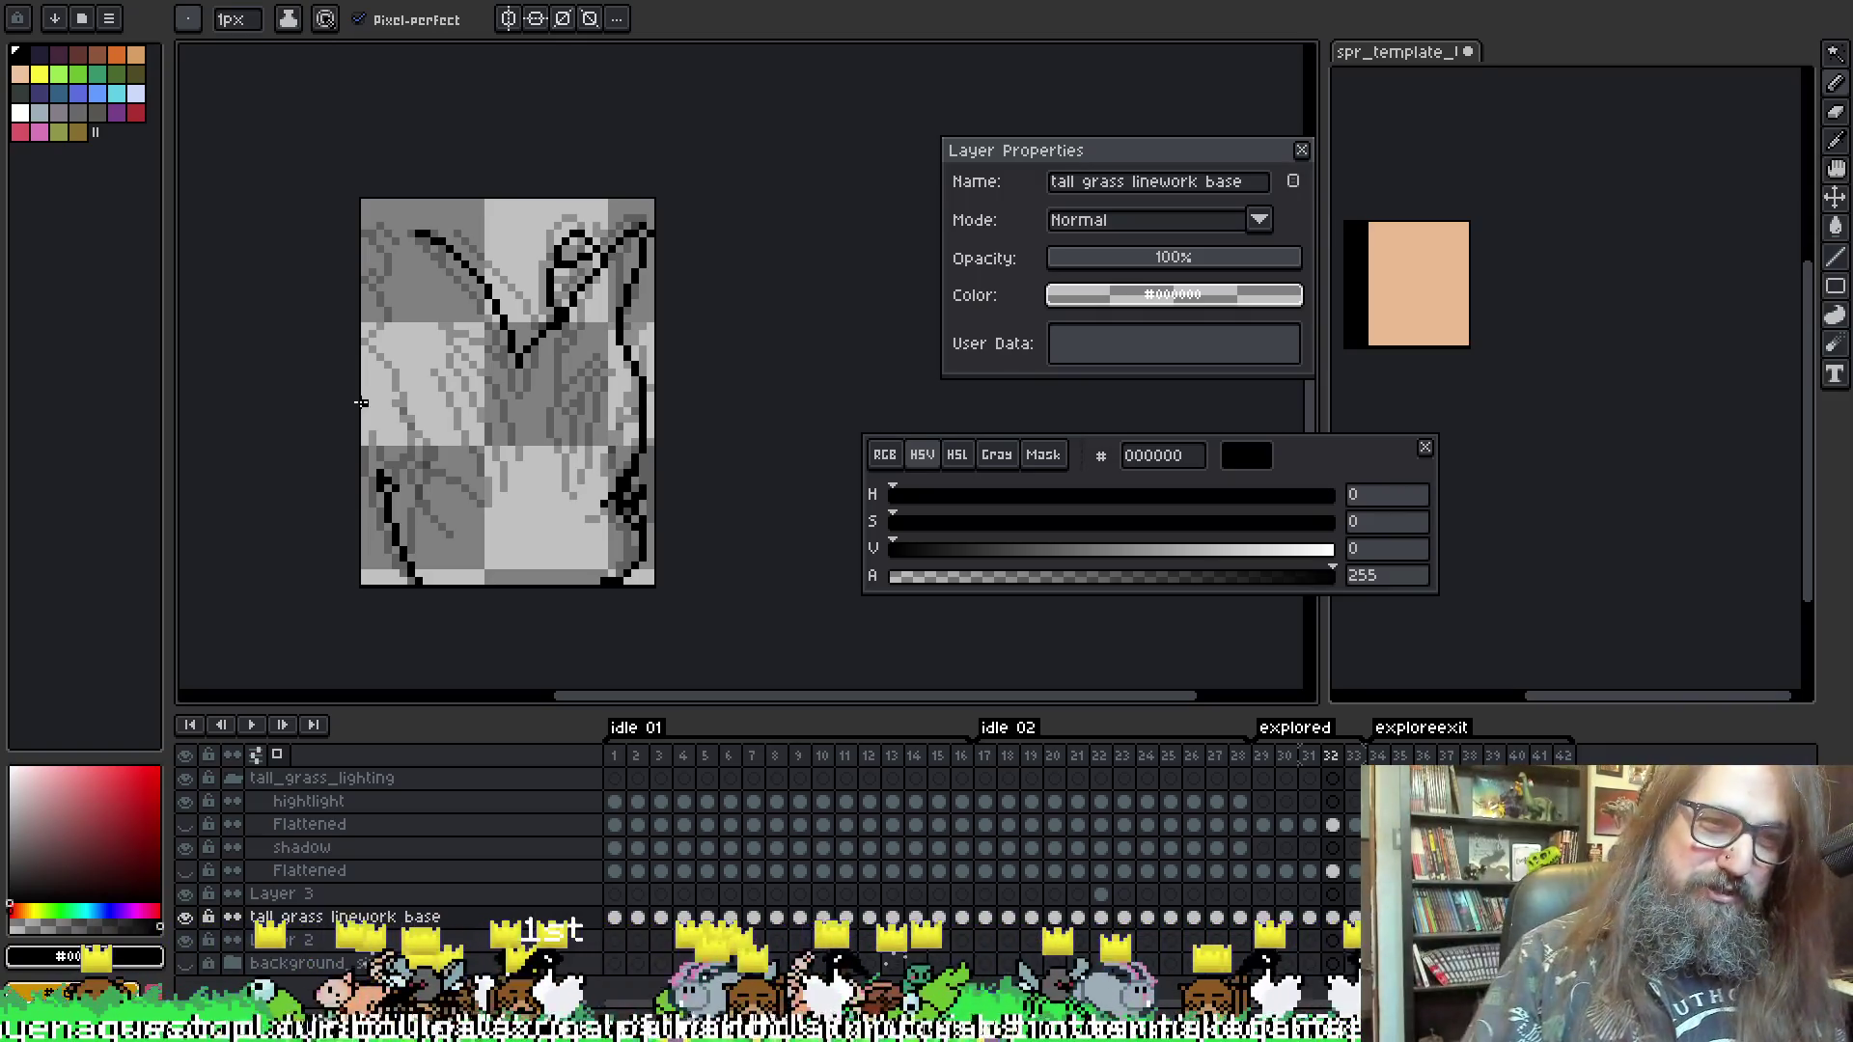
{"action": "key", "text": "i"}
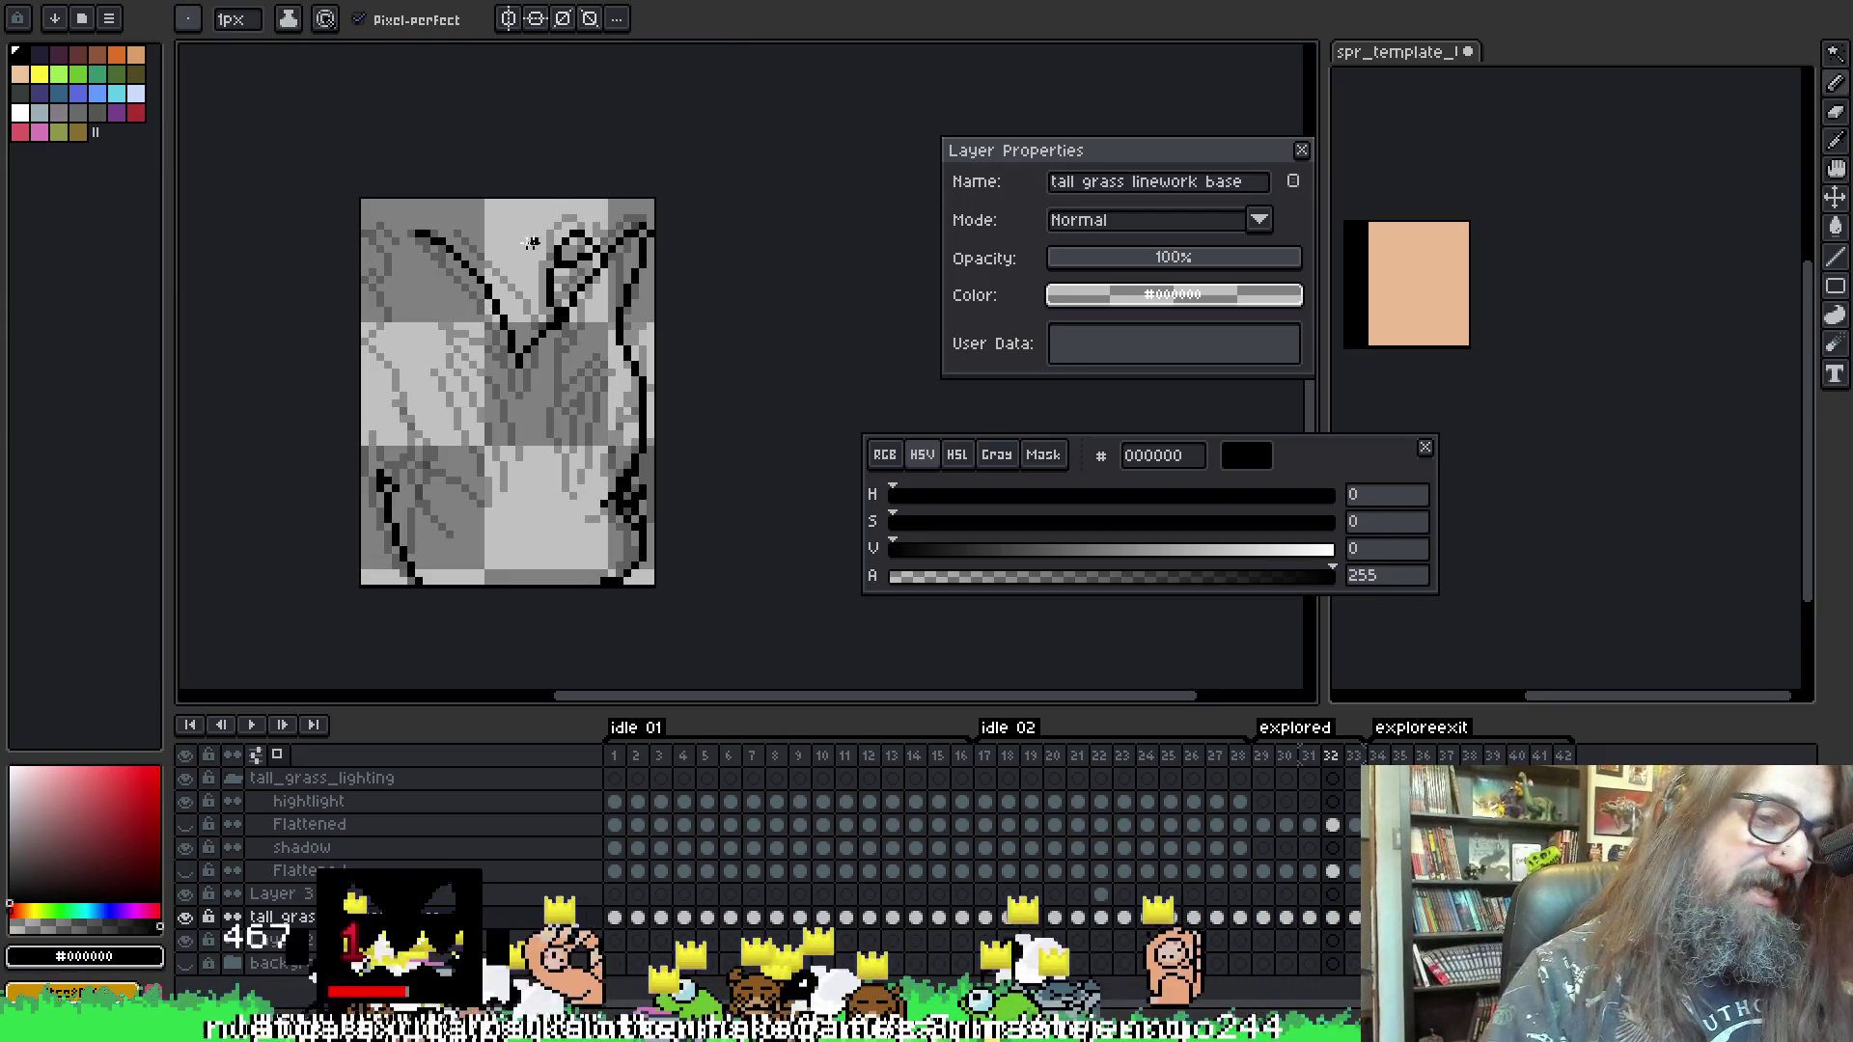
{"action": "key", "text": "alt"}
{"action": "key", "text": "b"}
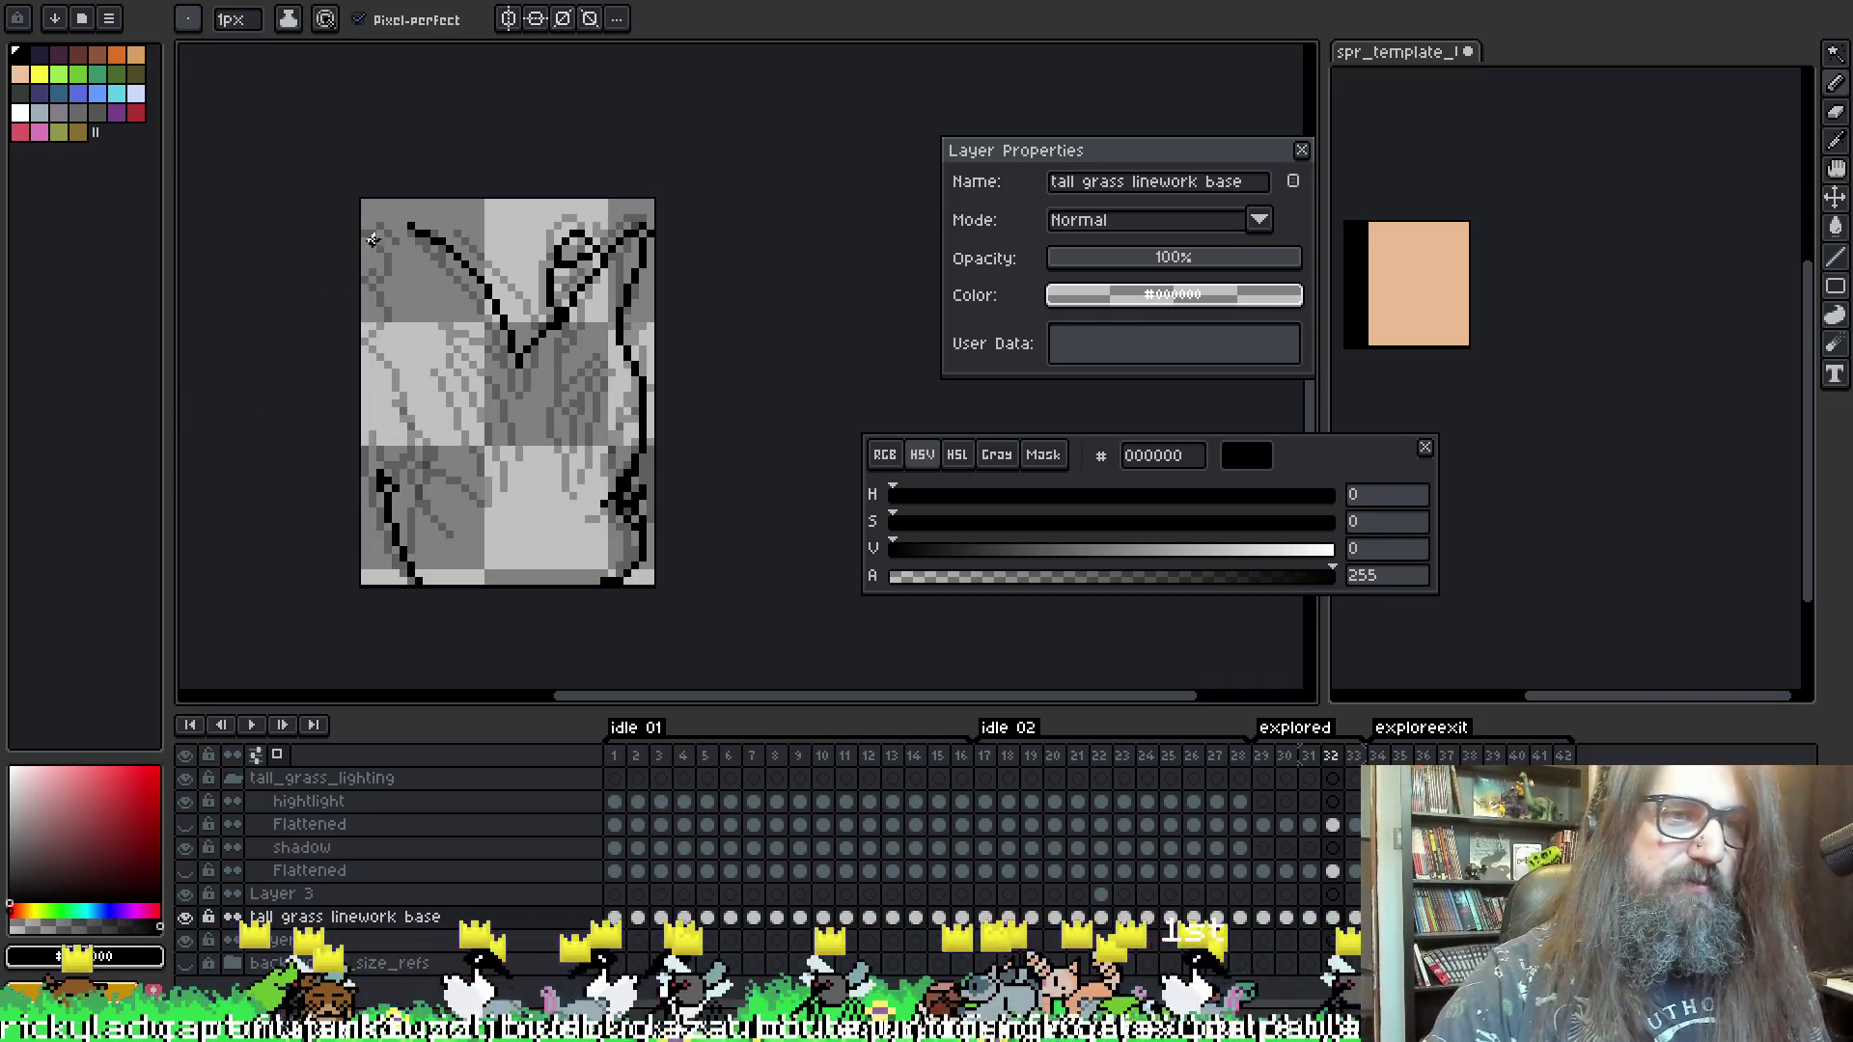
- Undo the trial vertical stroke down the left side and go back to frame 29
{"action": "left_click_drag", "start_coordinate": [410, 228], "coordinate": [425, 359]}
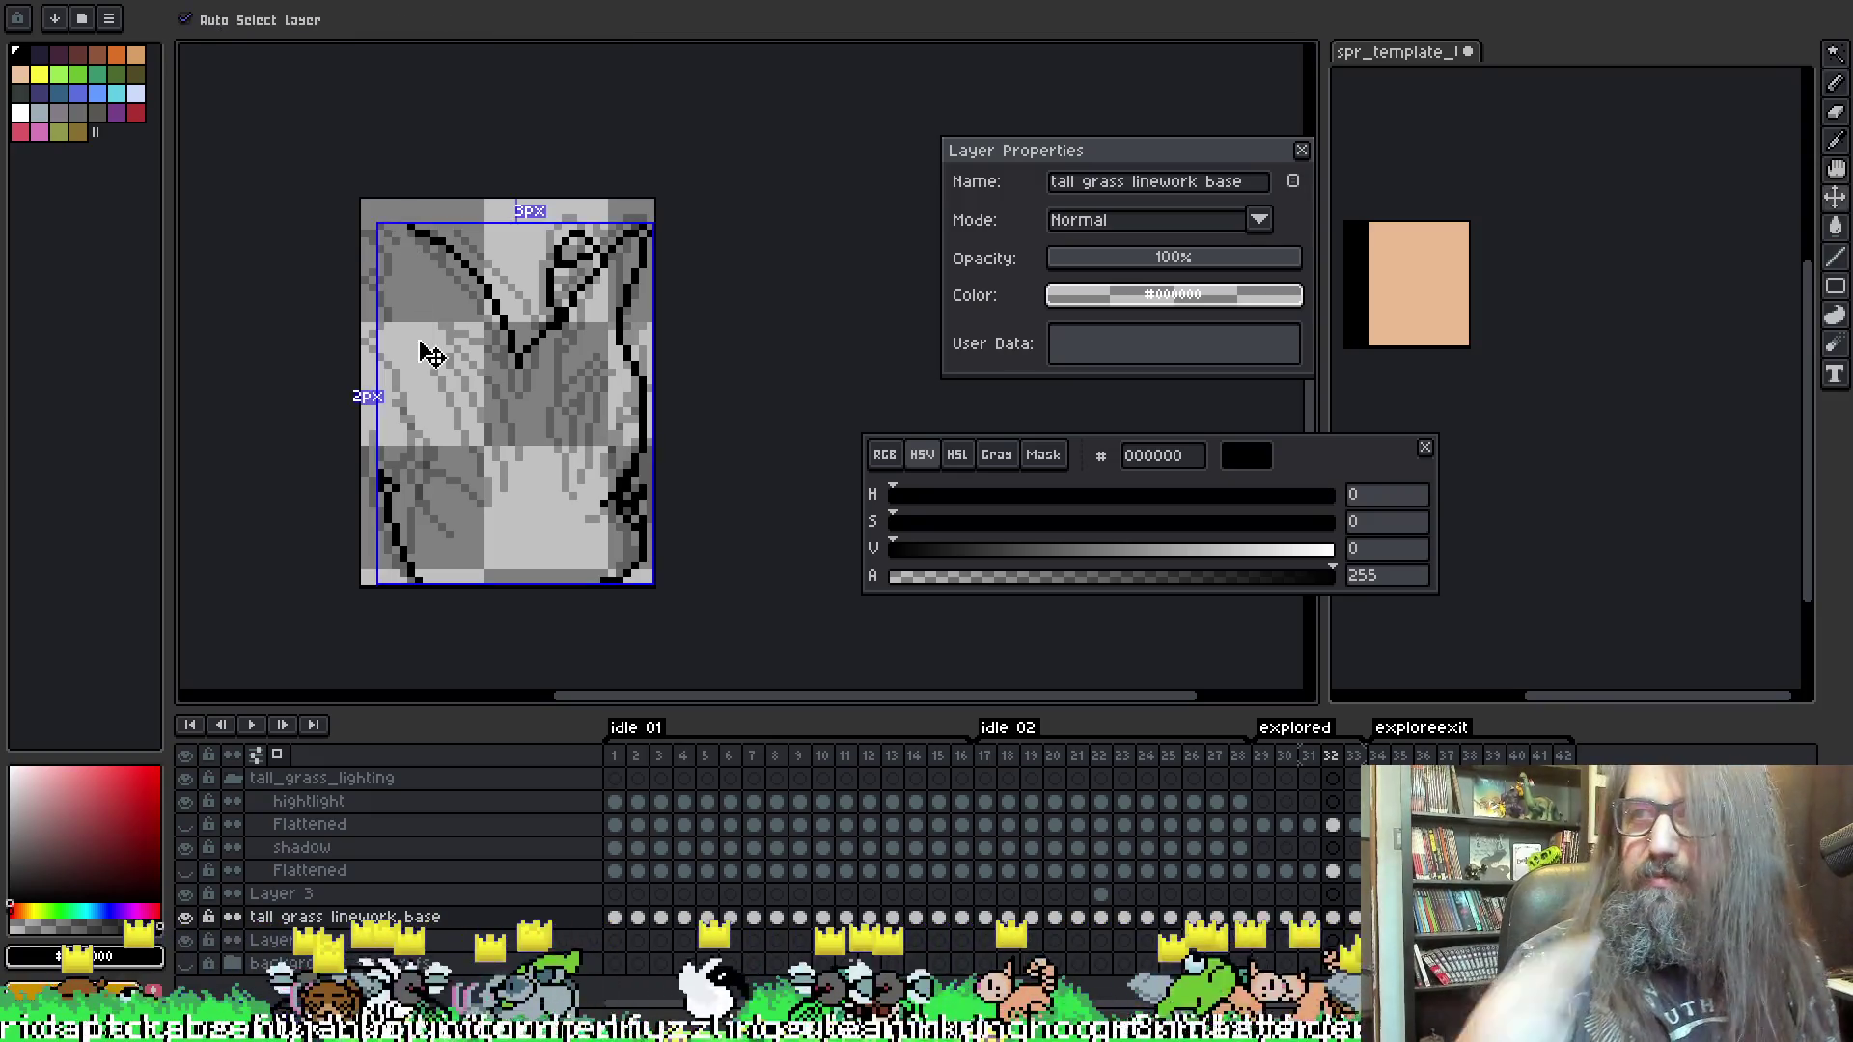
{"action": "key", "text": "ctrl+z"}
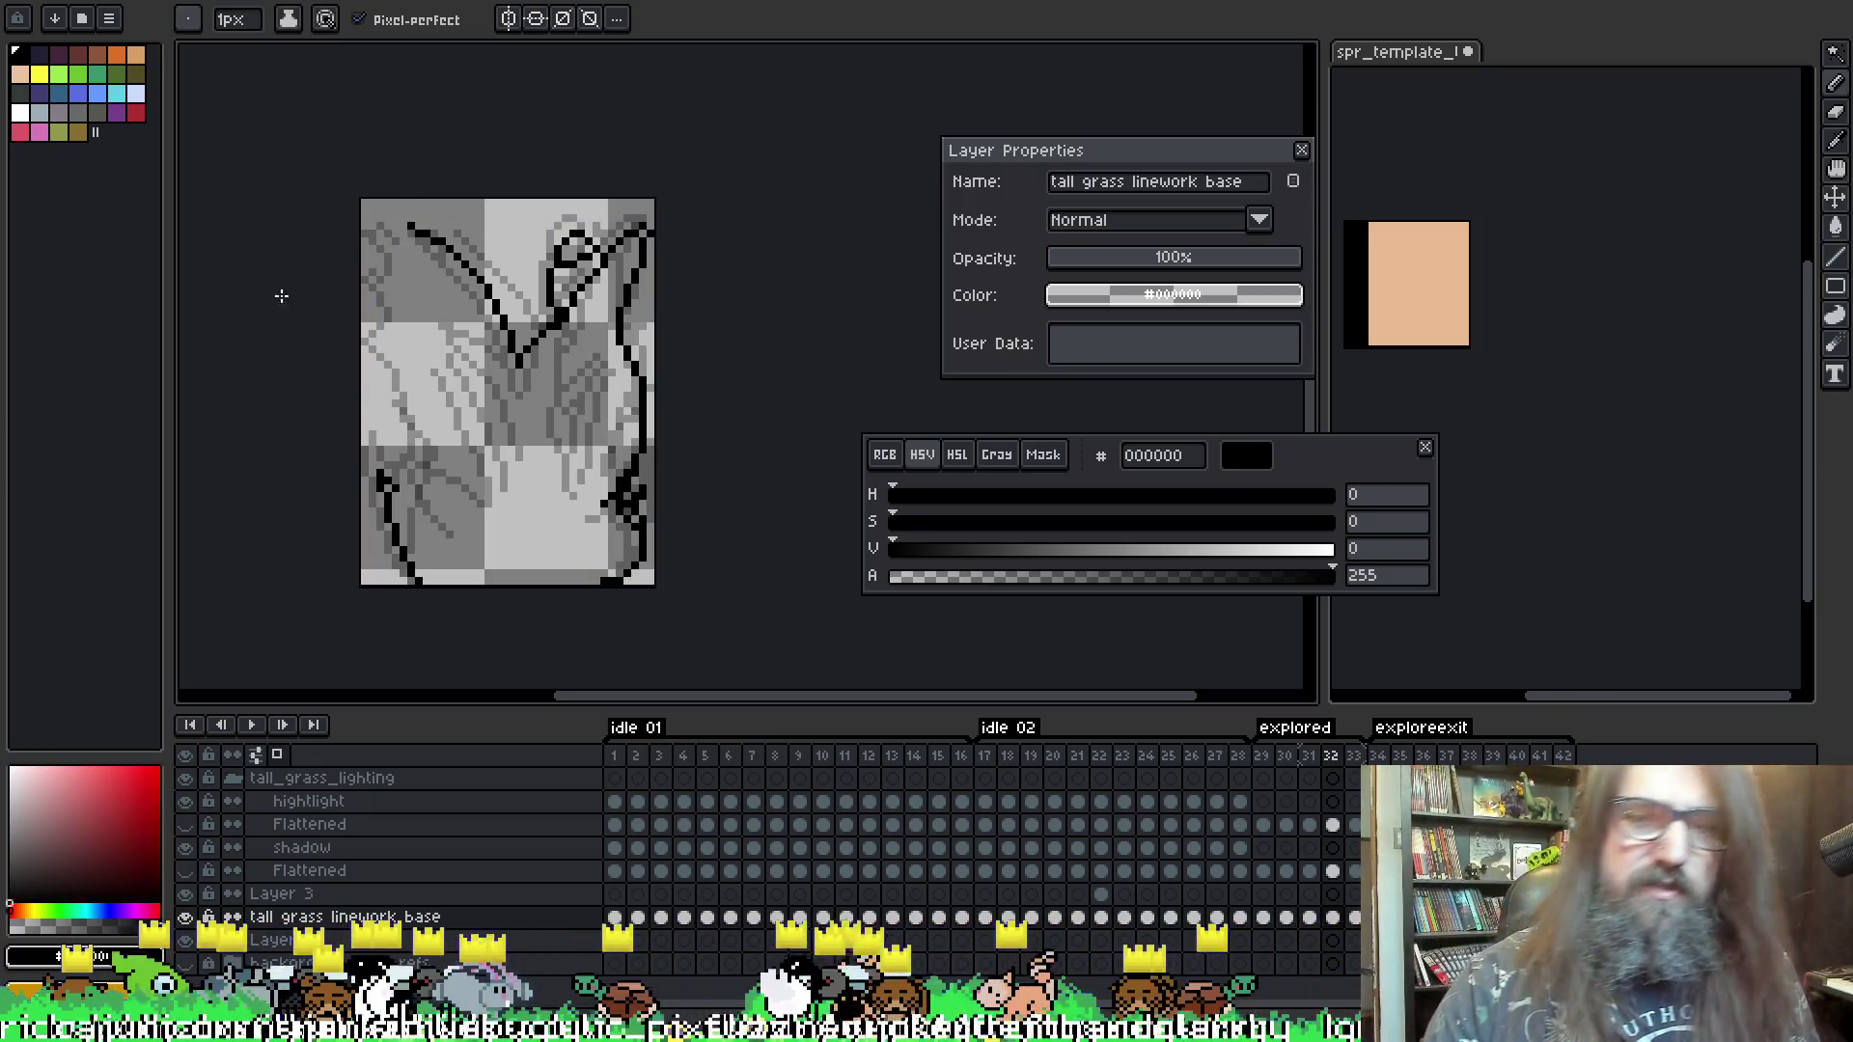
{"action": "key", "text": "i"}
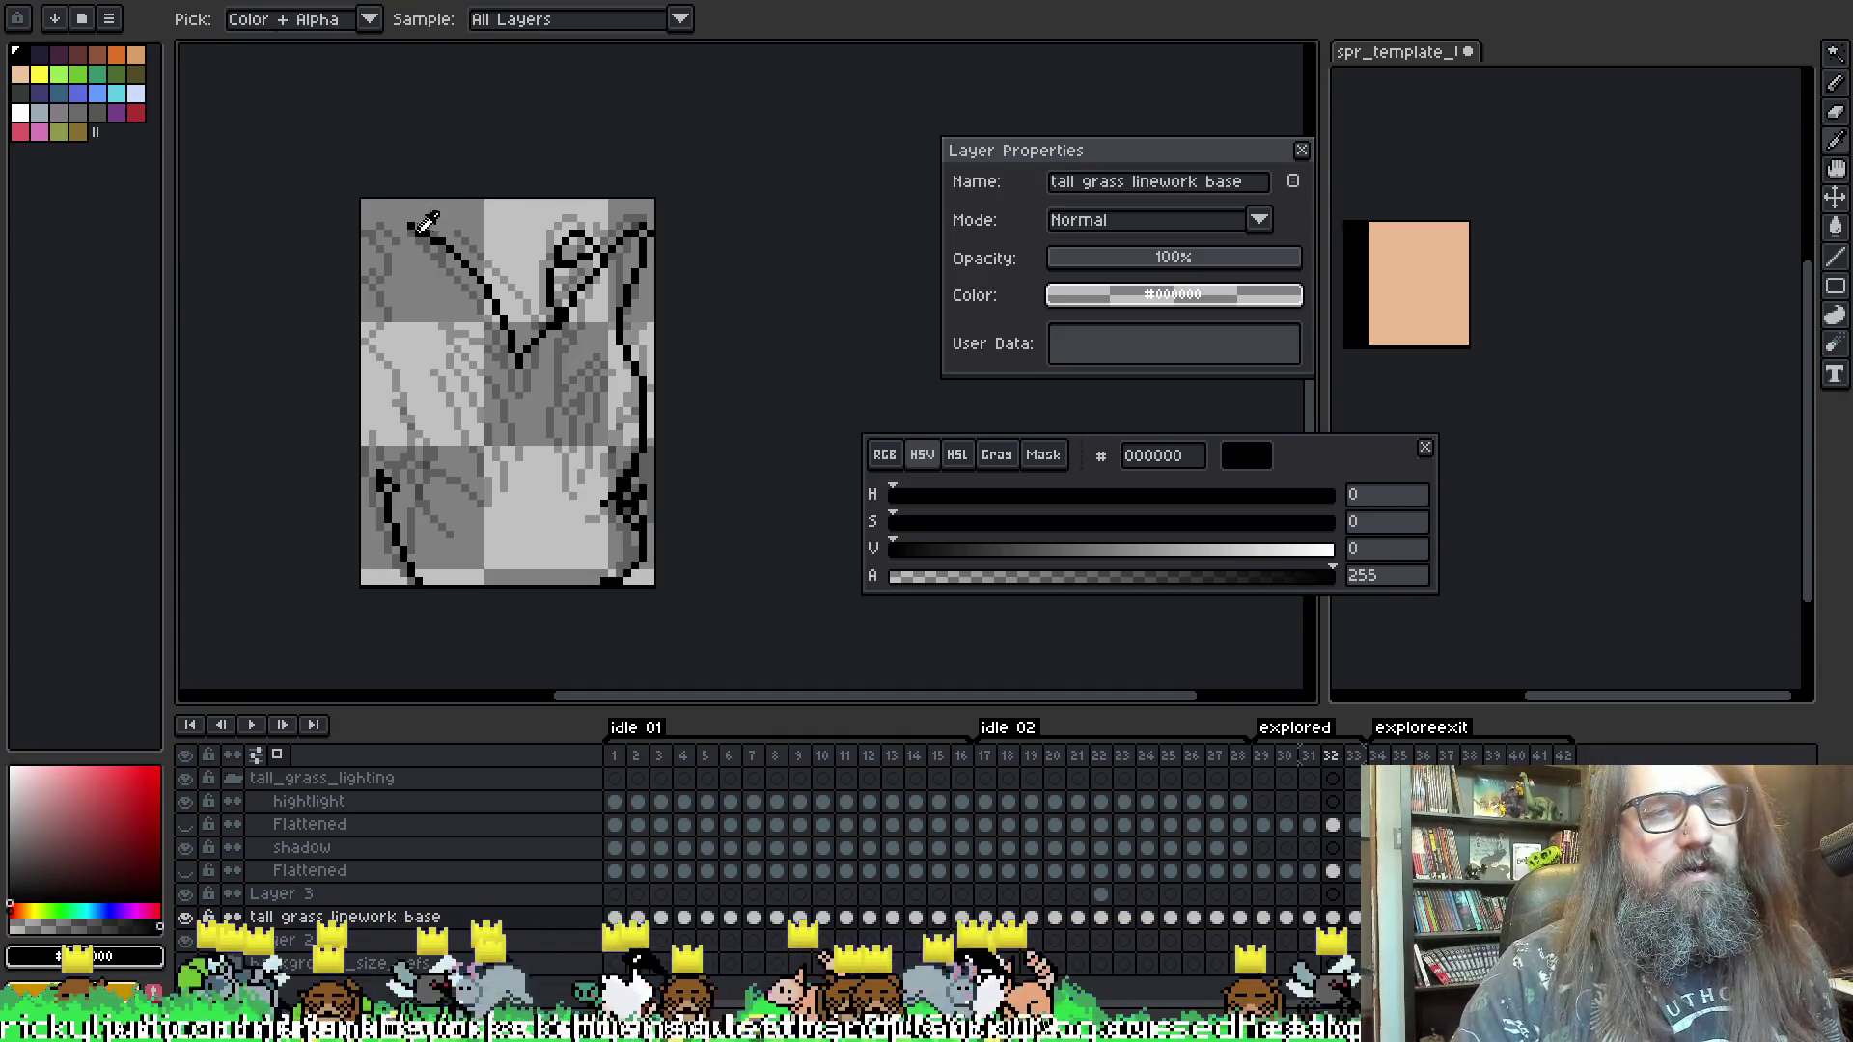
{"action": "key", "text": "b"}
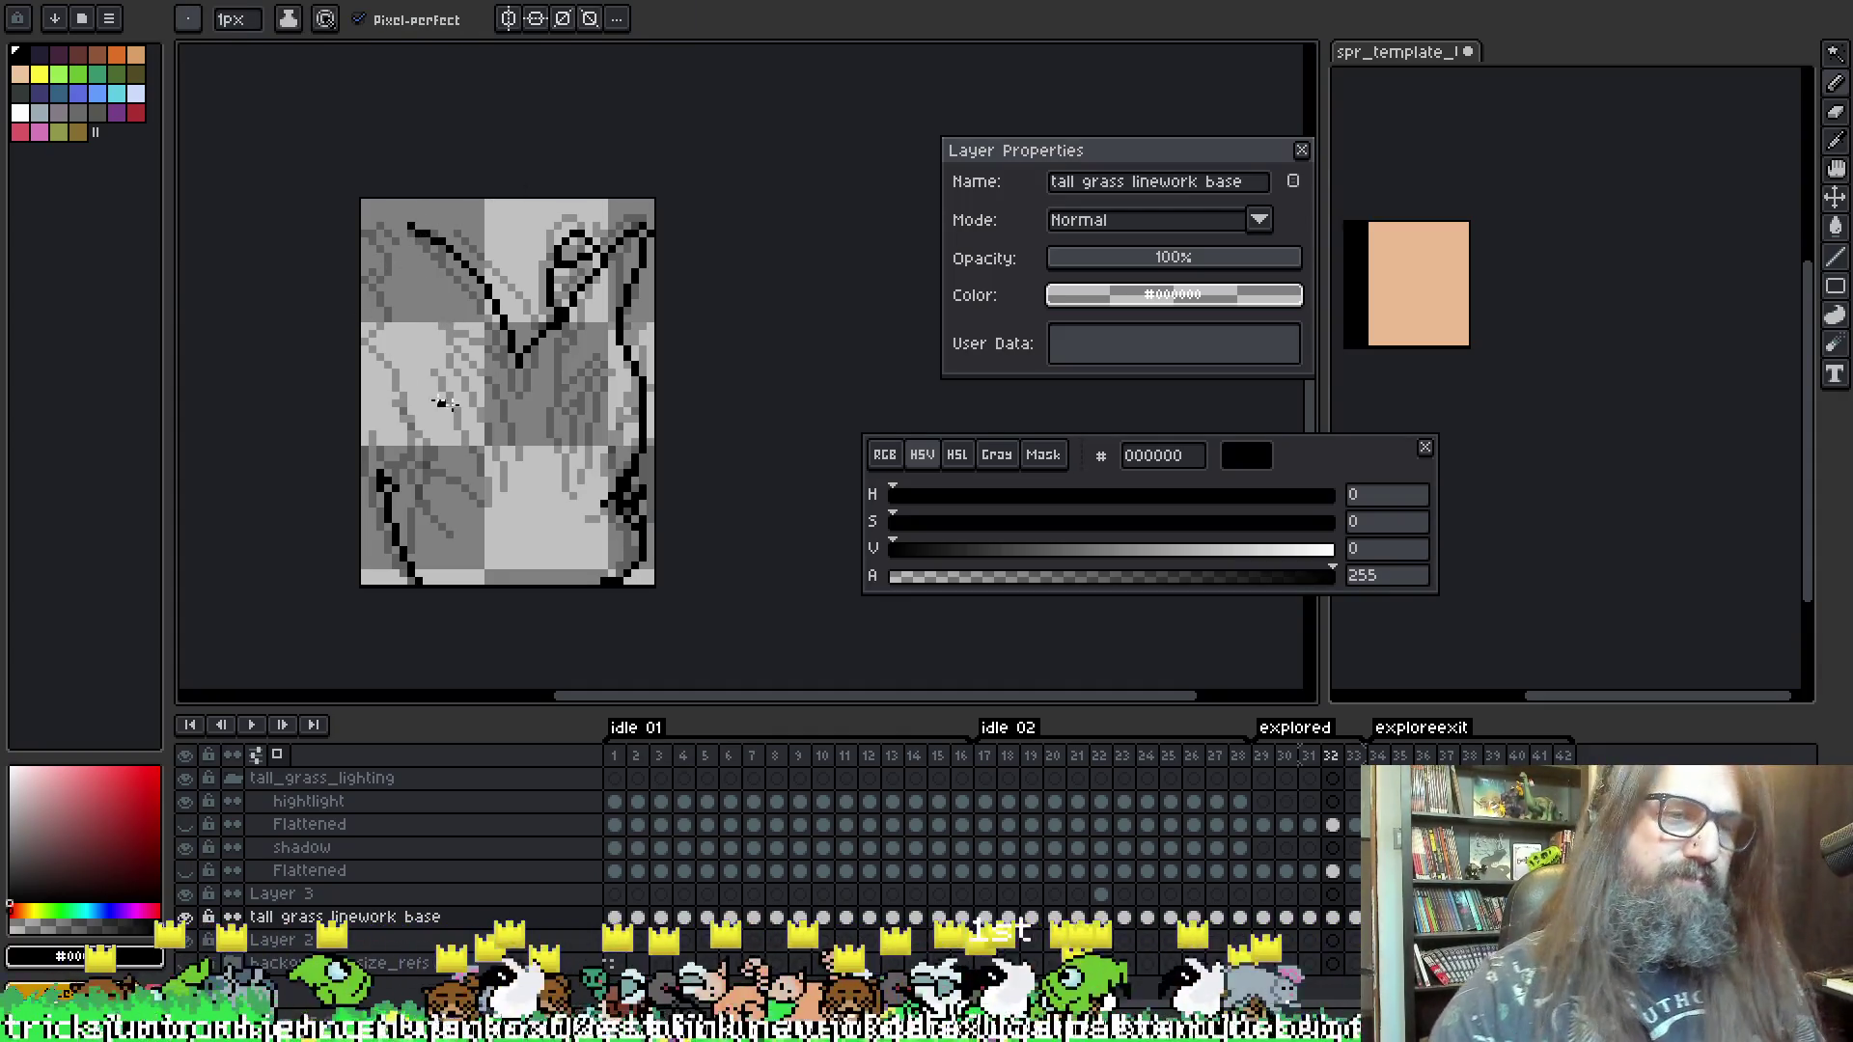
{"action": "key", "text": "Left"}
{"action": "key", "text": "Left"}
{"action": "key", "text": "Left"}
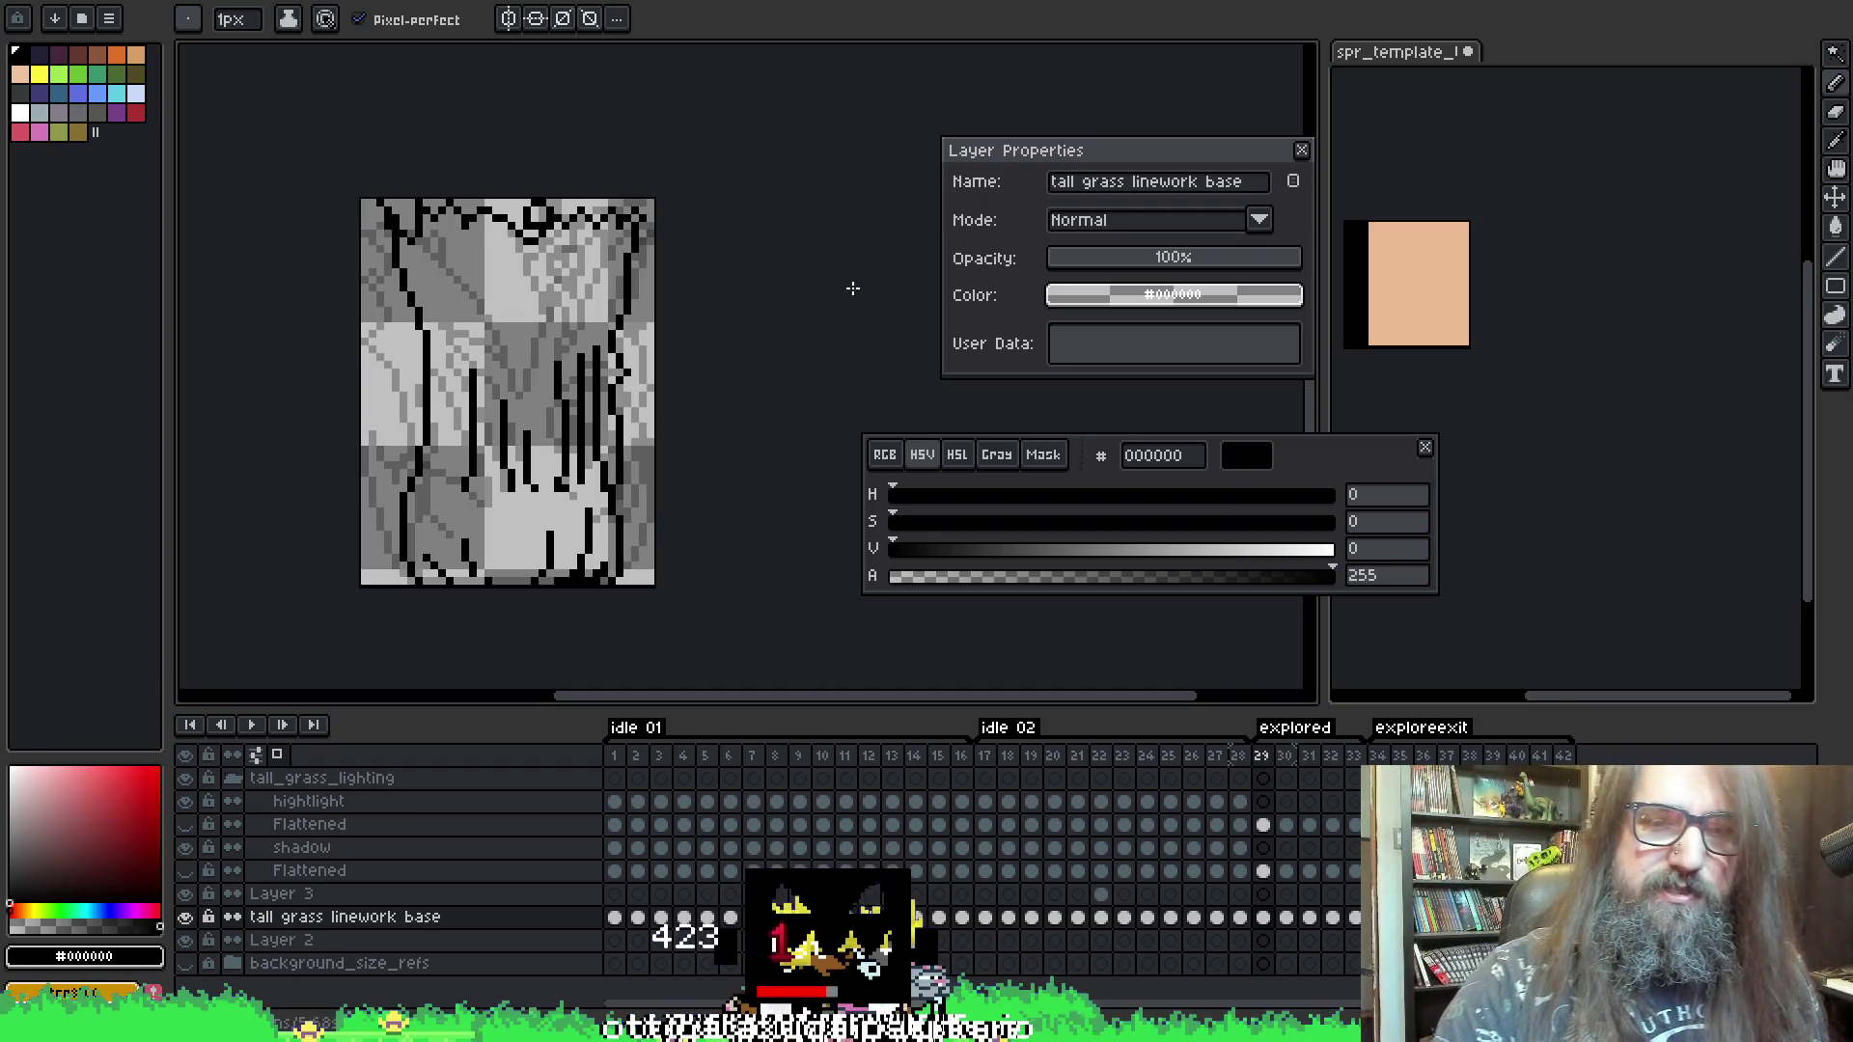
{"action": "key", "text": "alt"}
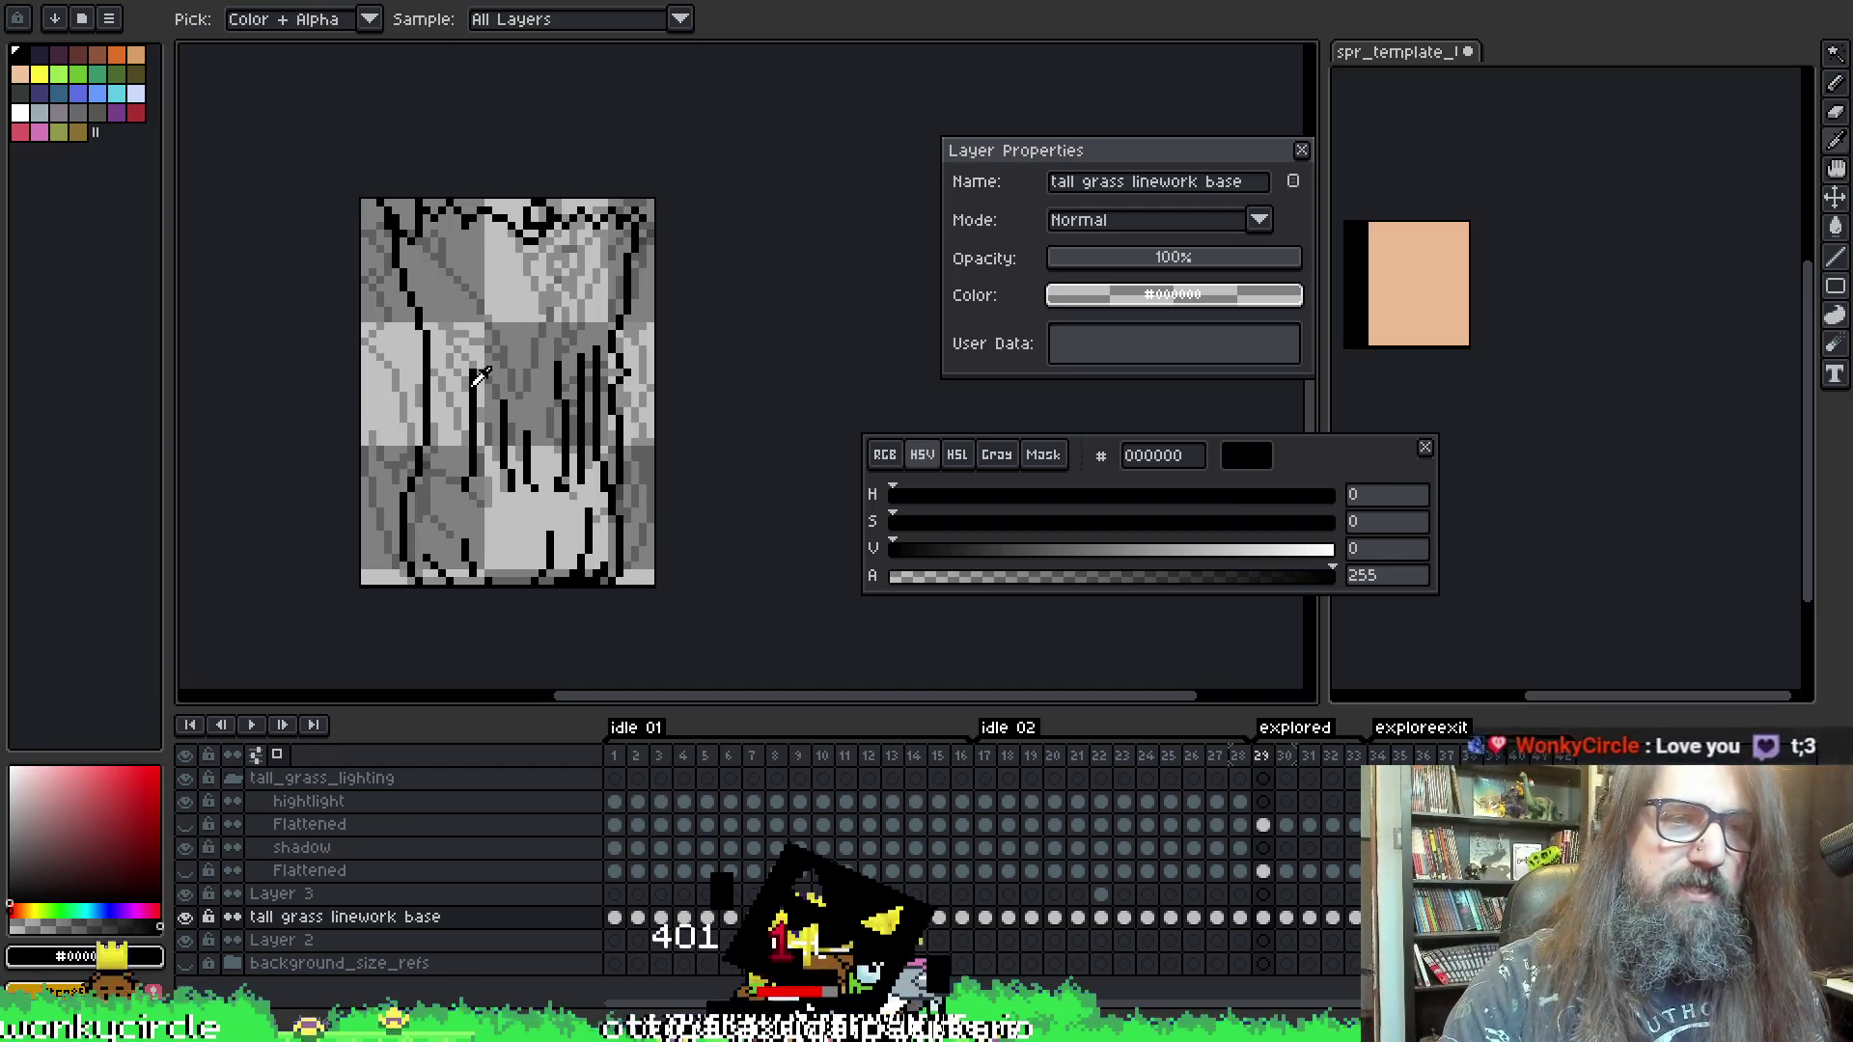
{"action": "key", "text": "alt"}
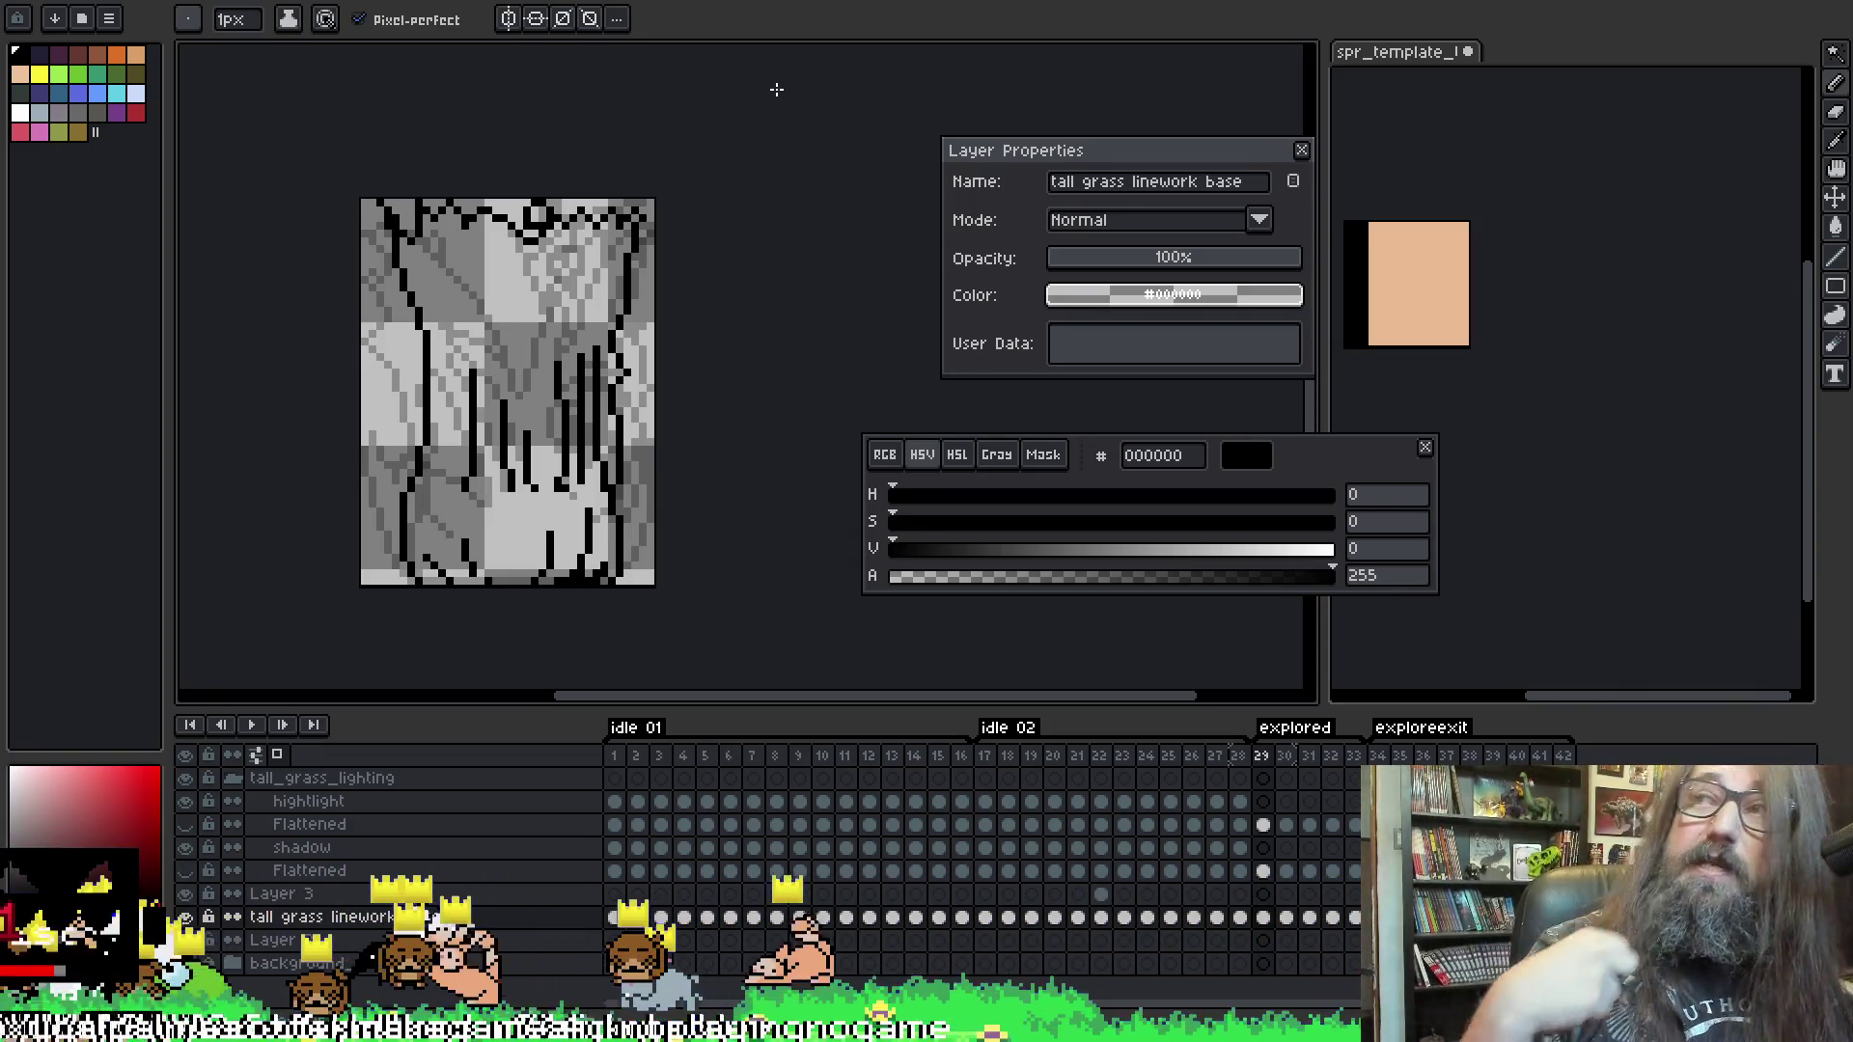
{"action": "key", "text": "alt"}
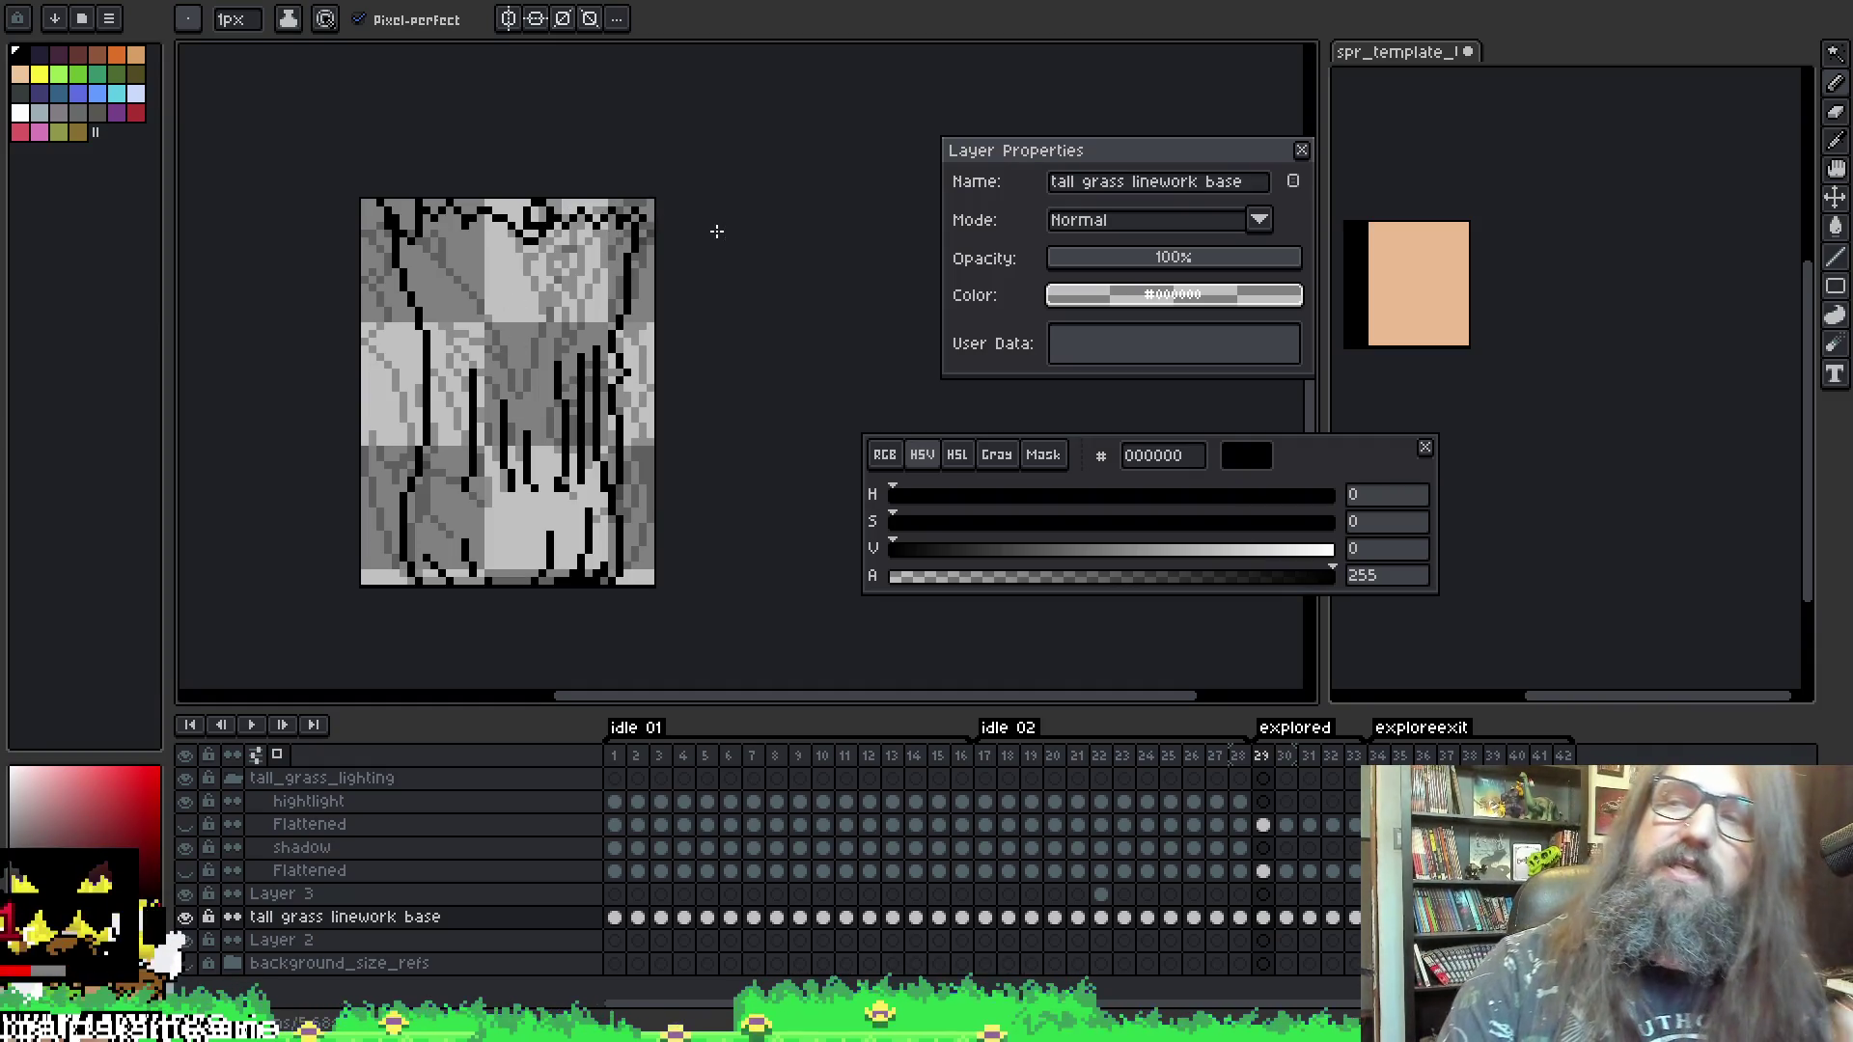
- Advance the linework layer's timeline from frame 29 to frame 30
{"action": "key", "text": "Right"}
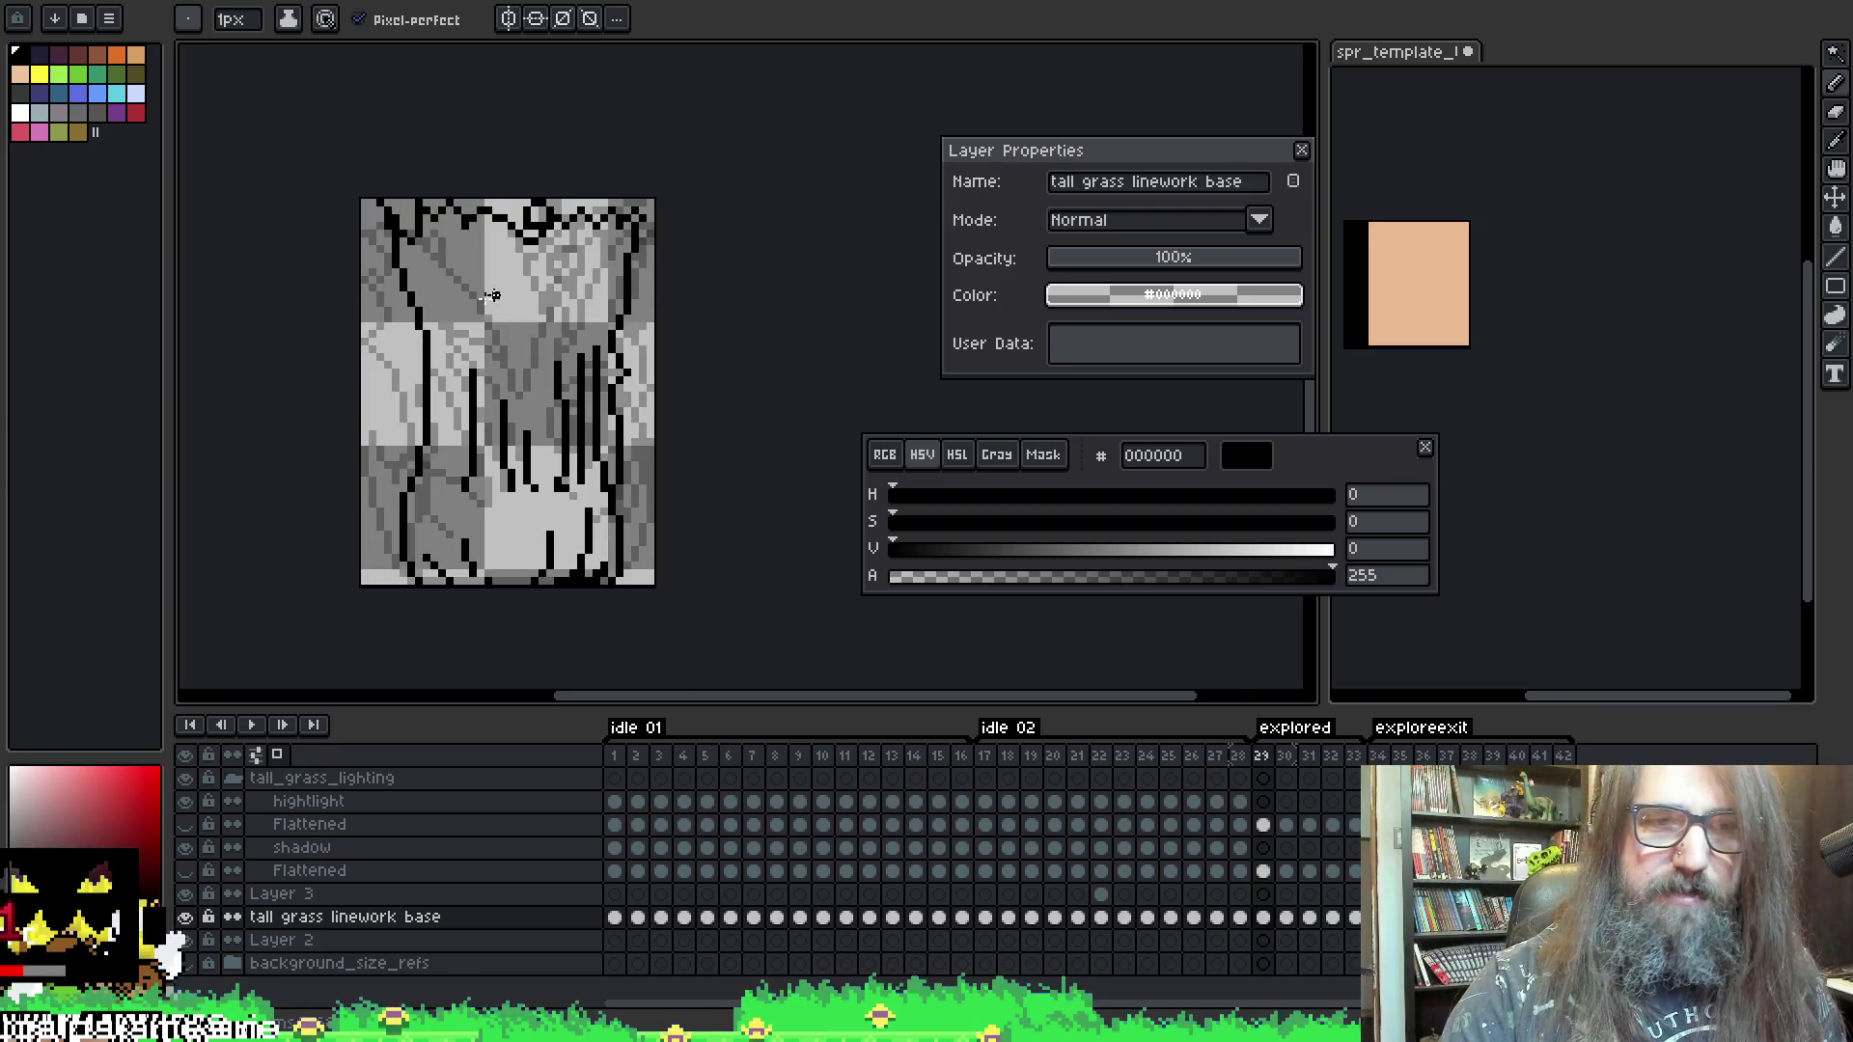
{"action": "key", "text": "e"}
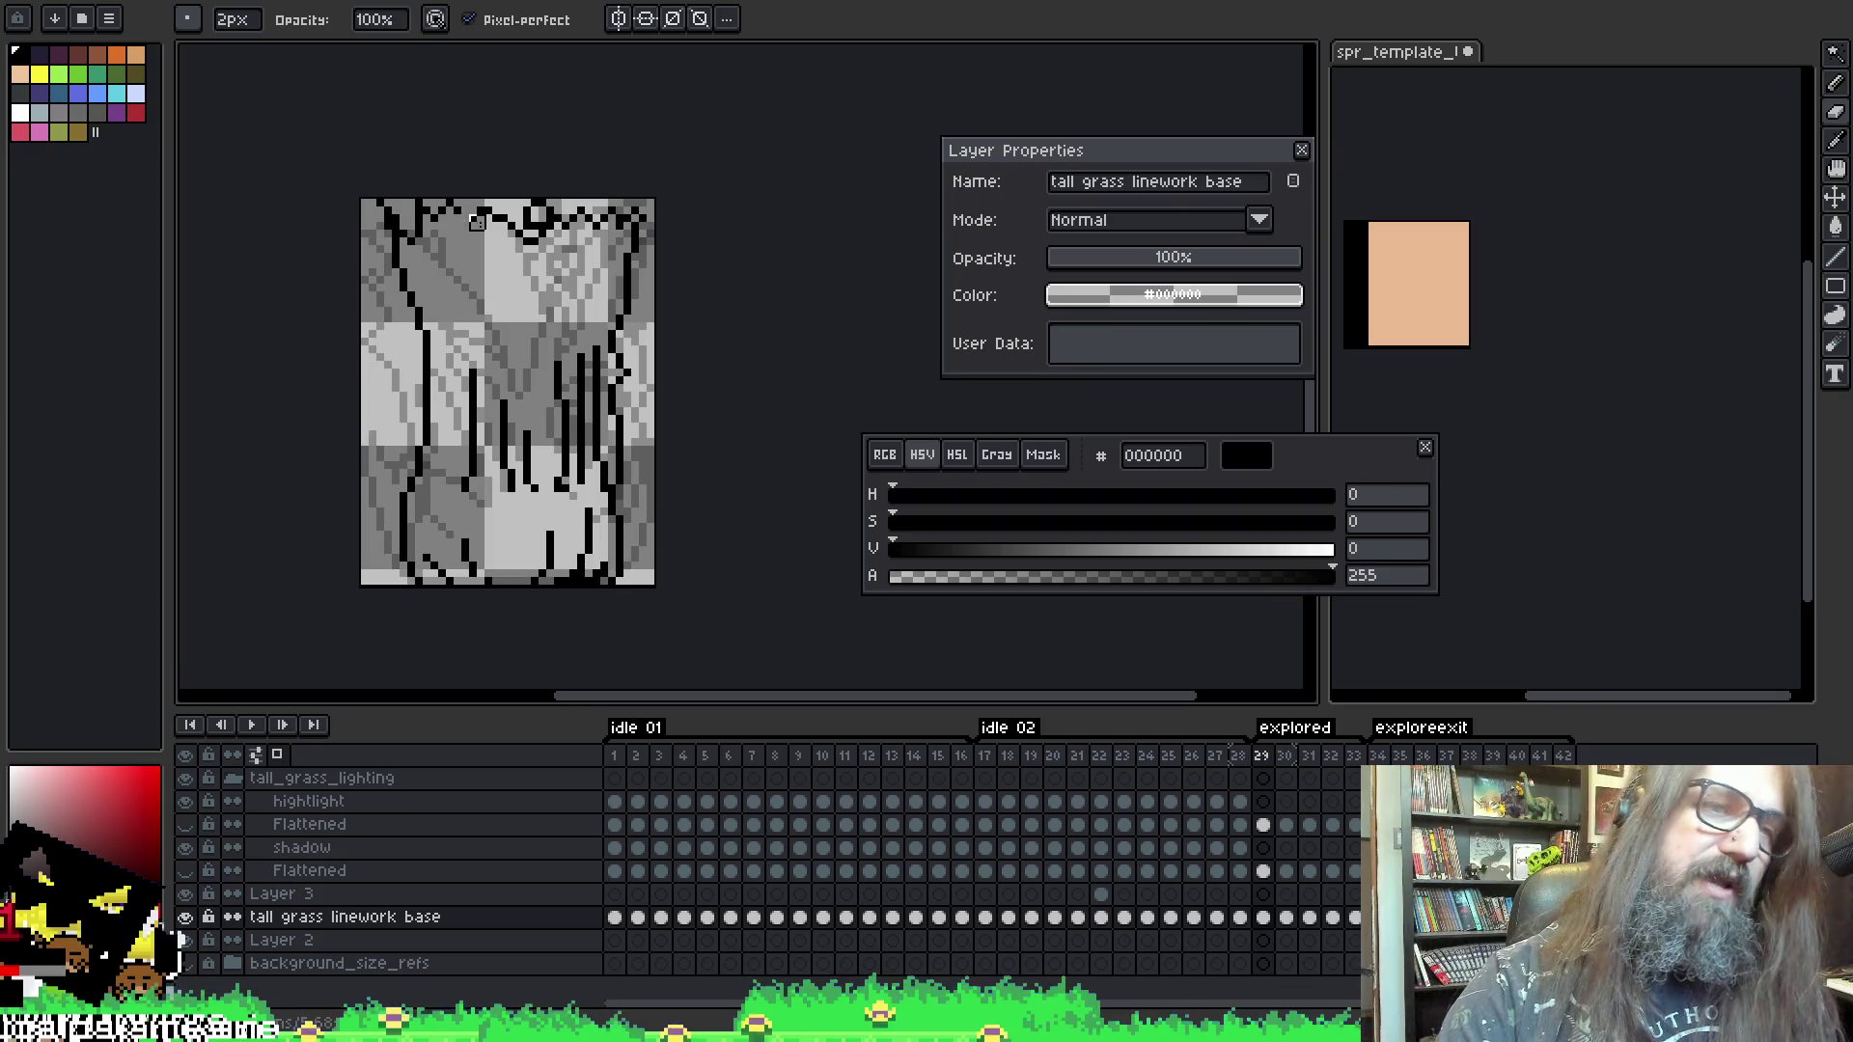
{"action": "key", "text": "i"}
{"action": "key", "text": "b"}
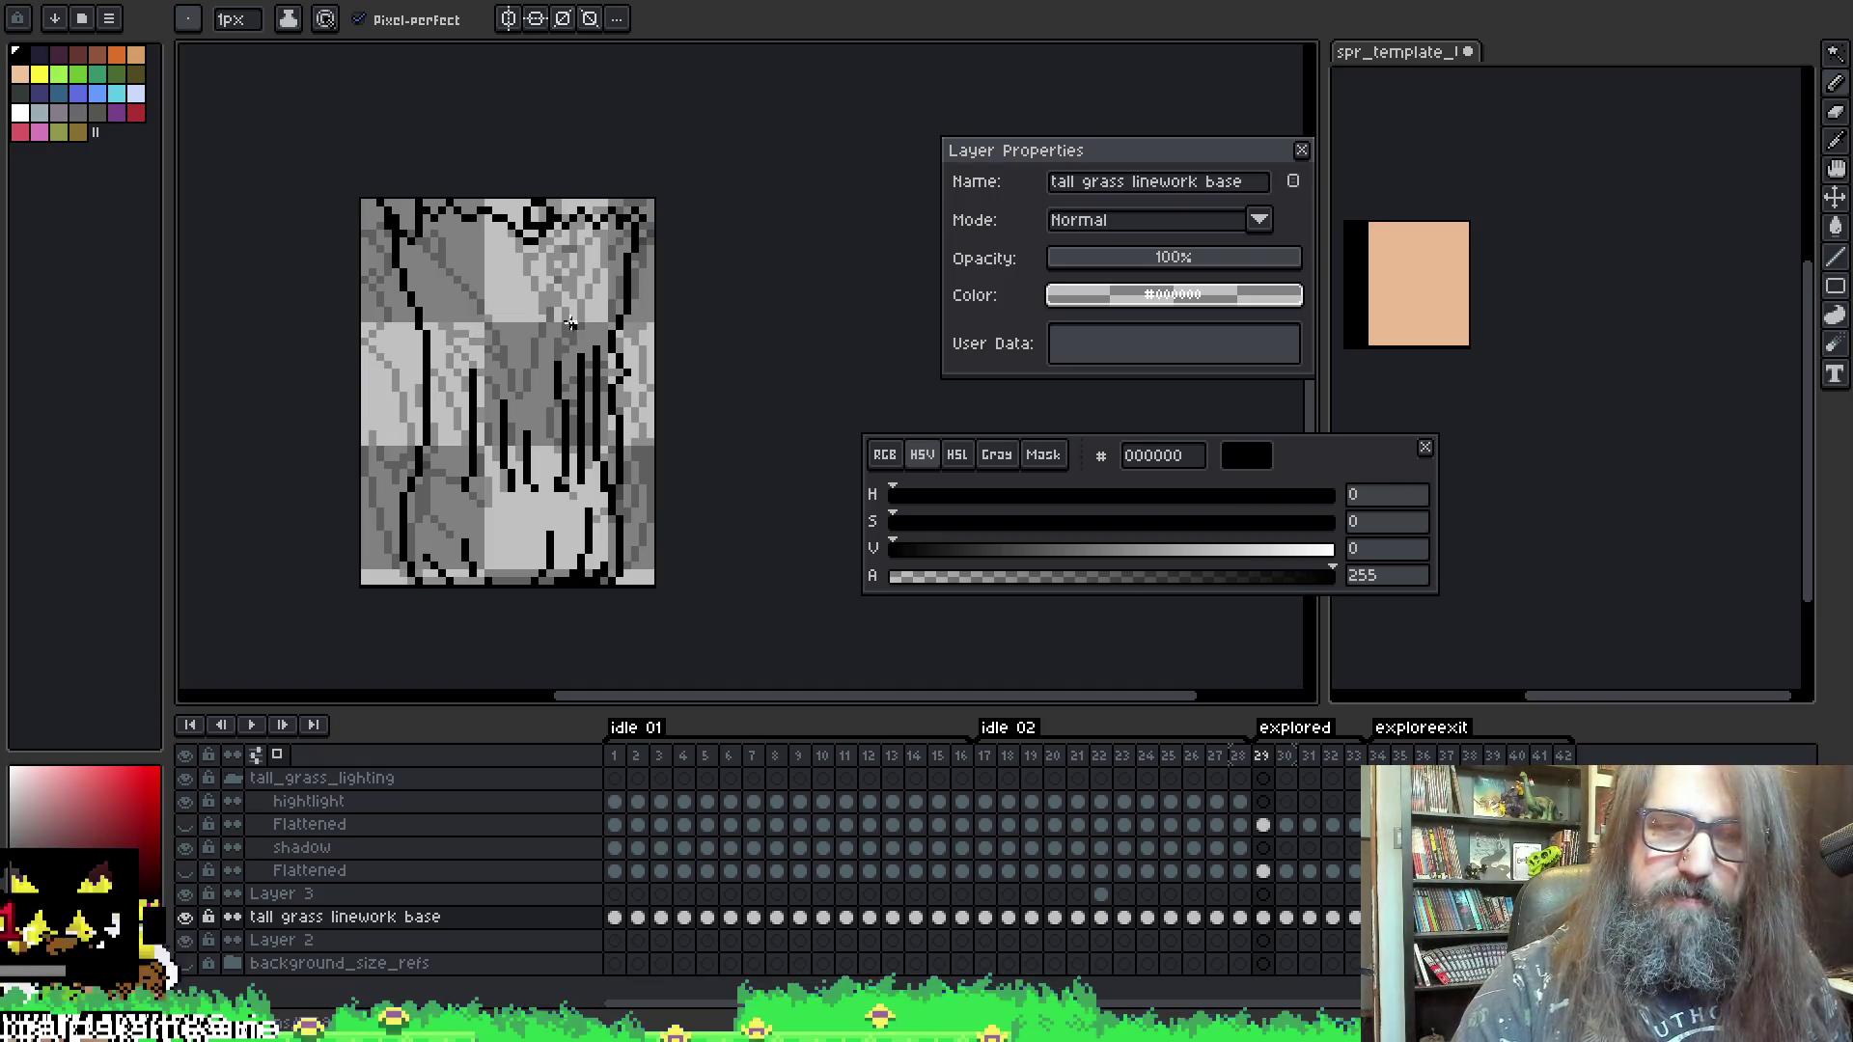
{"action": "key", "text": "period"}
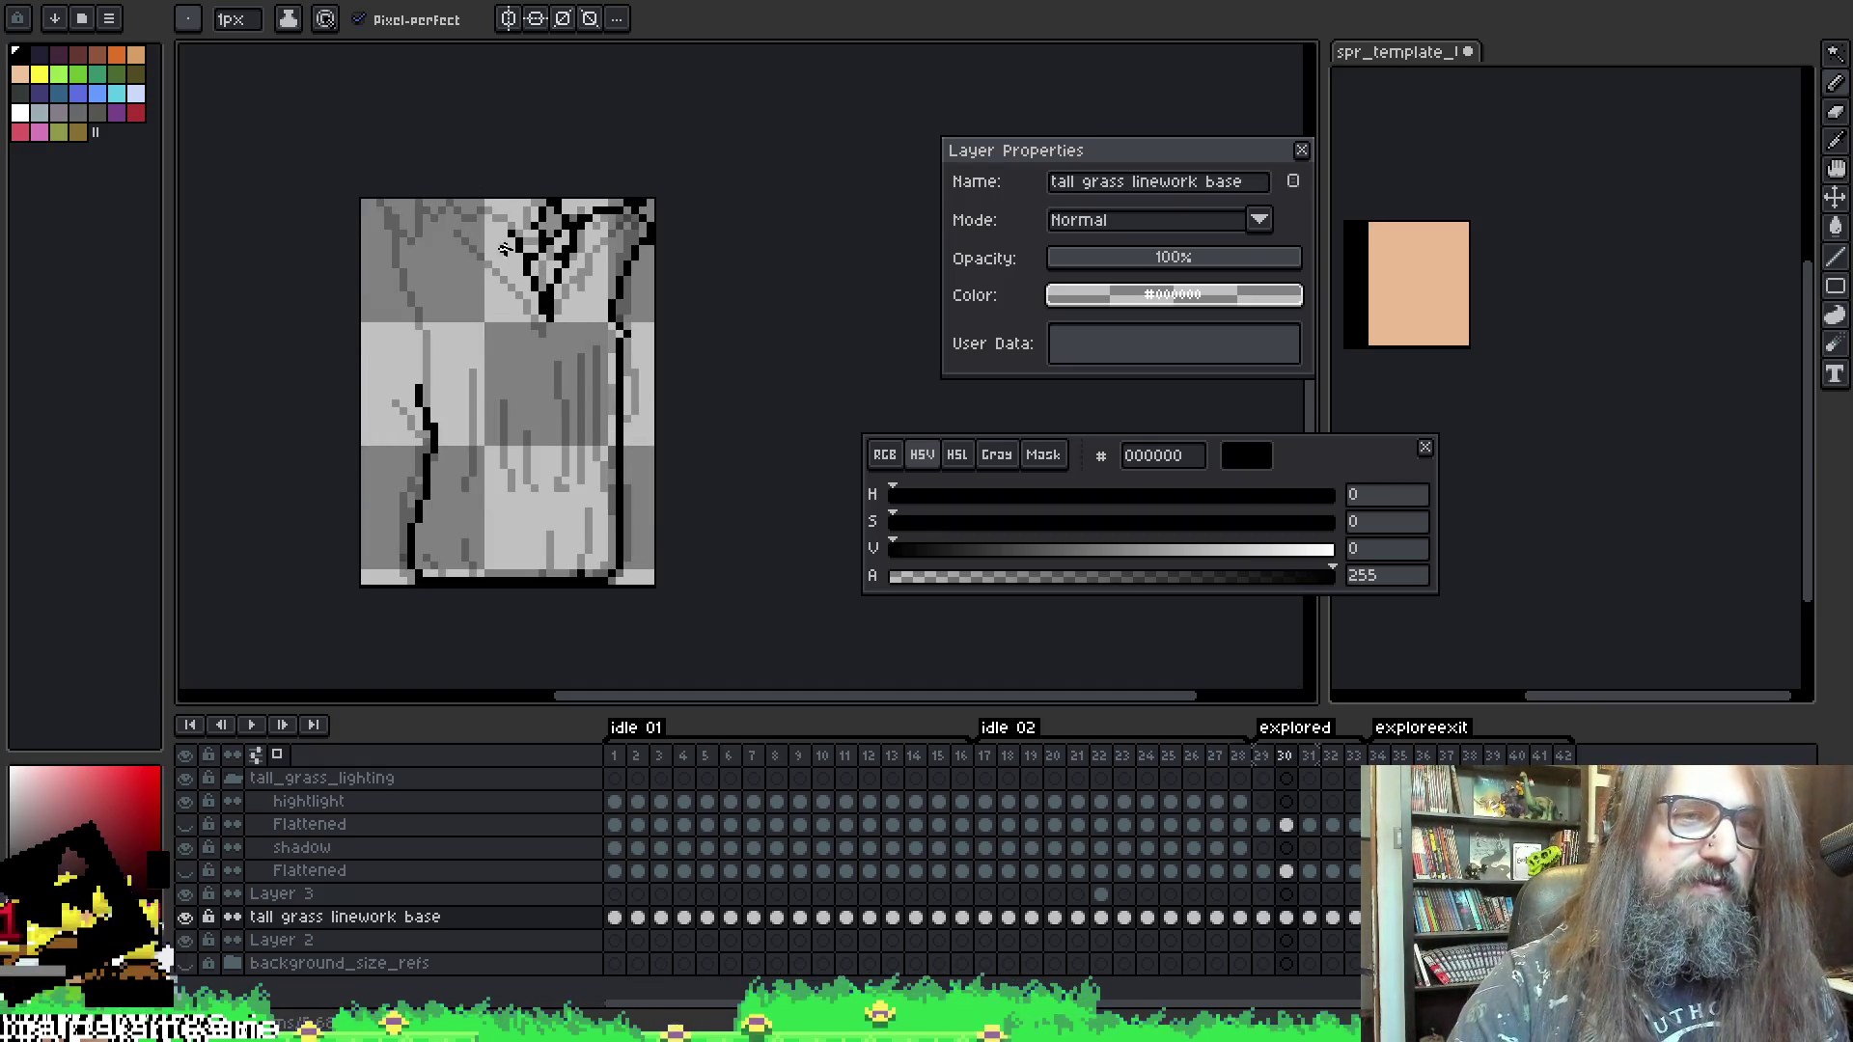
- Undo and restore the new diagonal black strokes at the top of frame 30
{"action": "key", "text": "e"}
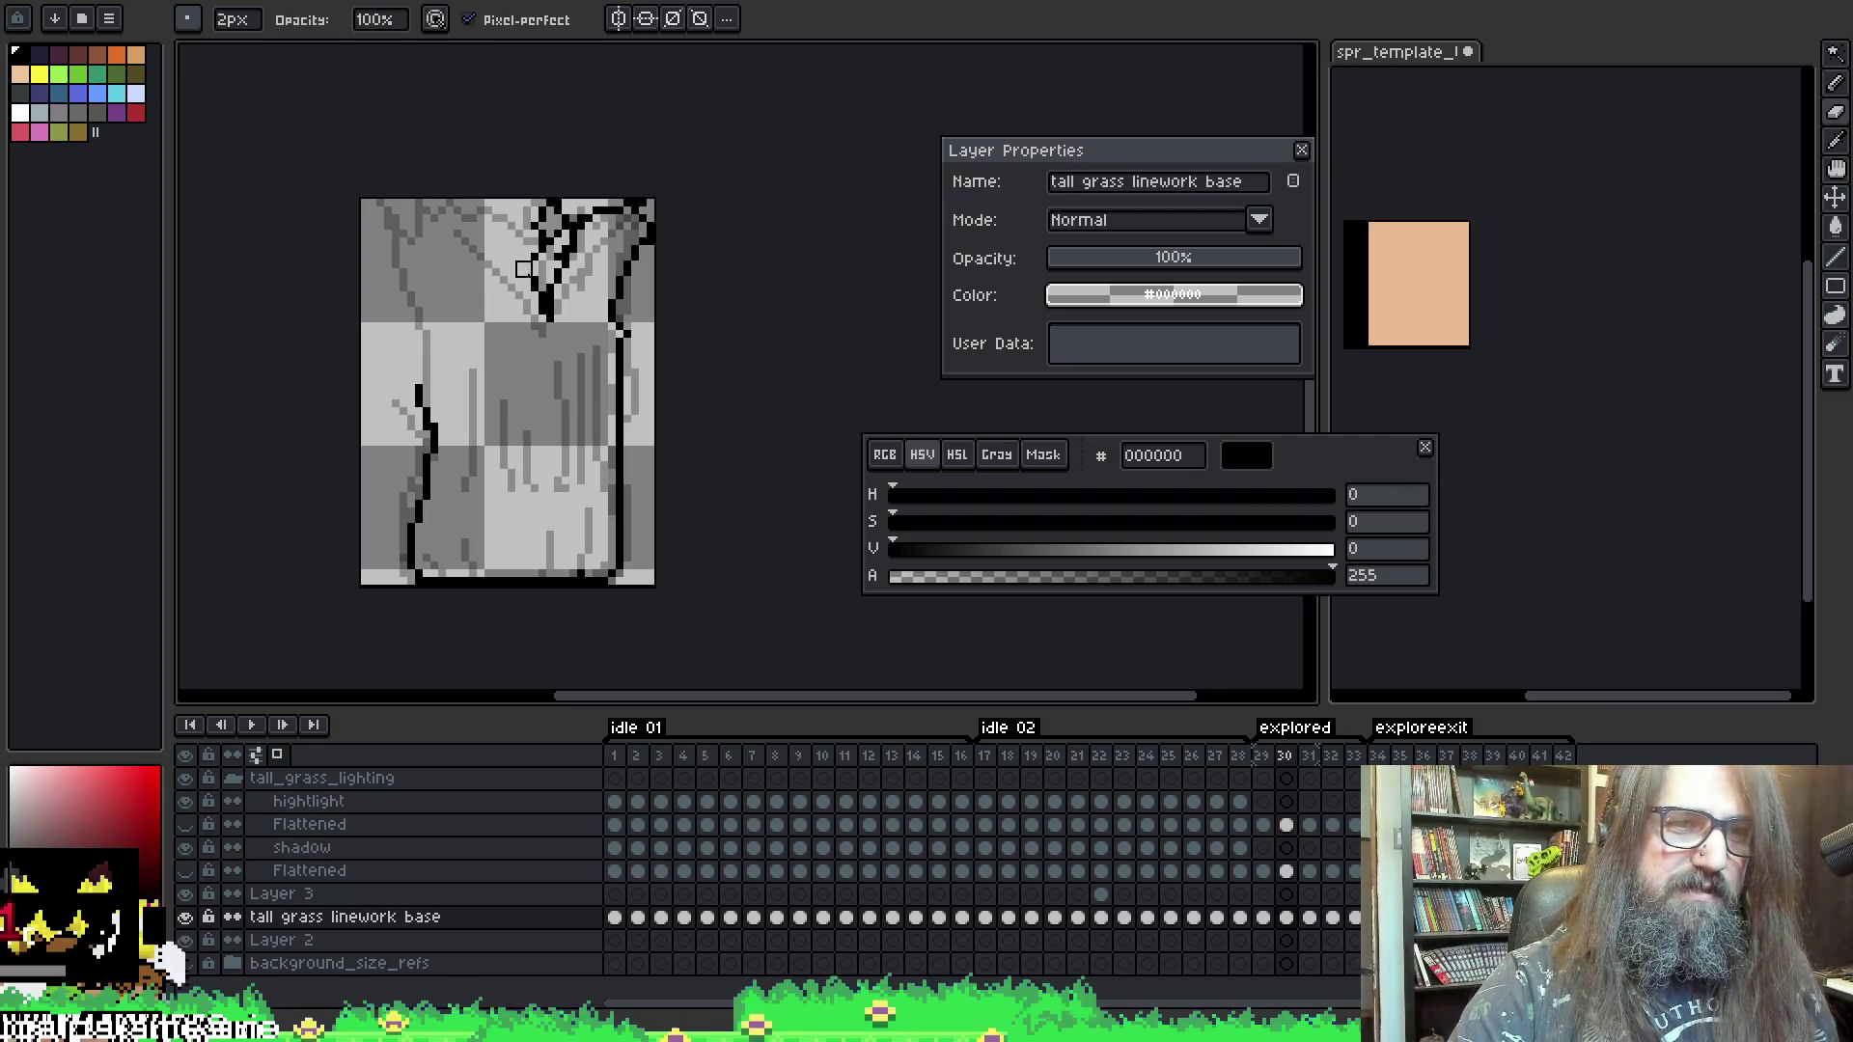
{"action": "key", "text": "b"}
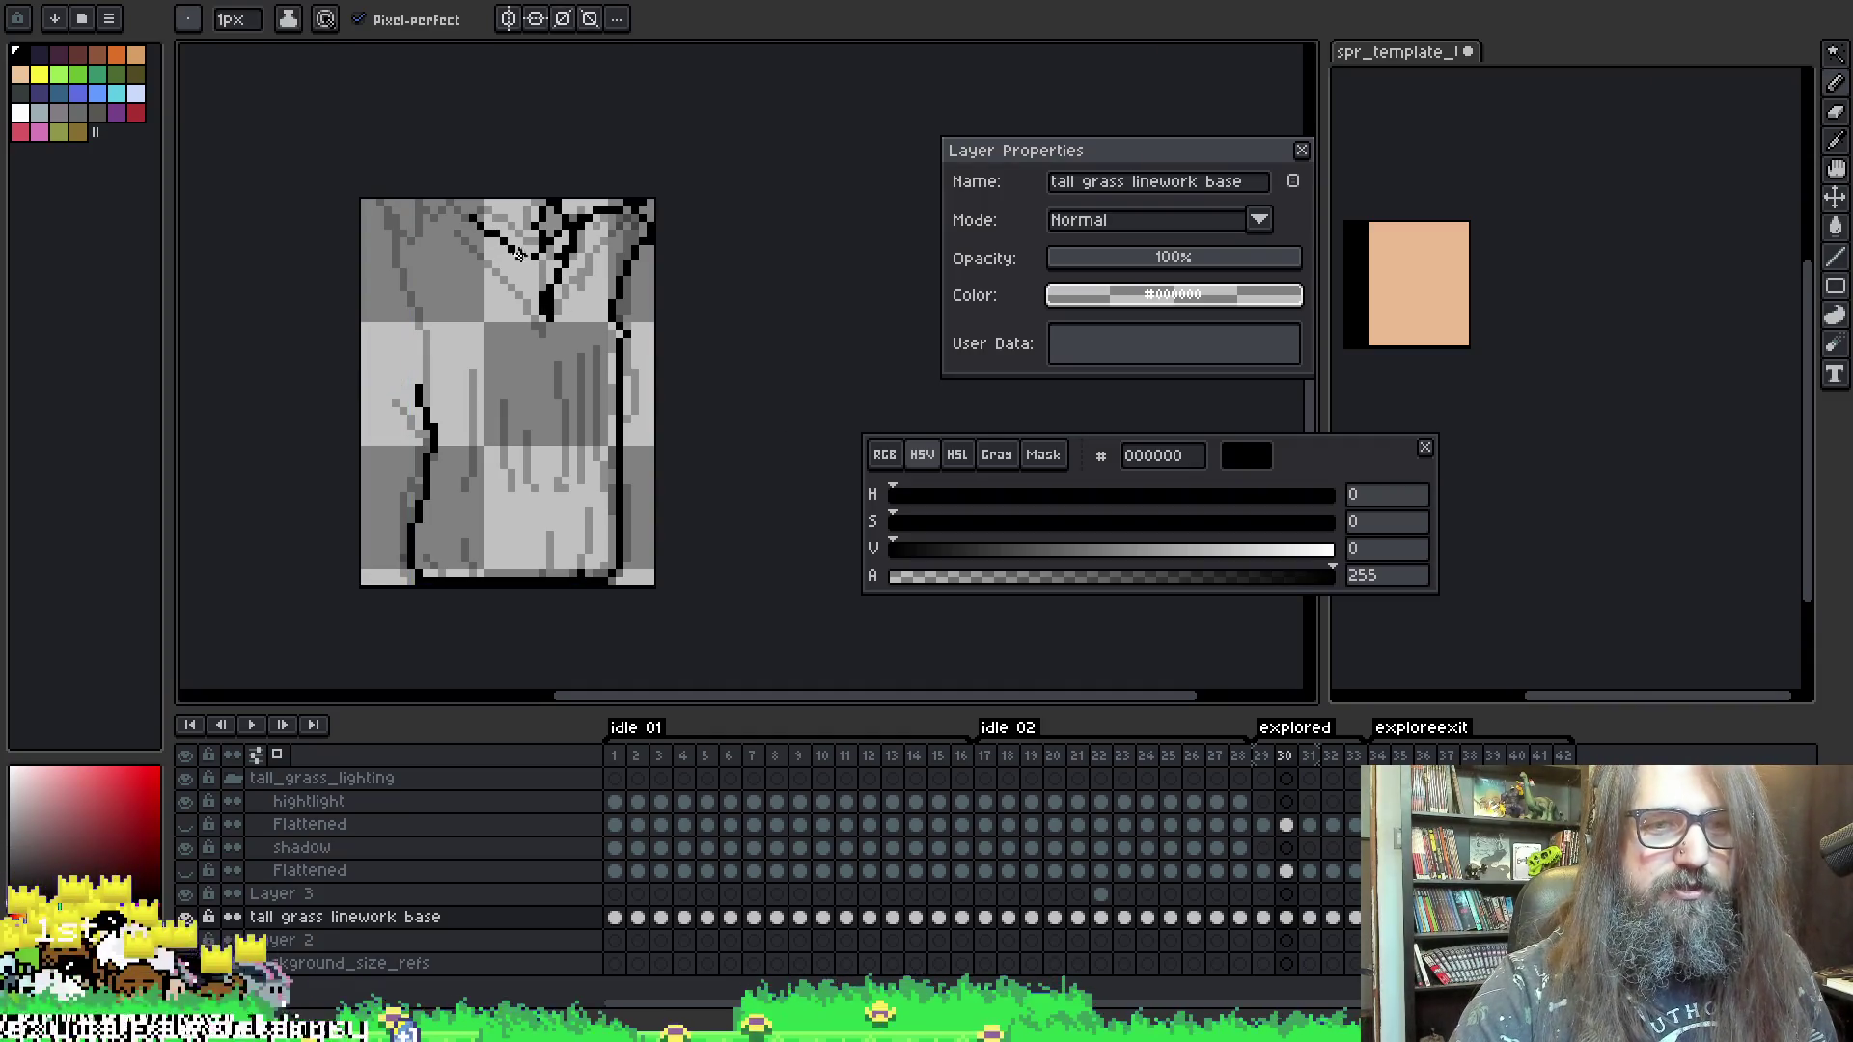
{"action": "key", "text": "ctrl+z"}
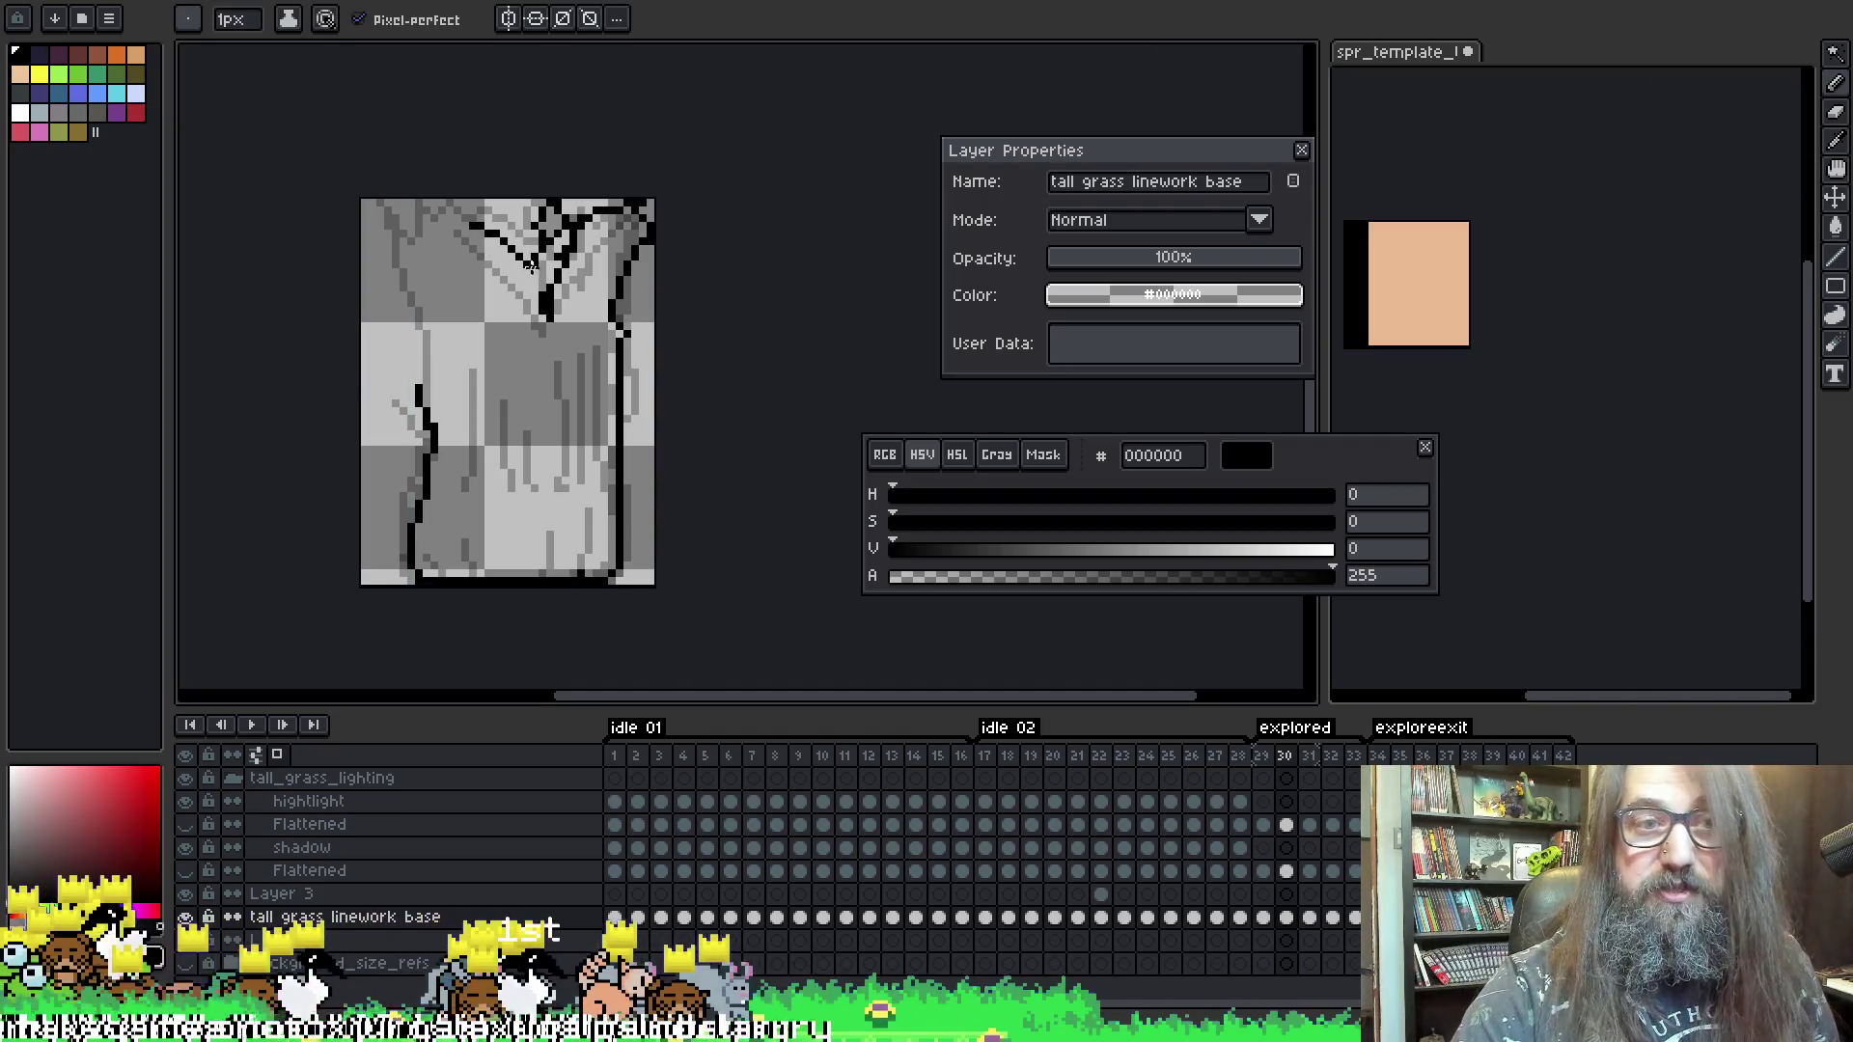
{"action": "key", "text": "v"}
{"action": "key", "text": "ctrl+y"}
{"action": "key", "text": "b"}
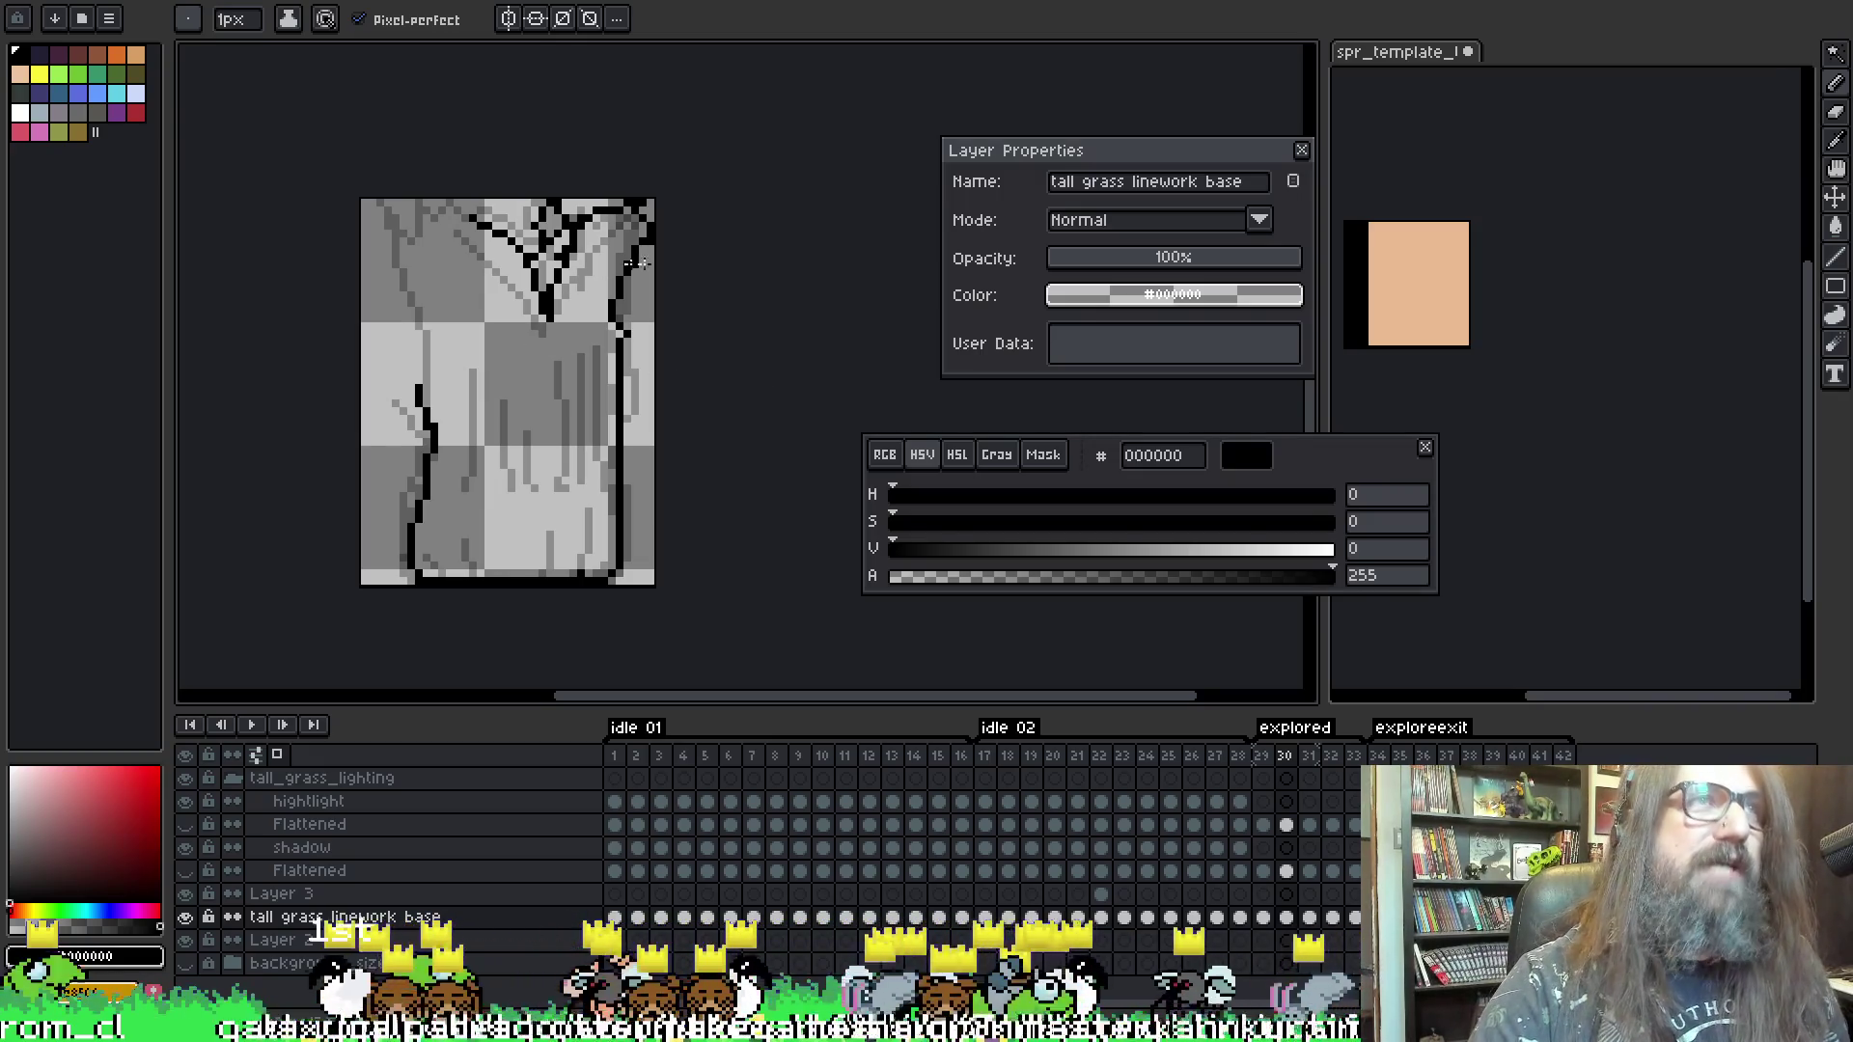
{"action": "key", "text": "i"}
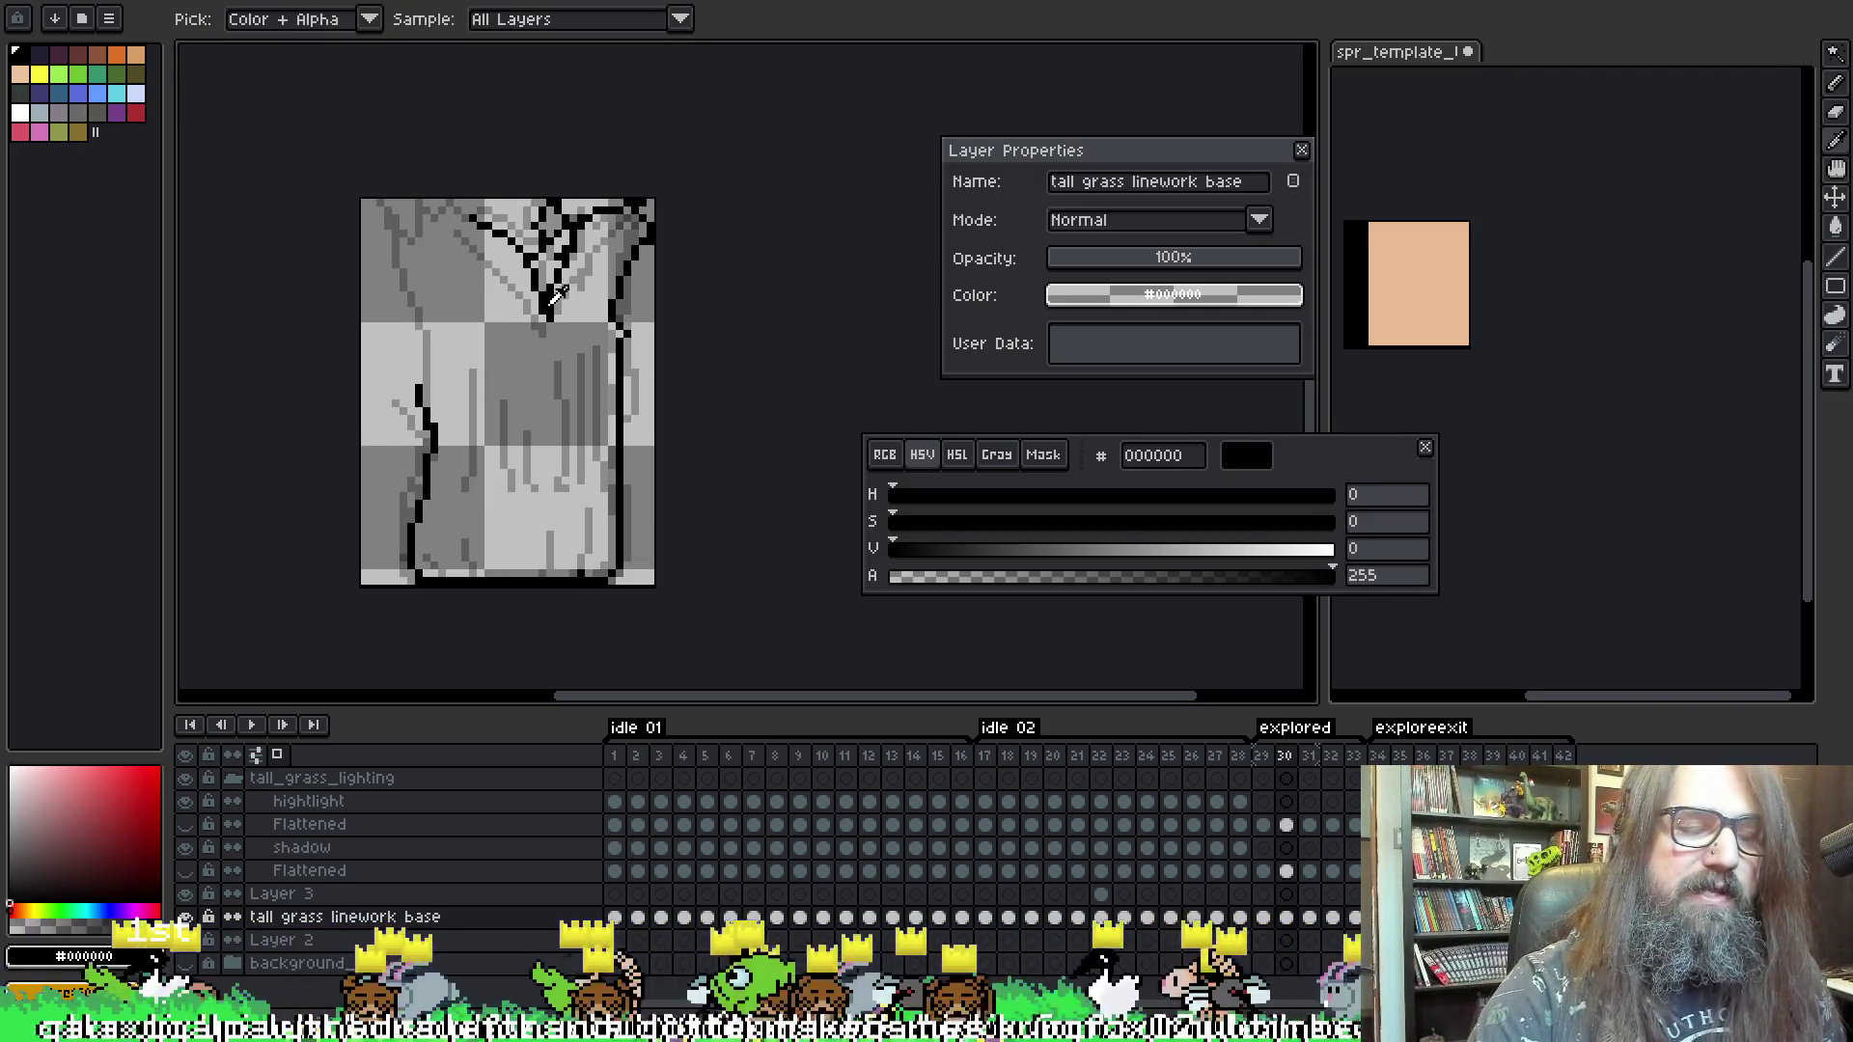
{"action": "key", "text": "b"}
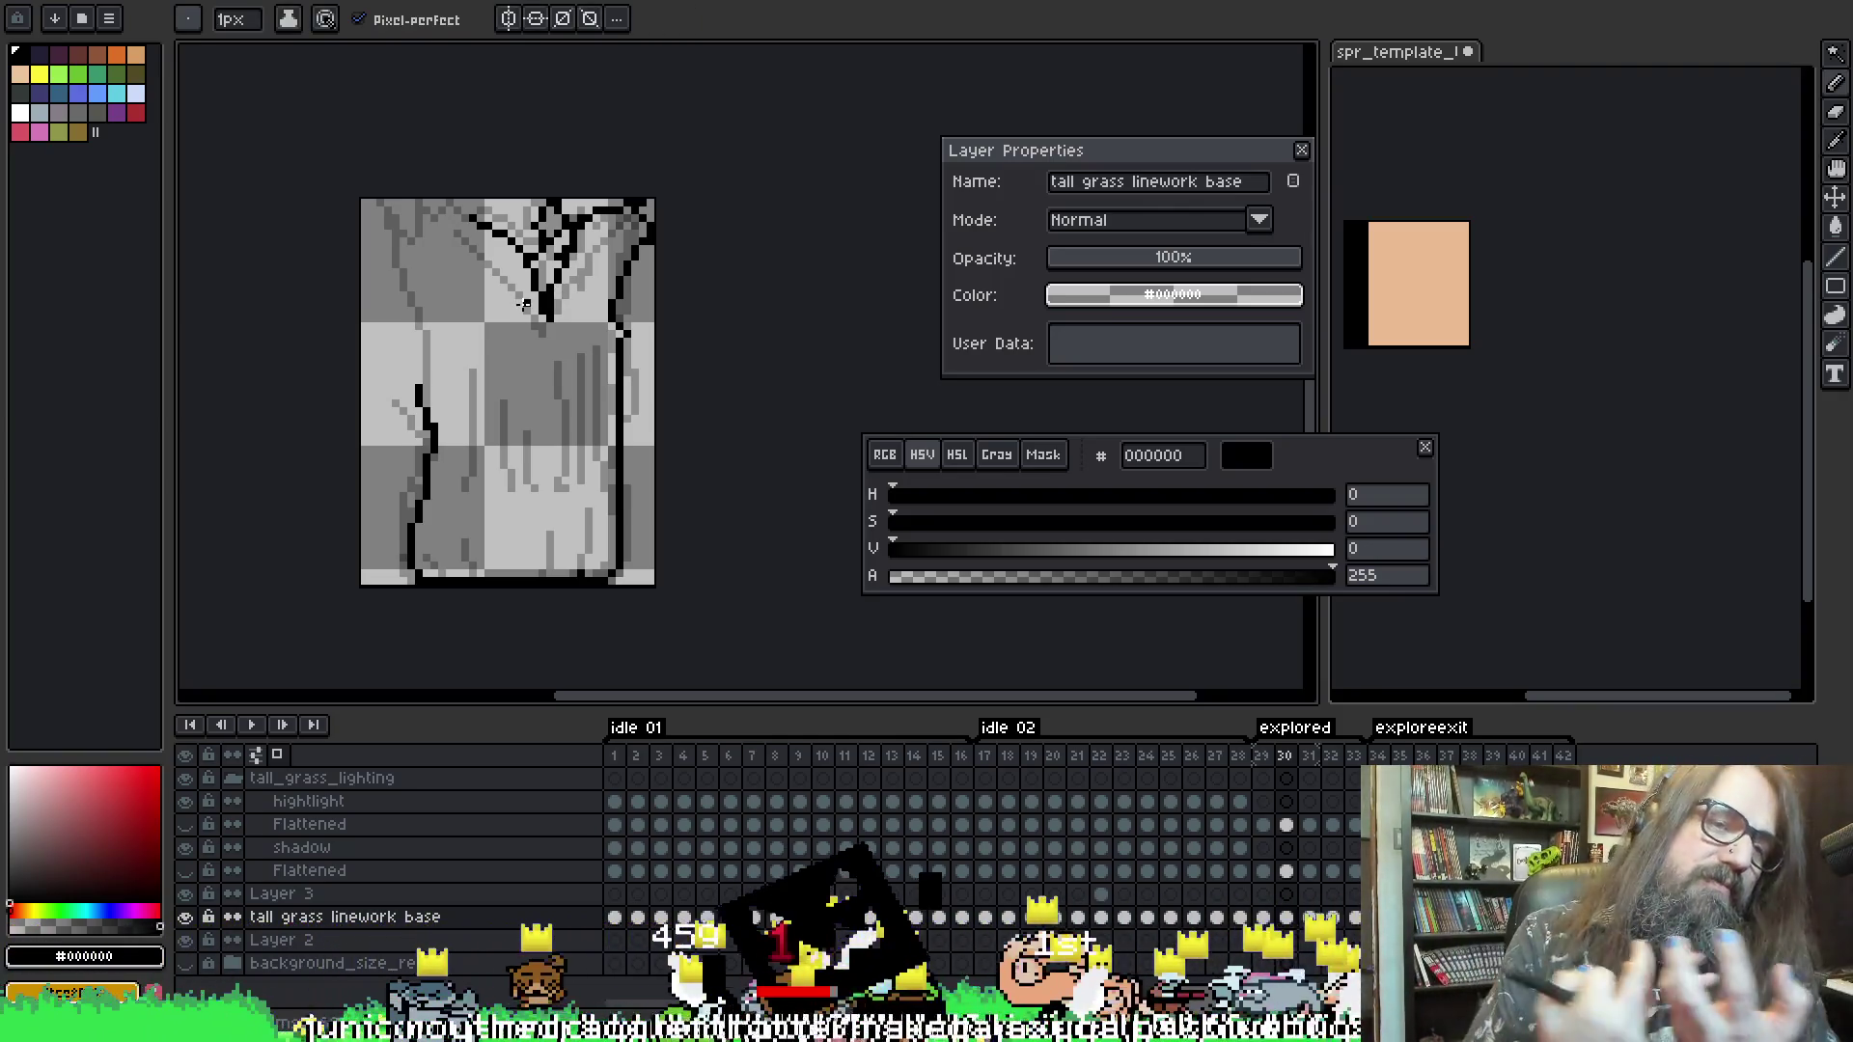
- Return from frame 30 to frame 29
{"action": "key", "text": "alt"}
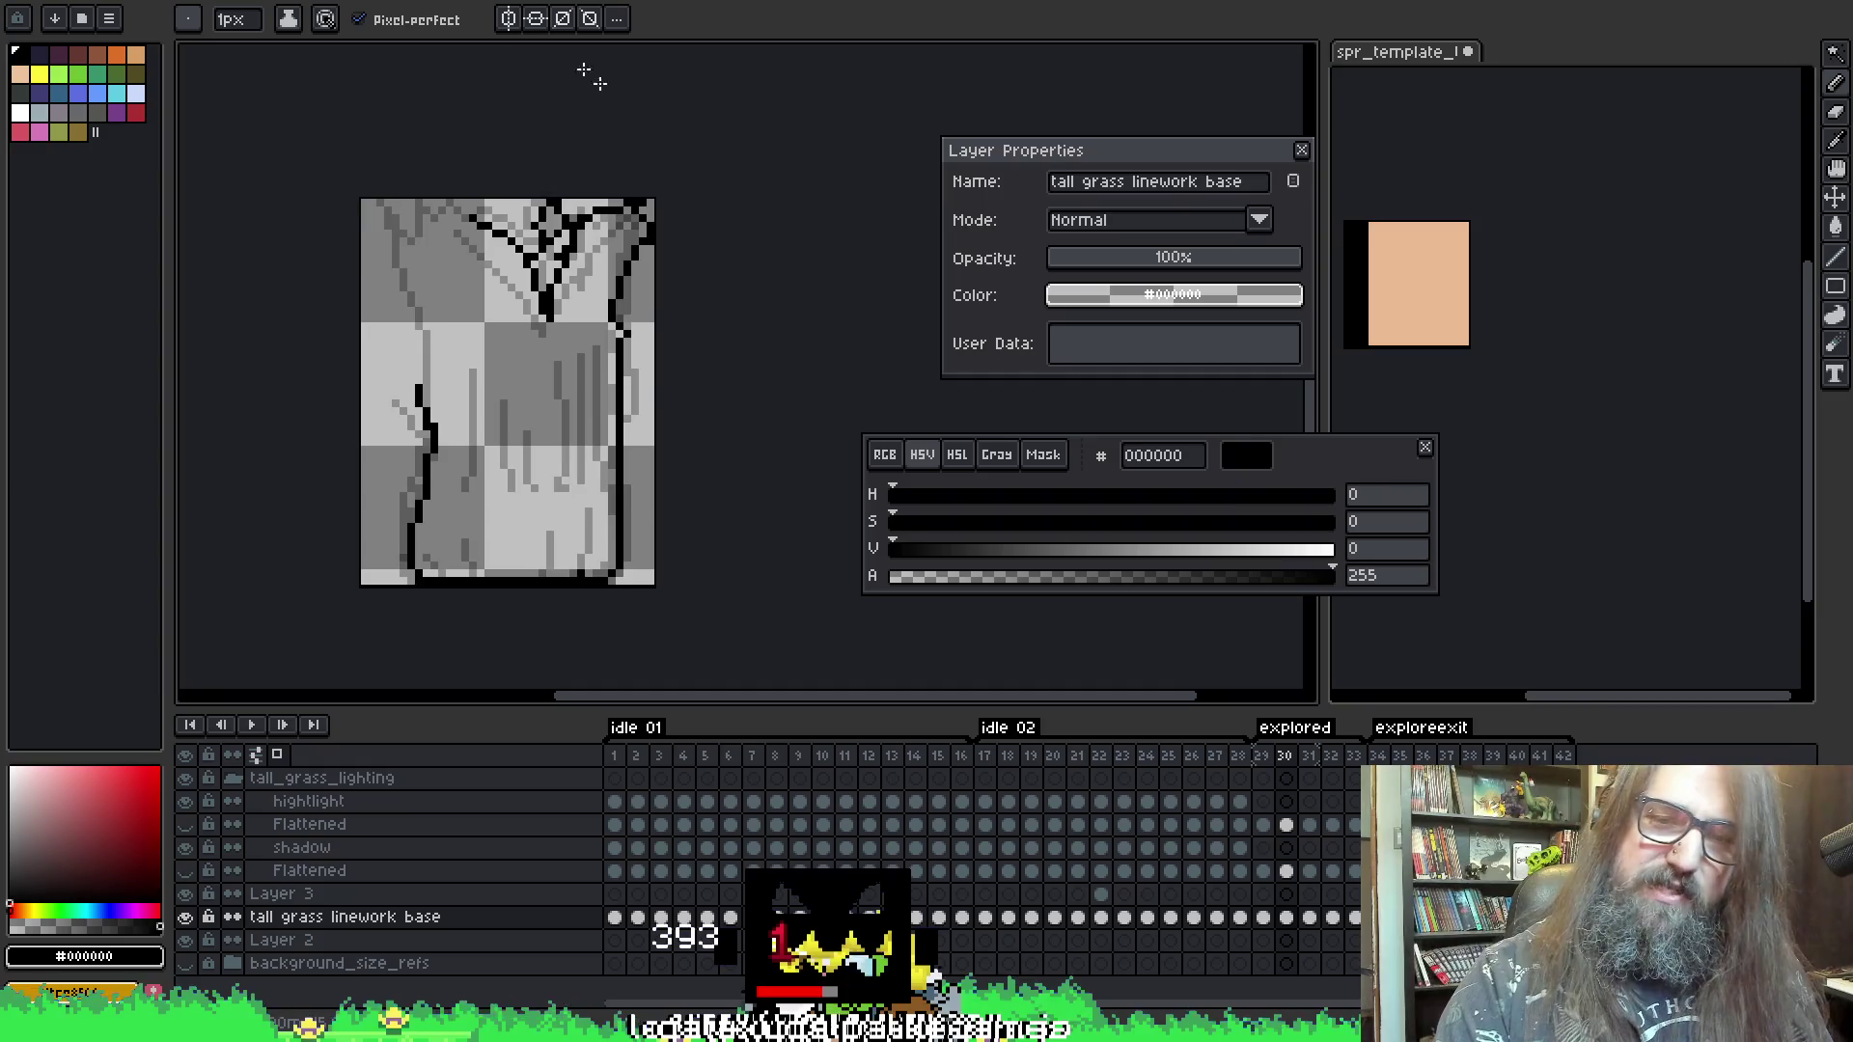
{"action": "key", "text": "comma"}
{"action": "key", "text": "comma"}
{"action": "key", "text": "period"}
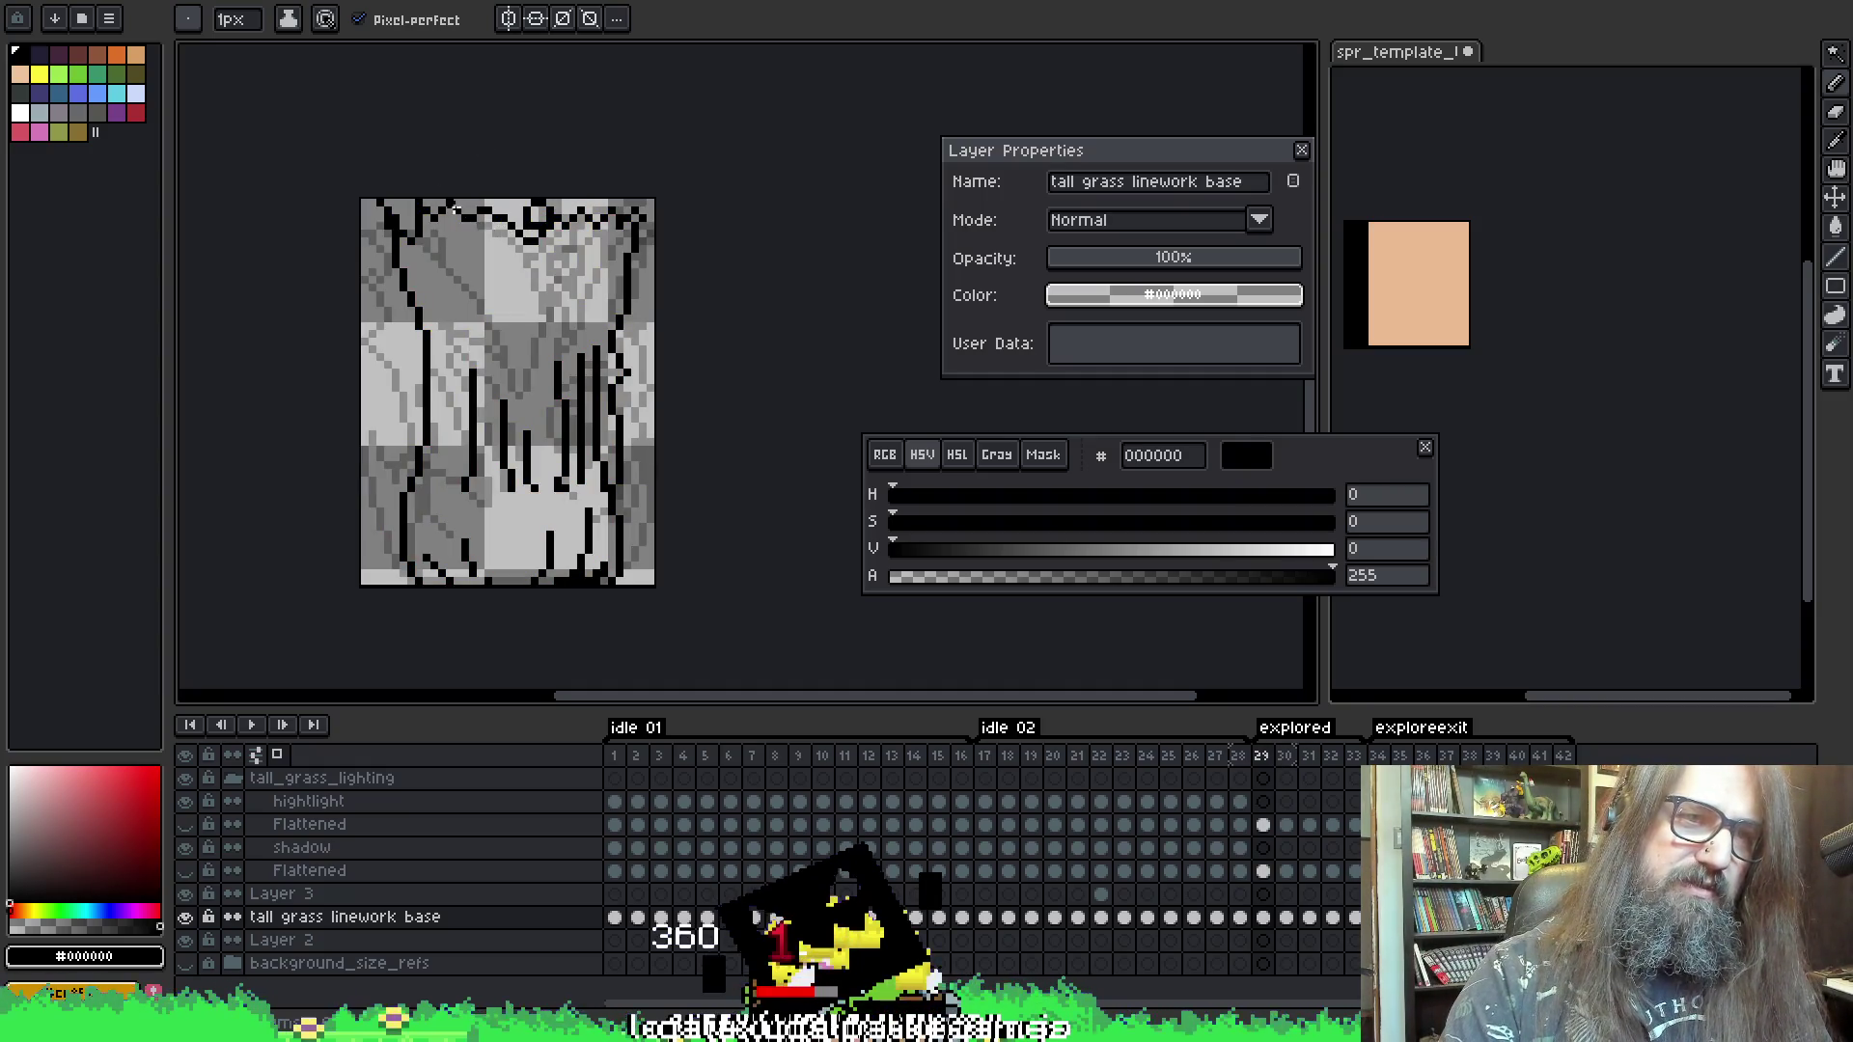
- Flip back and forth between frames 30 and 31 to compare their linework
{"action": "key", "text": "period"}
{"action": "key", "text": "period"}
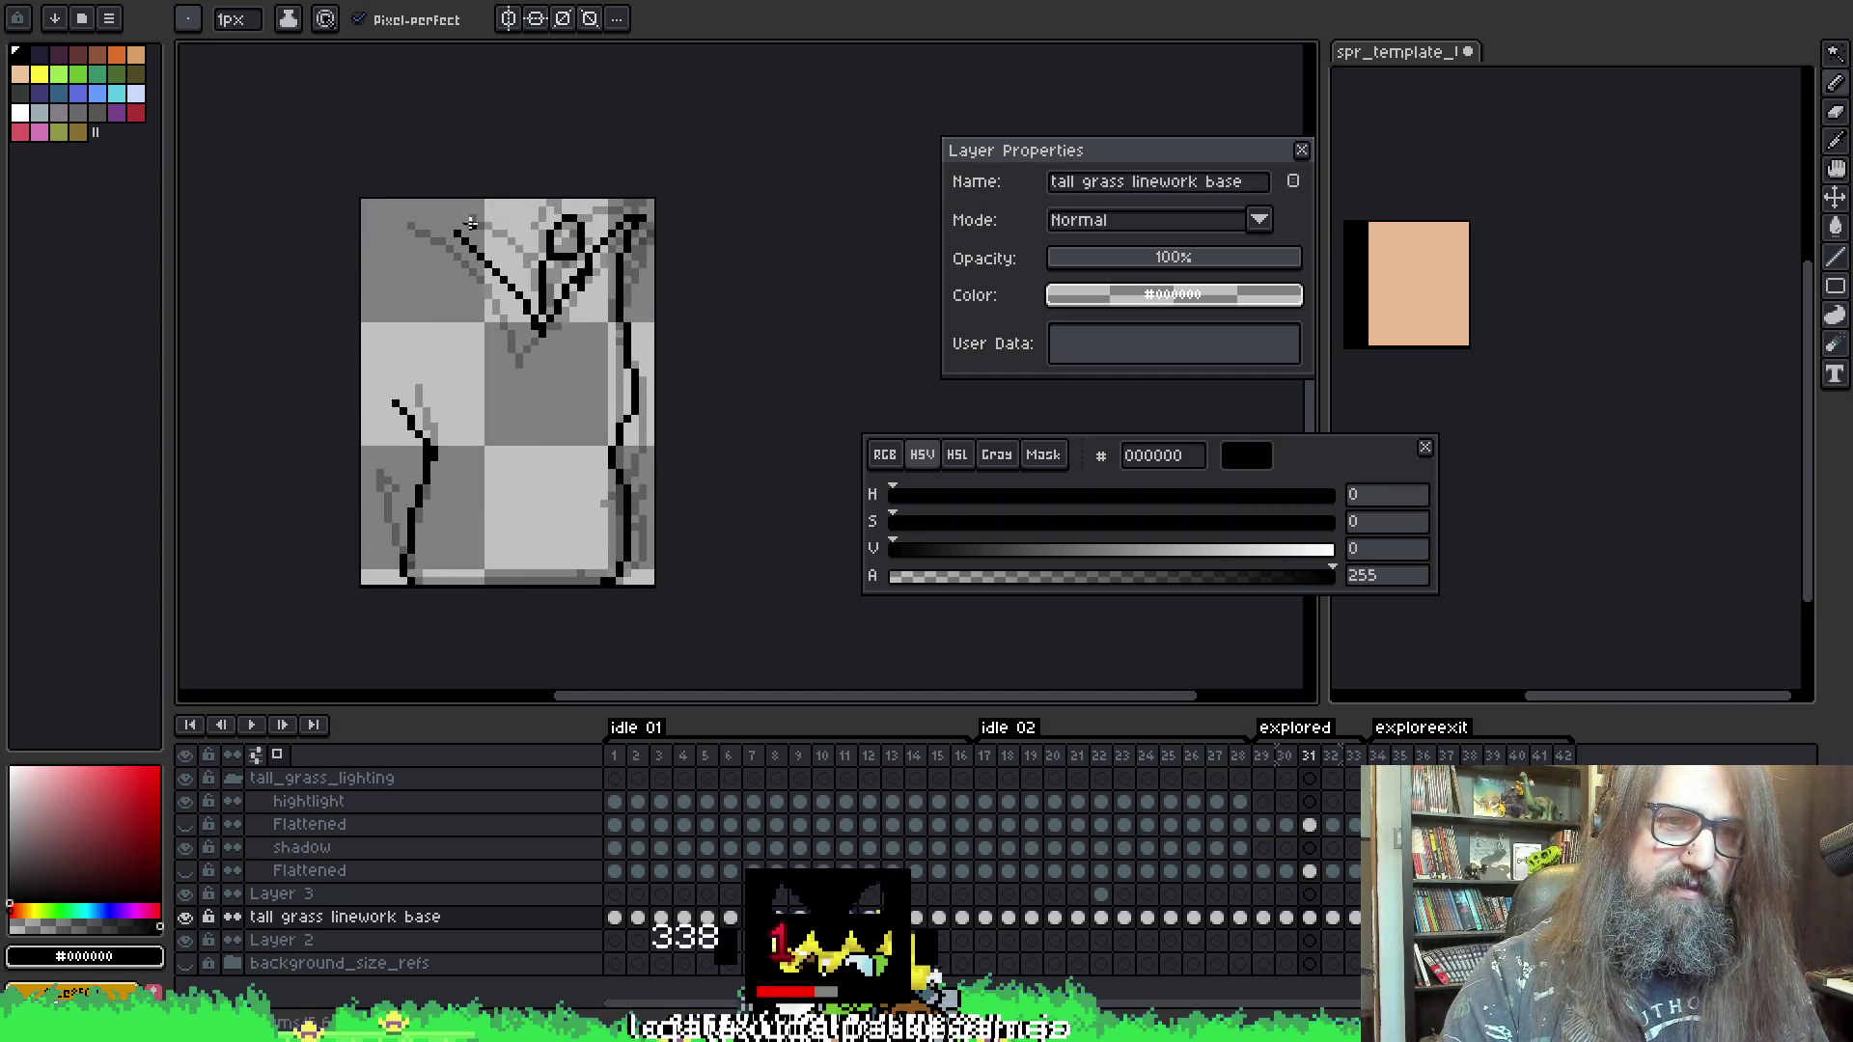
{"action": "key", "text": "comma"}
{"action": "key", "text": "comma"}
{"action": "key", "text": "period"}
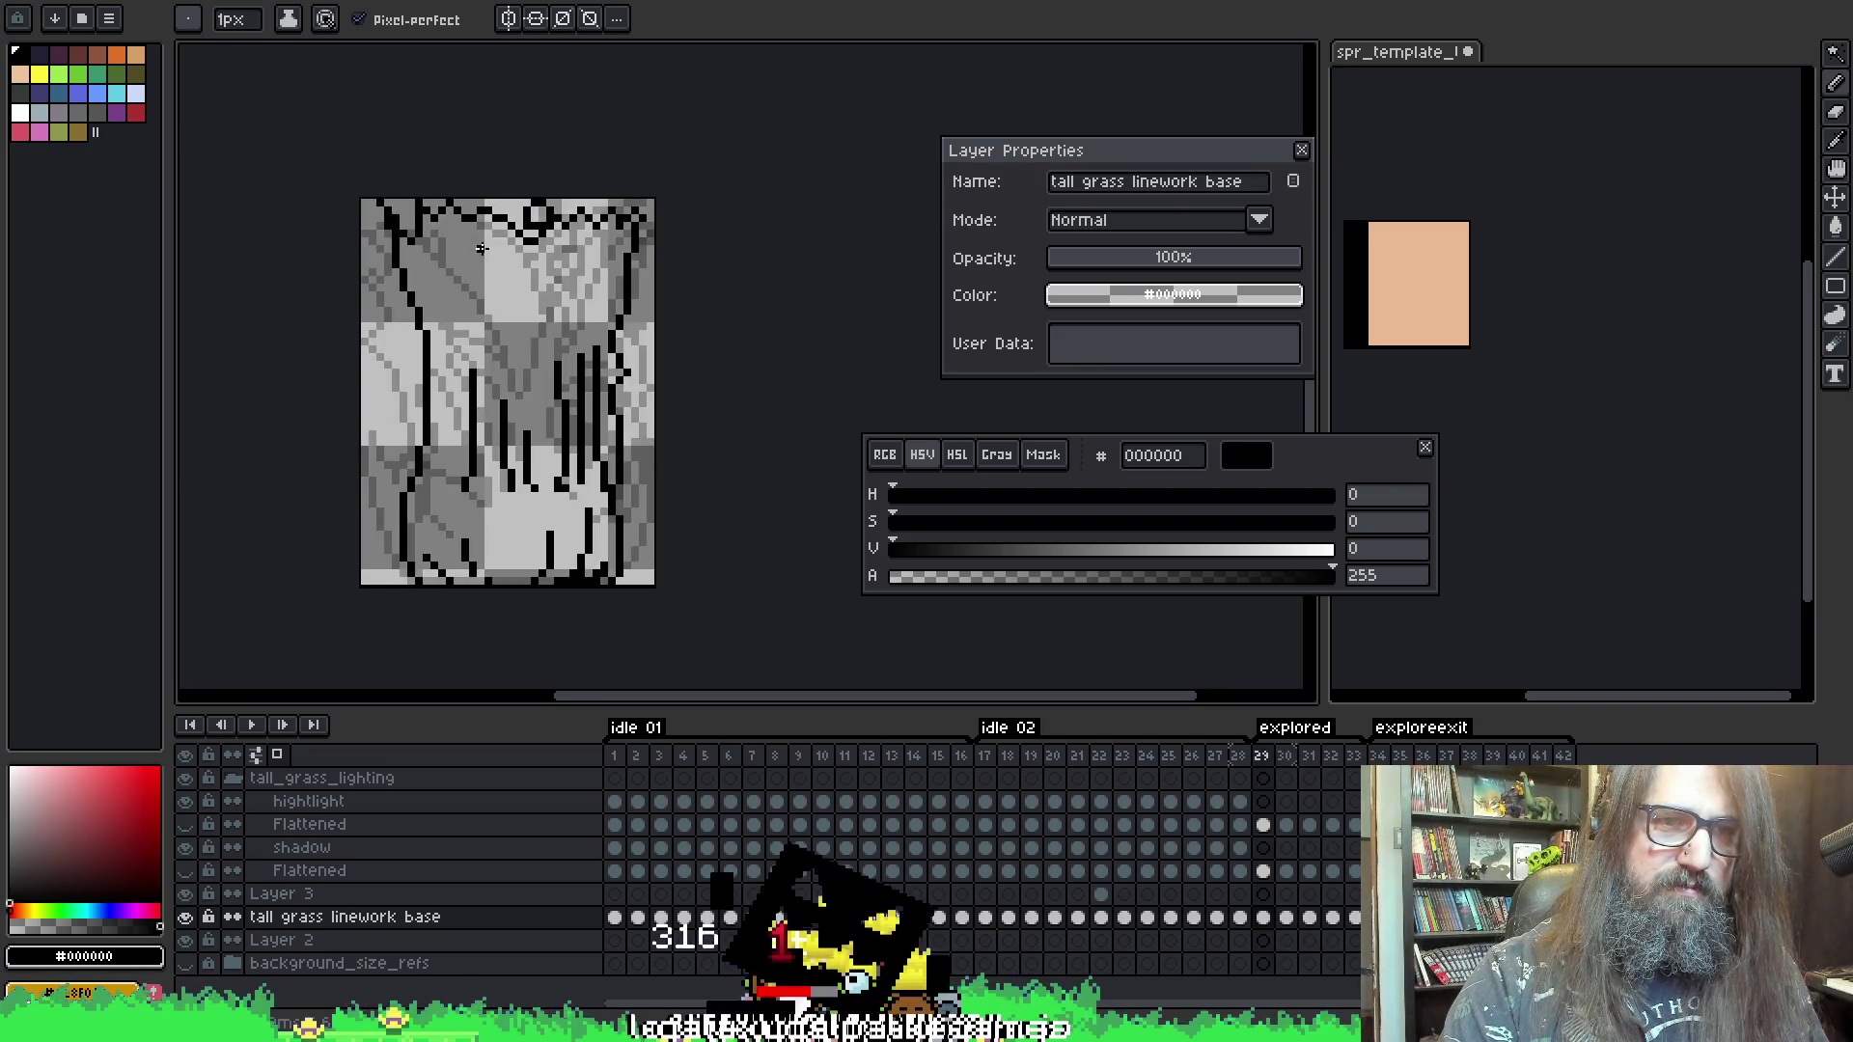
{"action": "key", "text": "period"}
{"action": "key", "text": "comma"}
{"action": "key", "text": "period"}
{"action": "key", "text": "comma"}
{"action": "key", "text": "period"}
{"action": "key", "text": "comma"}
{"action": "key", "text": "period"}
- Erase the stray black pixels and the lower line piece beneath the V strokes
{"action": "key", "text": "e"}
{"action": "left_click_drag", "start_coordinate": [532, 319], "coordinate": [546, 330]}
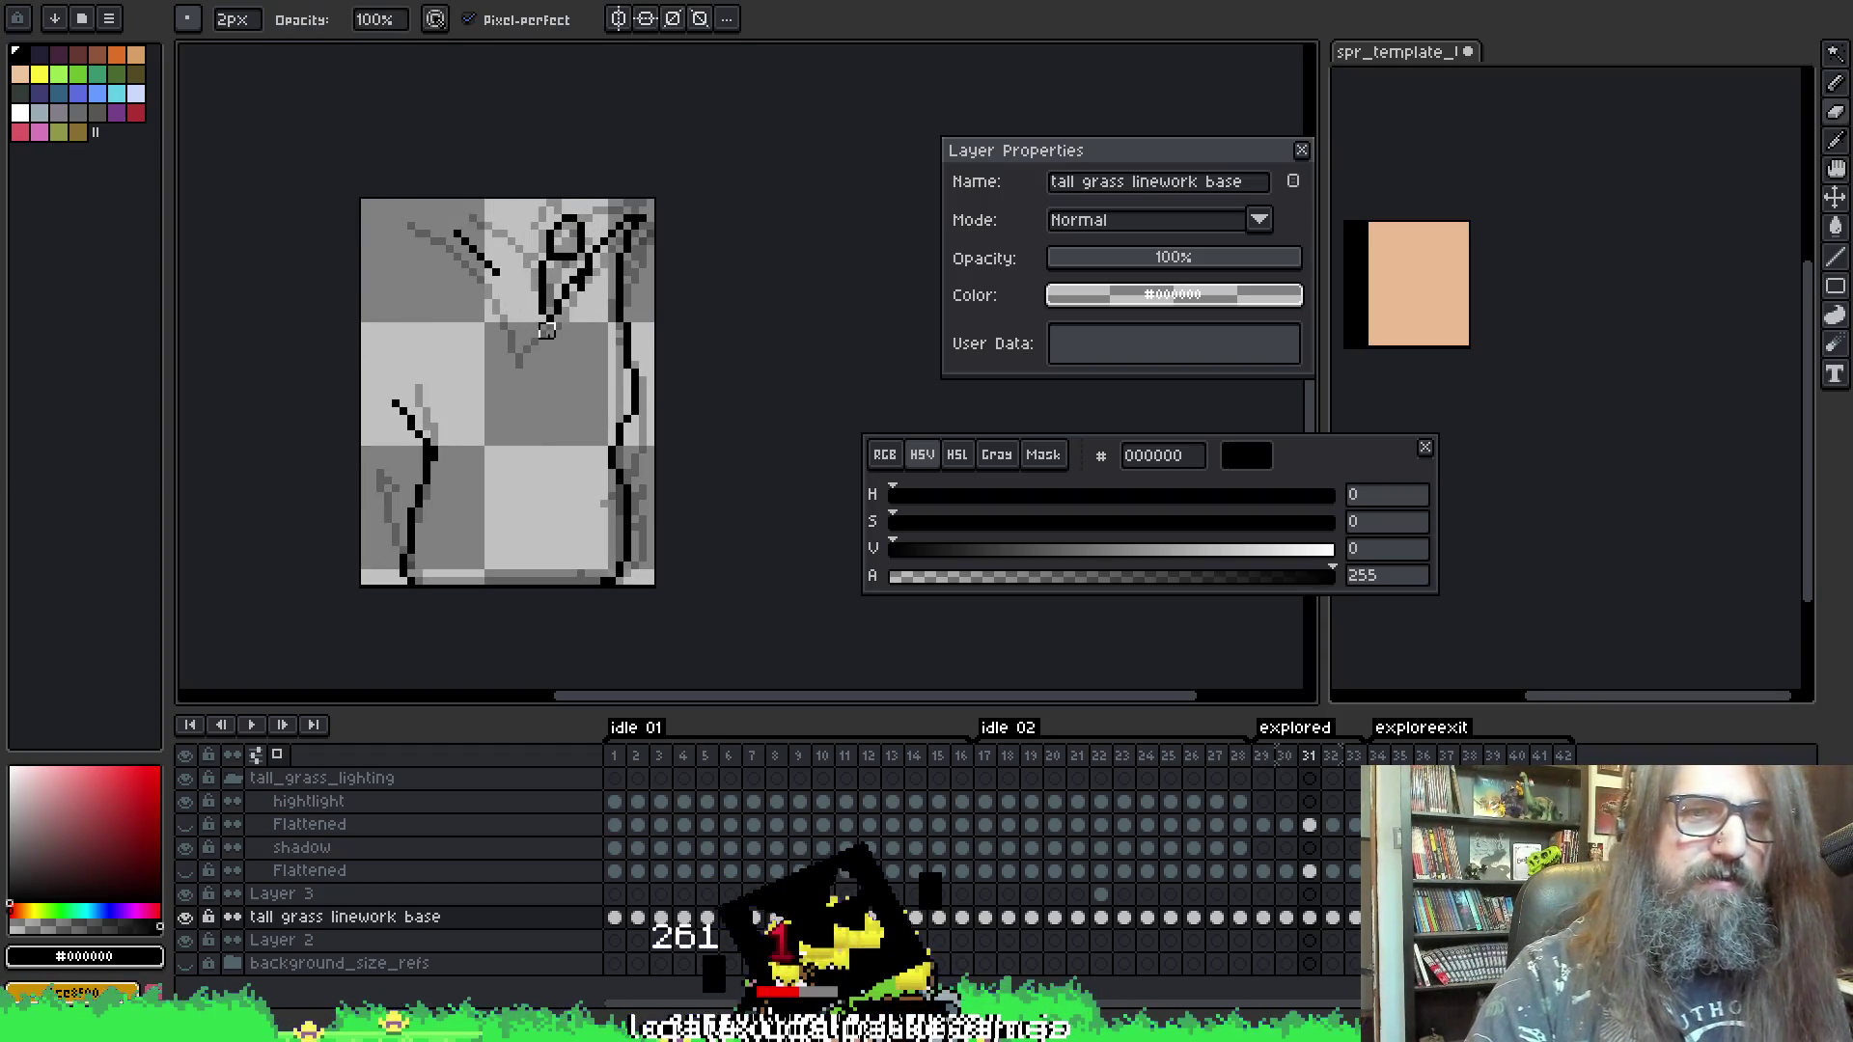
{"action": "key", "text": "b"}
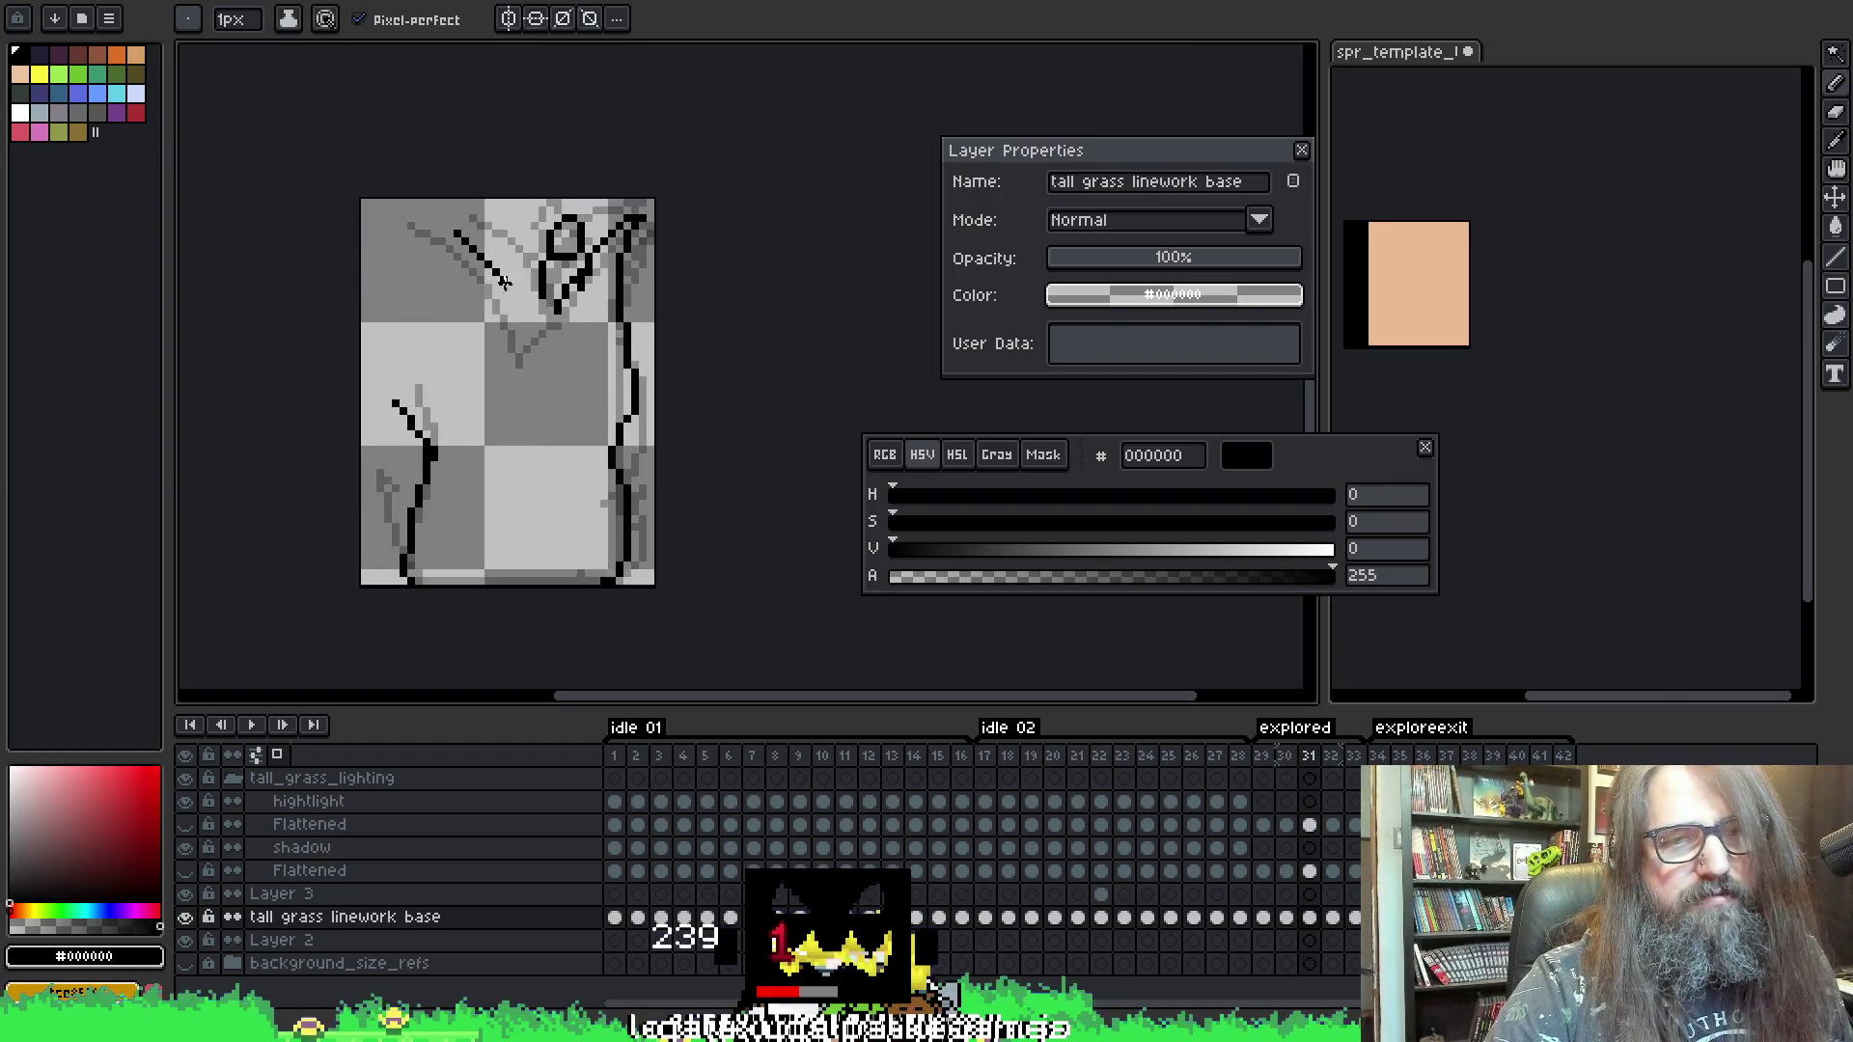
{"action": "key", "text": "e"}
{"action": "left_click_drag", "start_coordinate": [512, 324], "coordinate": [509, 283]}
{"action": "key", "text": "b"}
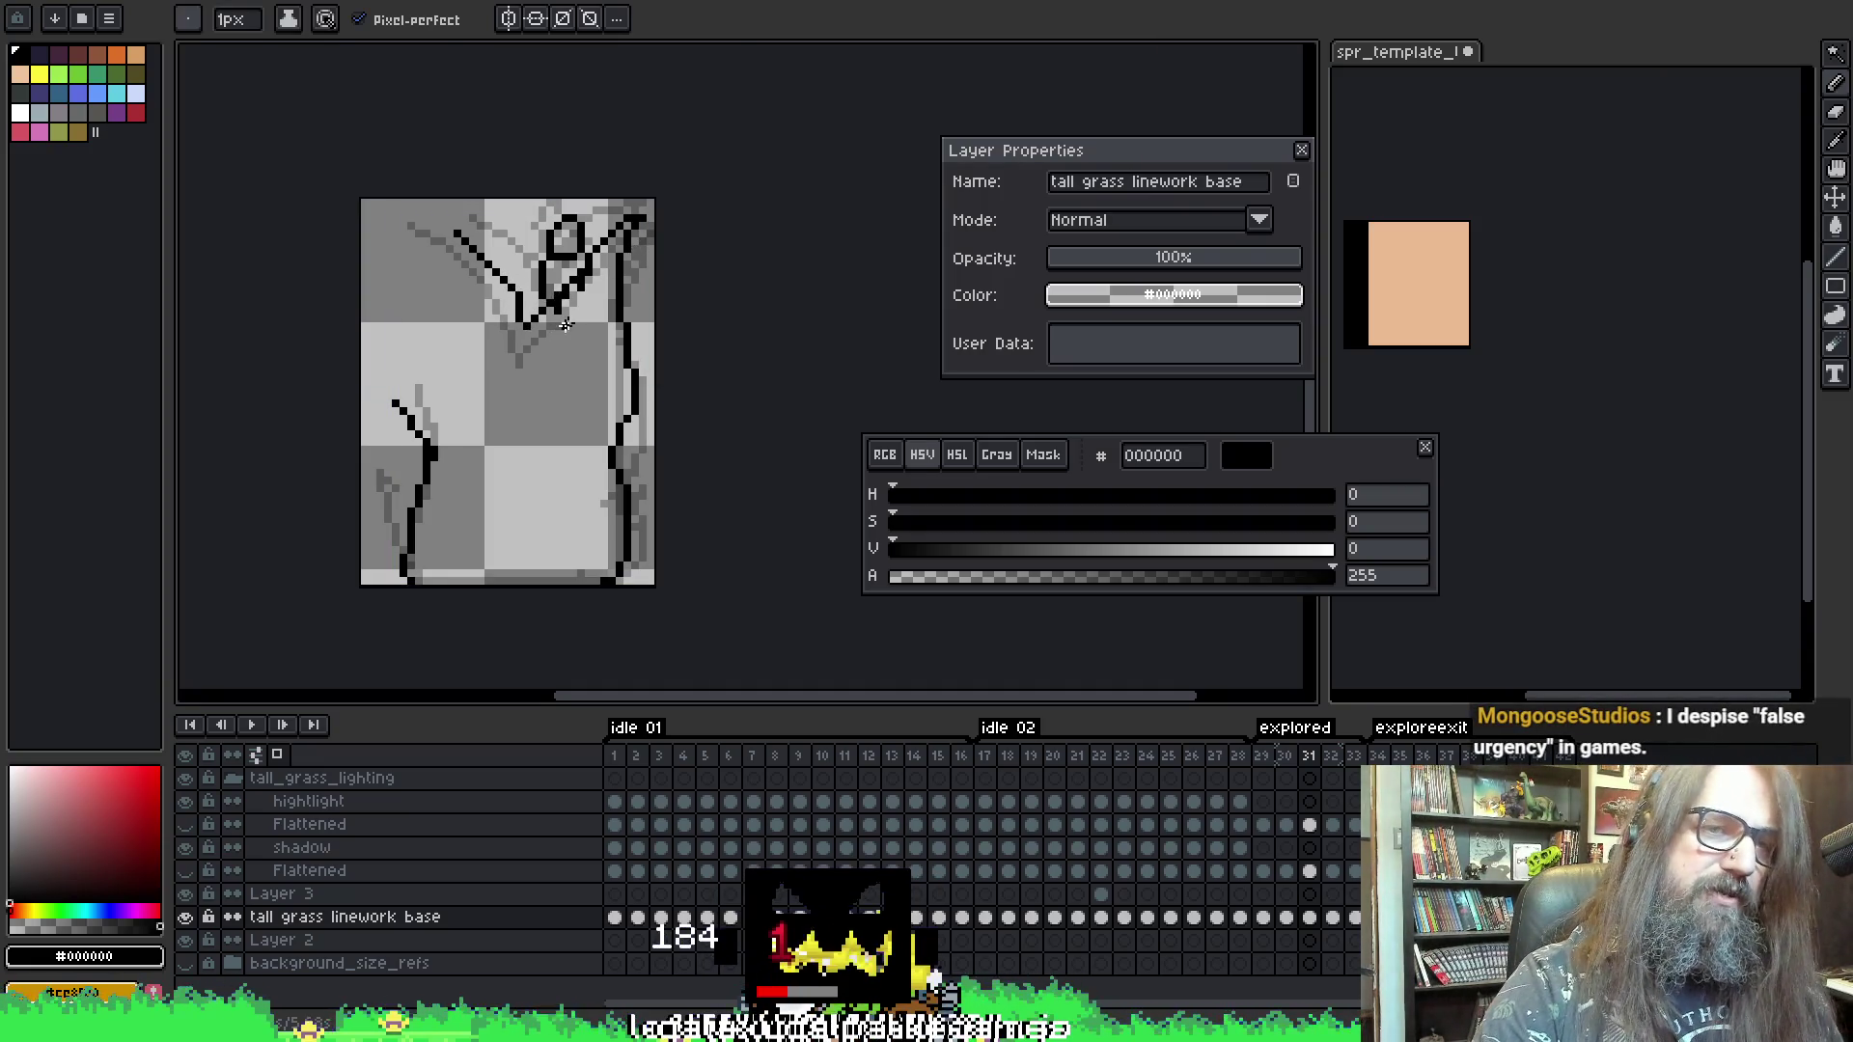
{"action": "key", "text": "e"}
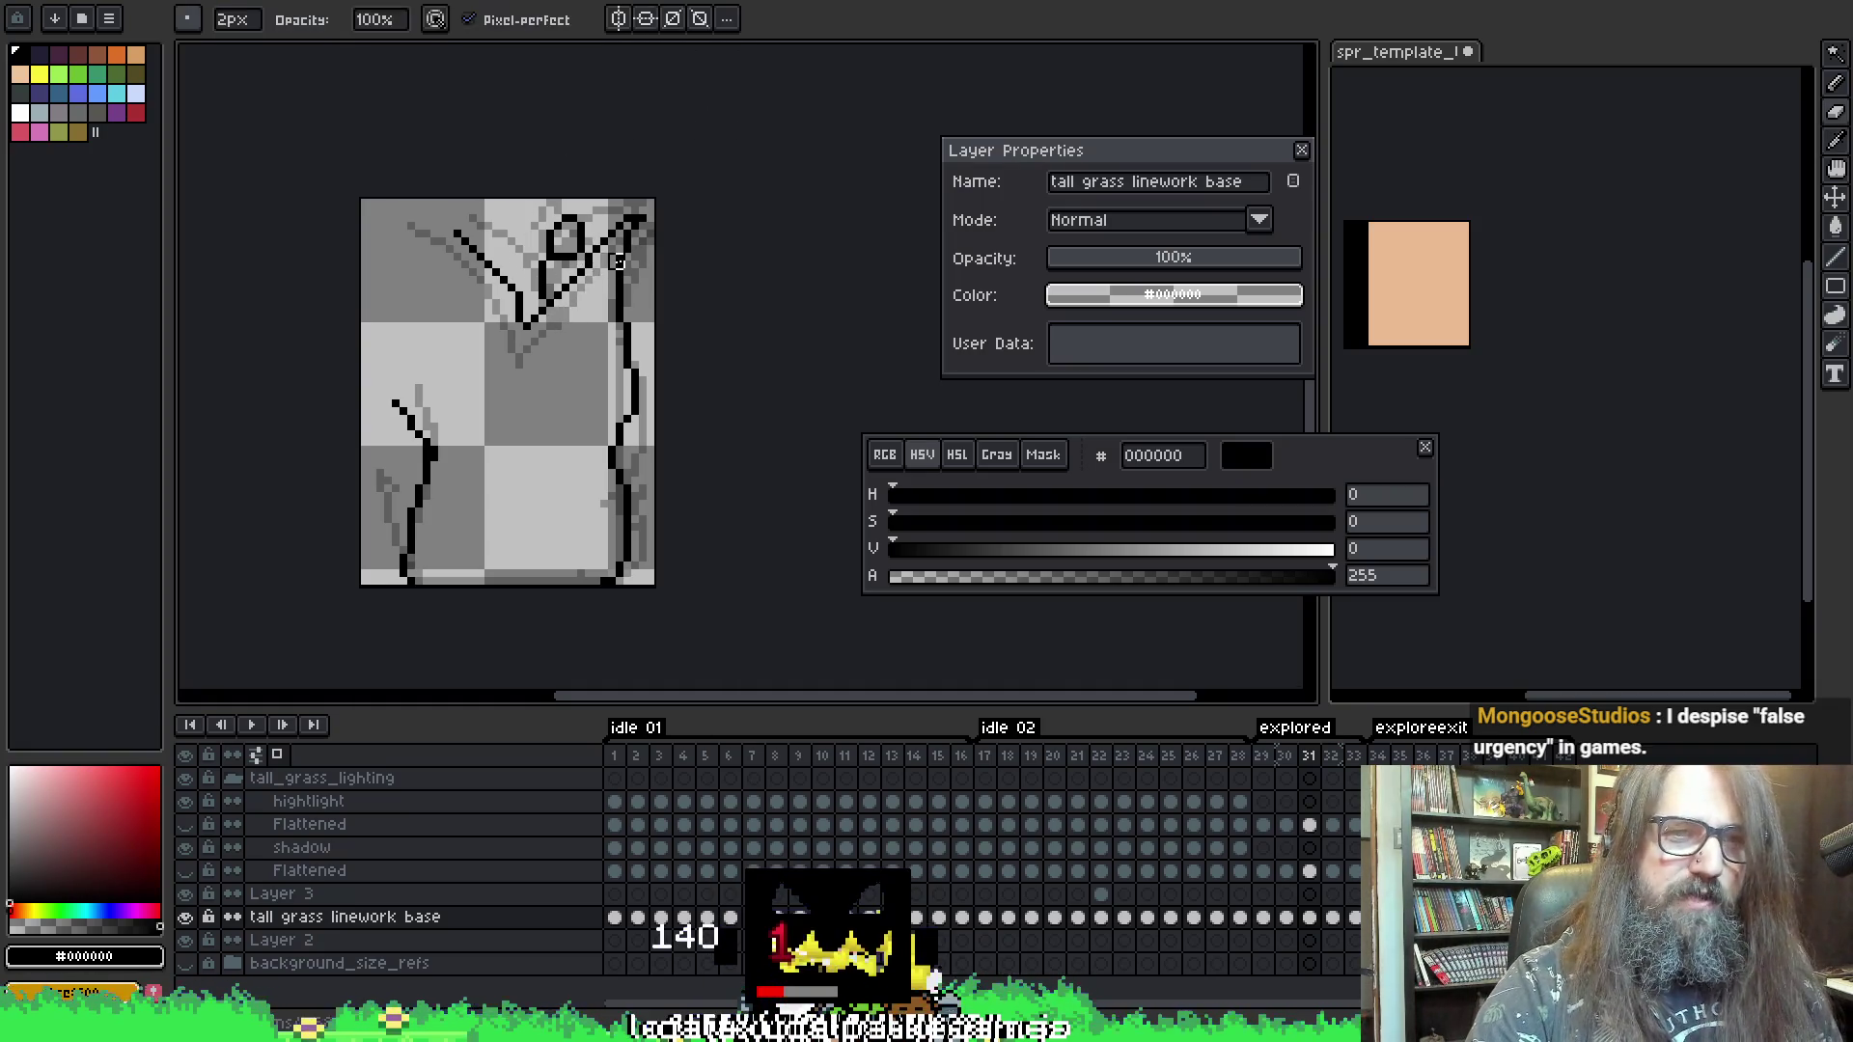
{"action": "key", "text": "i"}
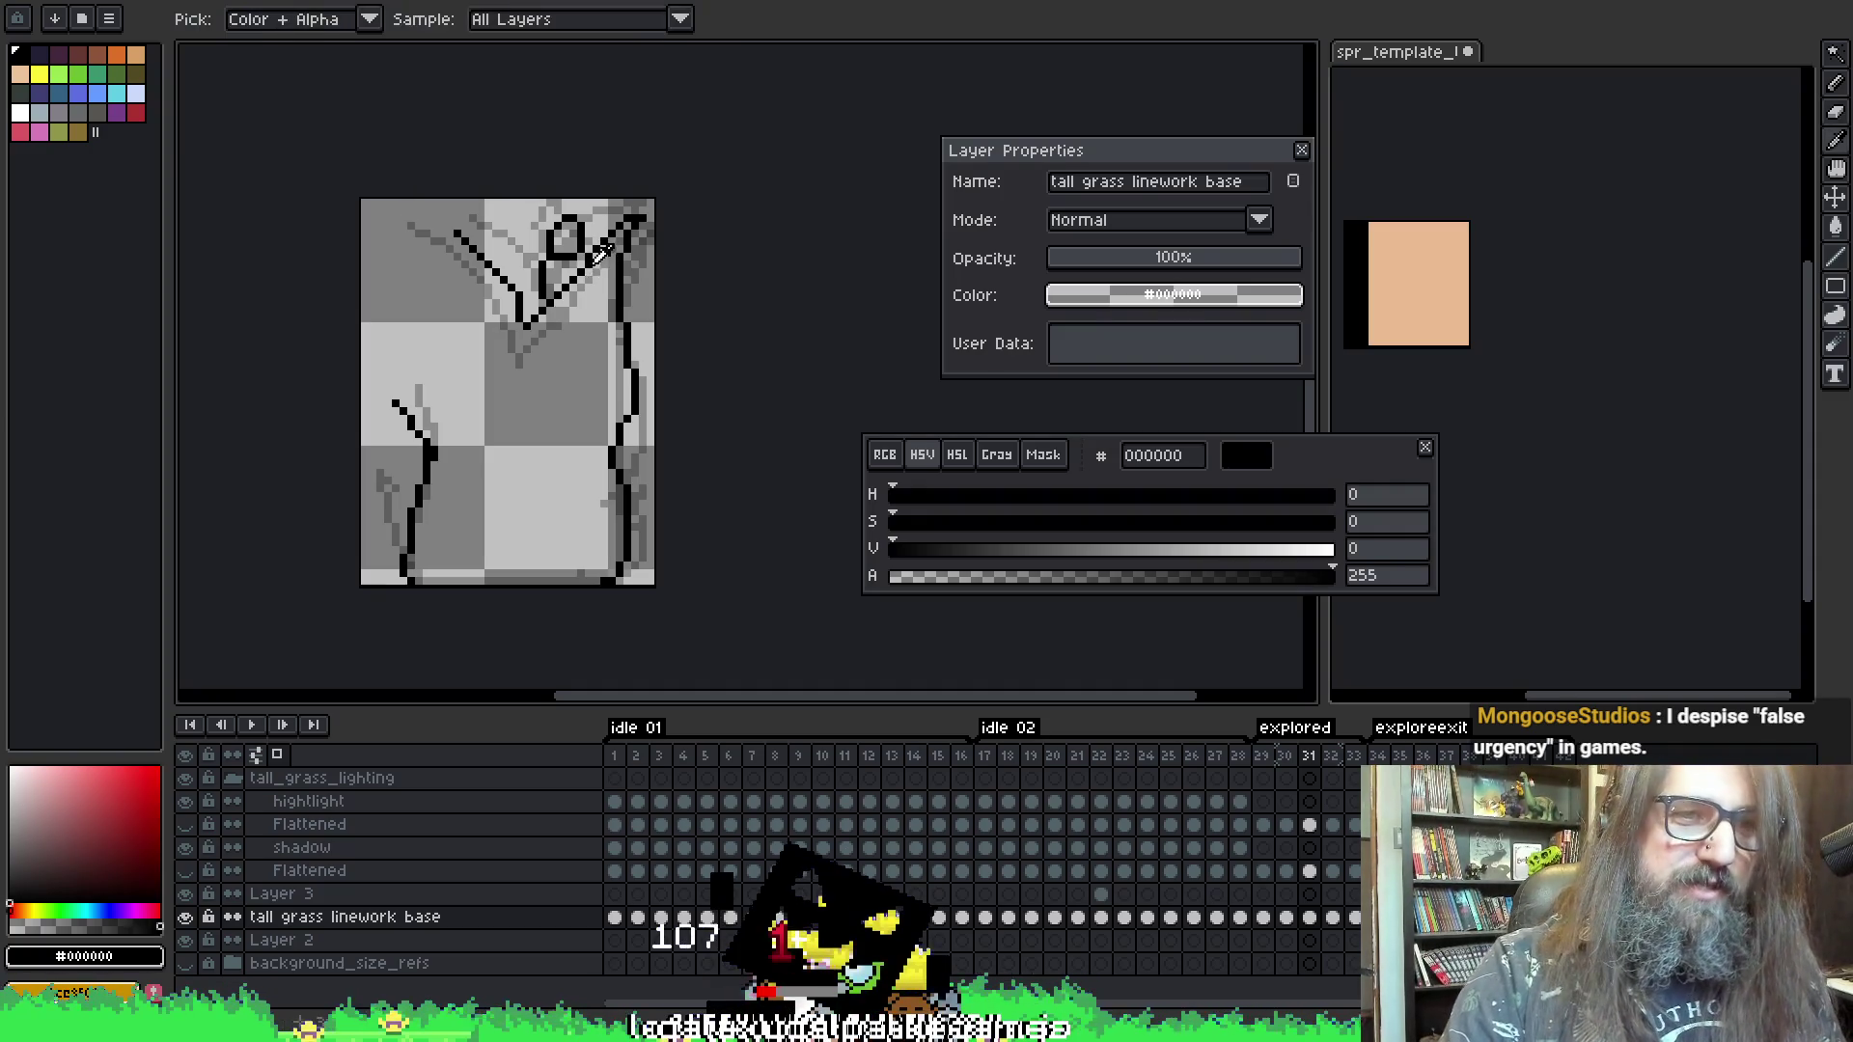
{"action": "key", "text": "b"}
{"action": "key", "text": "i"}
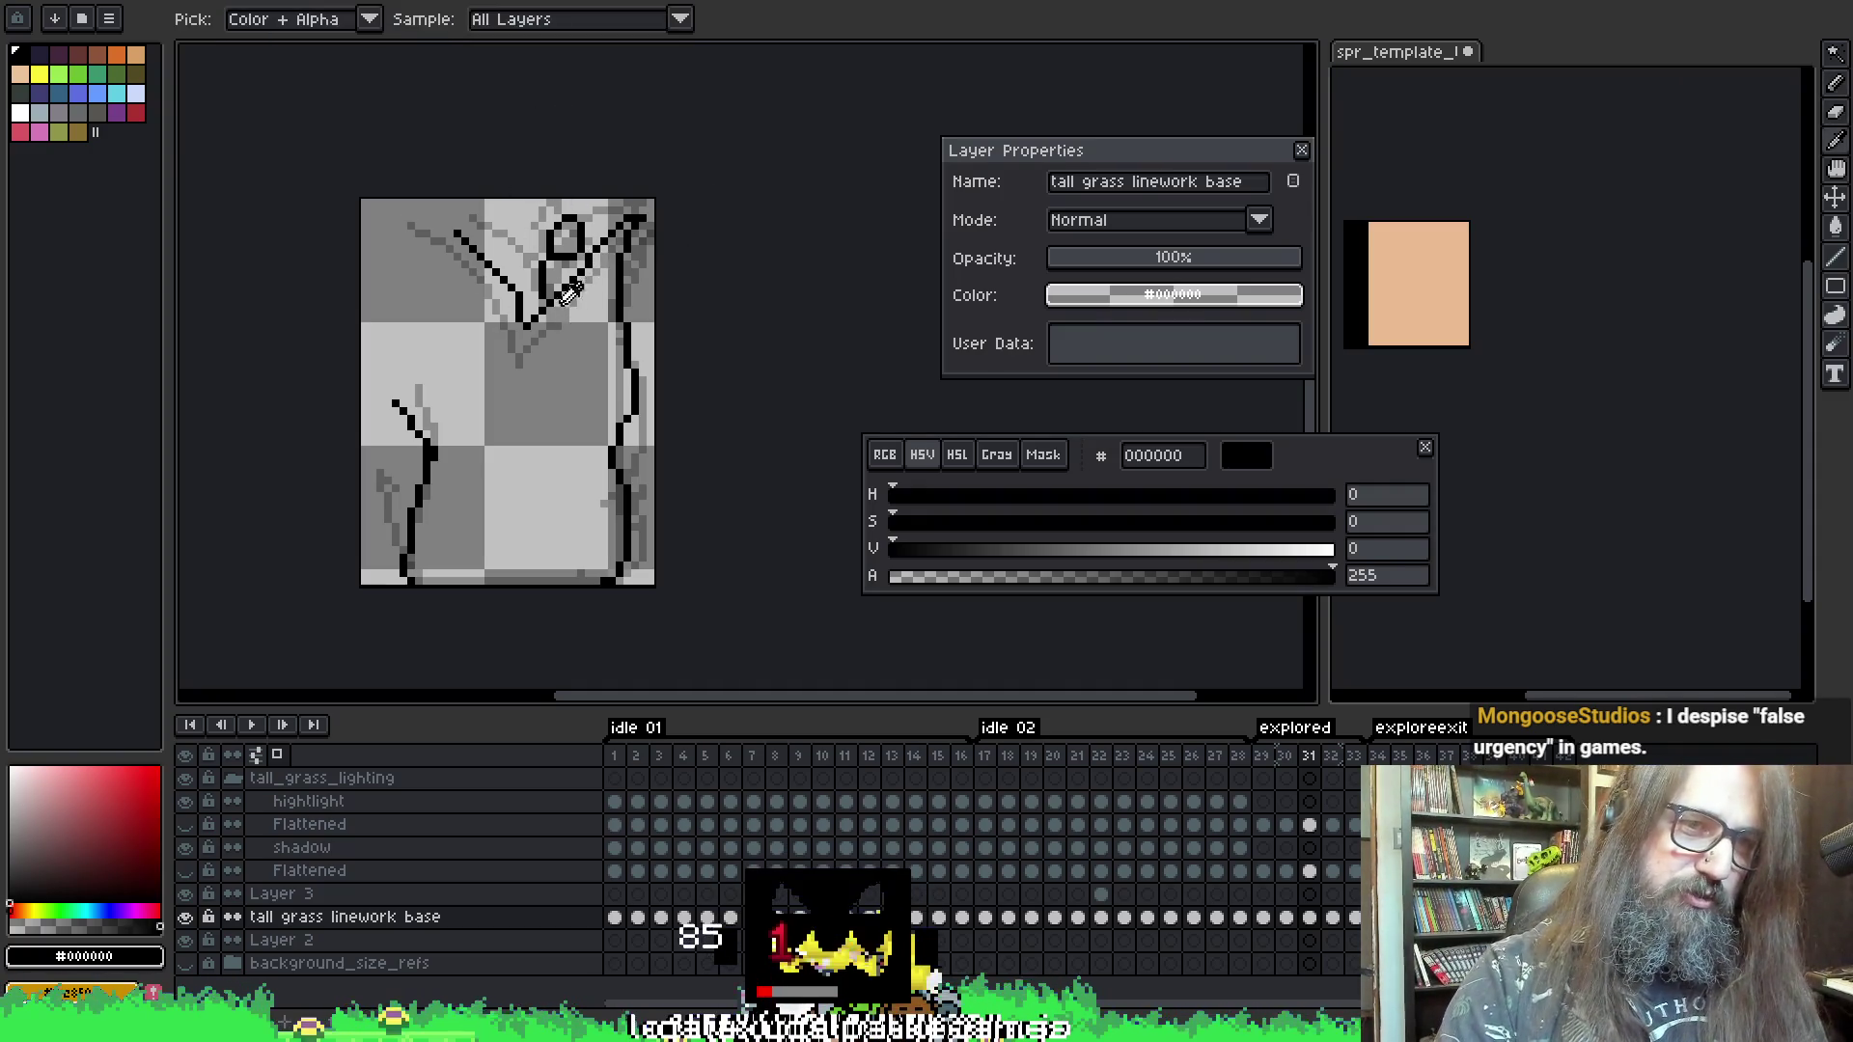
{"action": "key", "text": "b"}
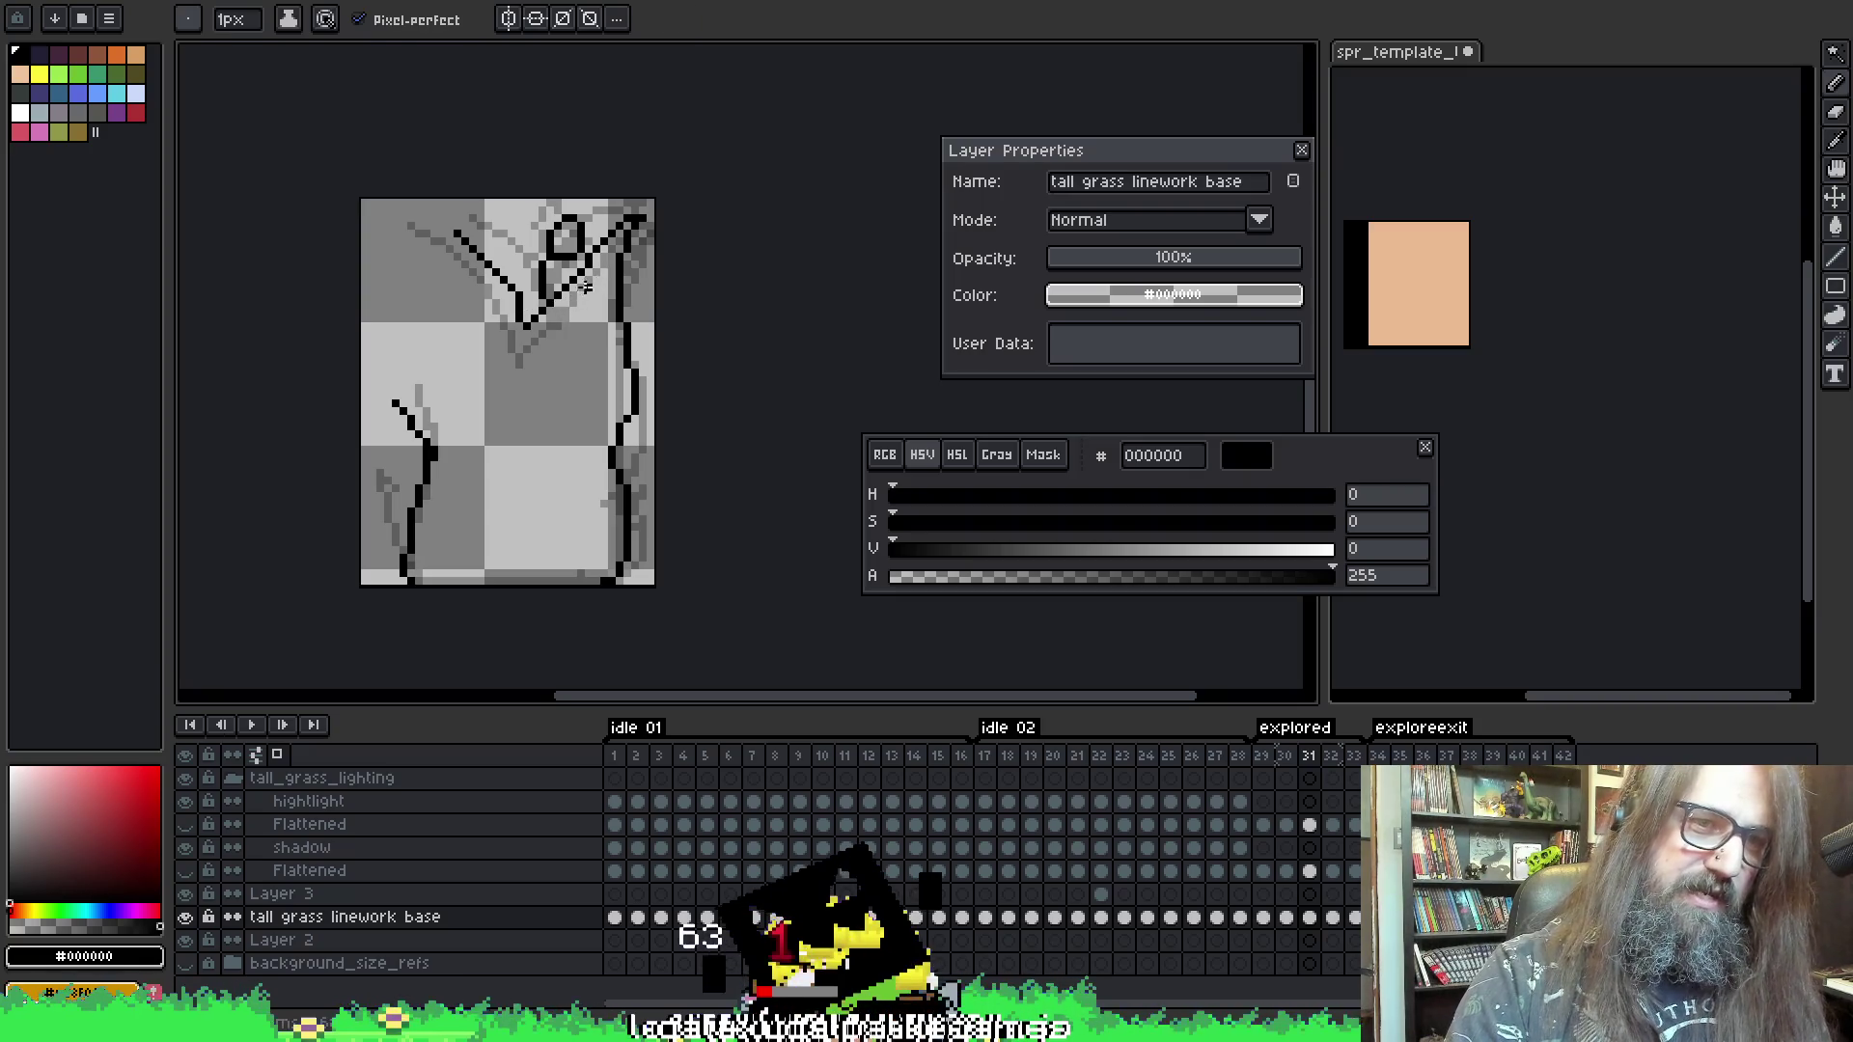
{"action": "key", "text": "e"}
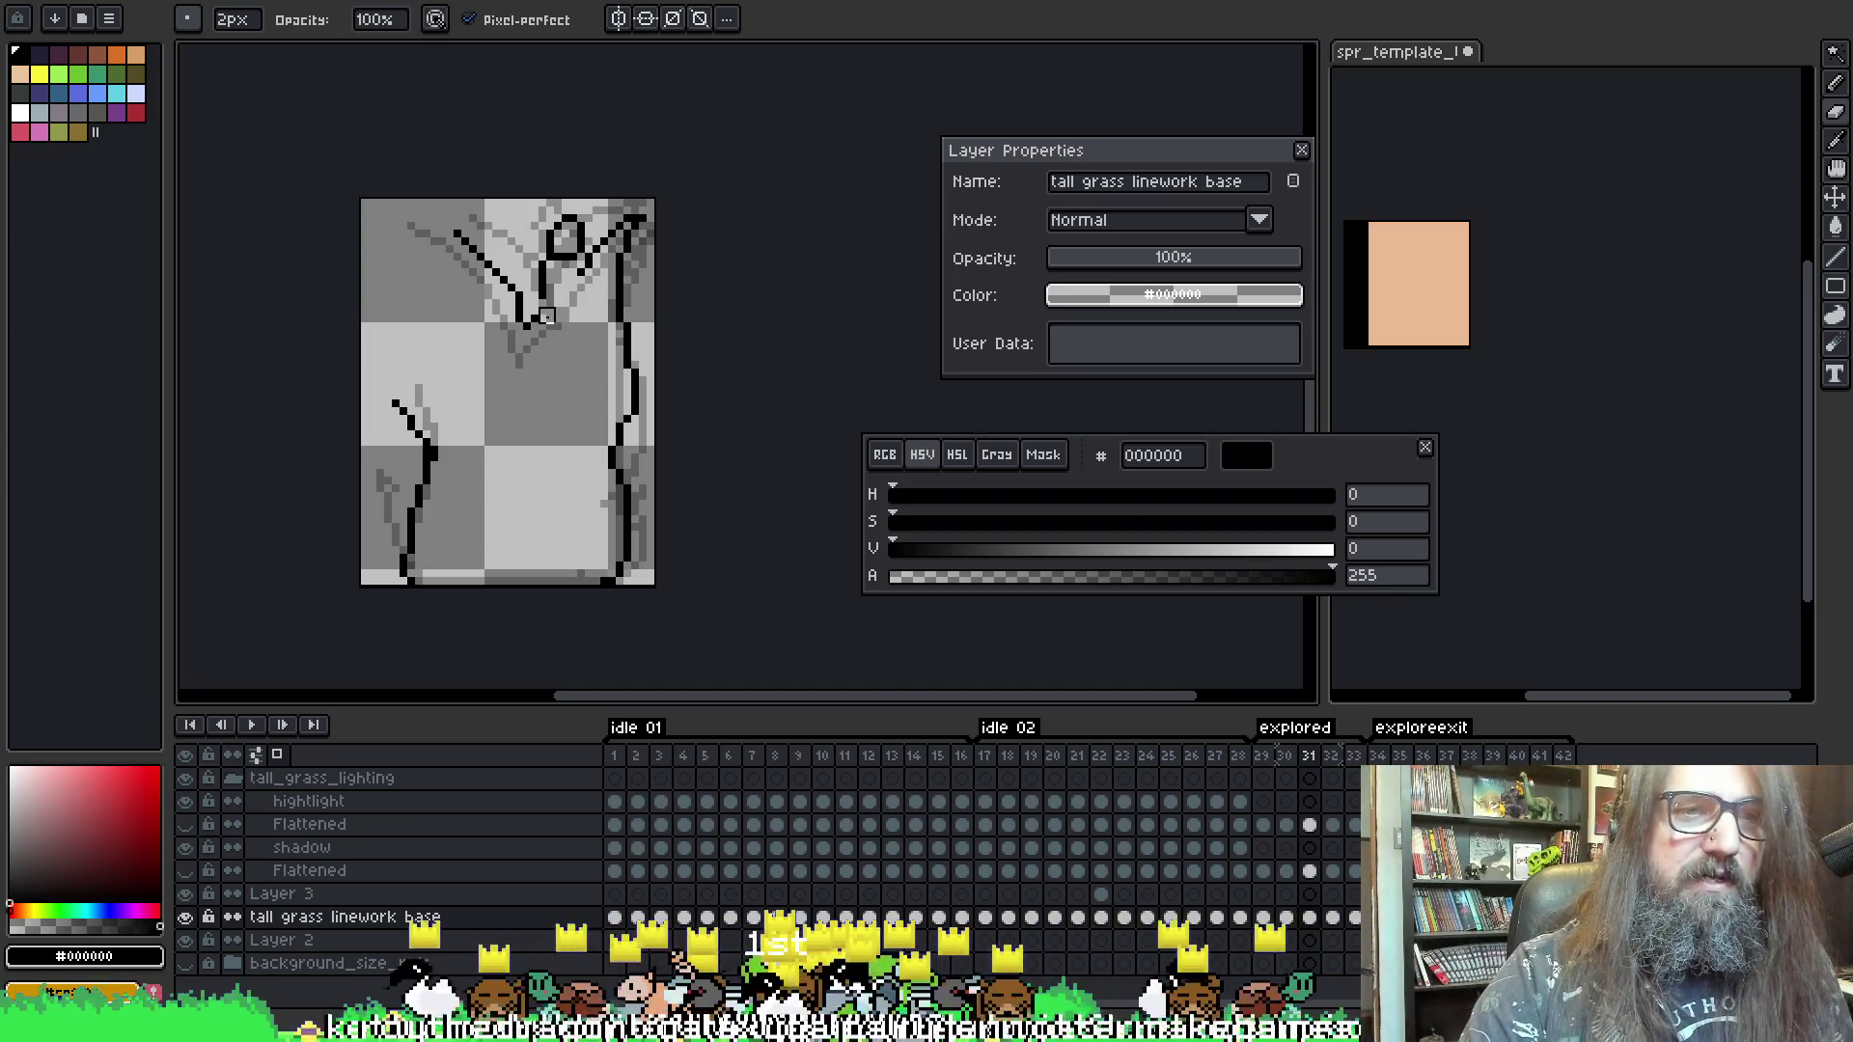
{"action": "key", "text": "b"}
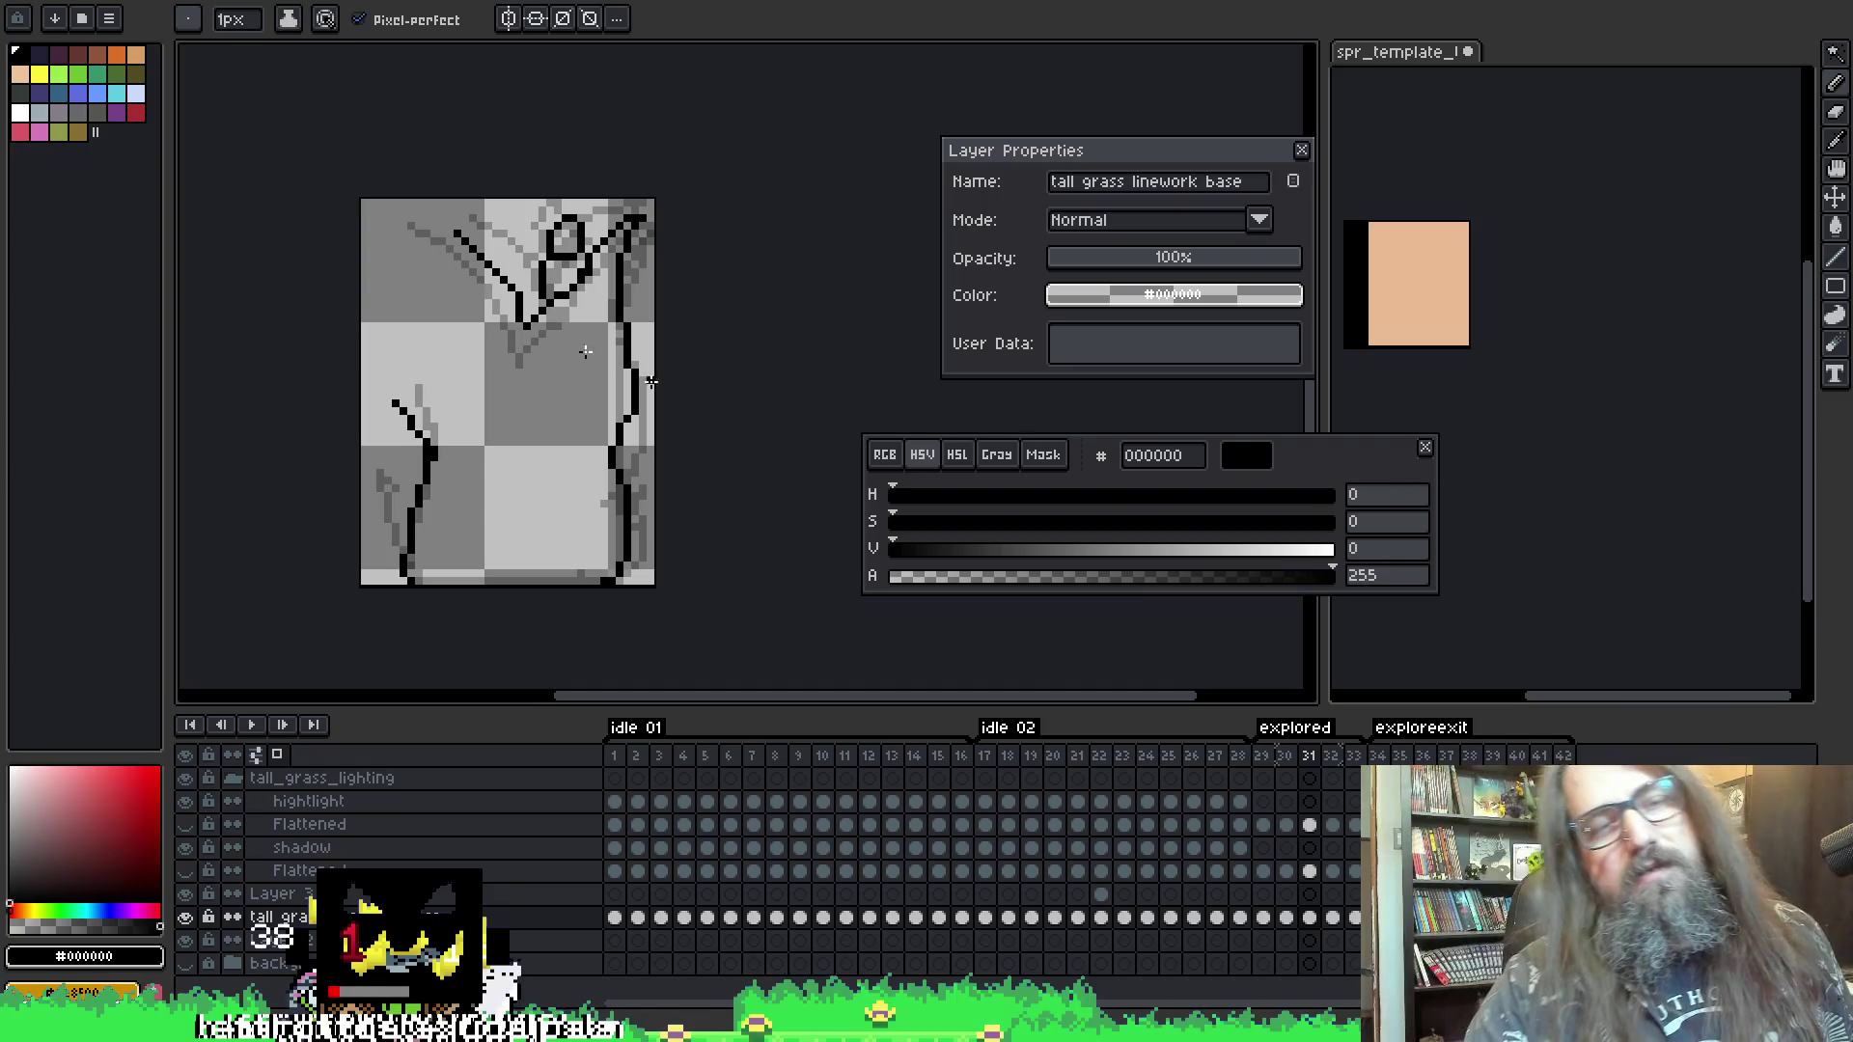
- Draw a black diagonal line from the top-left of the grass toward the V on frame 31
{"action": "key", "text": "i"}
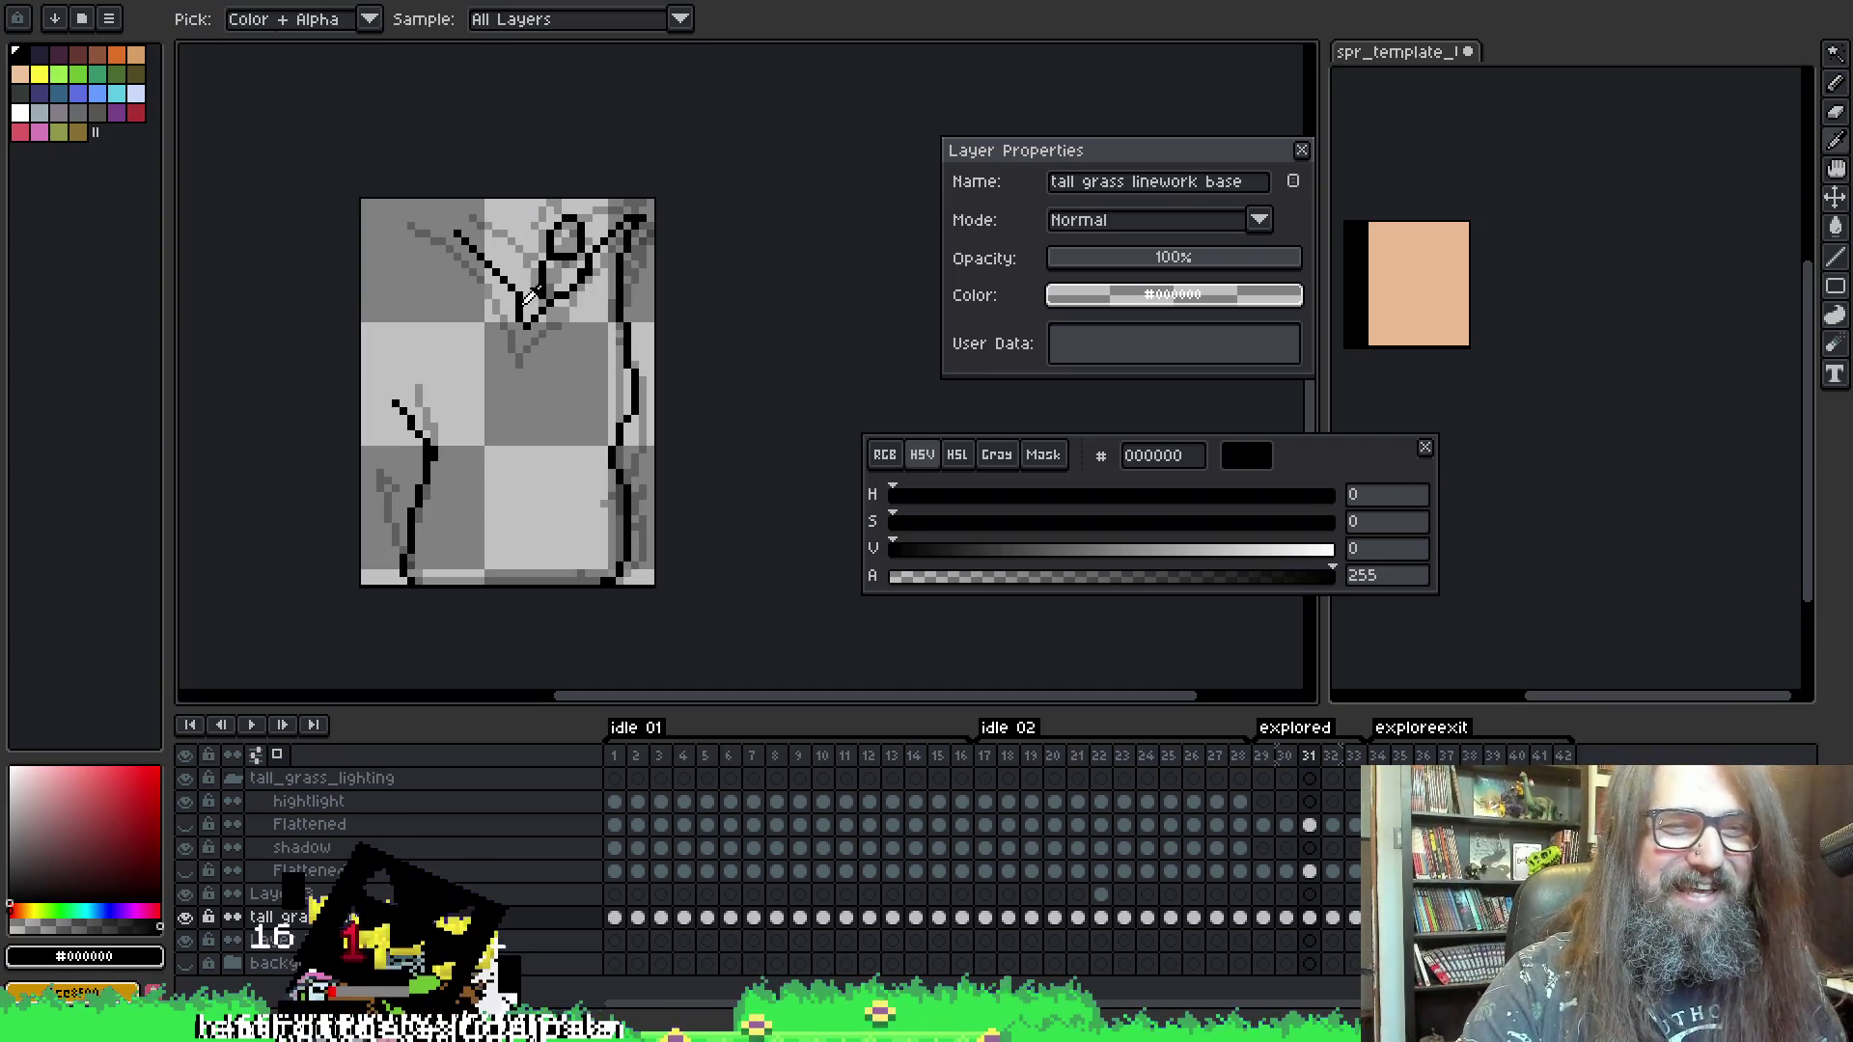
{"action": "key", "text": "b"}
{"action": "key", "text": "e"}
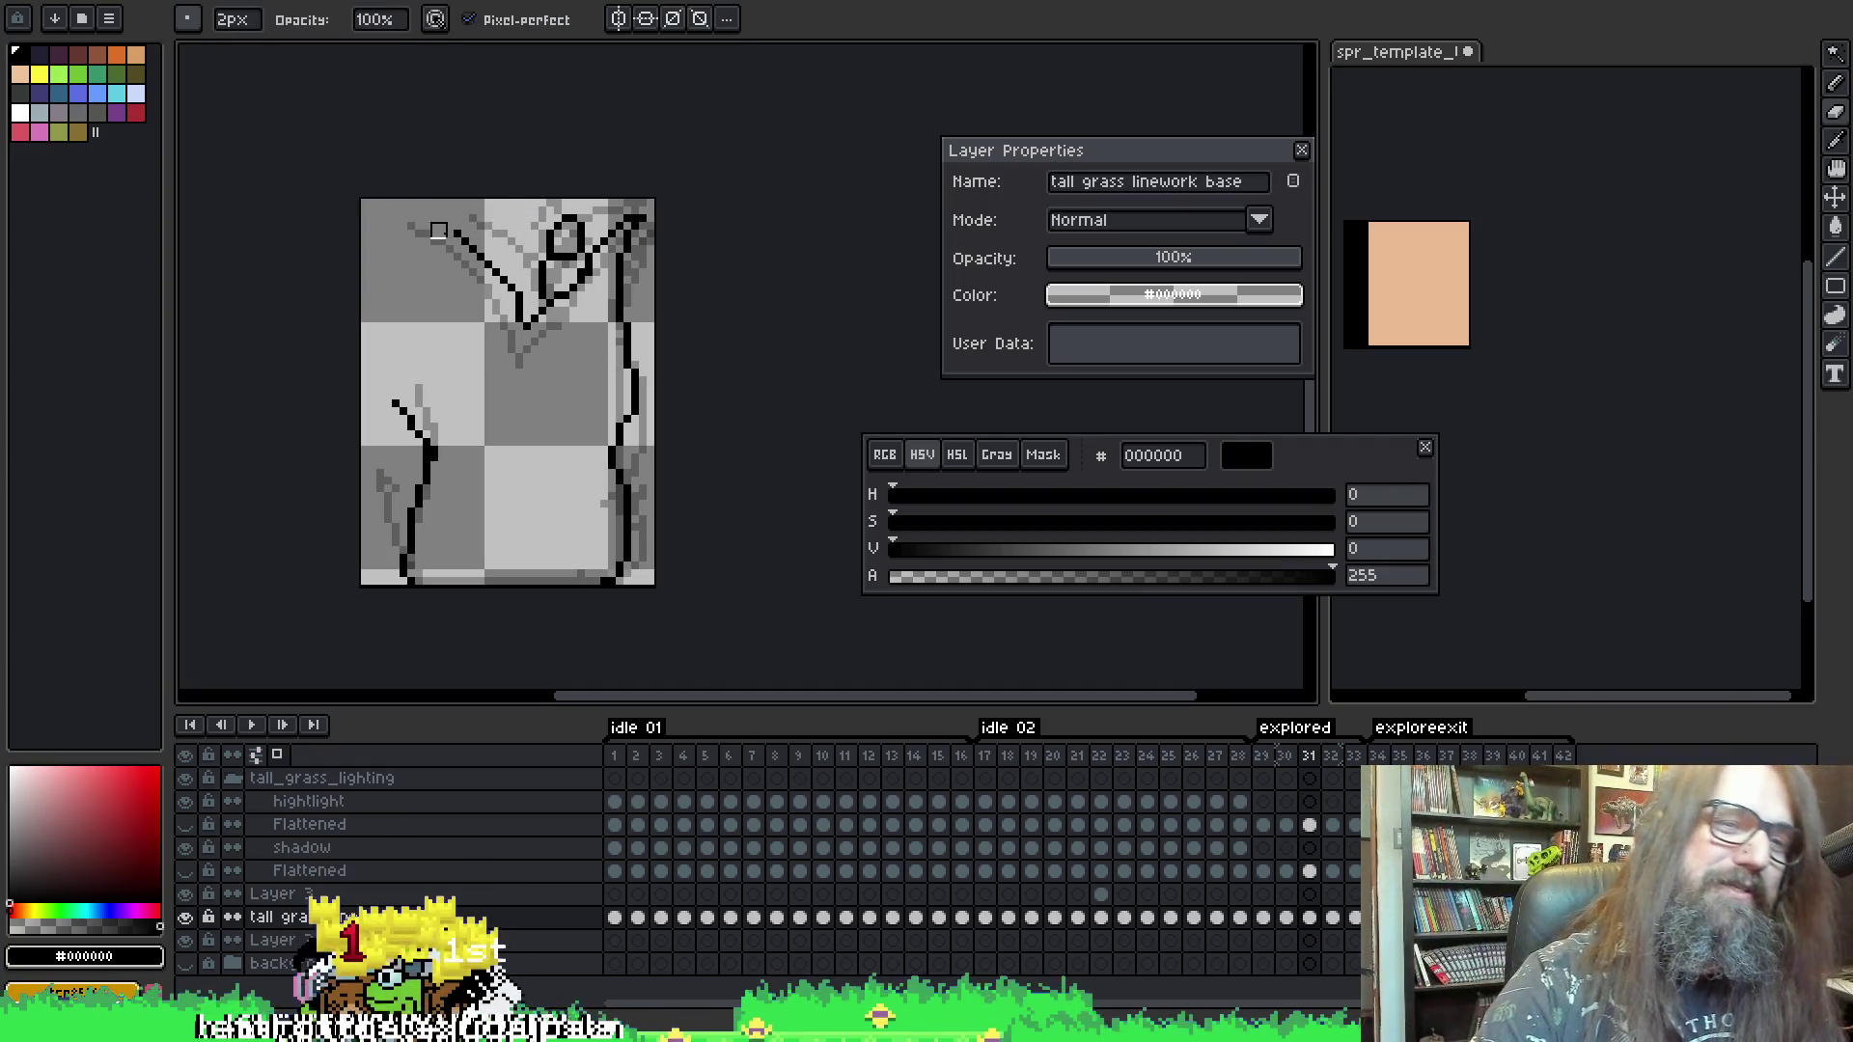
{"action": "key", "text": "b"}
{"action": "left_click_drag", "start_coordinate": [447, 215], "coordinate": [492, 263]}
{"action": "key", "text": "e"}
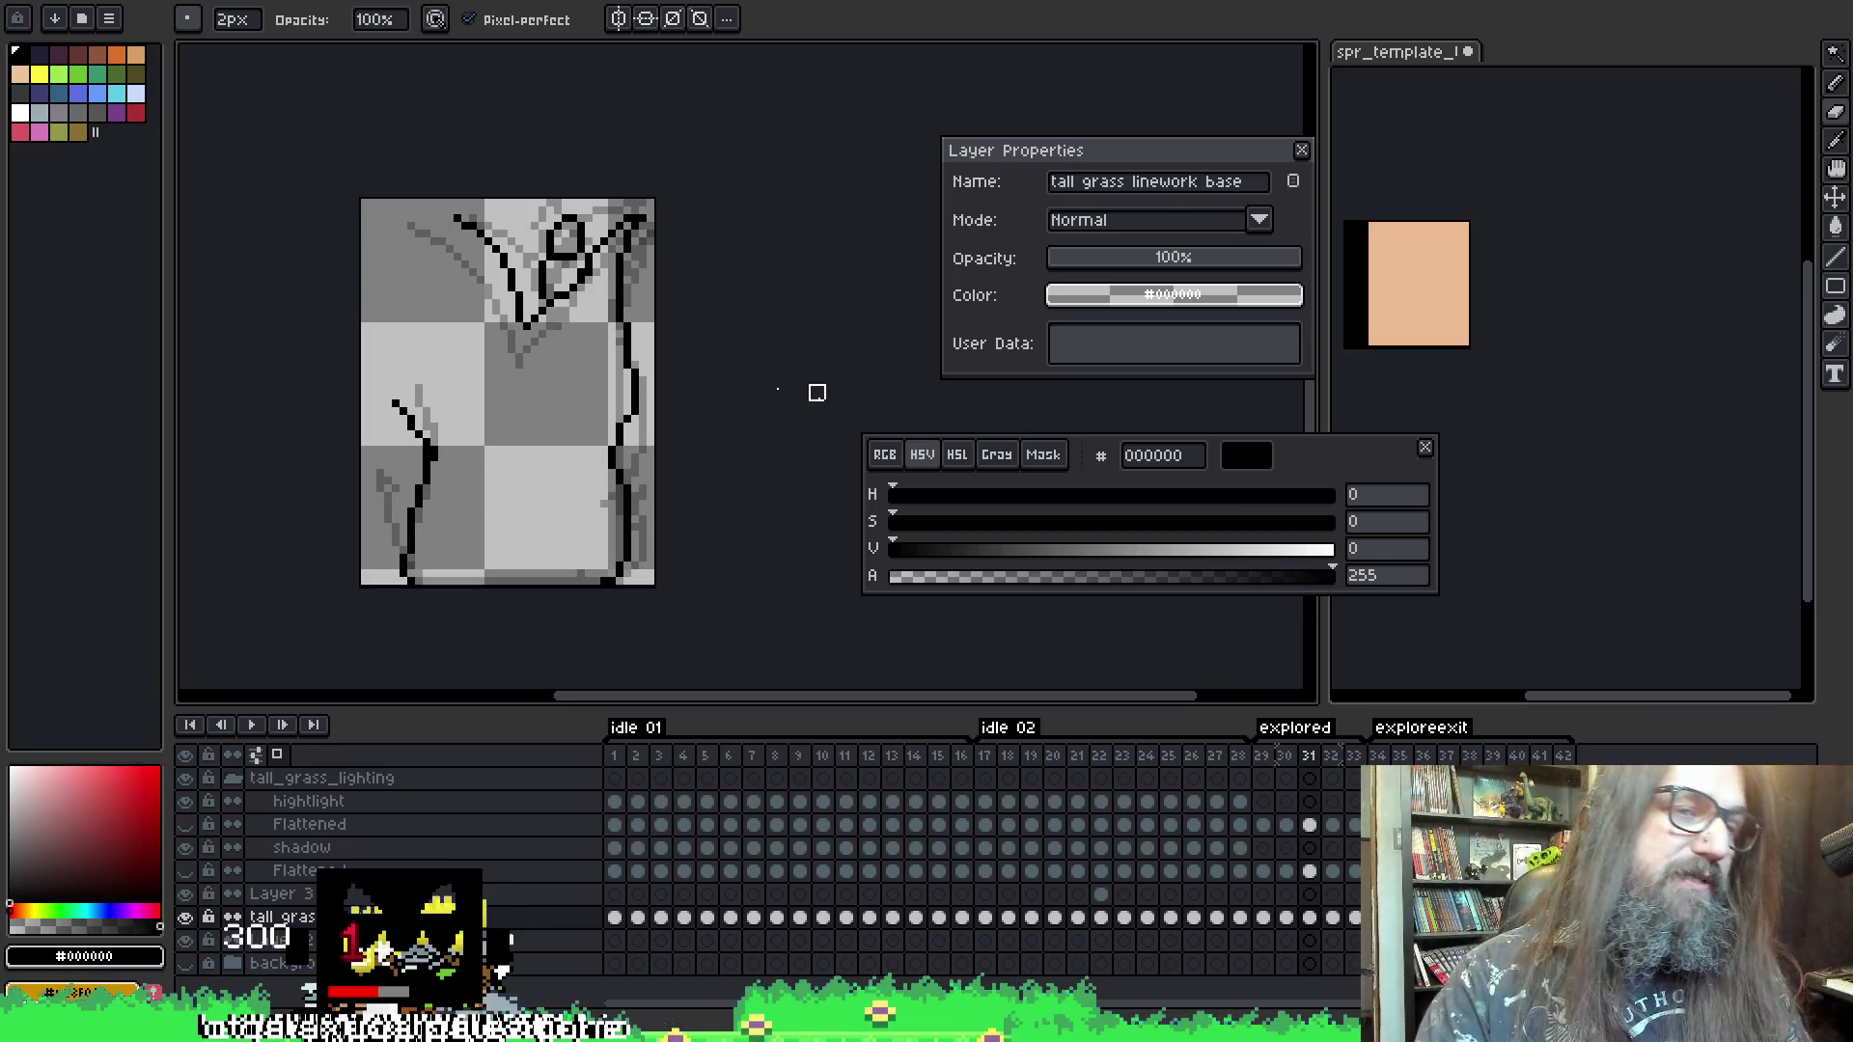
- Refine the new curved stroke with the eraser and eyedropper
{"action": "key", "text": "i"}
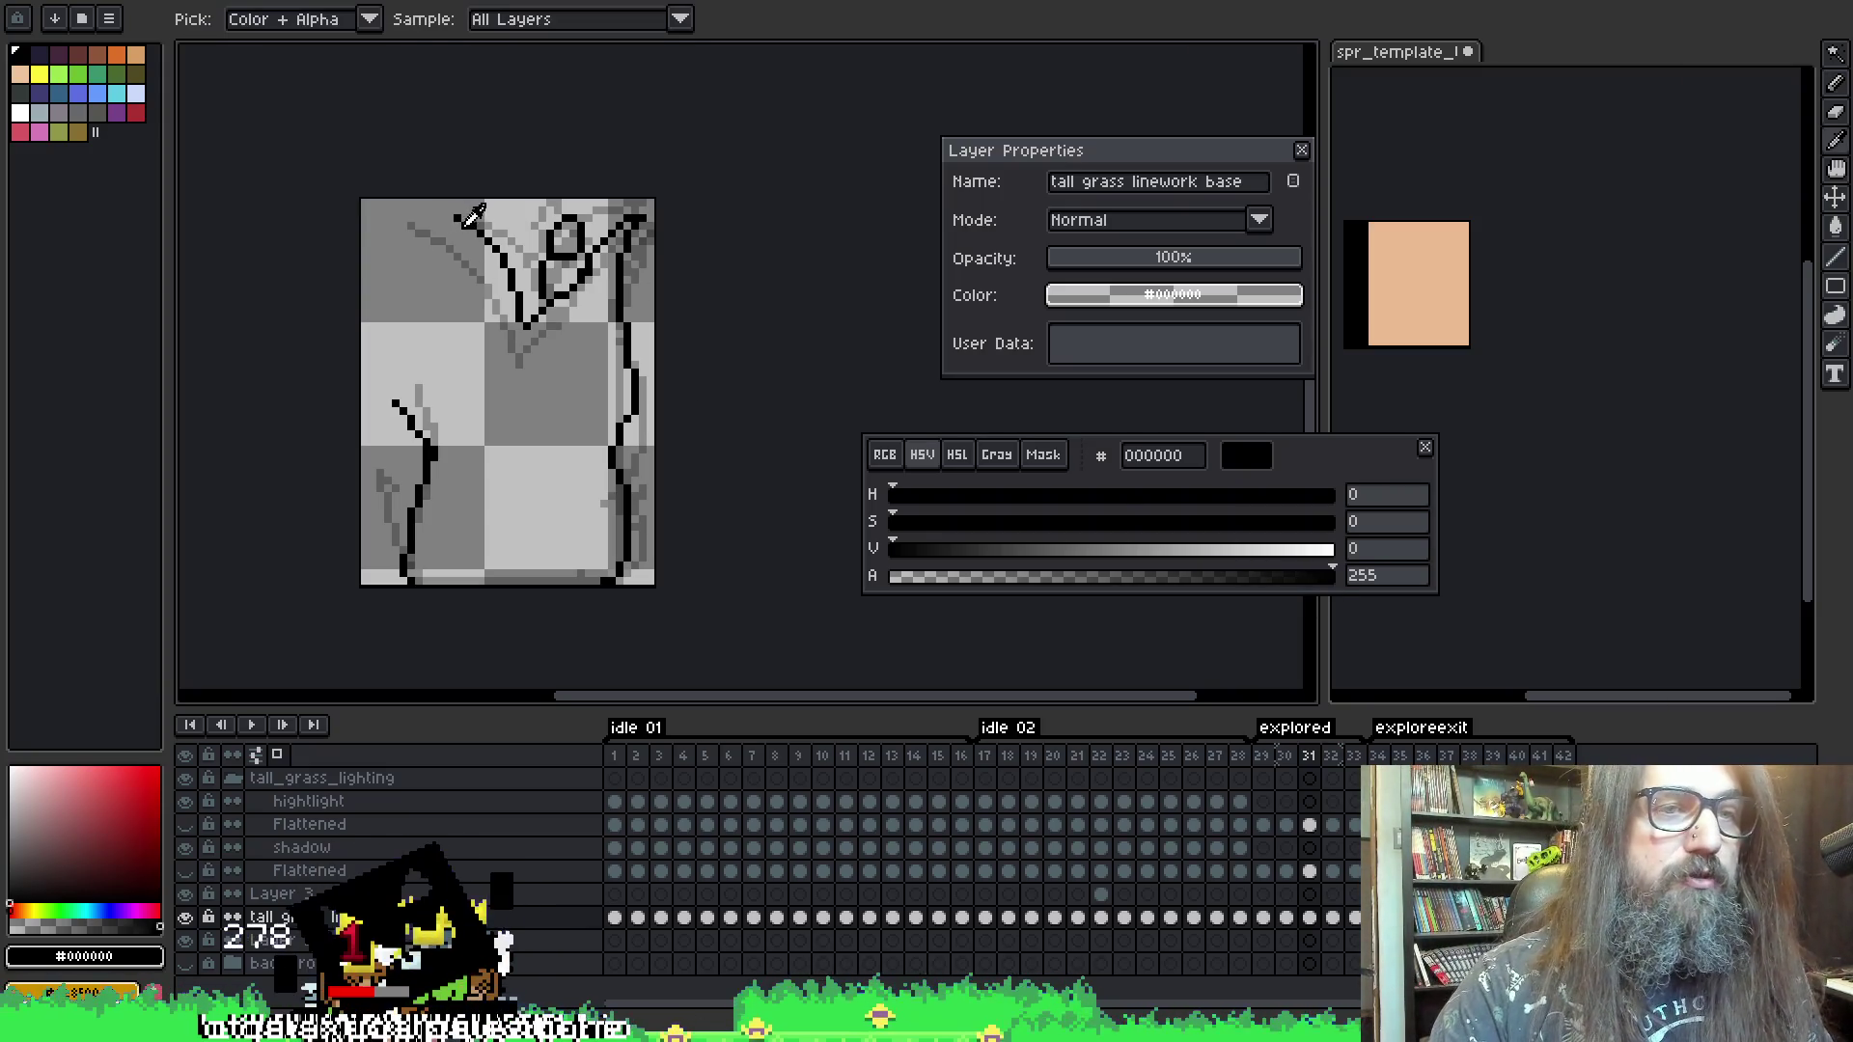
{"action": "key", "text": "b"}
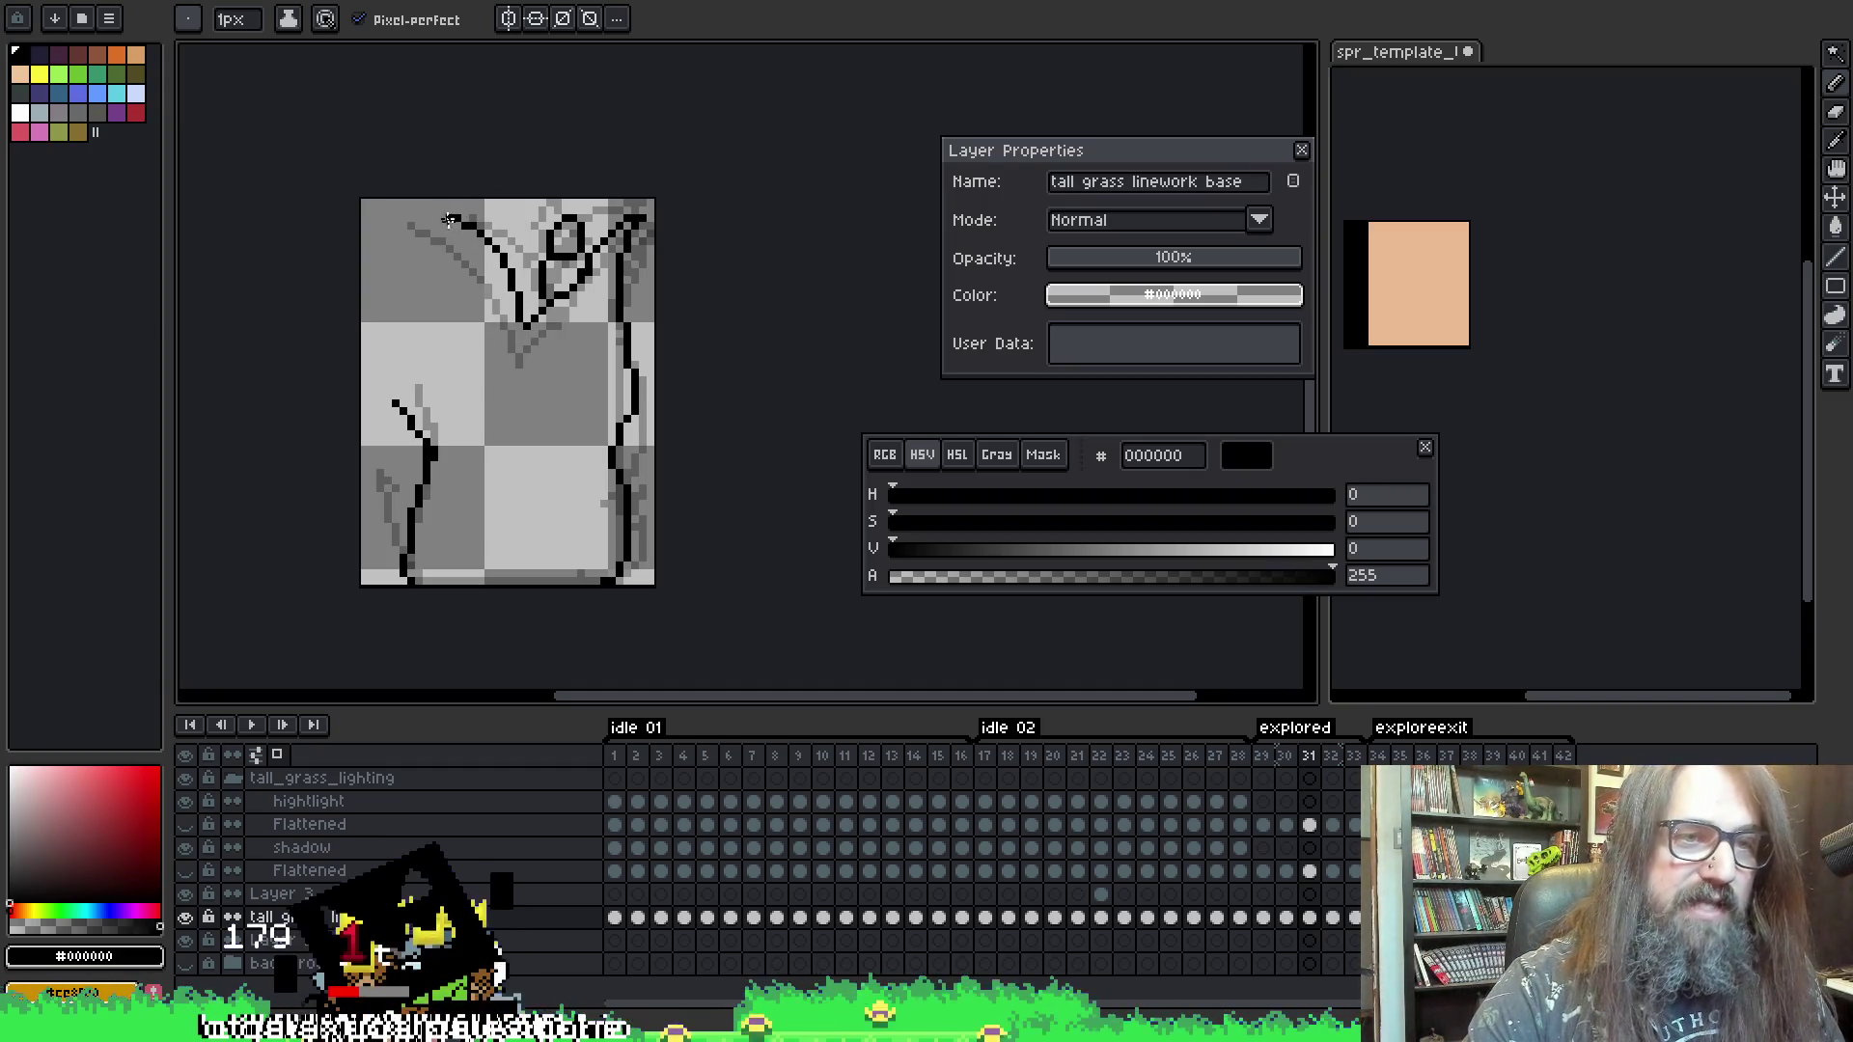
{"action": "key", "text": "ctrl"}
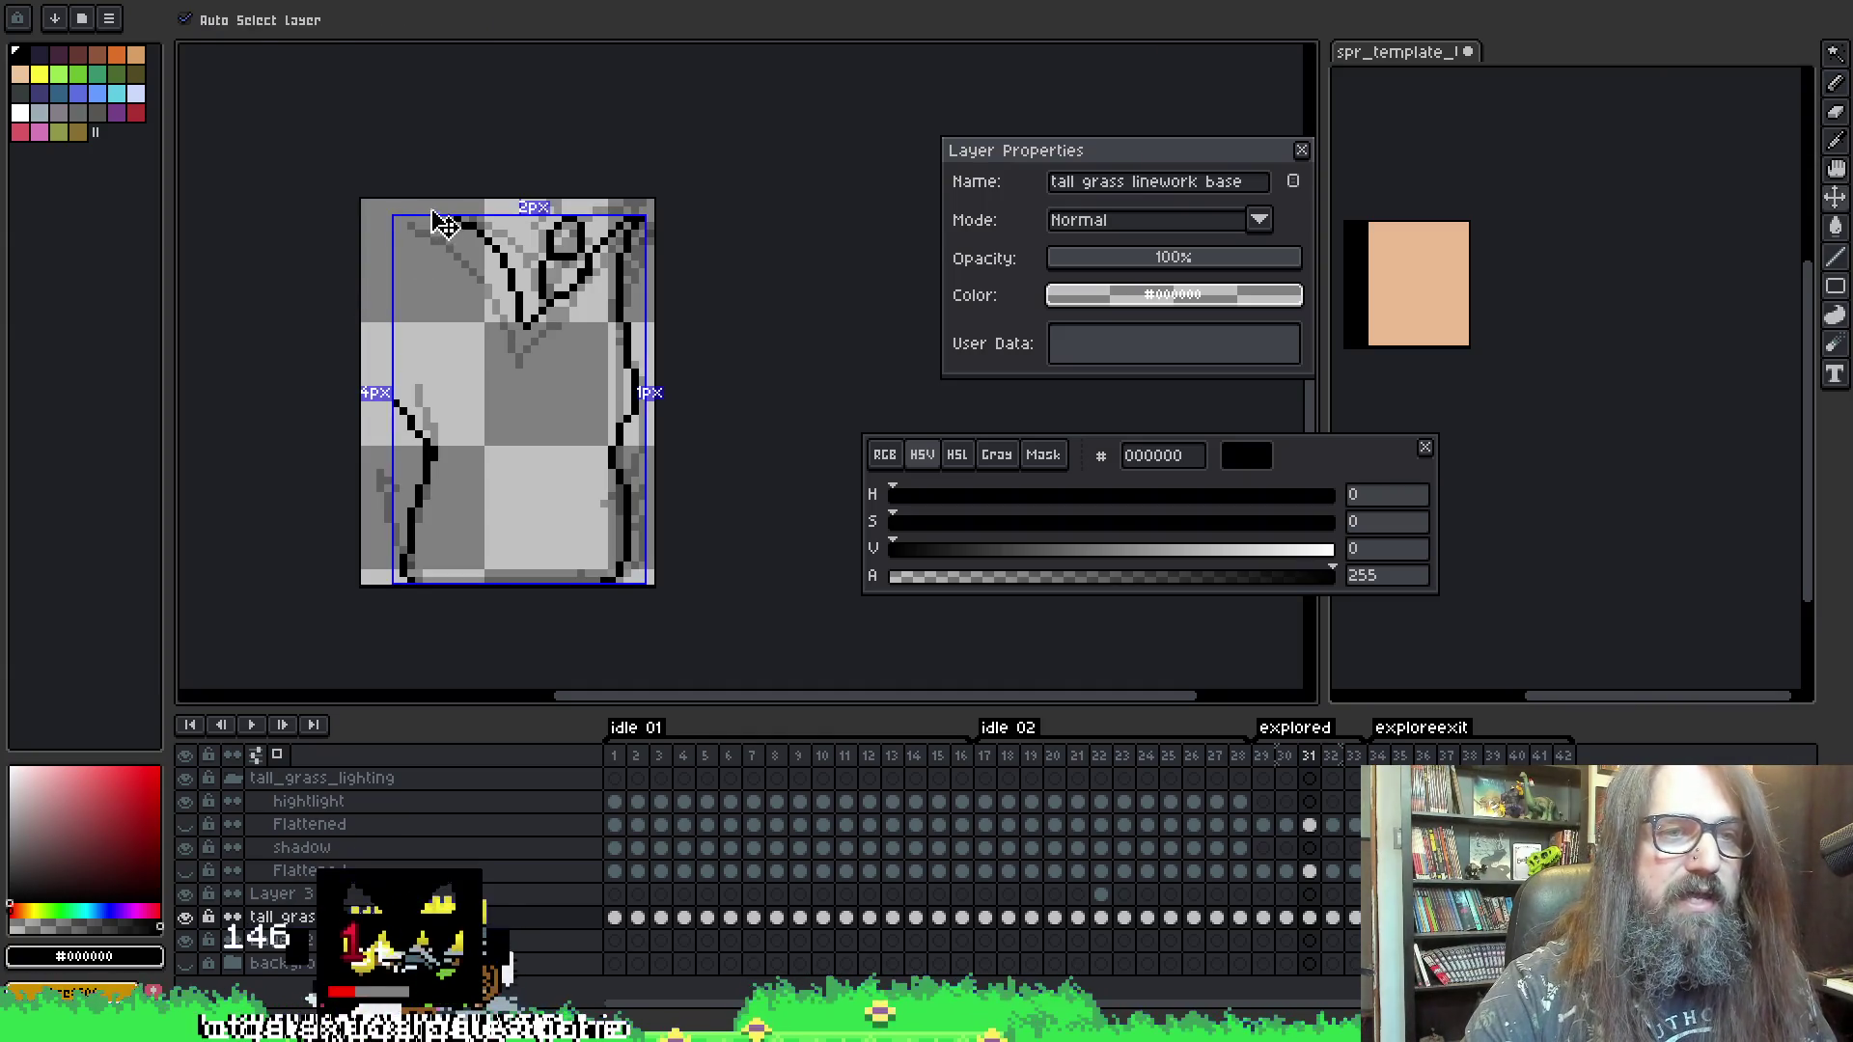
{"action": "key", "text": "e"}
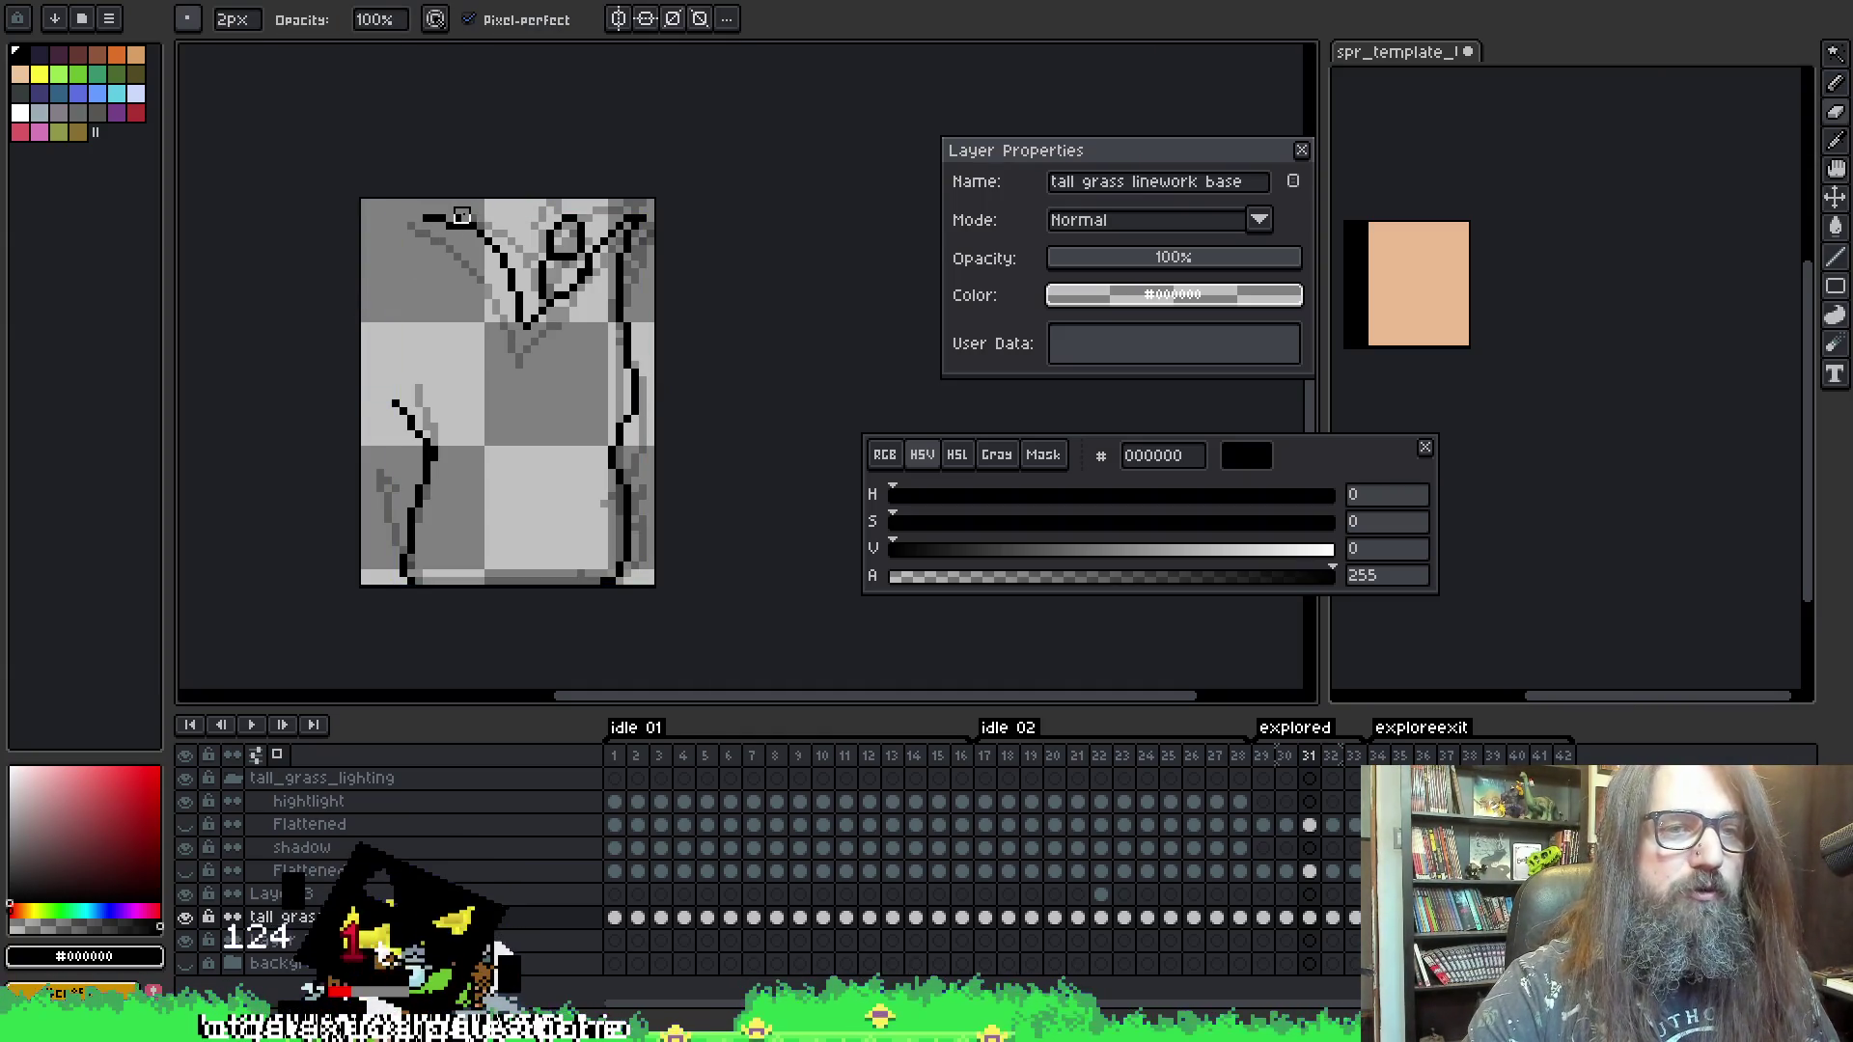
{"action": "key", "text": "b"}
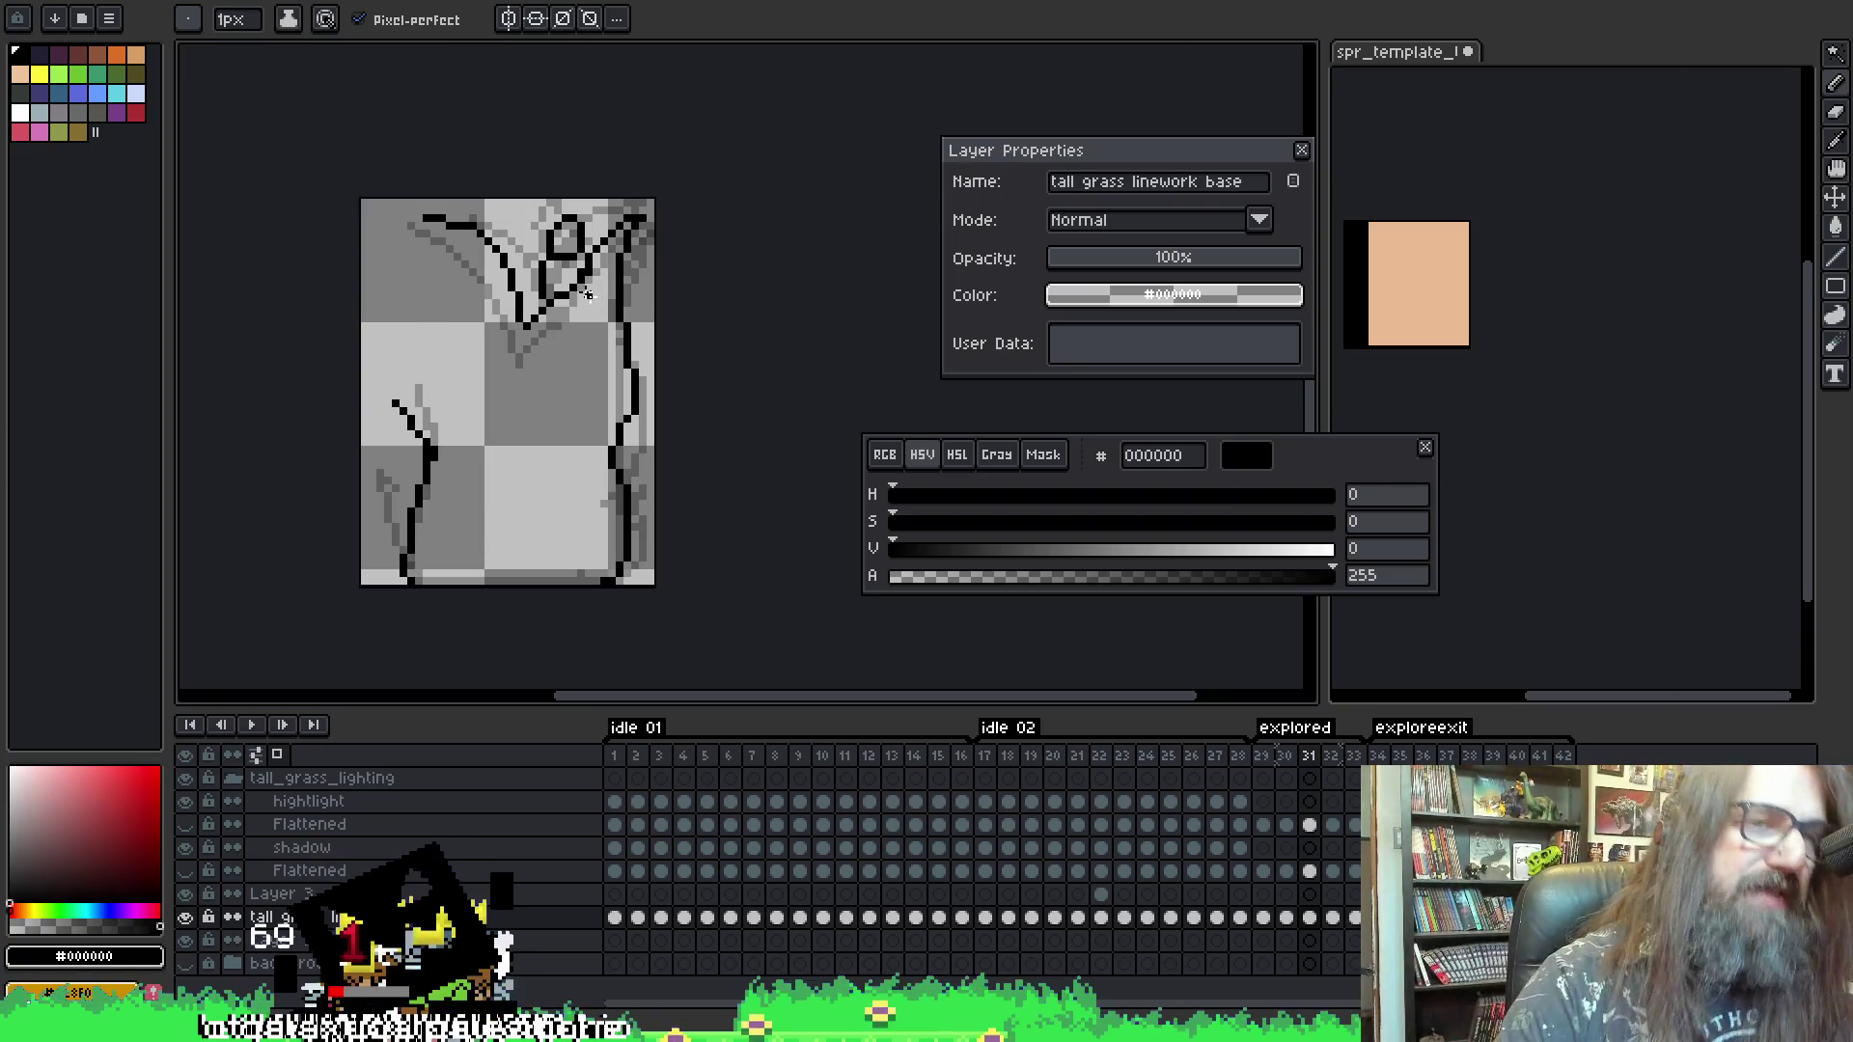
{"action": "key", "text": "alt"}
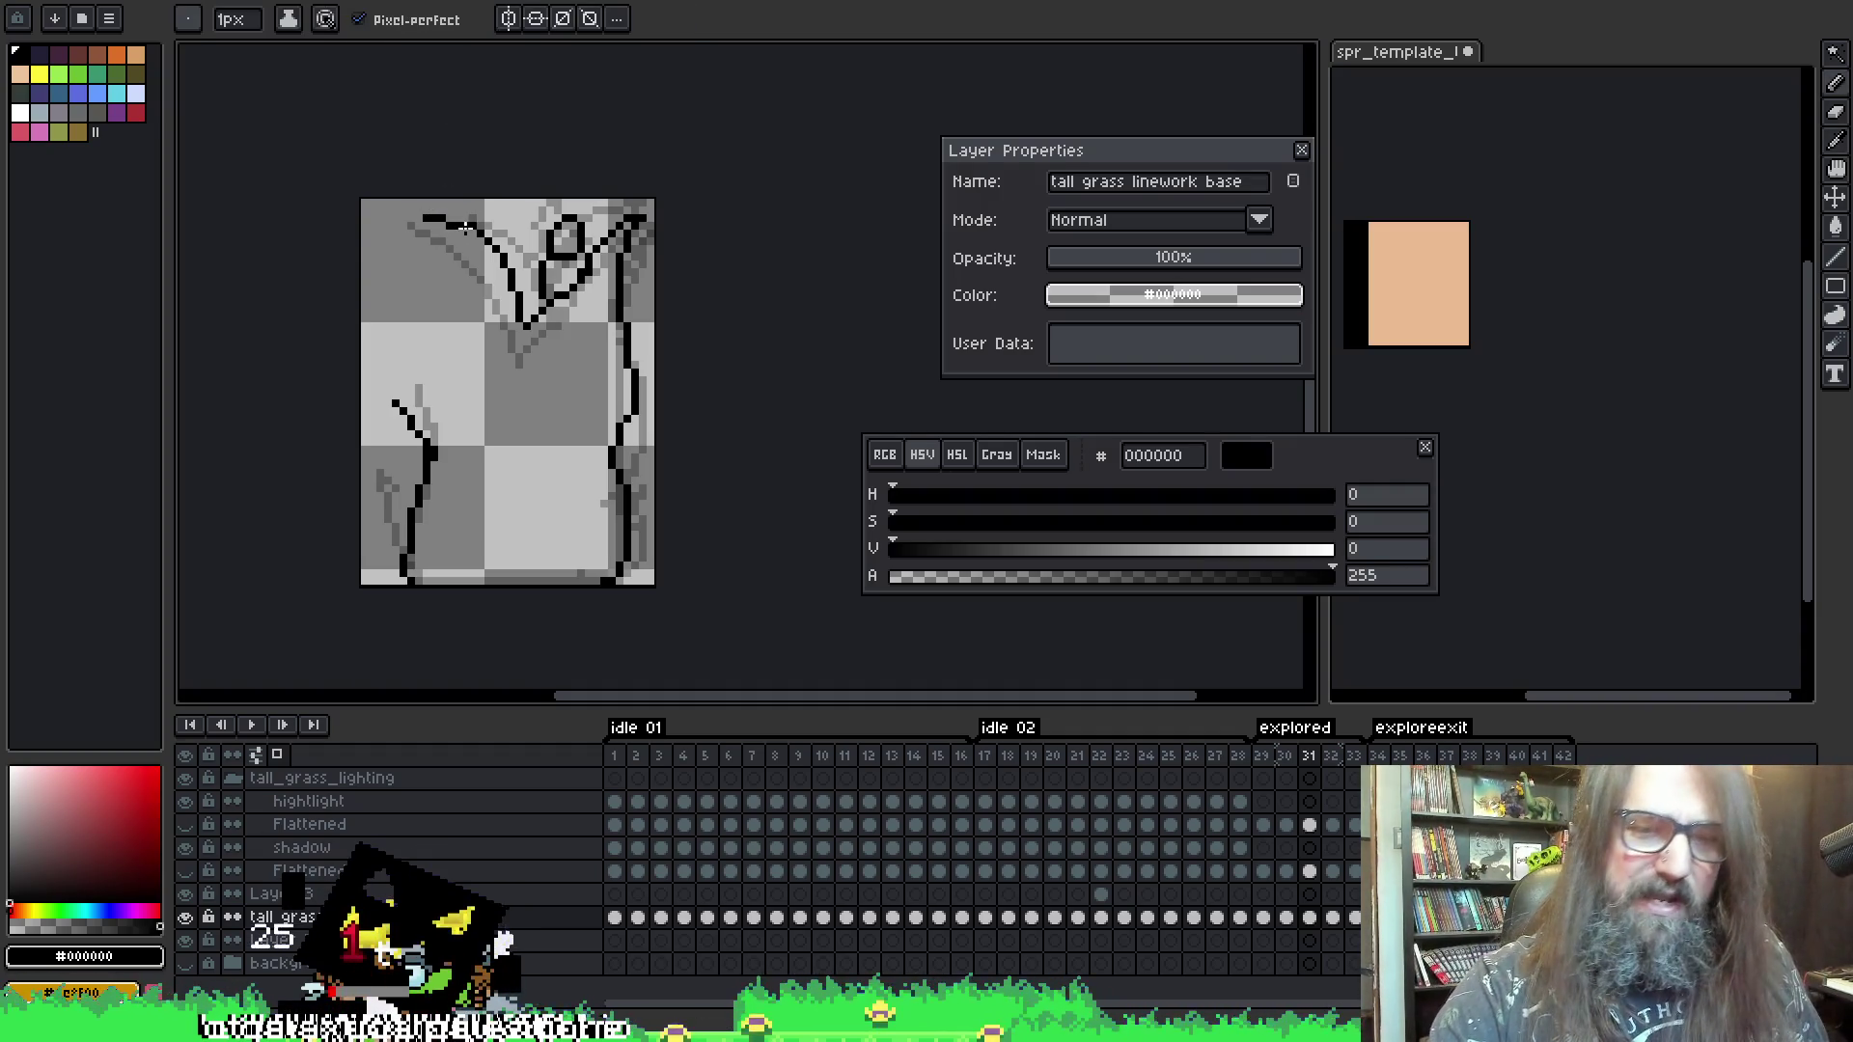
- Step through the explored frames 29–32 to review the new stroke
{"action": "key", "text": "Left"}
{"action": "key", "text": "Left"}
{"action": "key", "text": "Right"}
{"action": "key", "text": "Right"}
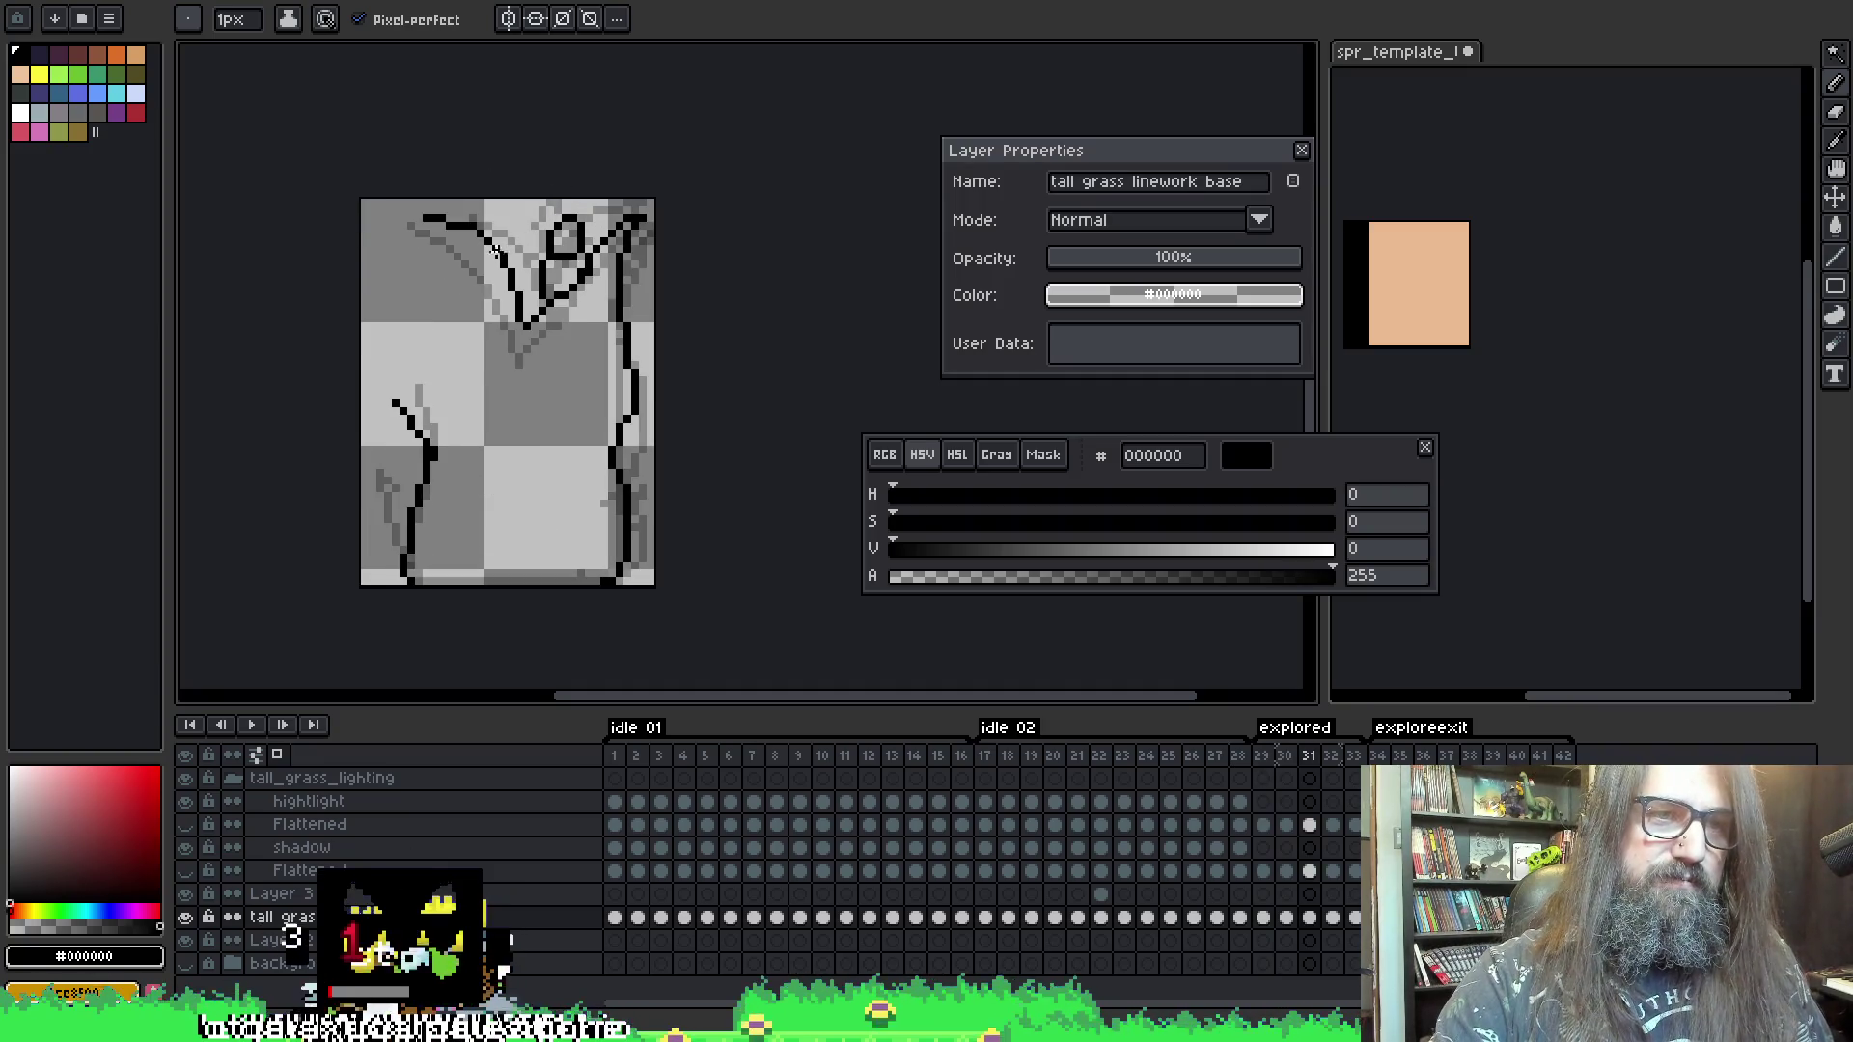
{"action": "key", "text": "Right"}
{"action": "key", "text": "Right"}
{"action": "key", "text": "Left"}
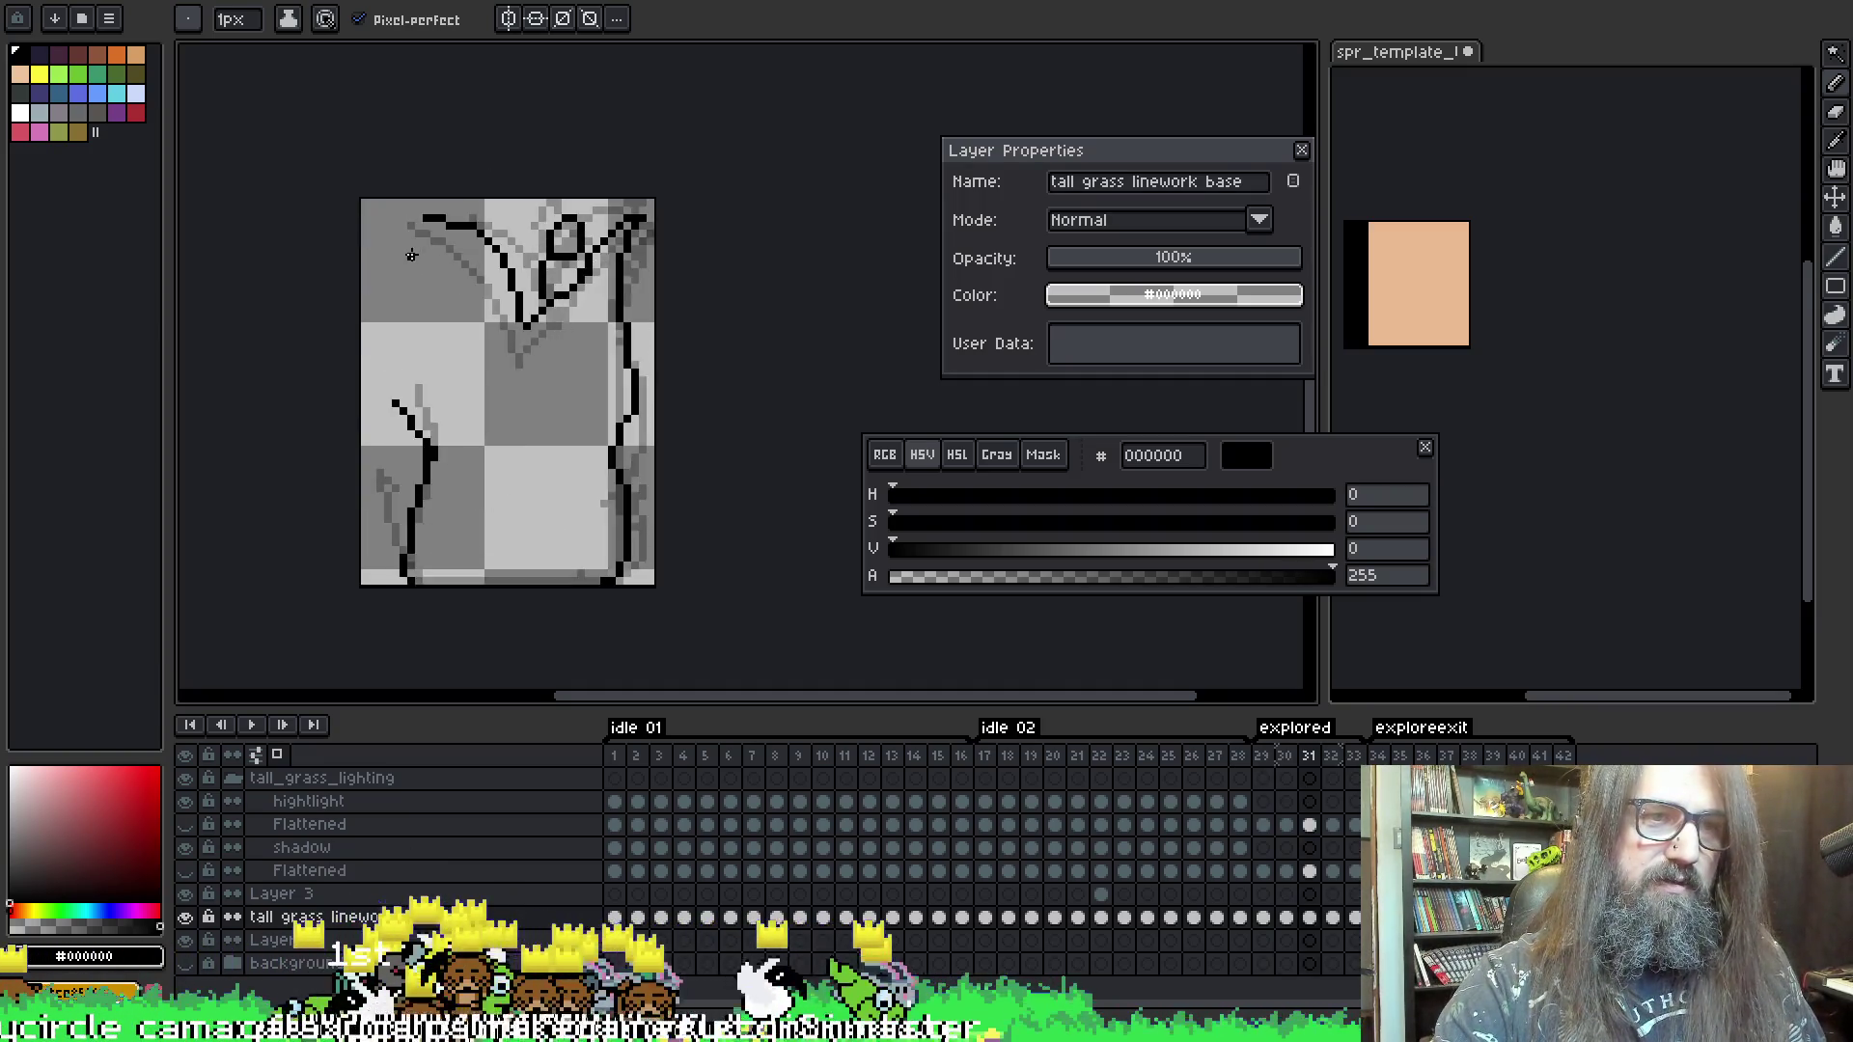
- Preview the frames, then add black pixels to frame 30's top-right linework
{"action": "key", "text": "Return"}
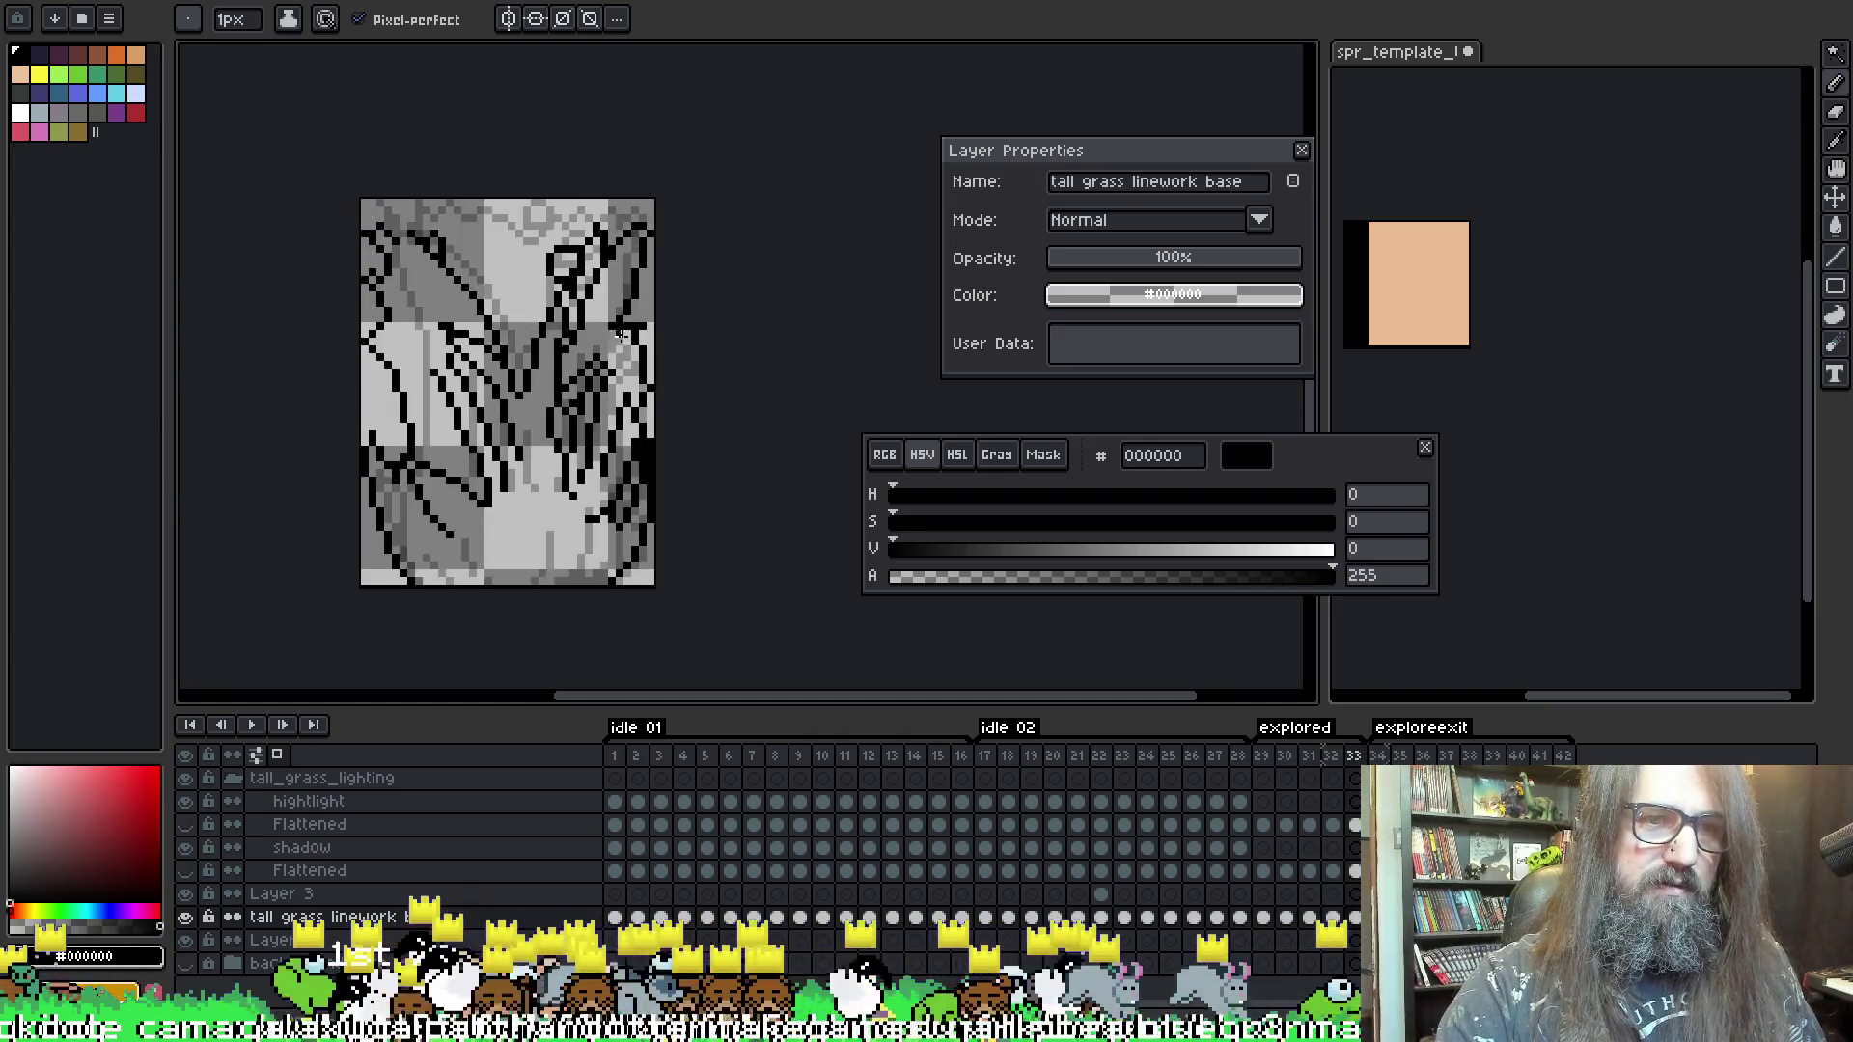
{"action": "key", "text": "Return"}
{"action": "key", "text": "Return"}
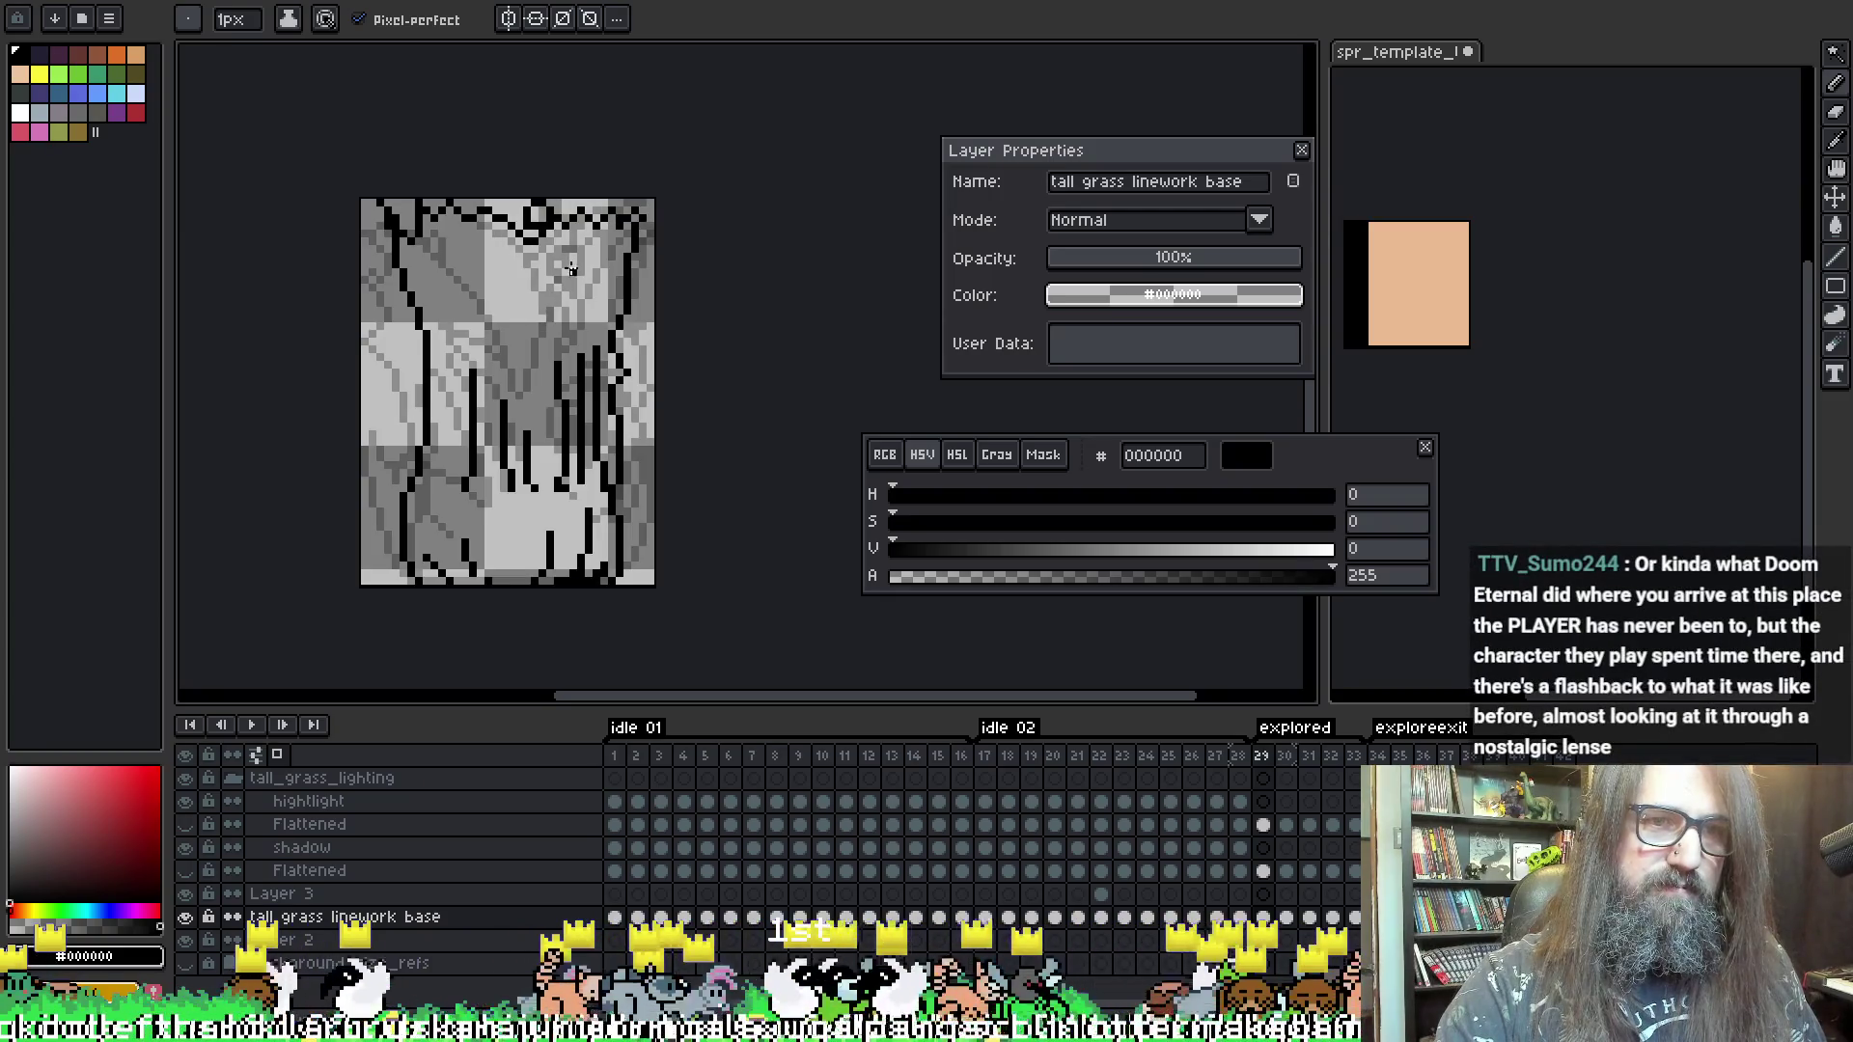
{"action": "key", "text": "period"}
{"action": "key", "text": "e"}
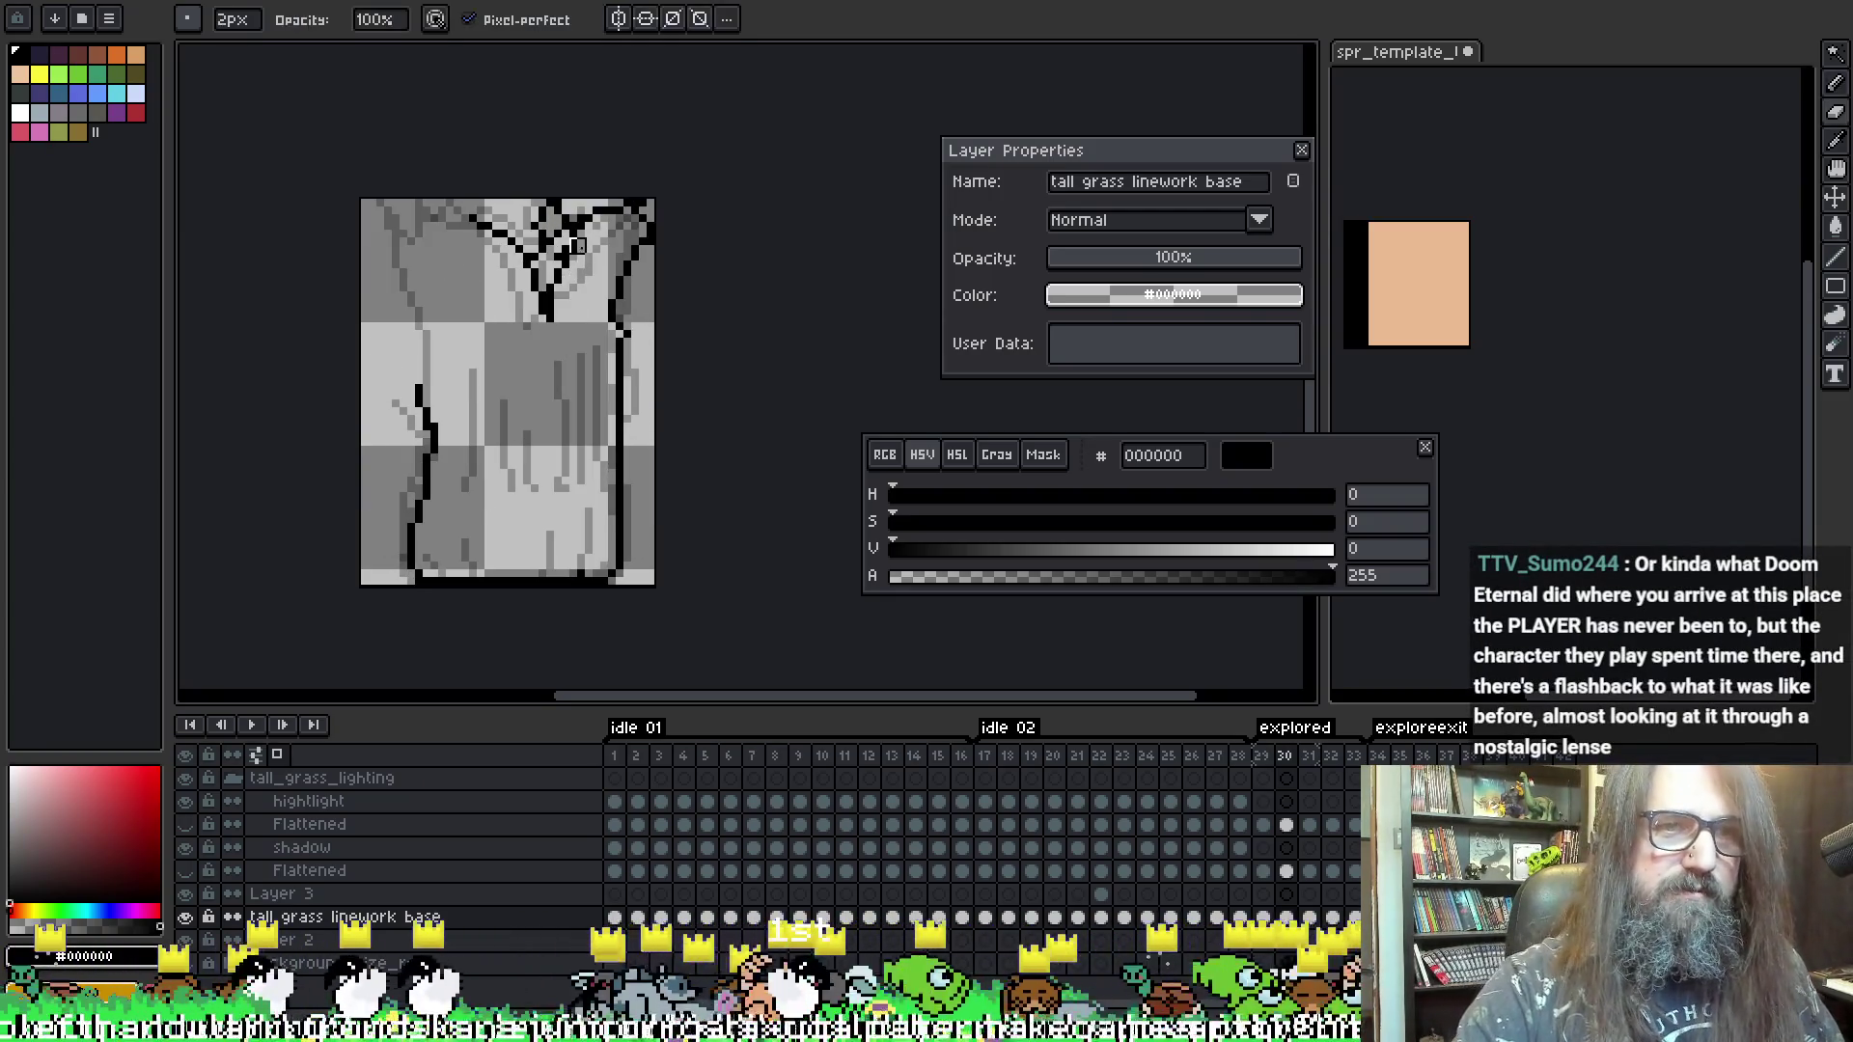
{"action": "key", "text": "b"}
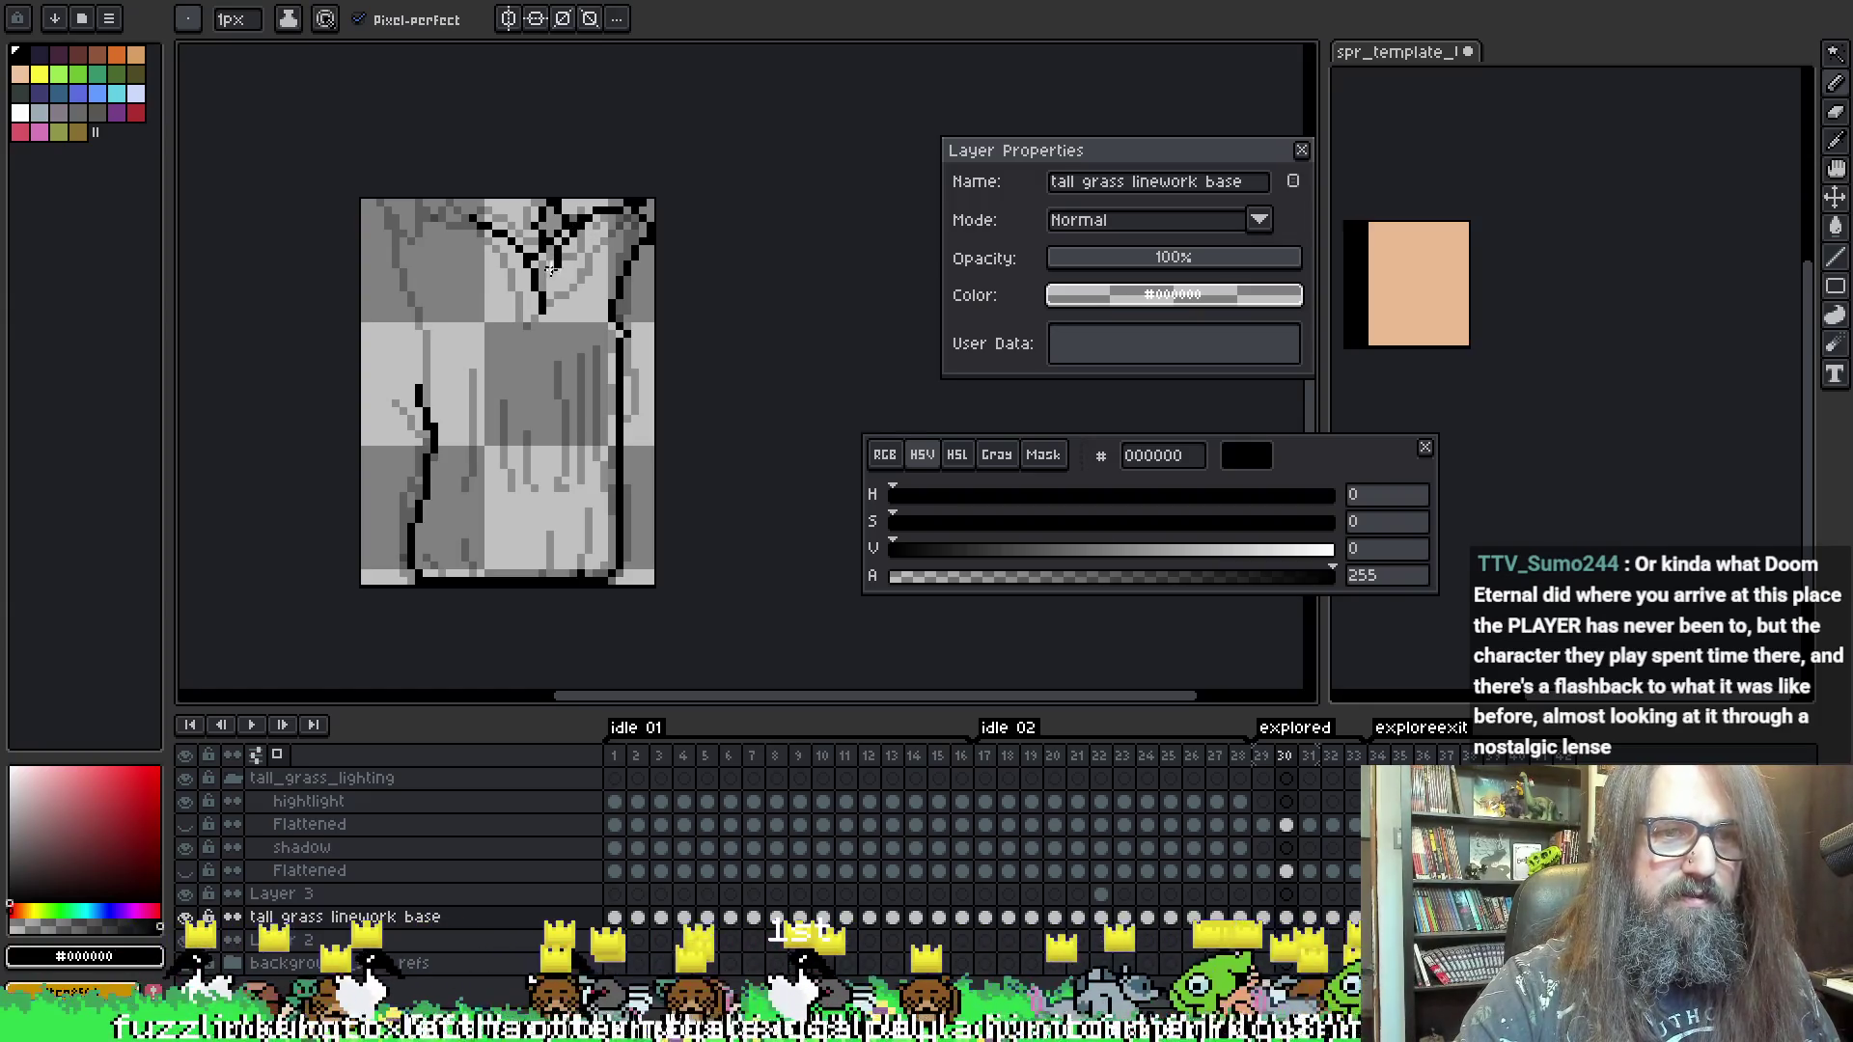
{"action": "left_click_drag", "start_coordinate": [585, 228], "coordinate": [562, 253]}
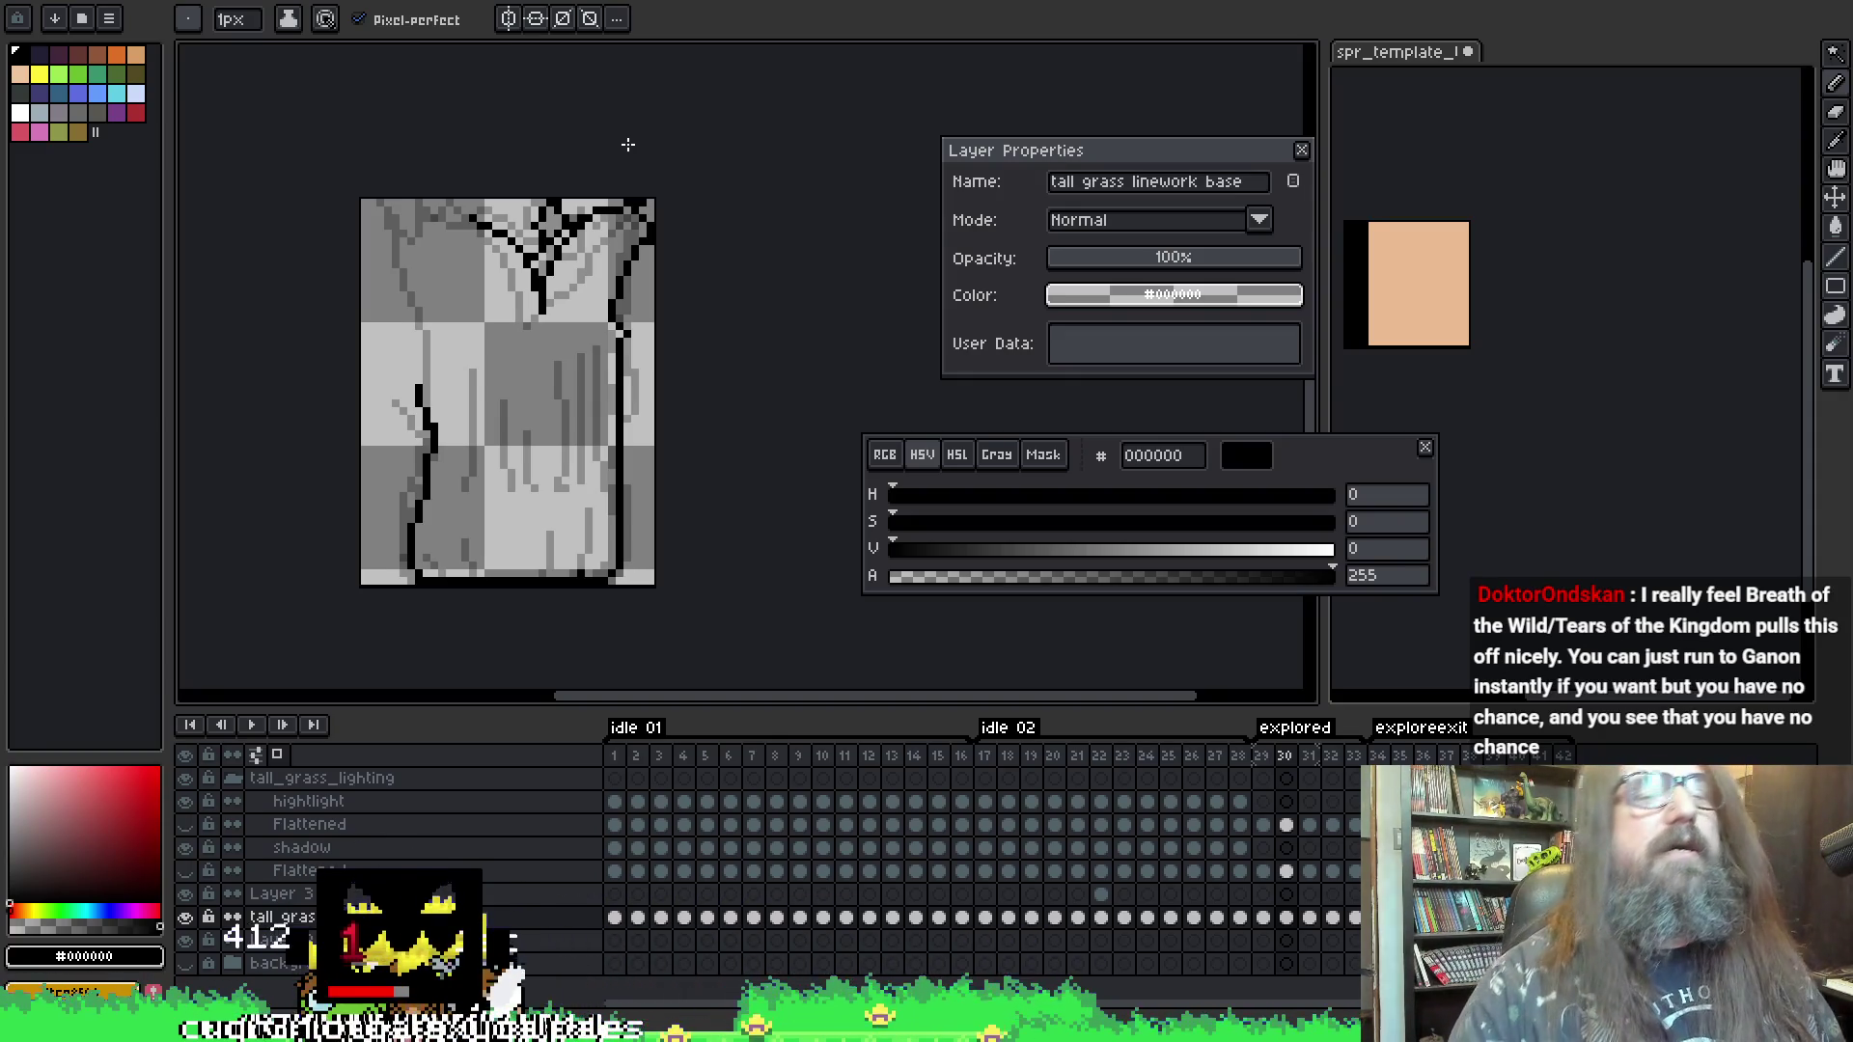
{"action": "key", "text": "i"}
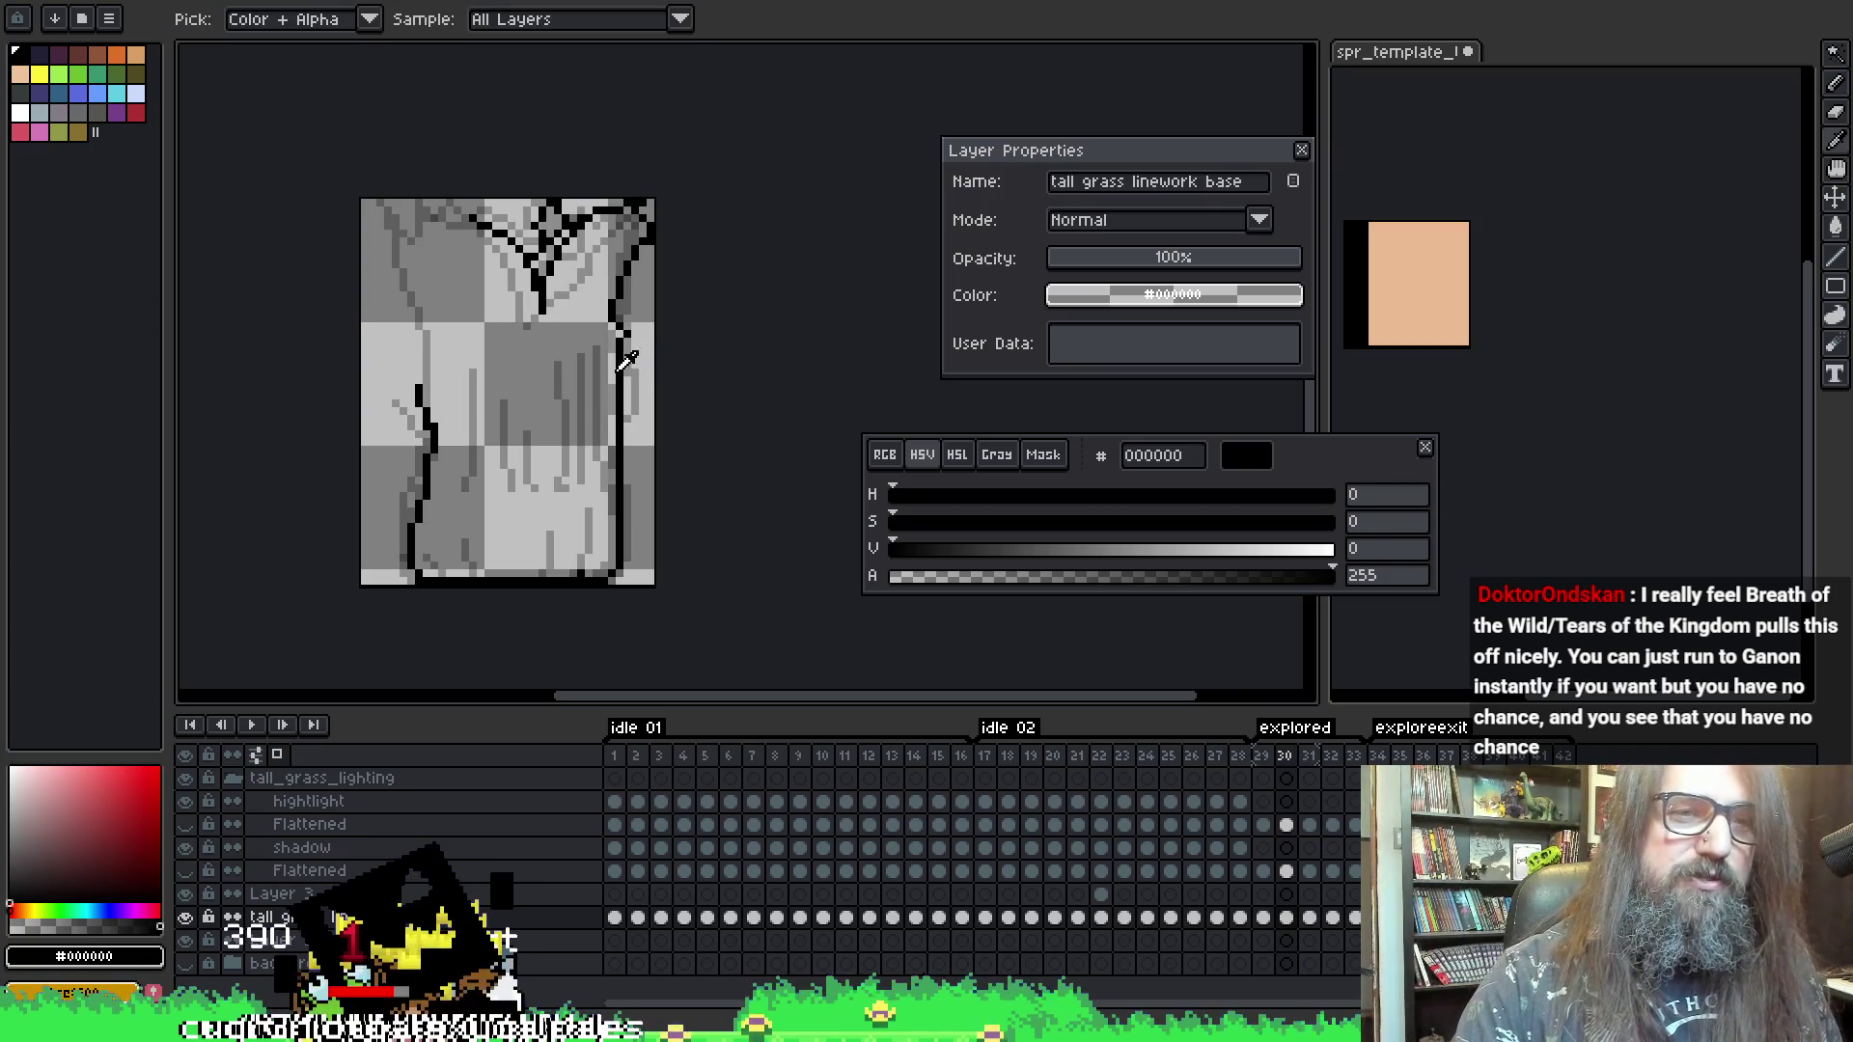
{"action": "key", "text": "b"}
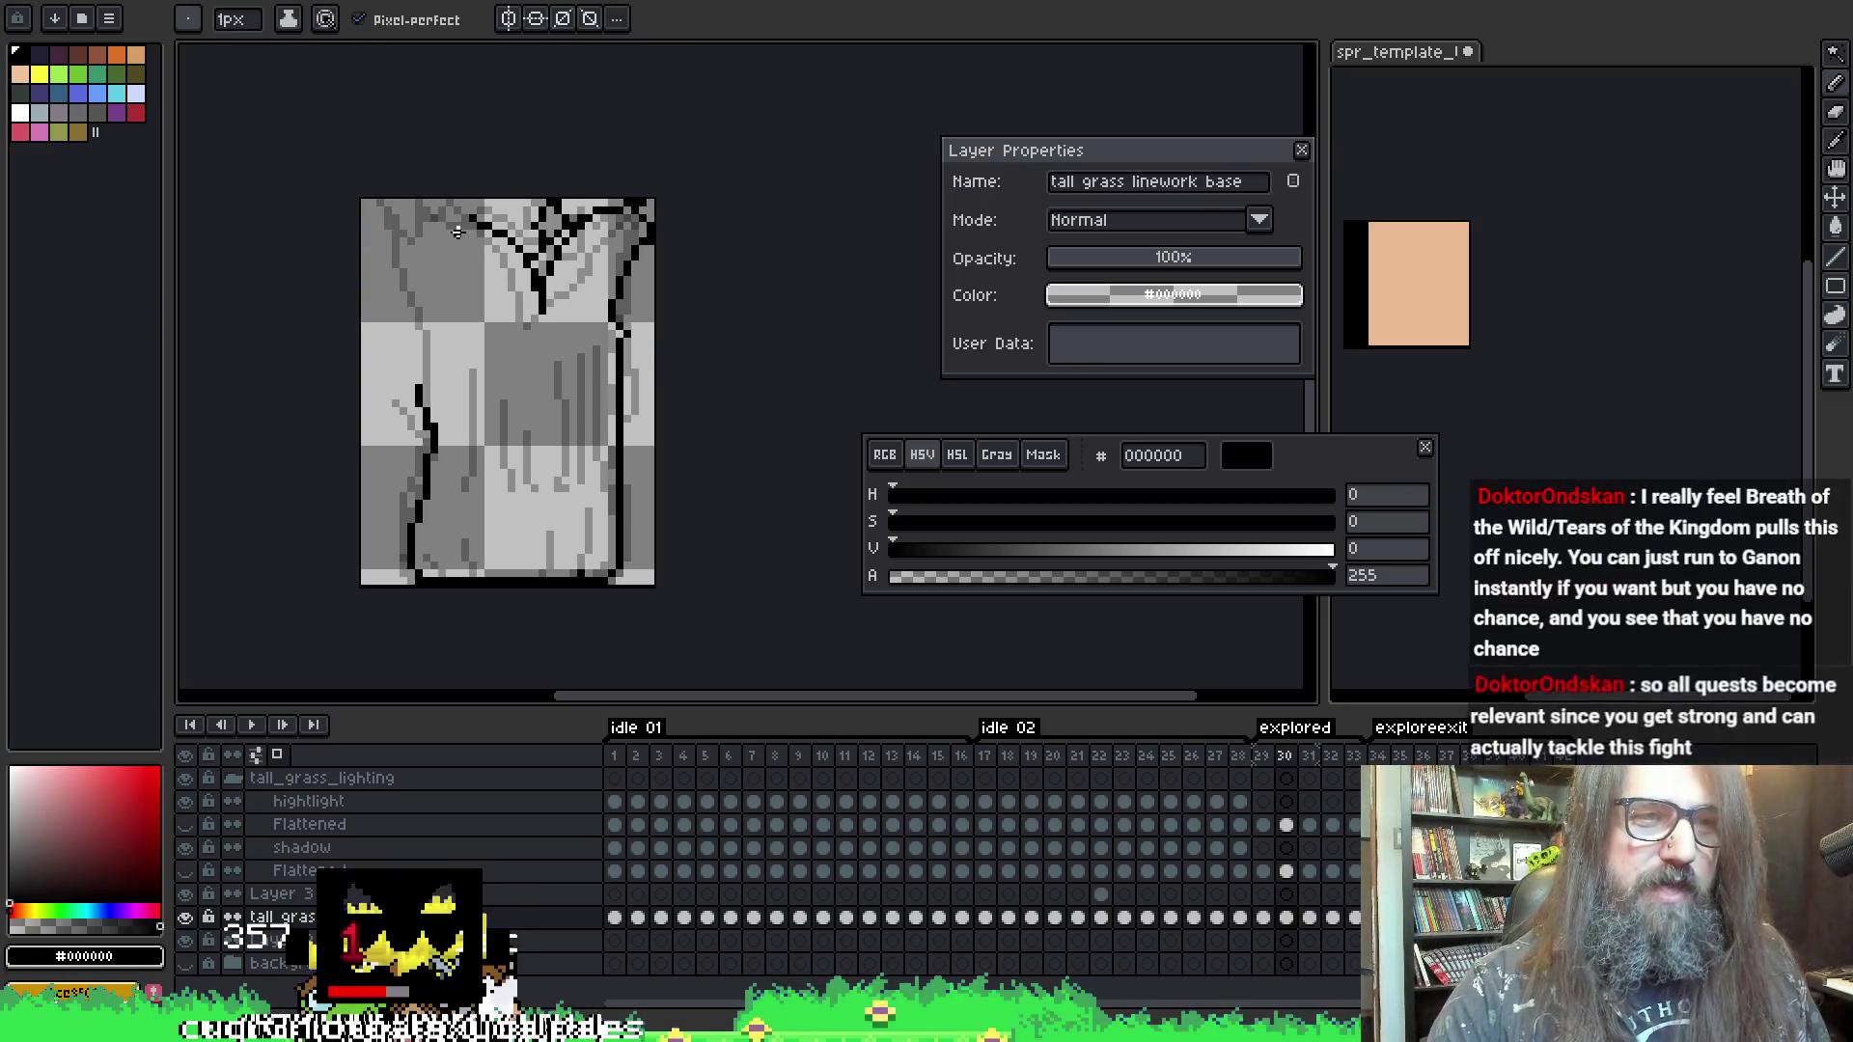